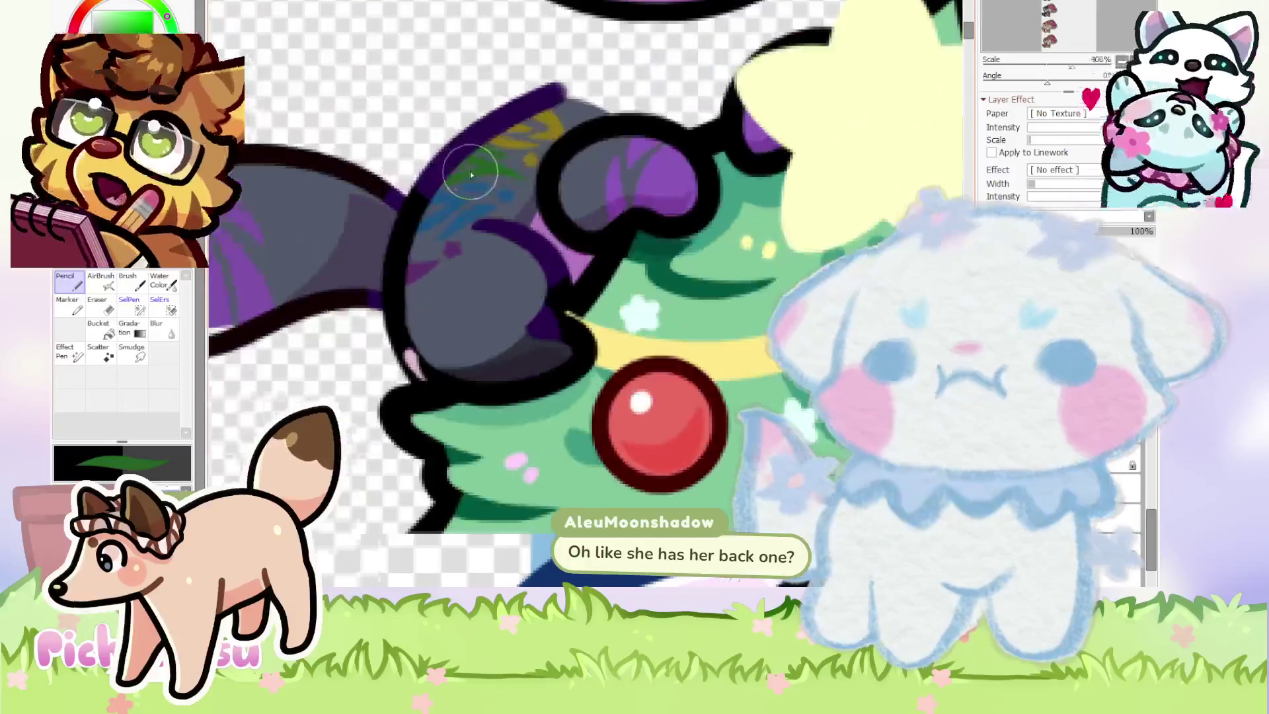
Paint blue stripe strokes across the orange character's dark gray shirt.
scroll(607, 170, "down", 5)
scroll(607, 171, "down", 3)
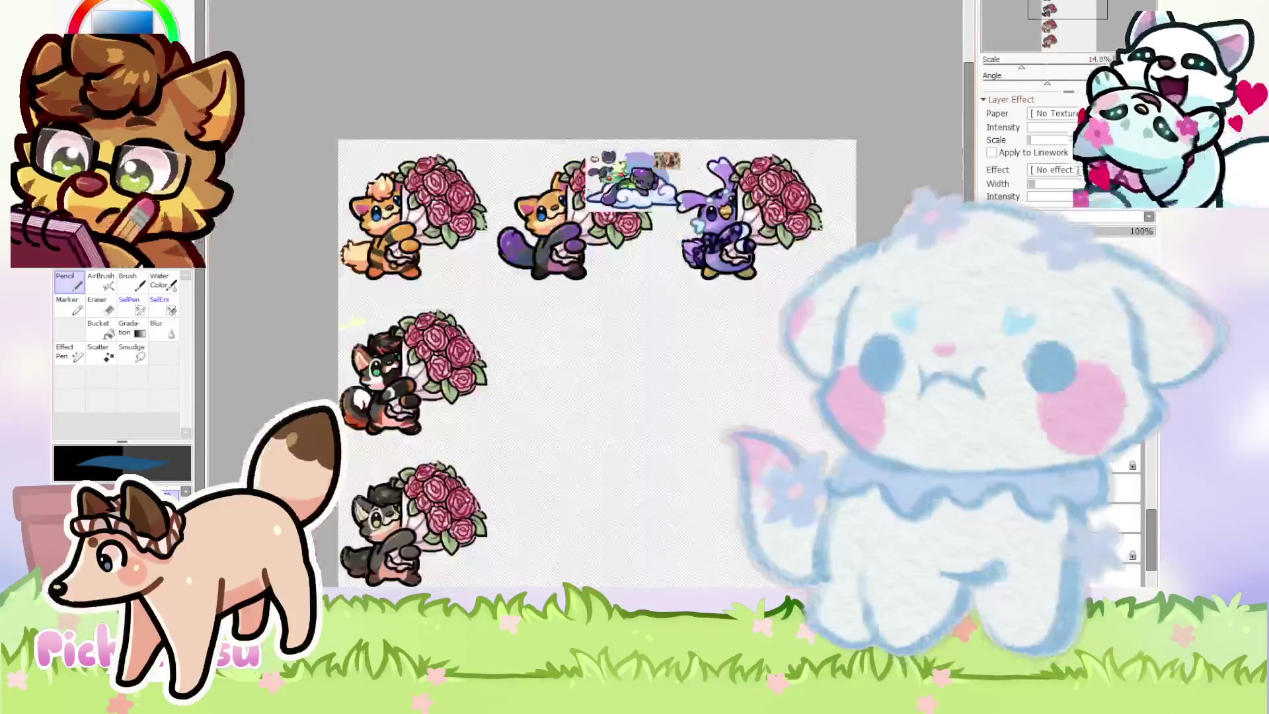
scroll(487, 326, "up", 7)
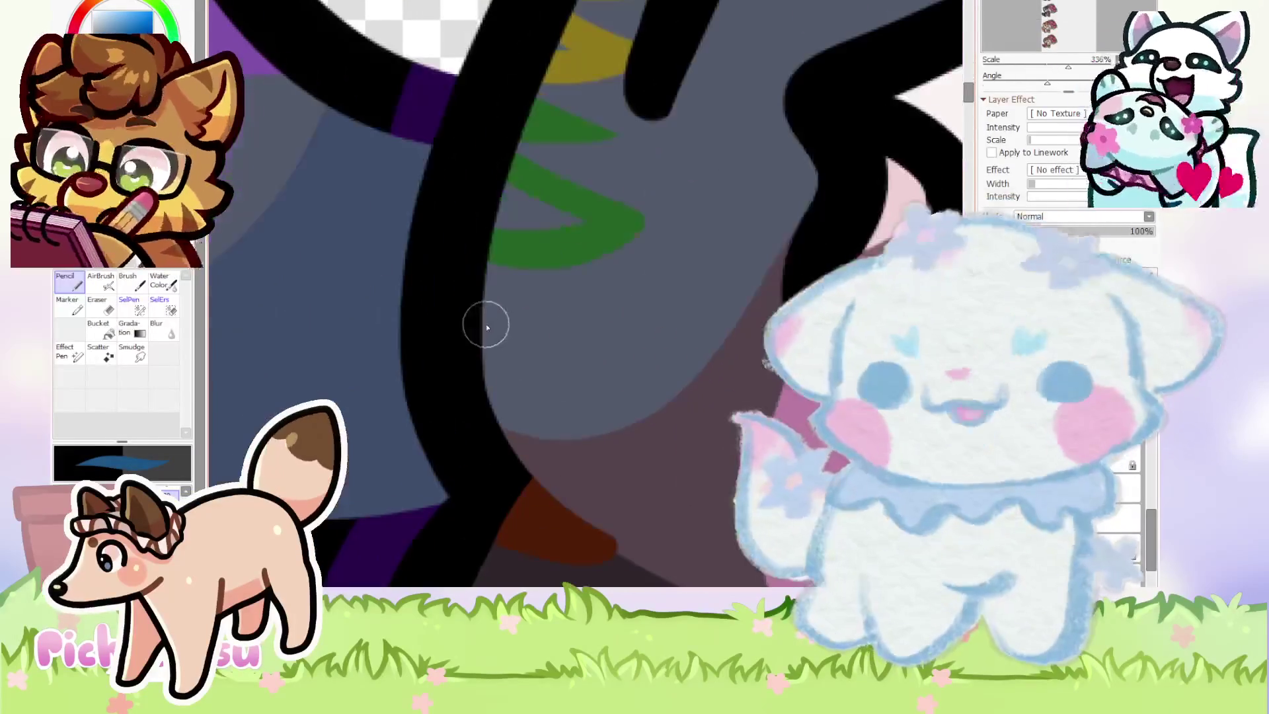
mouse_move(487, 325)
left_mouse_down()
mouse_move(574, 396)
mouse_move(487, 411)
left_mouse_up()
scroll(488, 412, "up", 2)
mouse_move(630, 314)
left_mouse_down()
mouse_move(482, 296)
mouse_move(773, 292)
mouse_move(620, 343)
mouse_move(544, 255)
mouse_move(459, 281)
left_mouse_up()
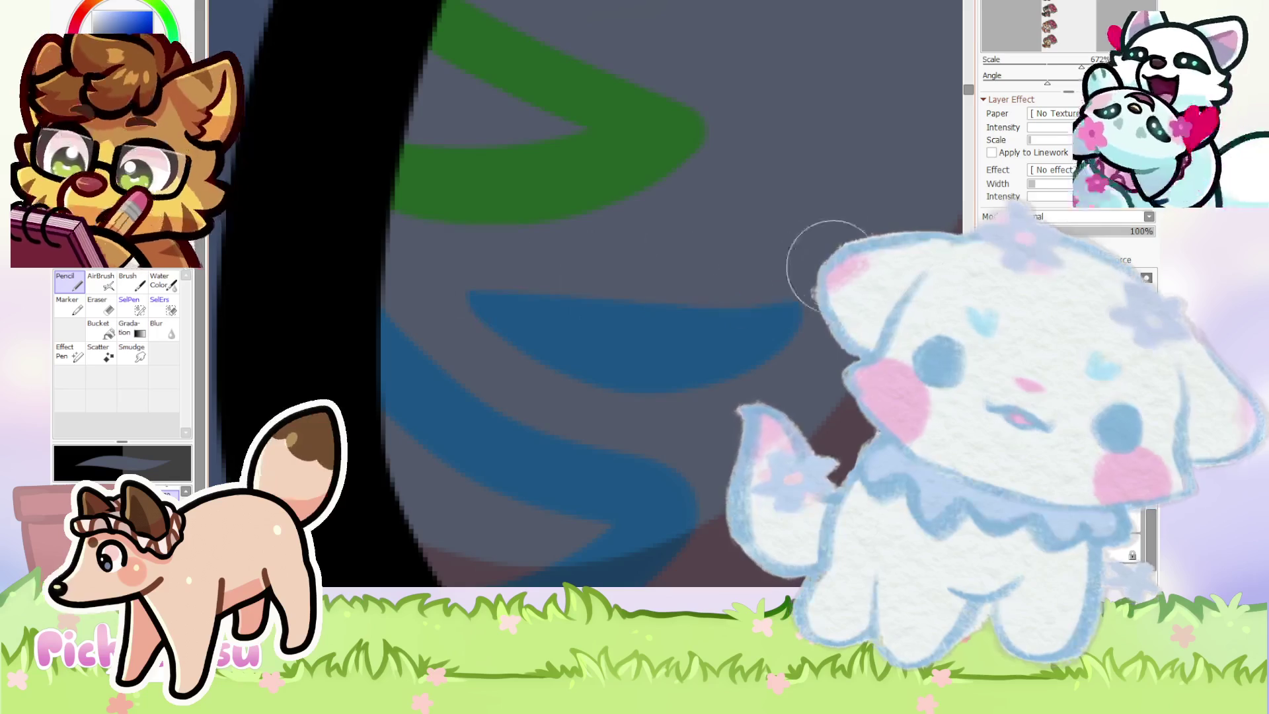
Erase part of the lower blue stripe and repaint it in darker blue.
scroll(534, 199, "down", 2)
scroll(595, 311, "up", 2)
scroll(500, 435, "down", 6)
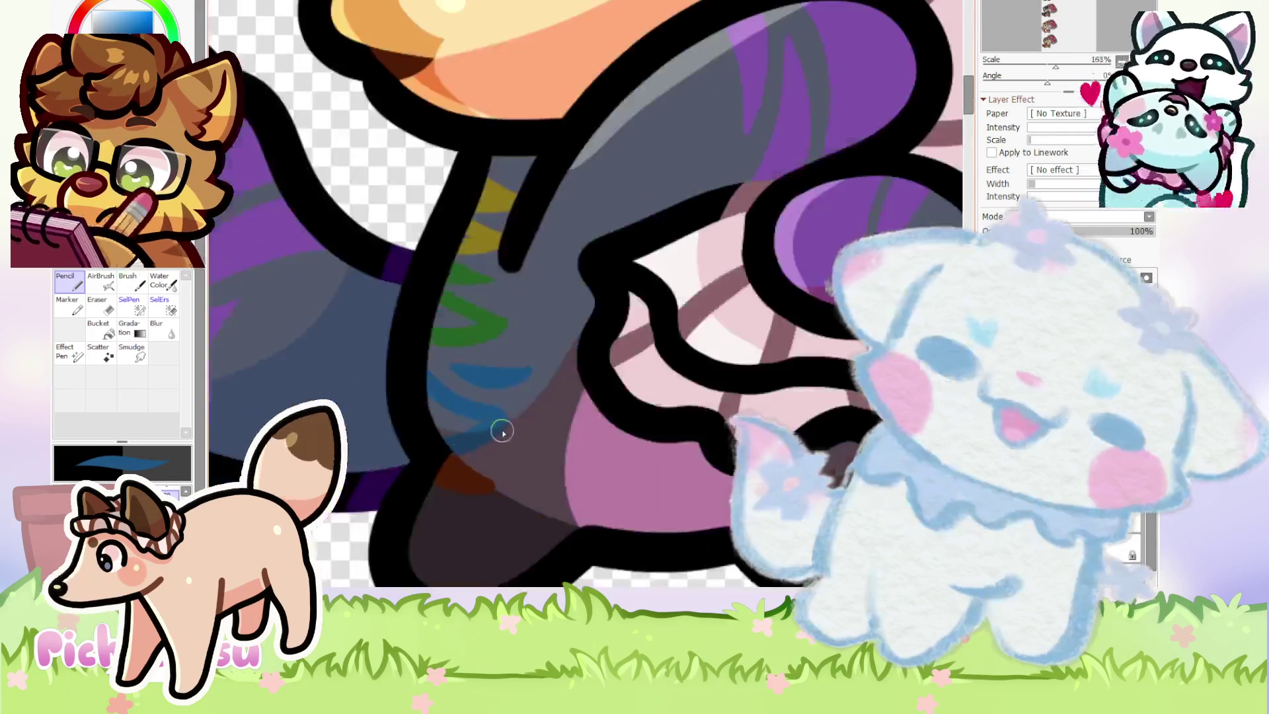
scroll(500, 434, "up", 3)
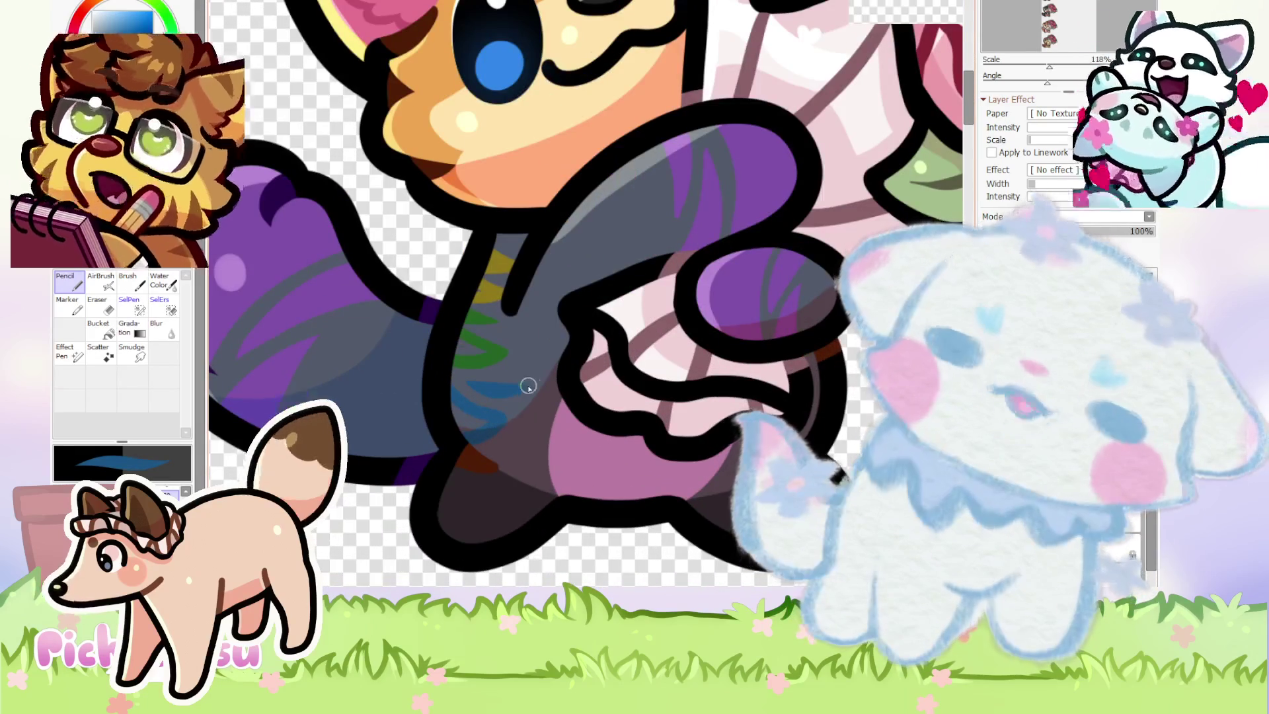
scroll(532, 384, "down", 3)
scroll(795, 91, "up", 4)
scroll(522, 413, "down", 3)
scroll(499, 418, "up", 5)
left_click_drag(498, 418, 390, 503)
left_click_drag(453, 445, 377, 455)
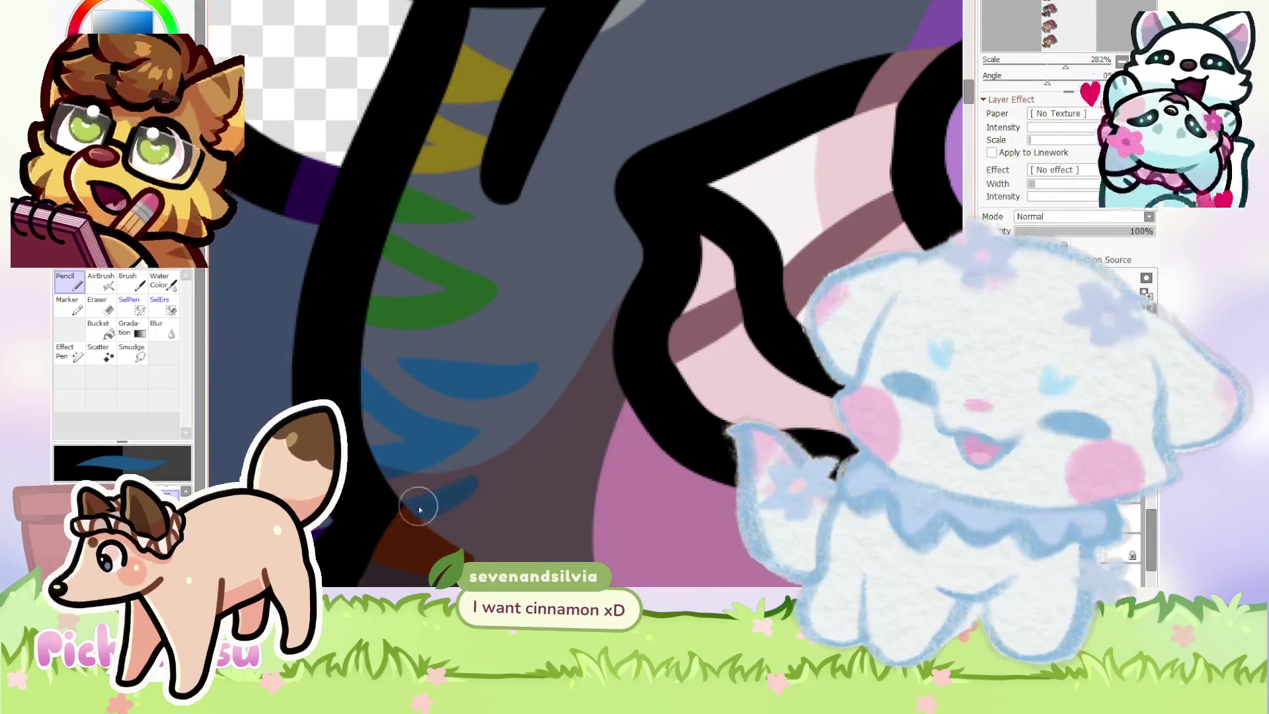
Dab purple paint onto the shirt and shape it into a small flower.
scroll(375, 383, "down", 5)
scroll(544, 123, "up", 5)
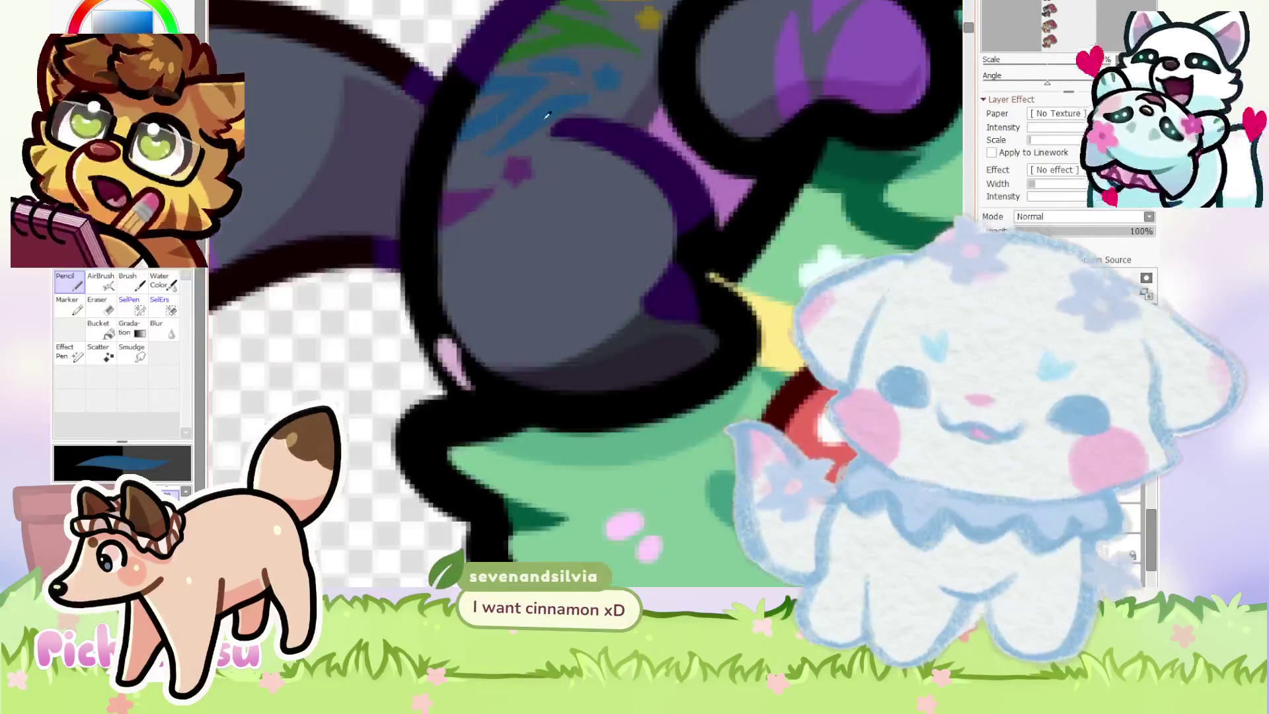
scroll(544, 123, "down", 5)
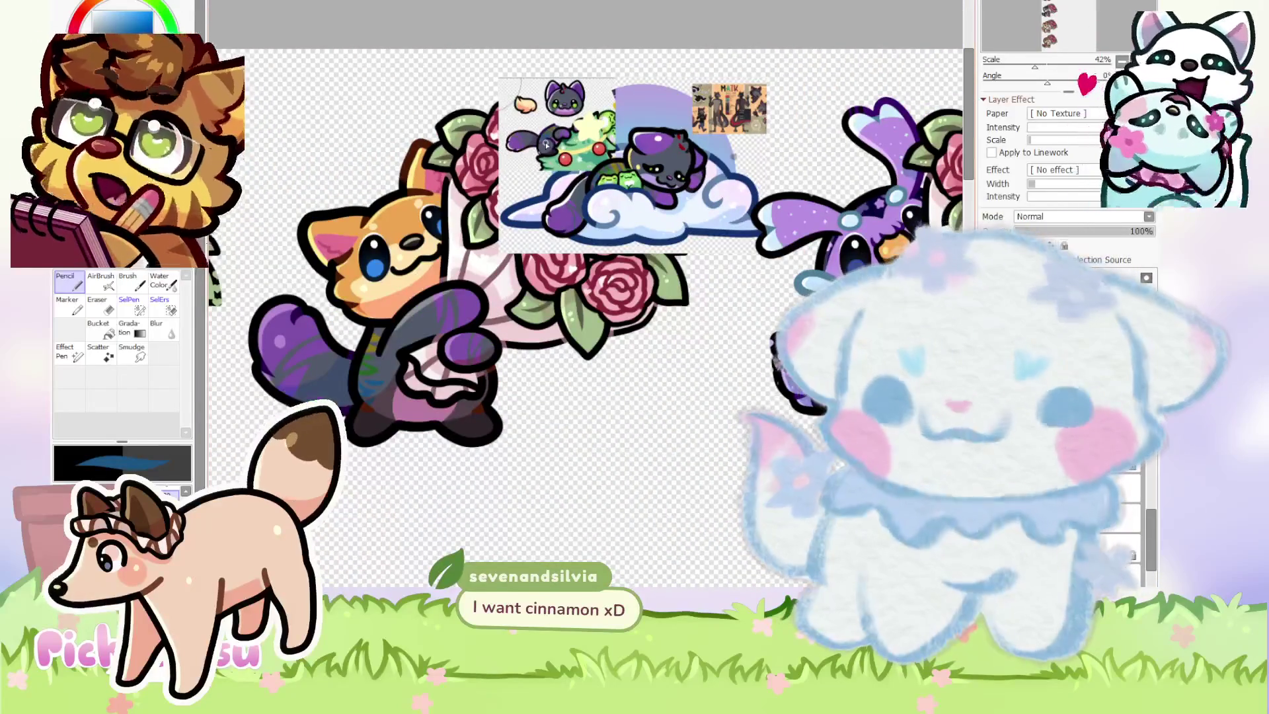
scroll(628, 83, "up", 2)
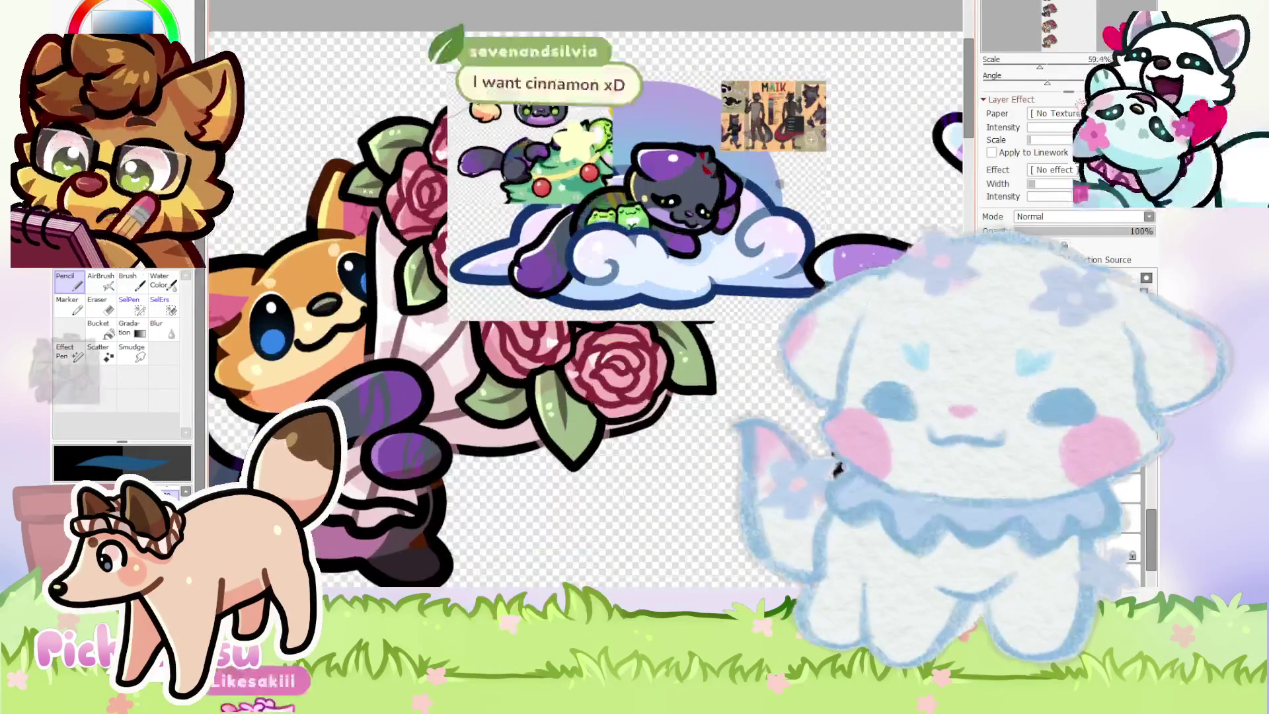
scroll(620, 93, "up", 4)
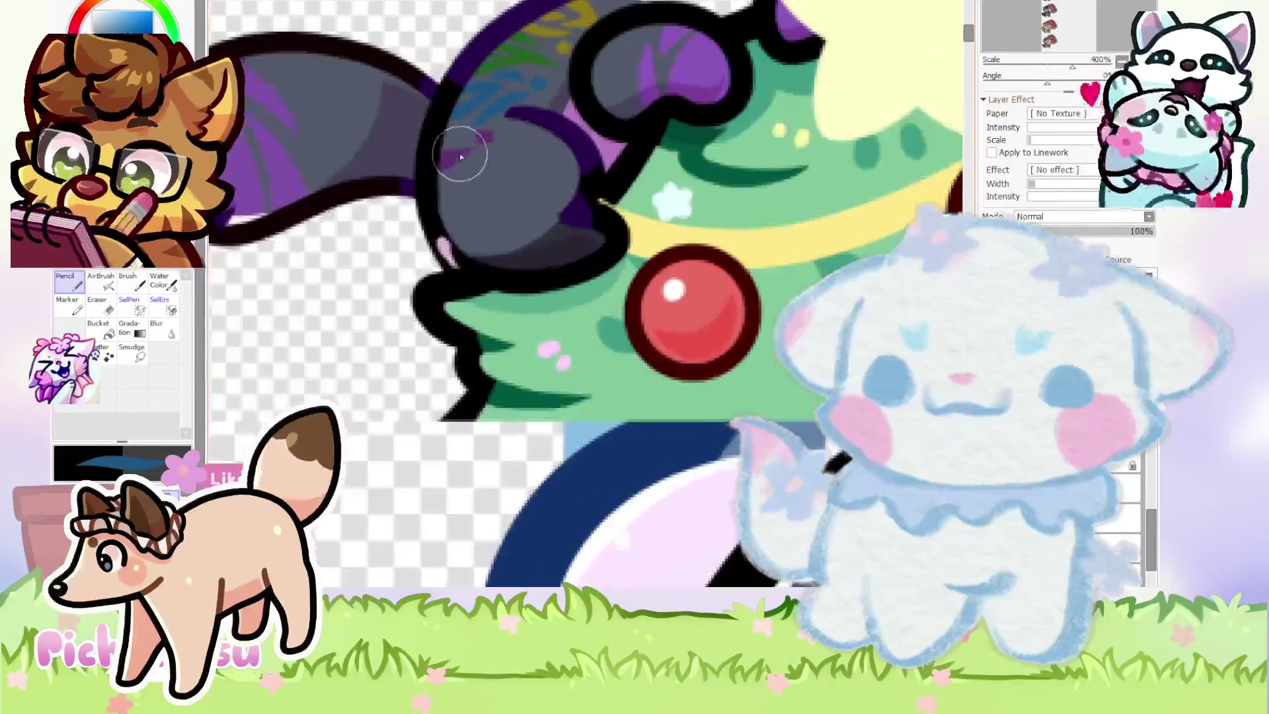
scroll(501, 337, "down", 3)
scroll(566, 368, "up", 6)
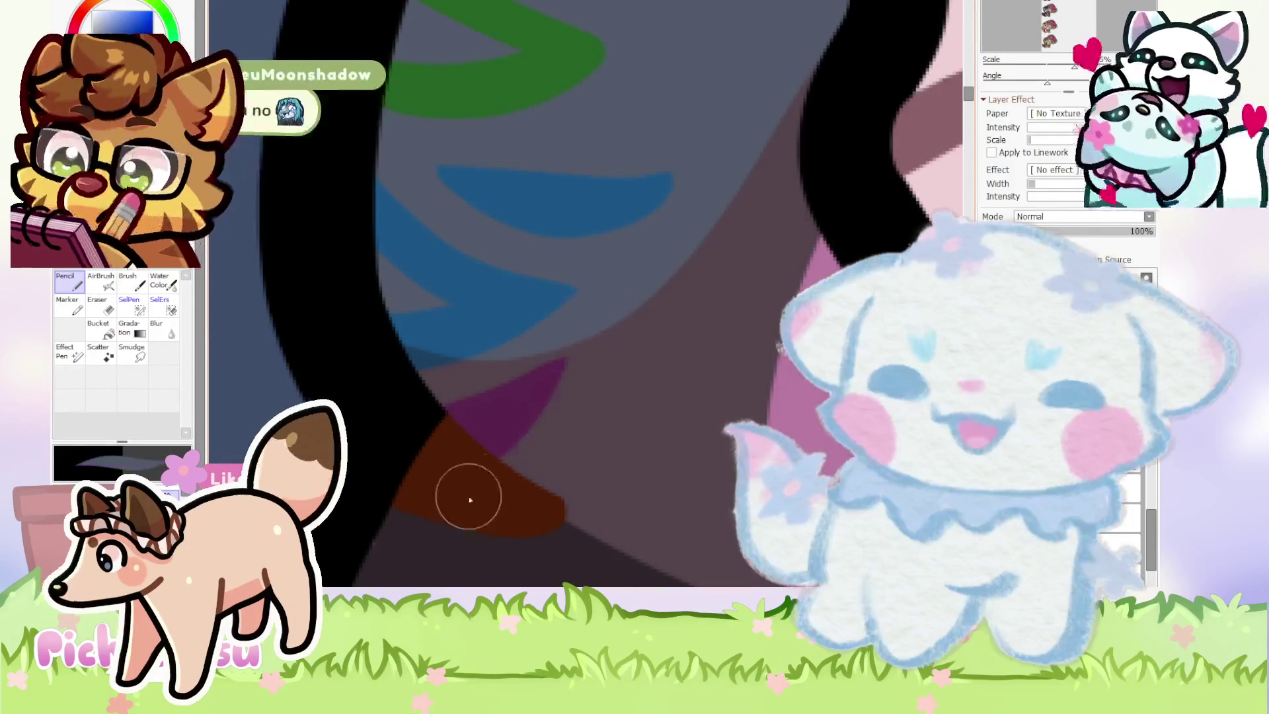
scroll(496, 487, "down", 3)
scroll(582, 291, "down", 4)
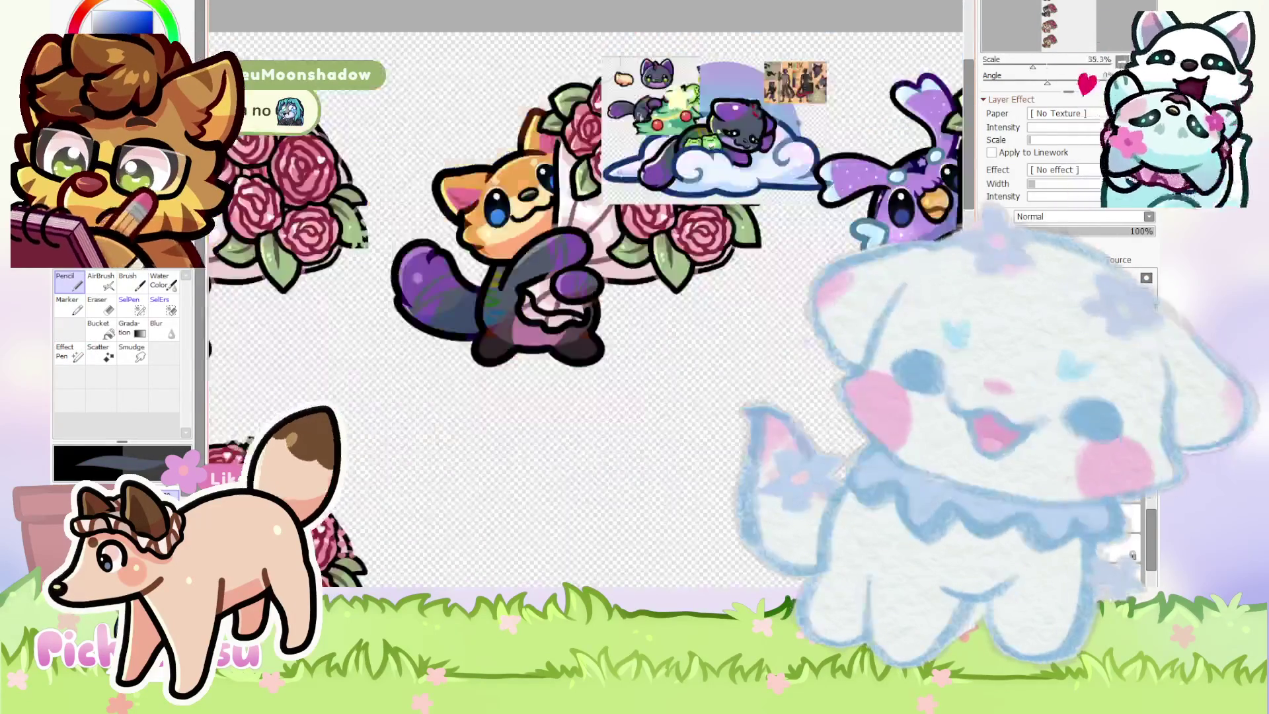
scroll(582, 291, "up", 3)
scroll(648, 142, "up", 4)
scroll(648, 142, "down", 6)
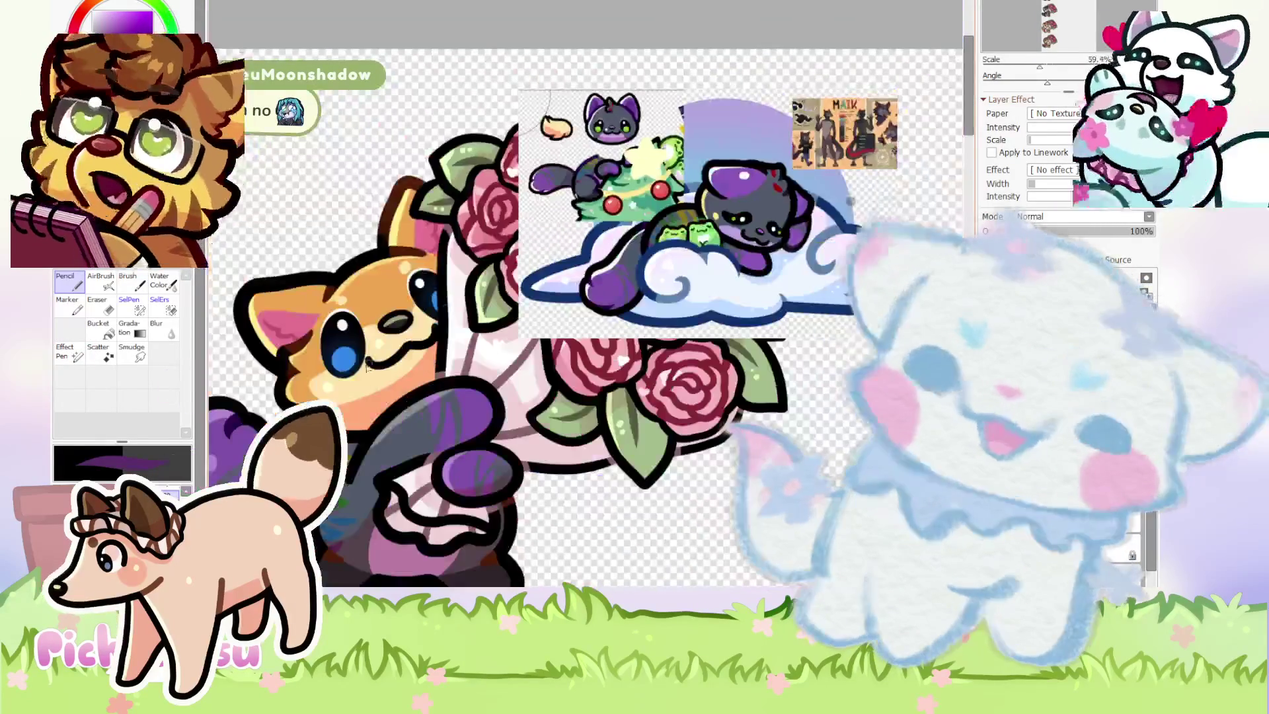
scroll(408, 476, "down", 1)
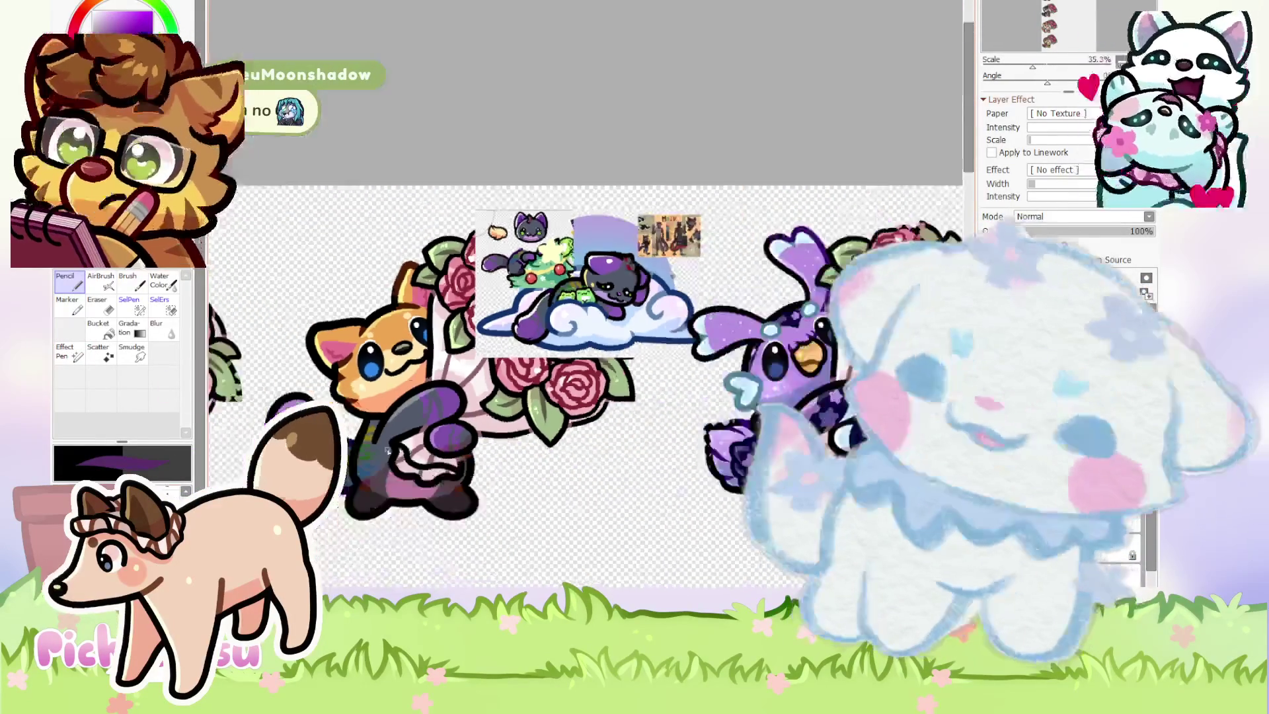
scroll(408, 475, "up", 5)
scroll(408, 476, "up", 4)
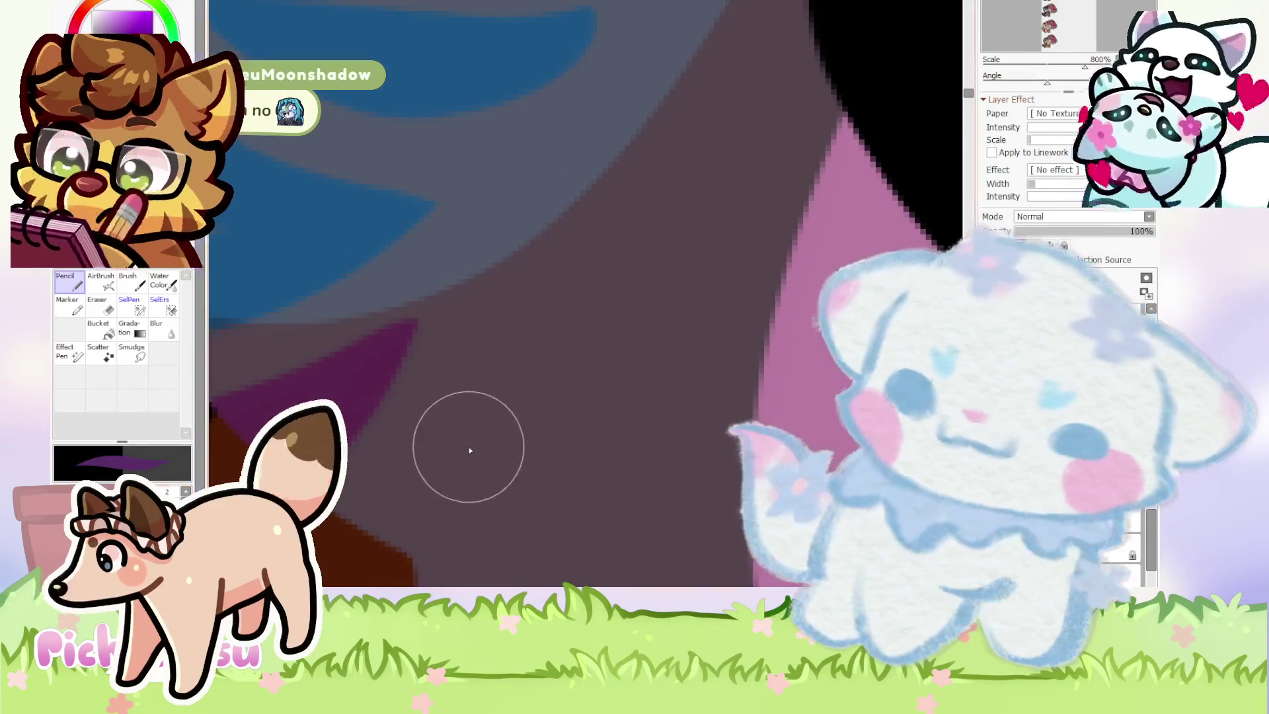
left_click(461, 427)
mouse_move(431, 506)
left_mouse_down()
mouse_move(471, 459)
mouse_move(476, 423)
mouse_move(400, 464)
left_mouse_up()
Sample the green stripe colour from the canvas.
scroll(405, 334, "down", 4)
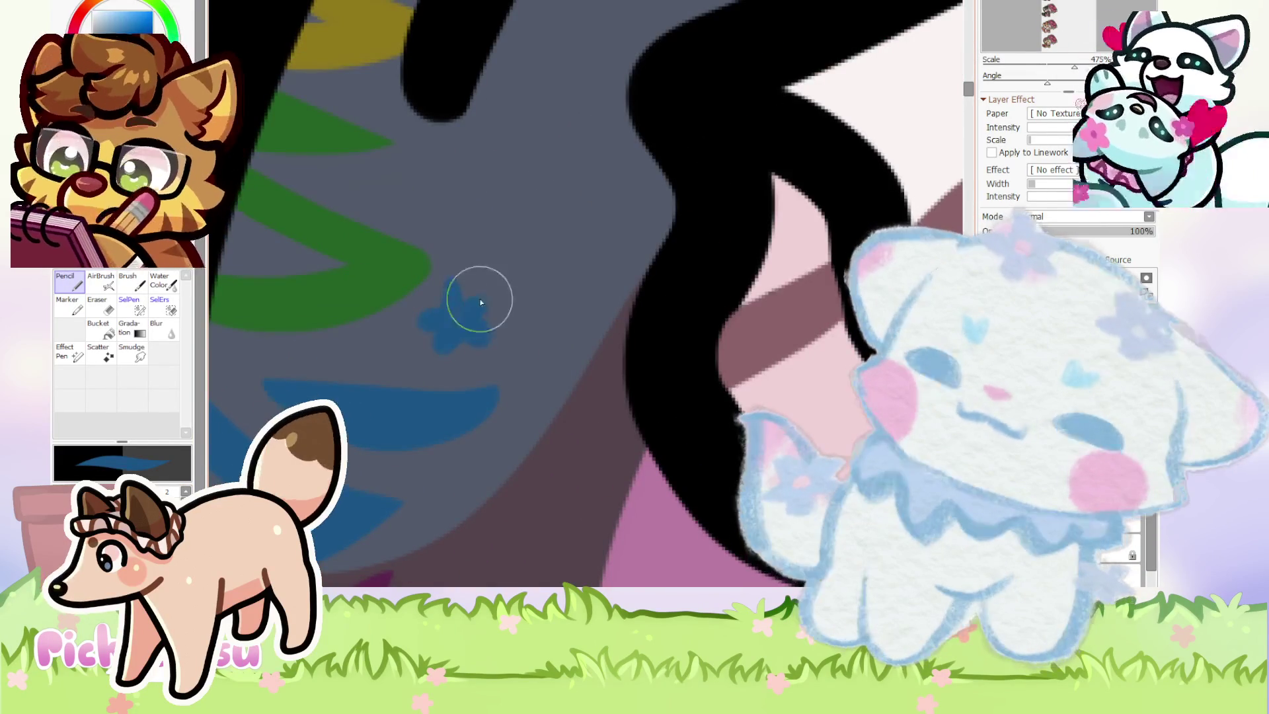
scroll(390, 307, "down", 3)
scroll(390, 307, "up", 3)
scroll(567, 215, "up", 3)
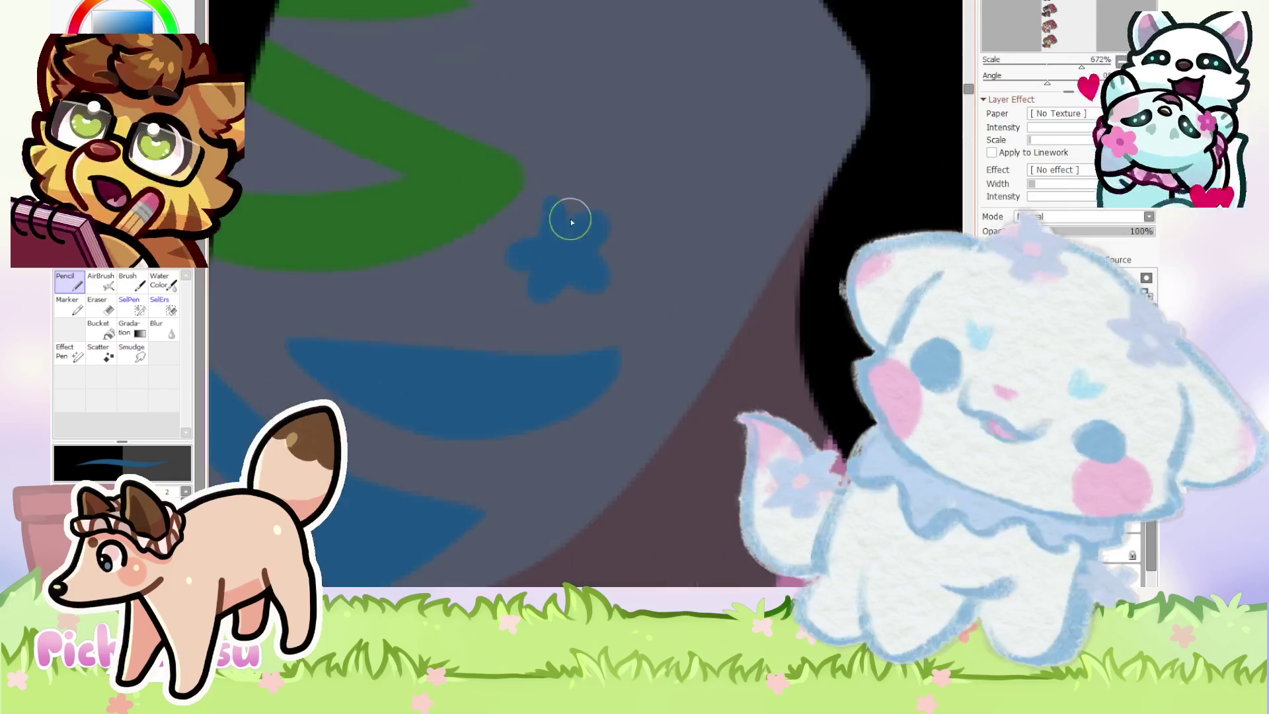
scroll(581, 244, "down", 1)
right_click(550, 220)
scroll(562, 238, "down", 1)
scroll(555, 268, "down", 5)
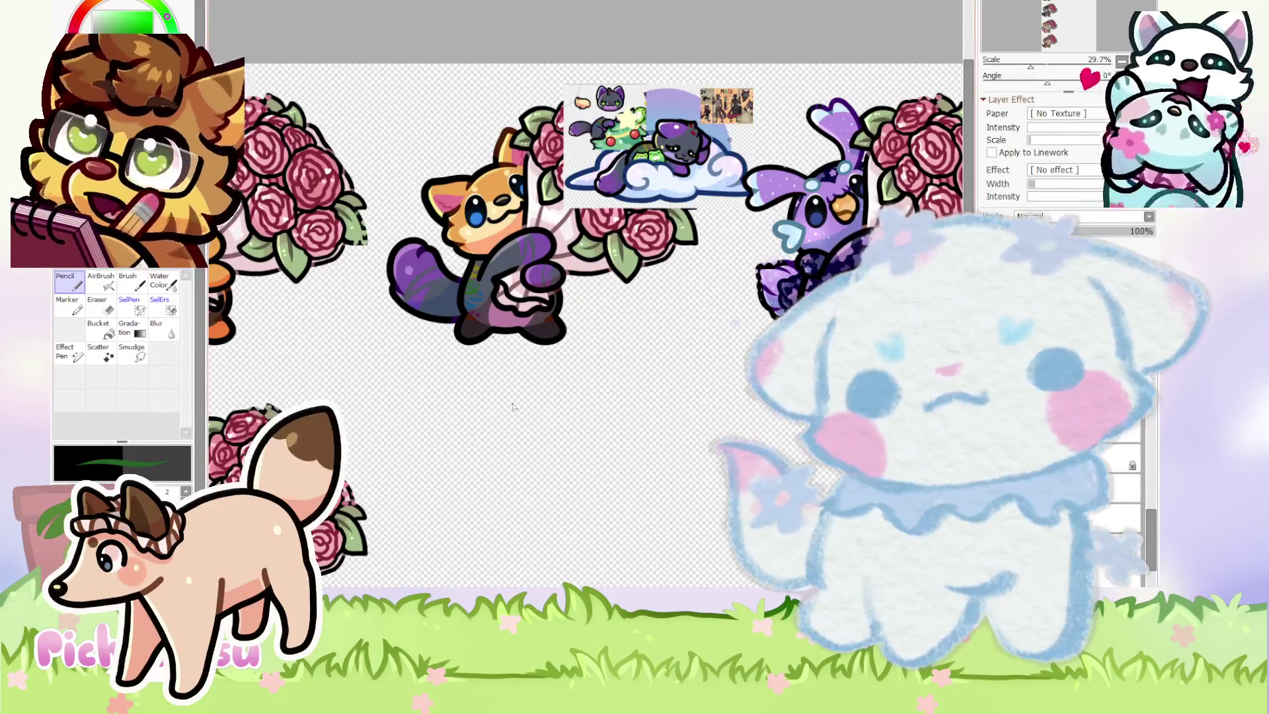
scroll(550, 503, "down", 5)
scroll(788, 404, "up", 2)
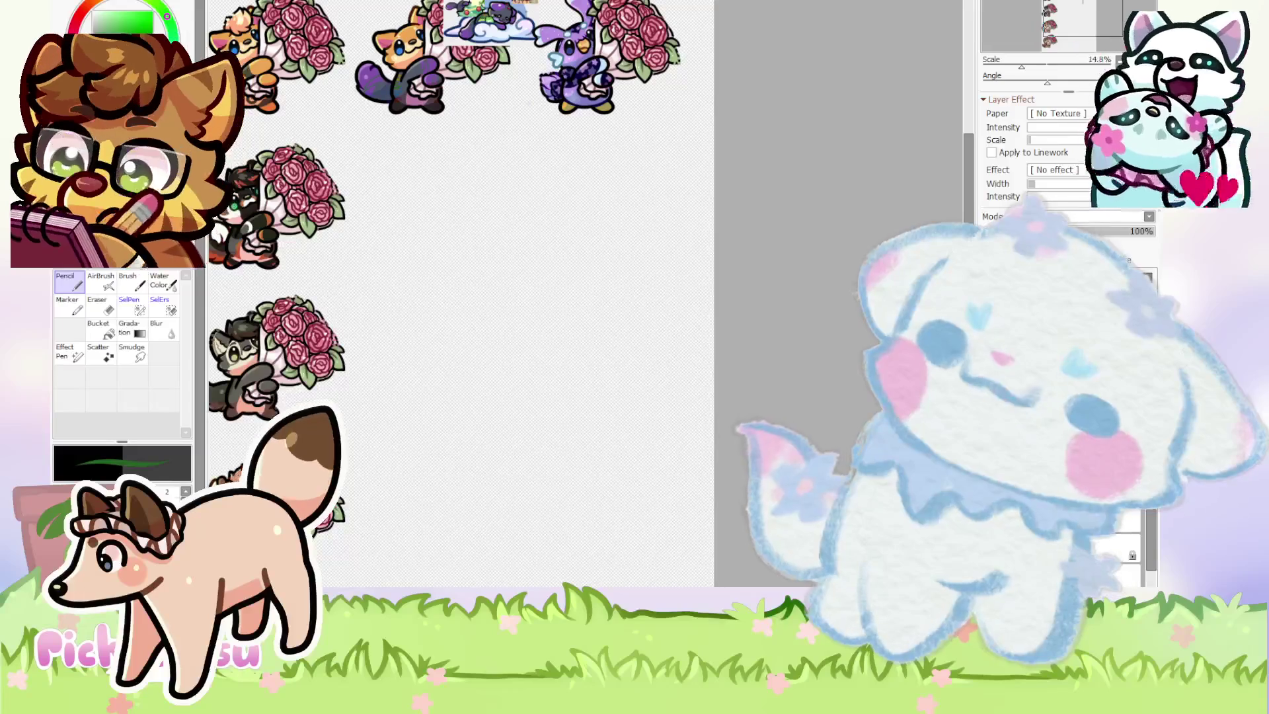
scroll(615, 258, "up", 5)
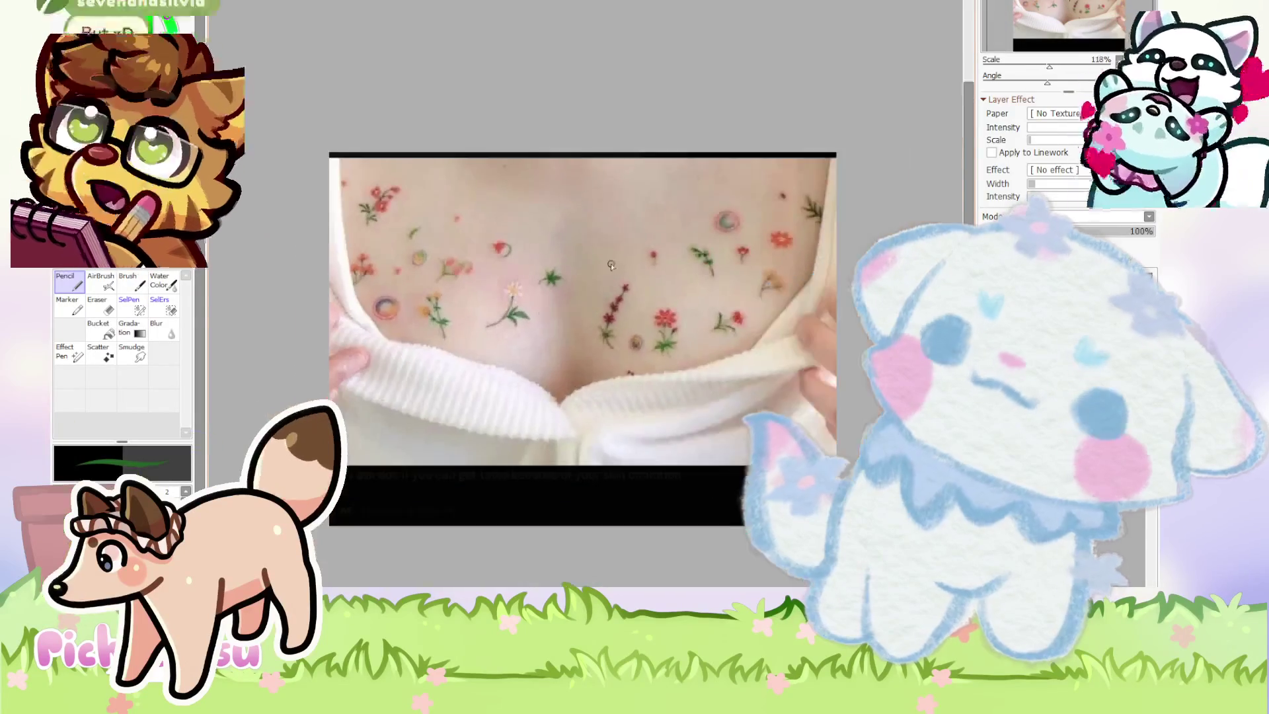
scroll(615, 258, "down", 2)
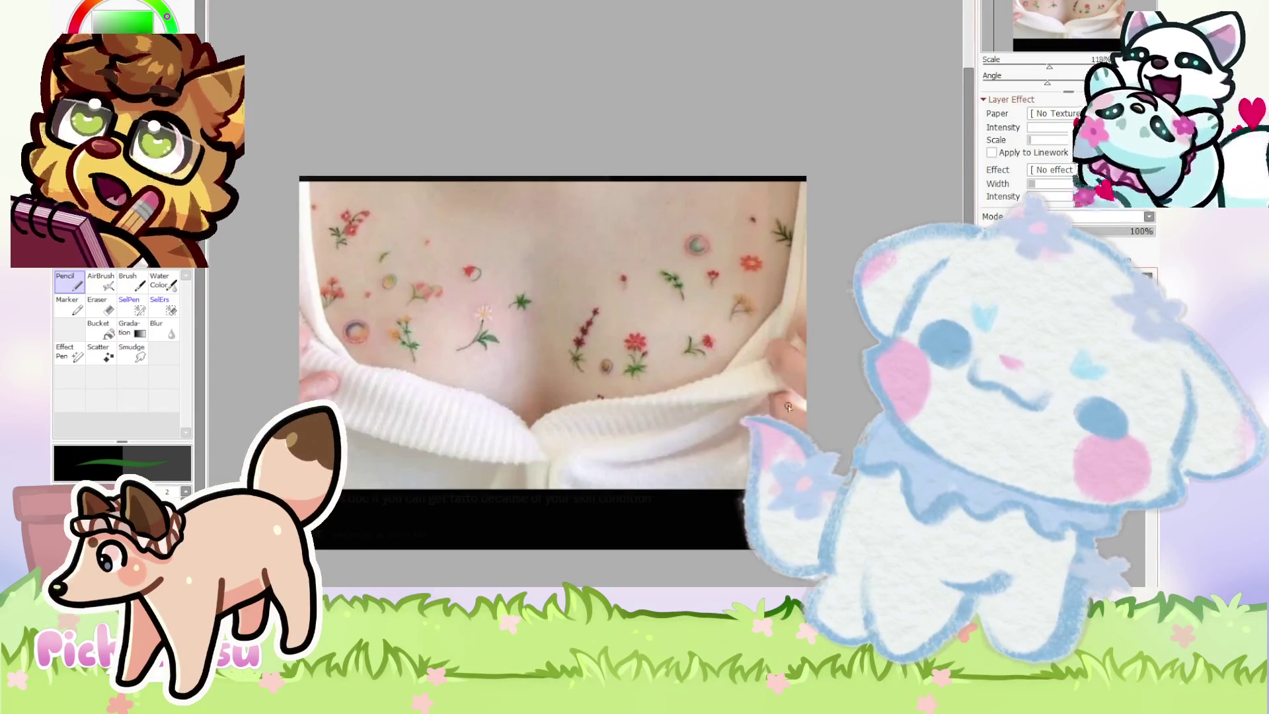
scroll(833, 417, "up", 1)
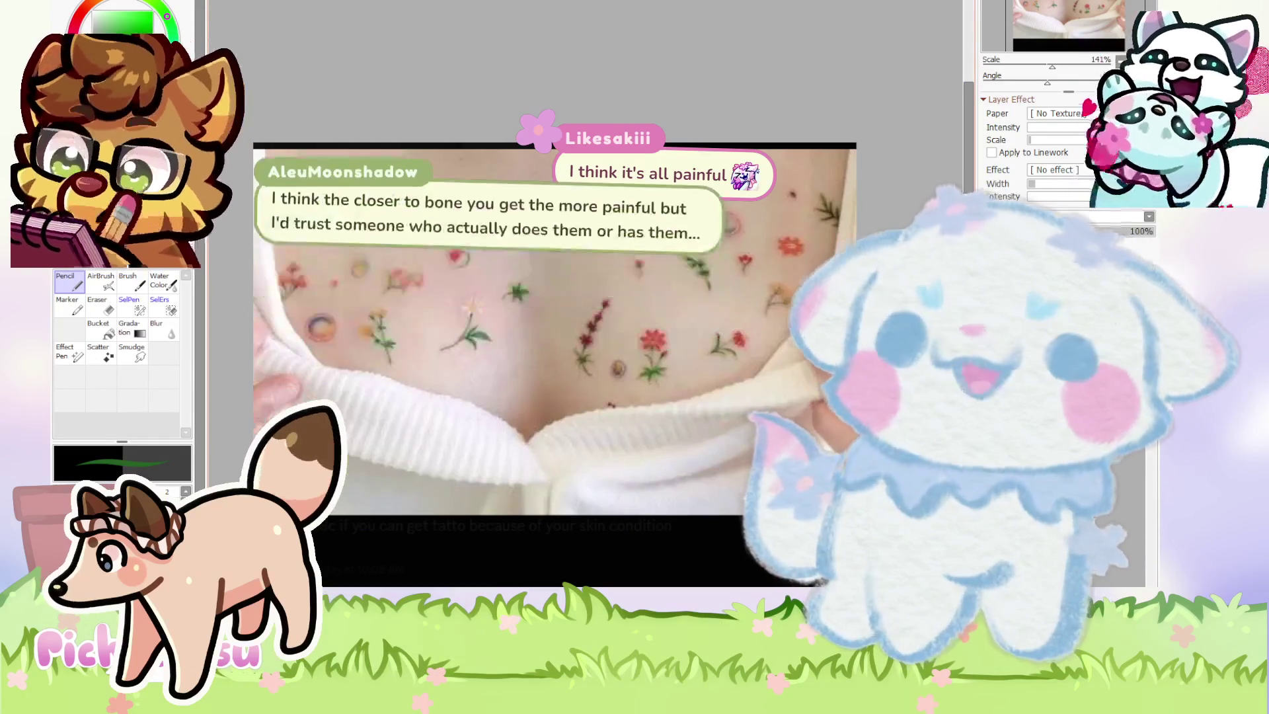
scroll(454, 317, "up", 2)
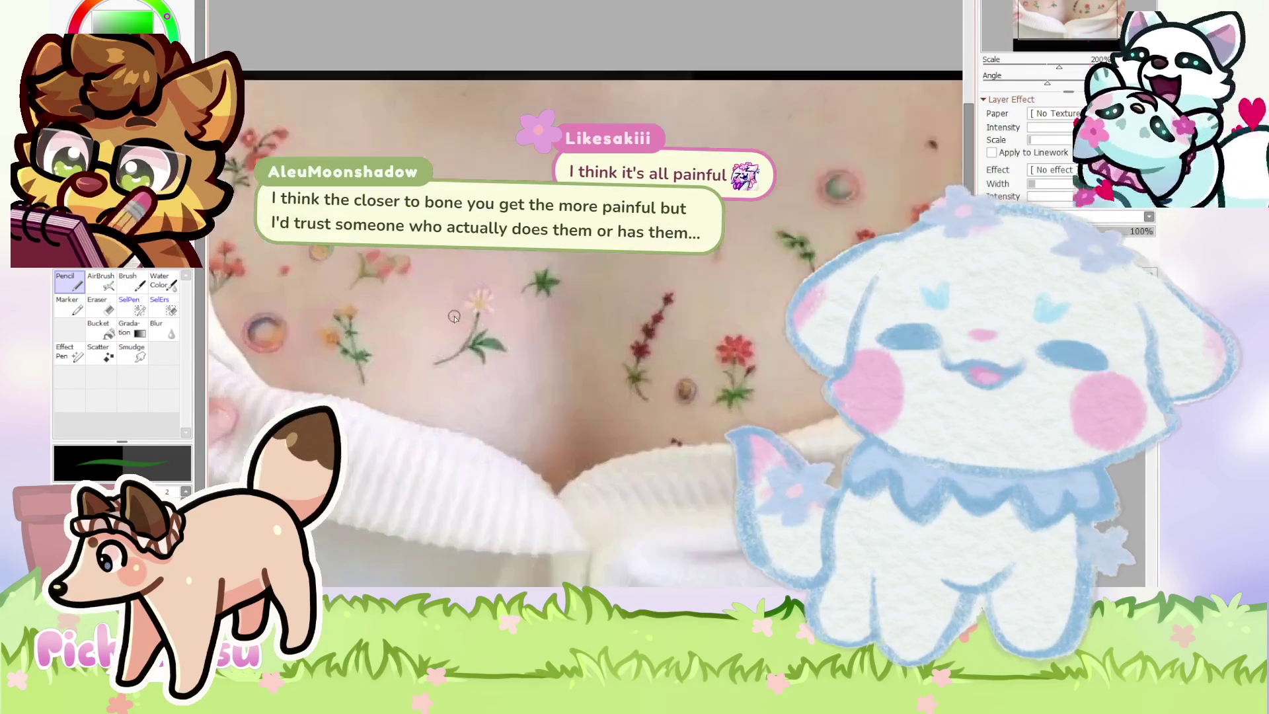
scroll(607, 306, "down", 2)
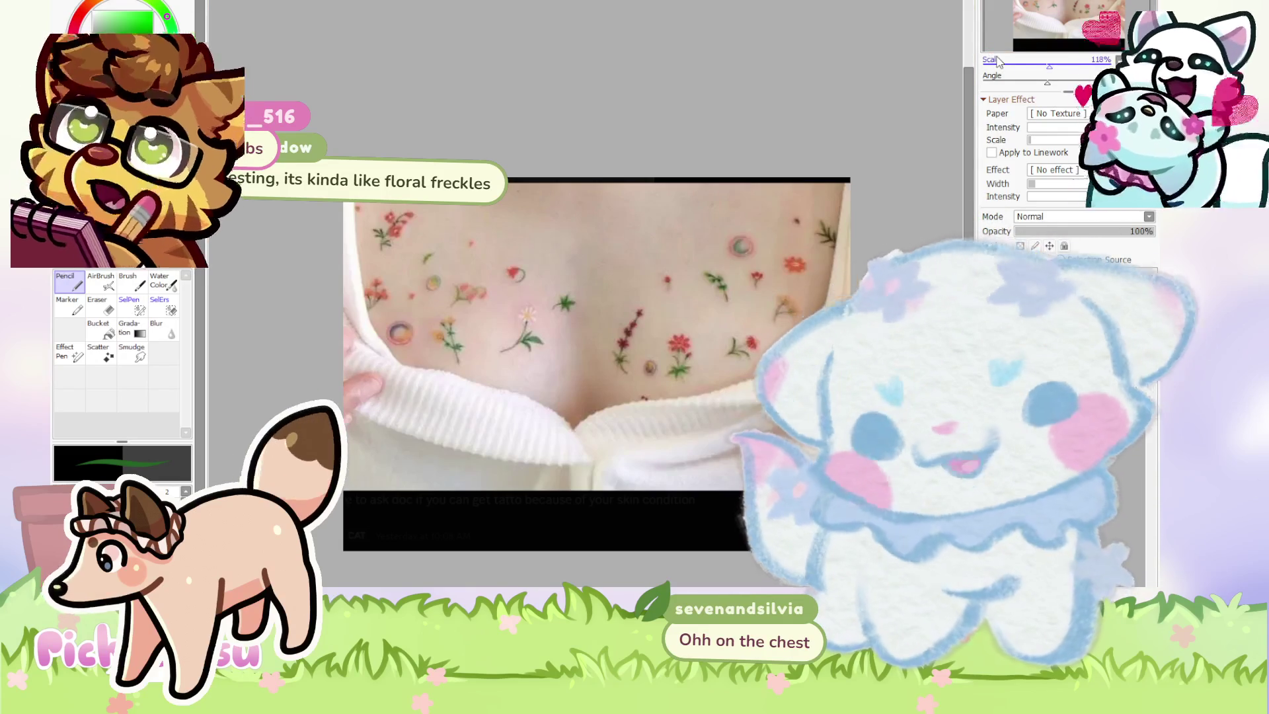
key("ctrl+Tab")
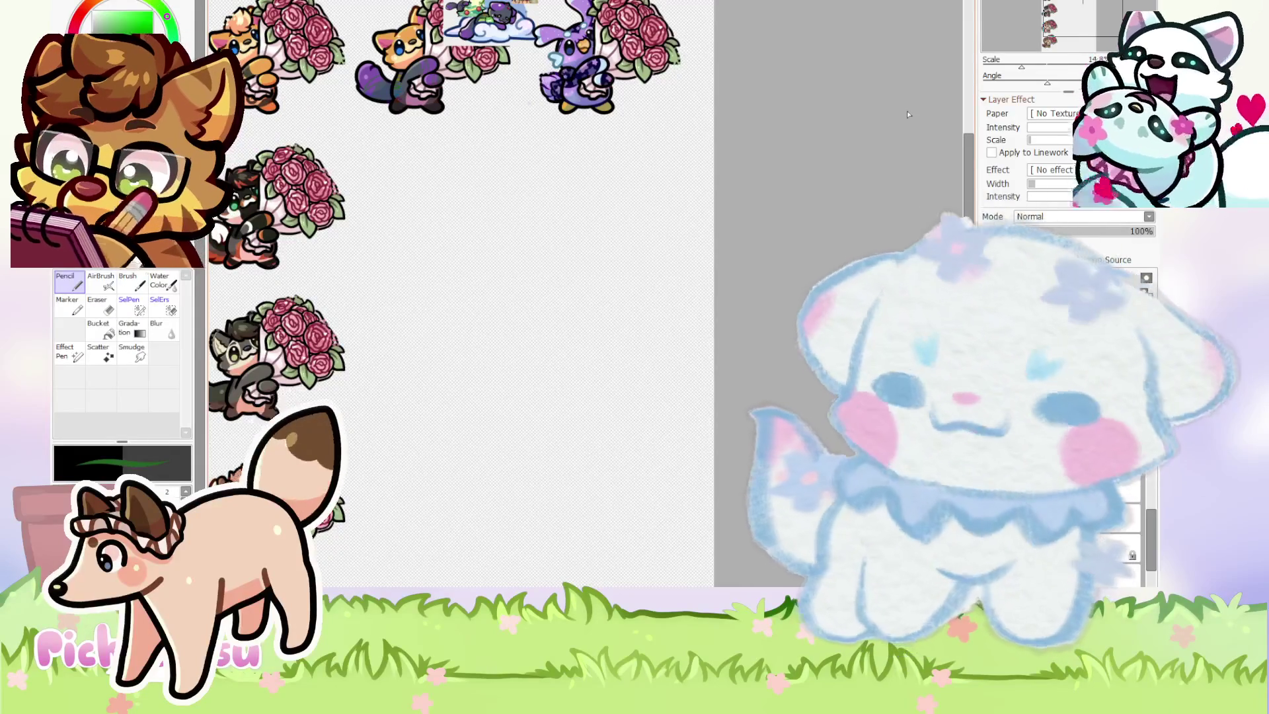
Paint black over the orange-brown stroke on the fox's dark arm.
scroll(722, 364, "down", 1)
scroll(722, 363, "up", 5)
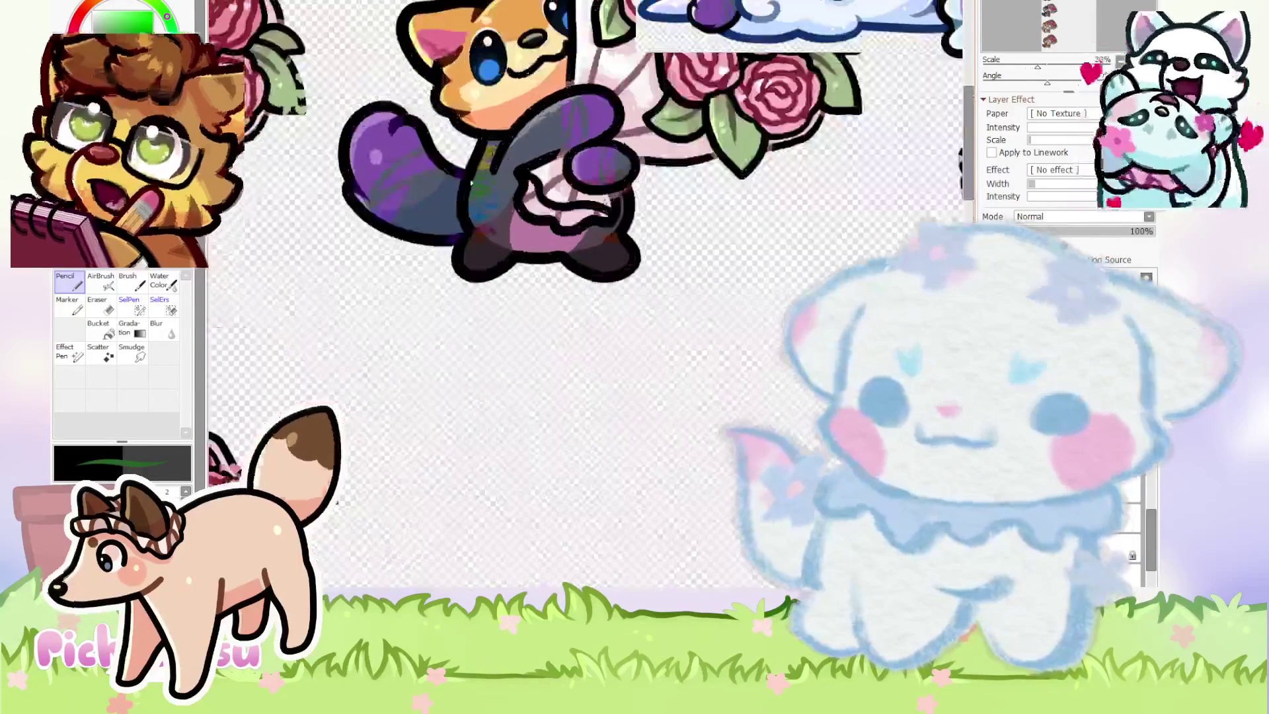
scroll(380, 218, "down", 3)
scroll(381, 218, "up", 6)
scroll(380, 218, "up", 3)
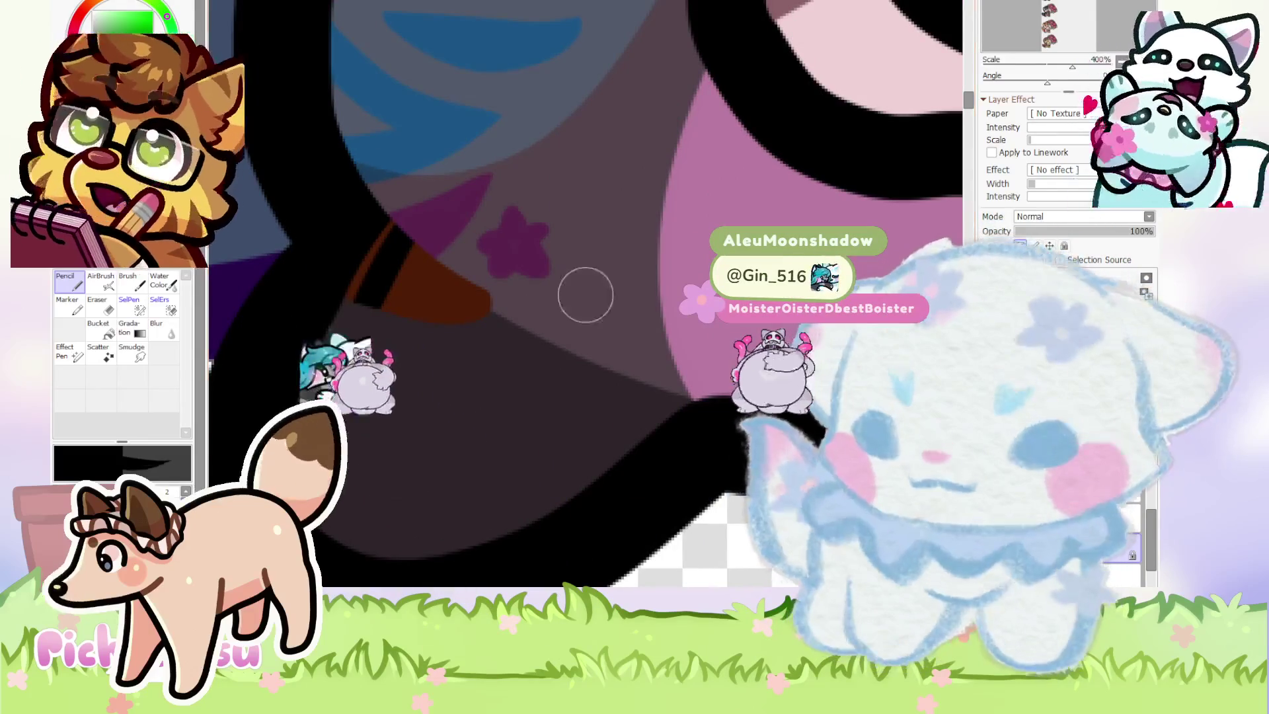
scroll(411, 305, "down", 2)
scroll(408, 270, "up", 2)
left_click_drag(377, 311, 454, 297)
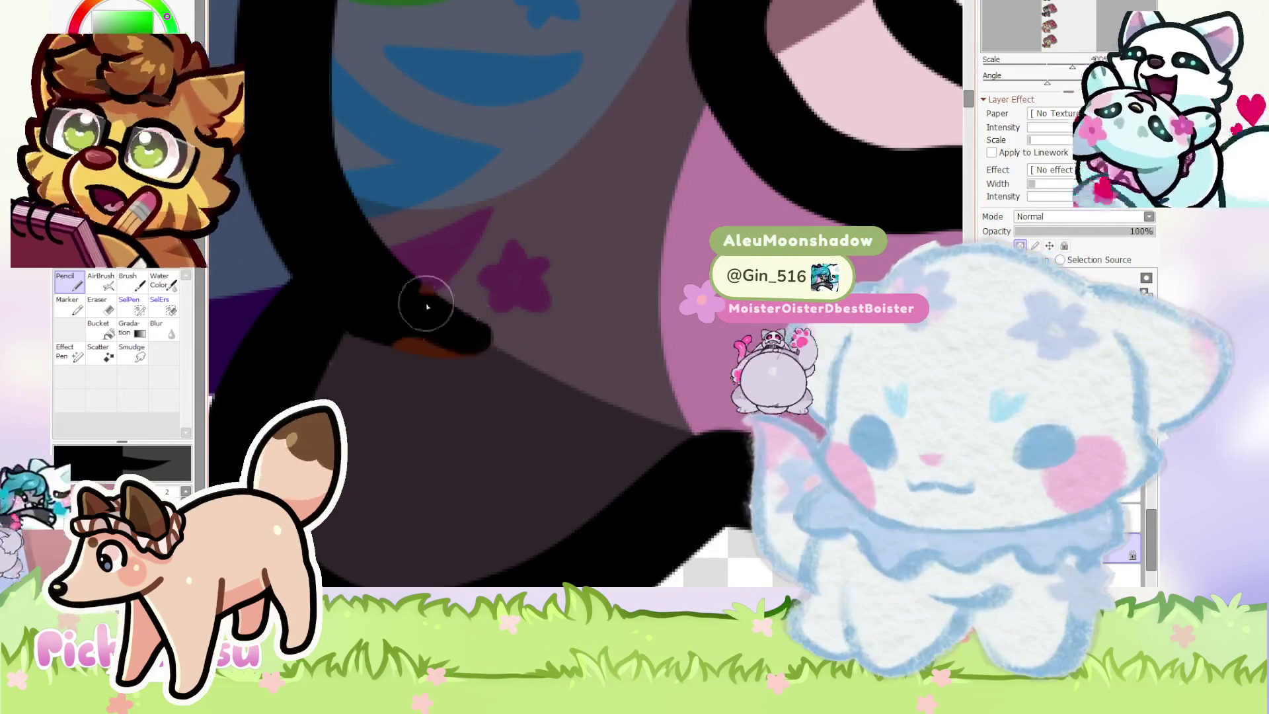
Cover the brown patch at the bottom of the arm with dark purple.
scroll(324, 350, "down", 3)
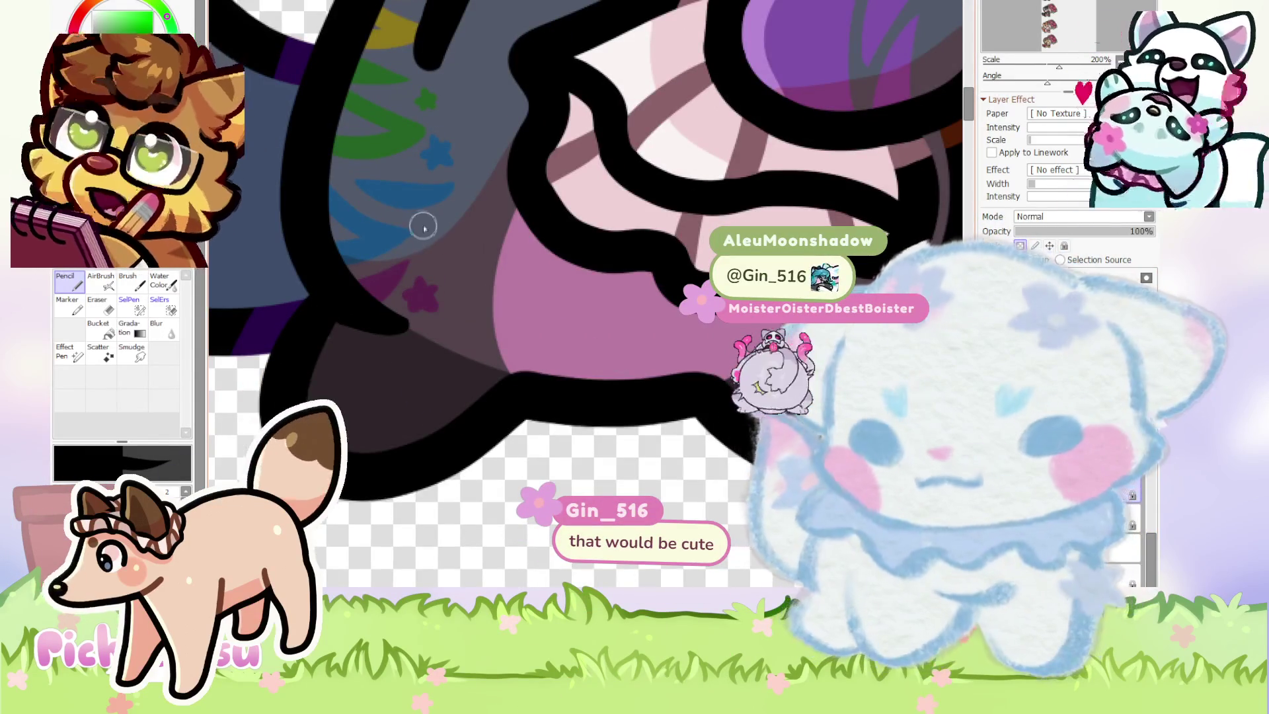
scroll(424, 226, "down", 4)
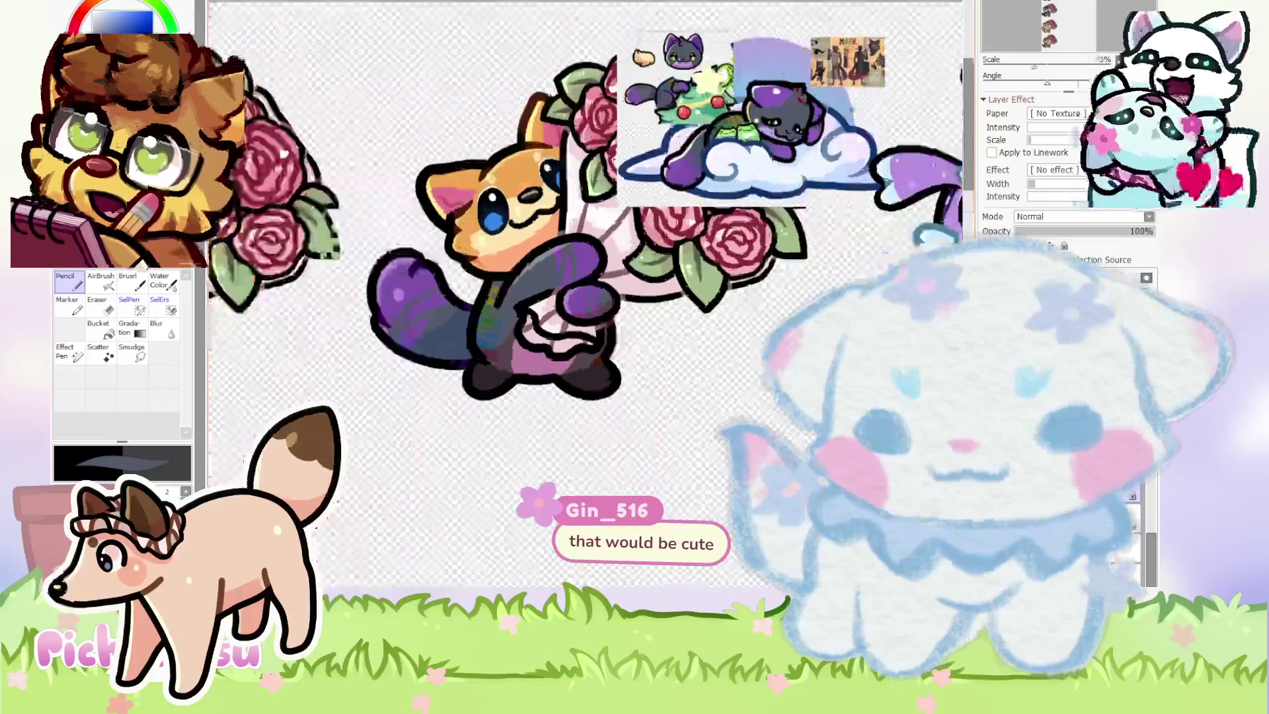
scroll(681, 115, "up", 5)
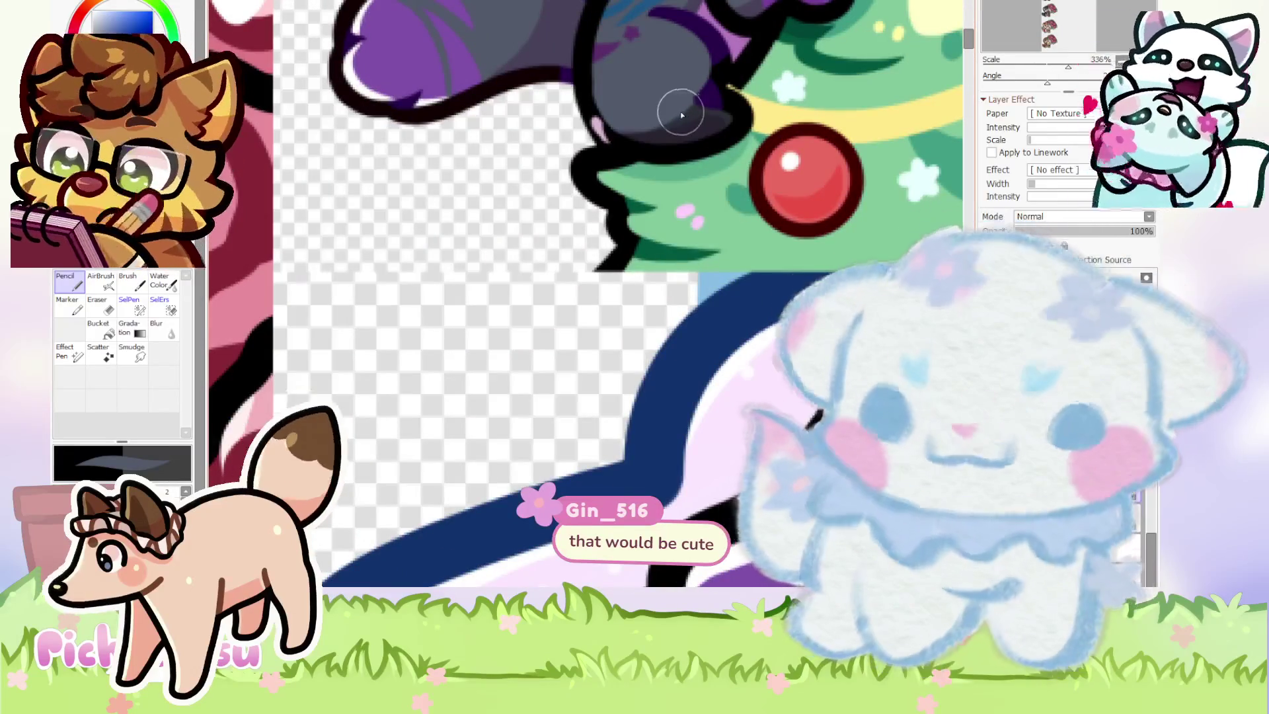
scroll(681, 115, "down", 5)
scroll(454, 424, "up", 6)
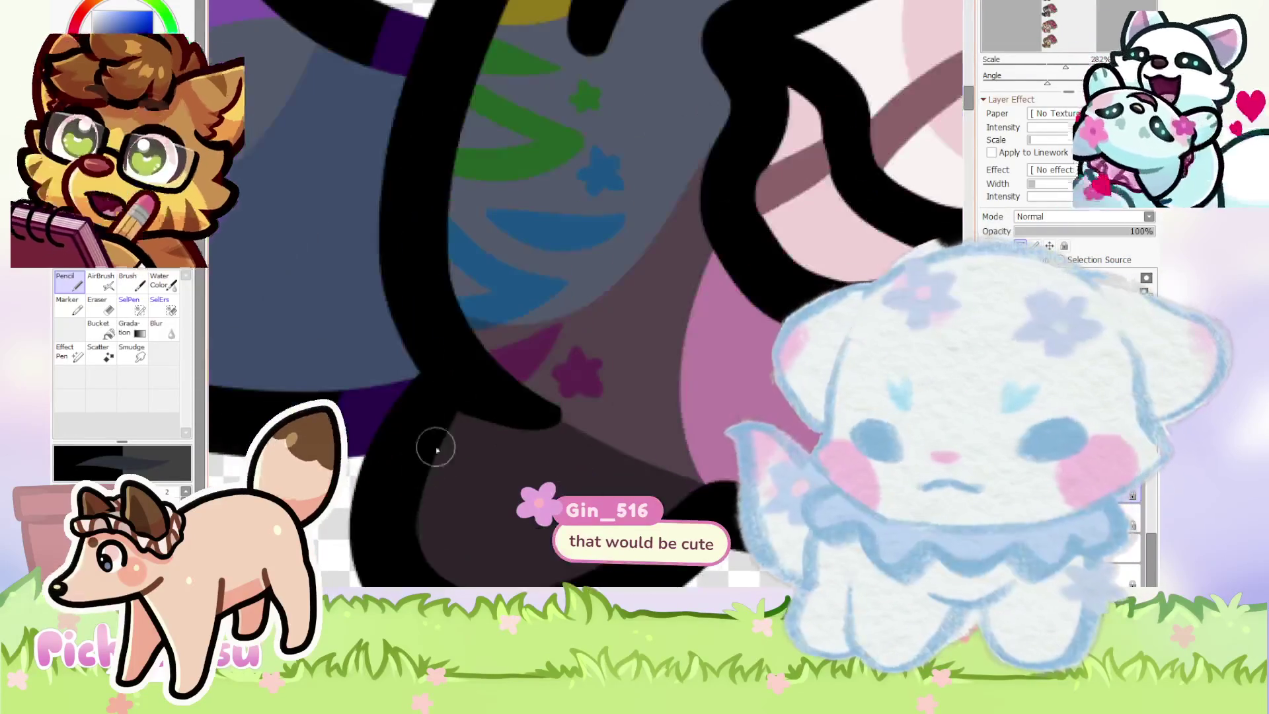
scroll(453, 423, "down", 6)
scroll(453, 423, "up", 1)
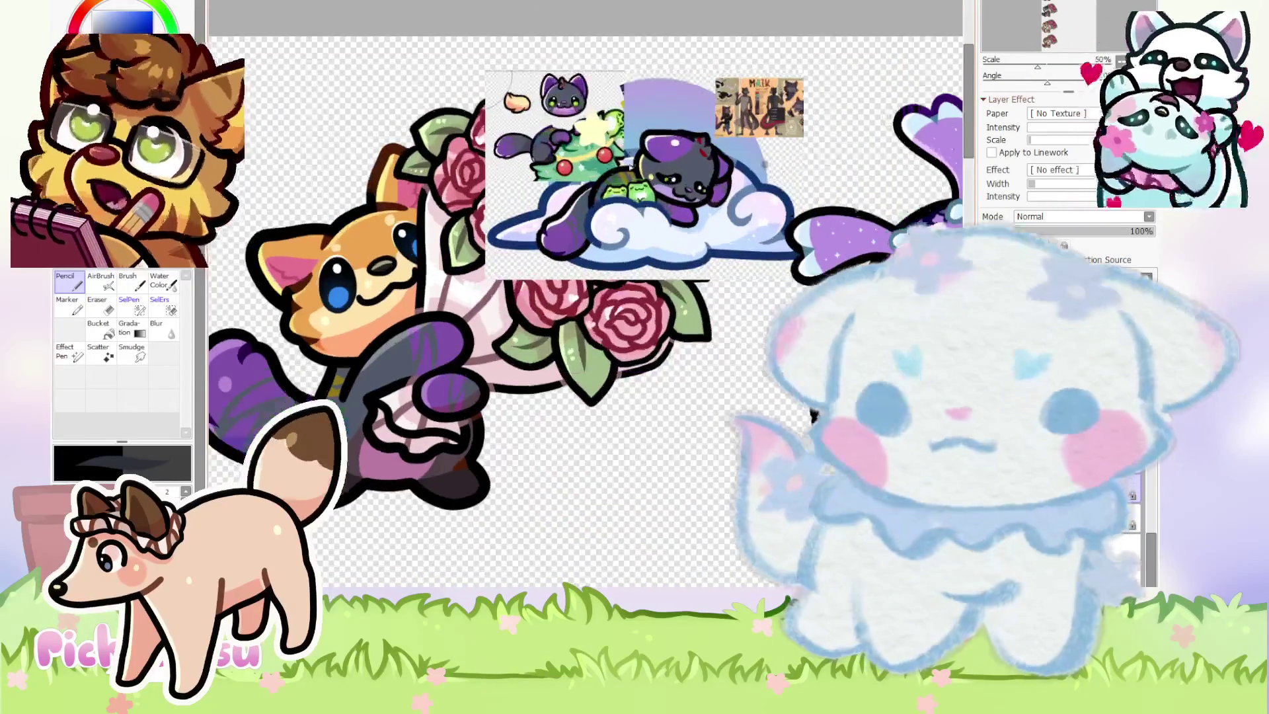
scroll(557, 139, "up", 4)
scroll(493, 182, "down", 3)
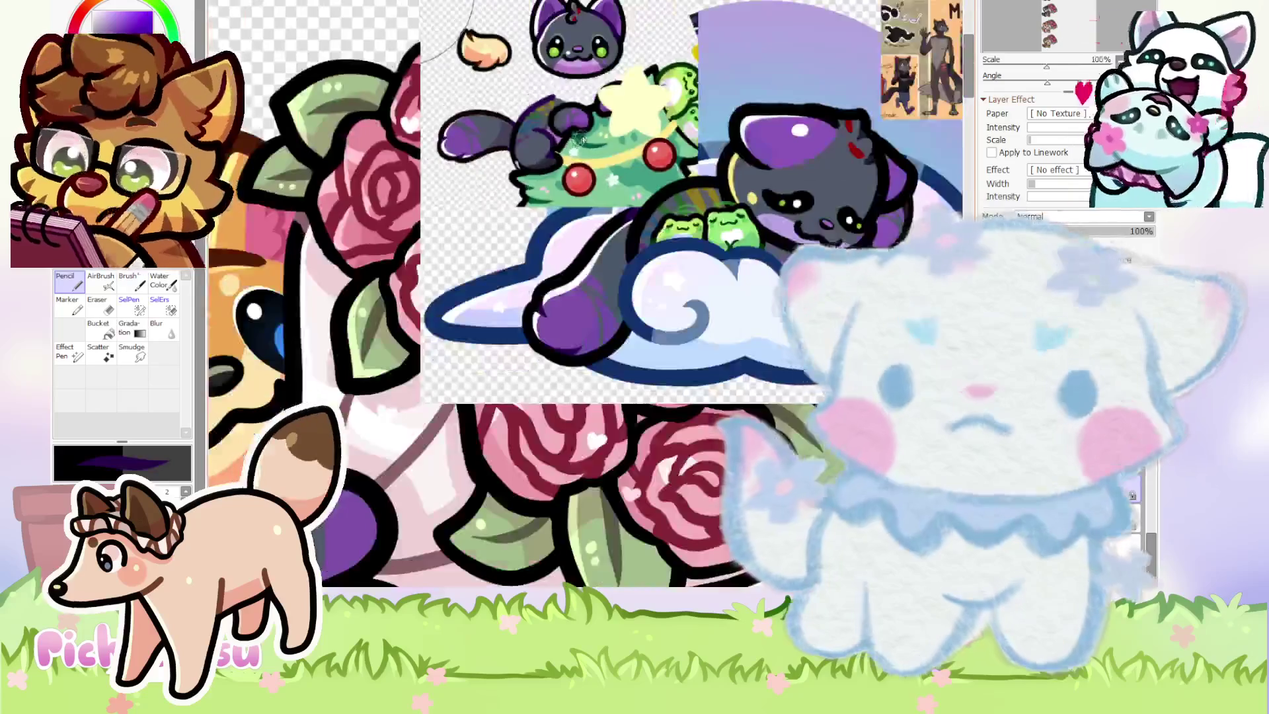
scroll(580, 137, "down", 3)
scroll(417, 330, "up", 5)
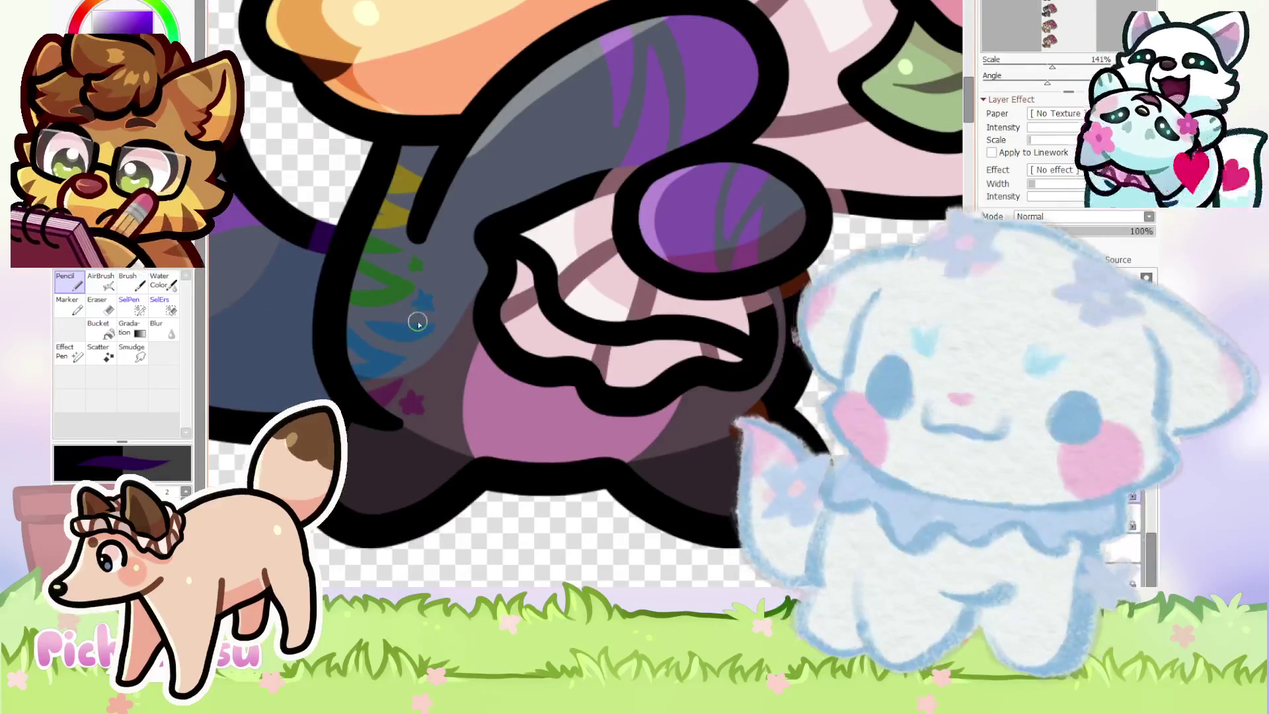
scroll(371, 407, "up", 3)
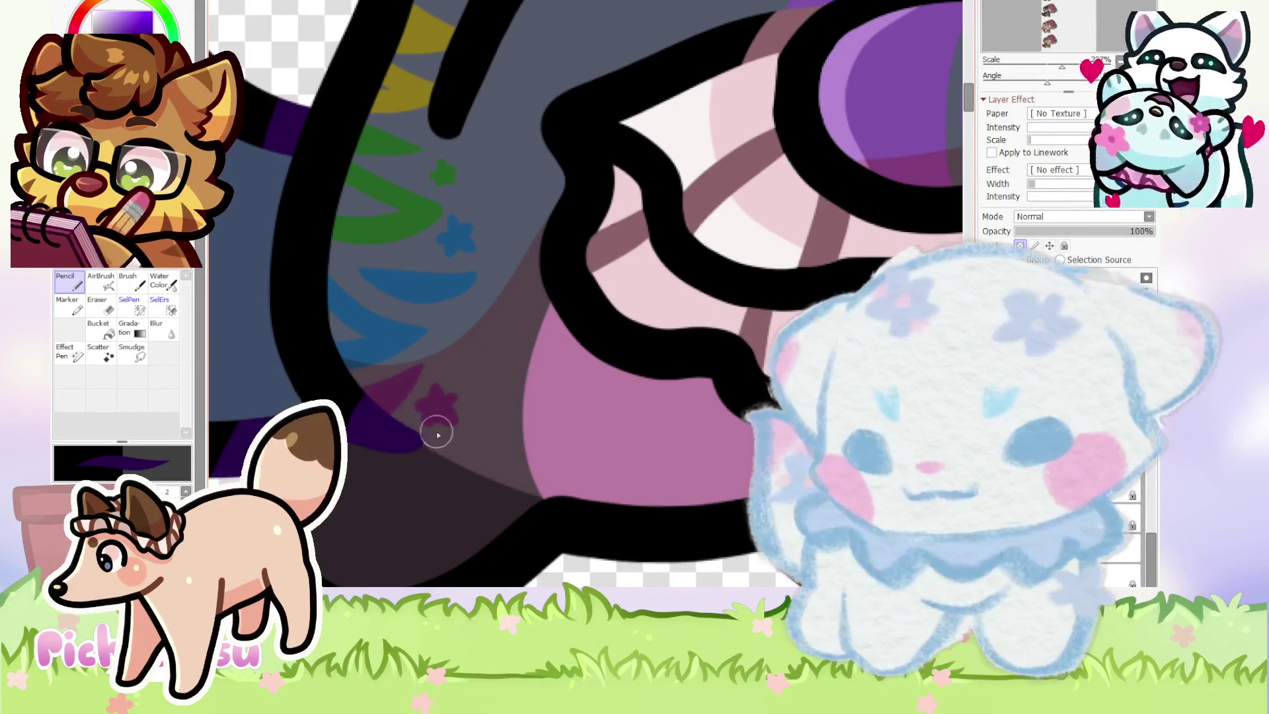
scroll(462, 430, "down", 5)
scroll(529, 403, "up", 2)
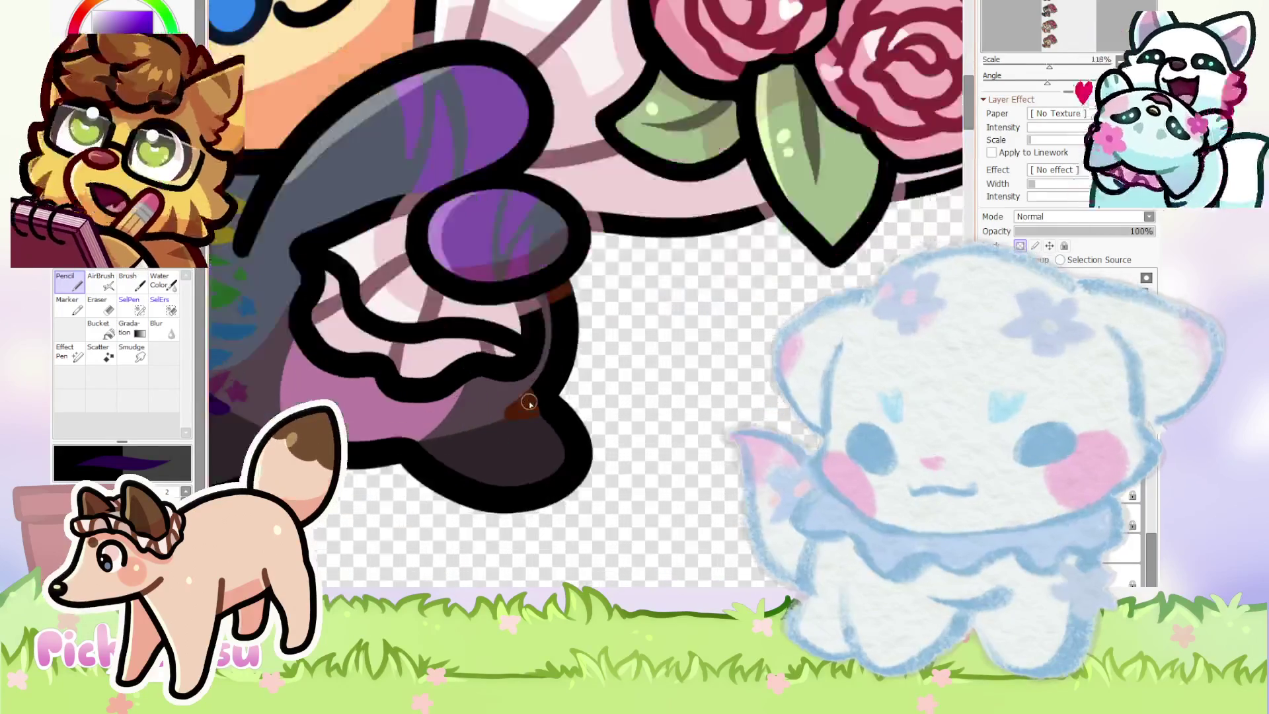
scroll(529, 404, "up", 2)
mouse_move(530, 420)
left_mouse_down()
mouse_move(538, 400)
mouse_move(493, 448)
mouse_move(474, 441)
left_mouse_up()
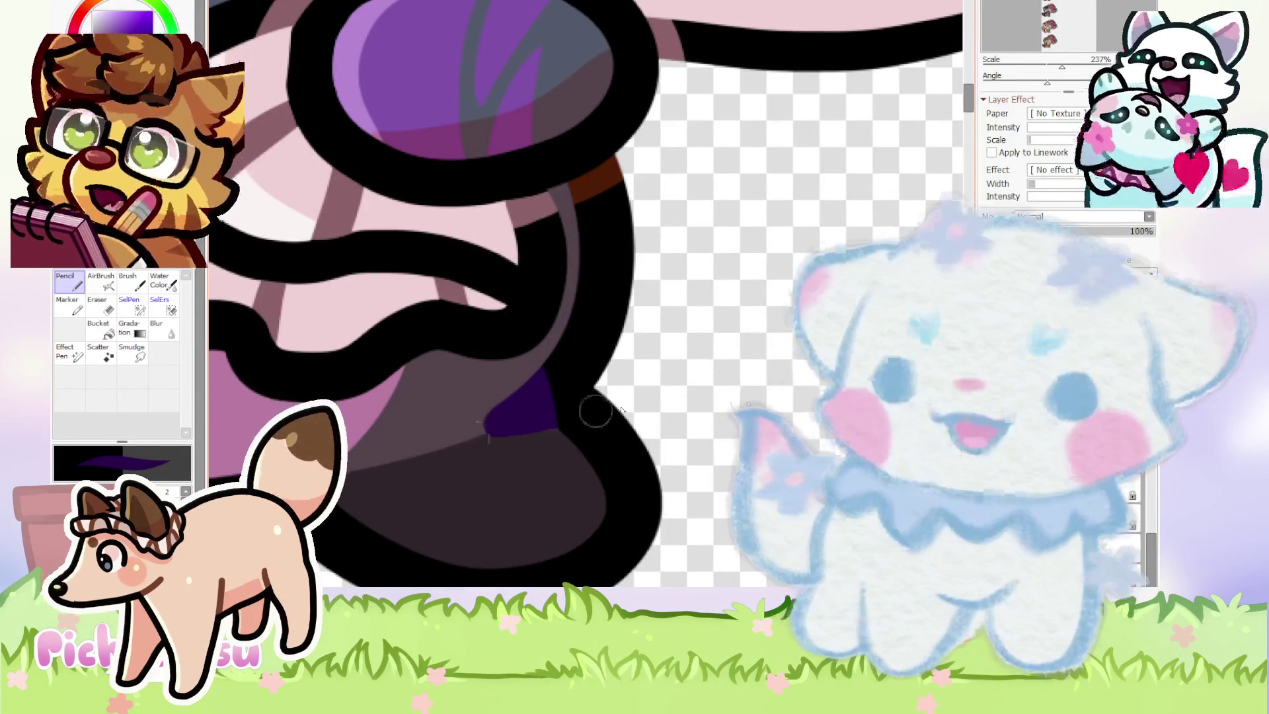
scroll(823, 429, "down", 3)
scroll(465, 388, "down", 3)
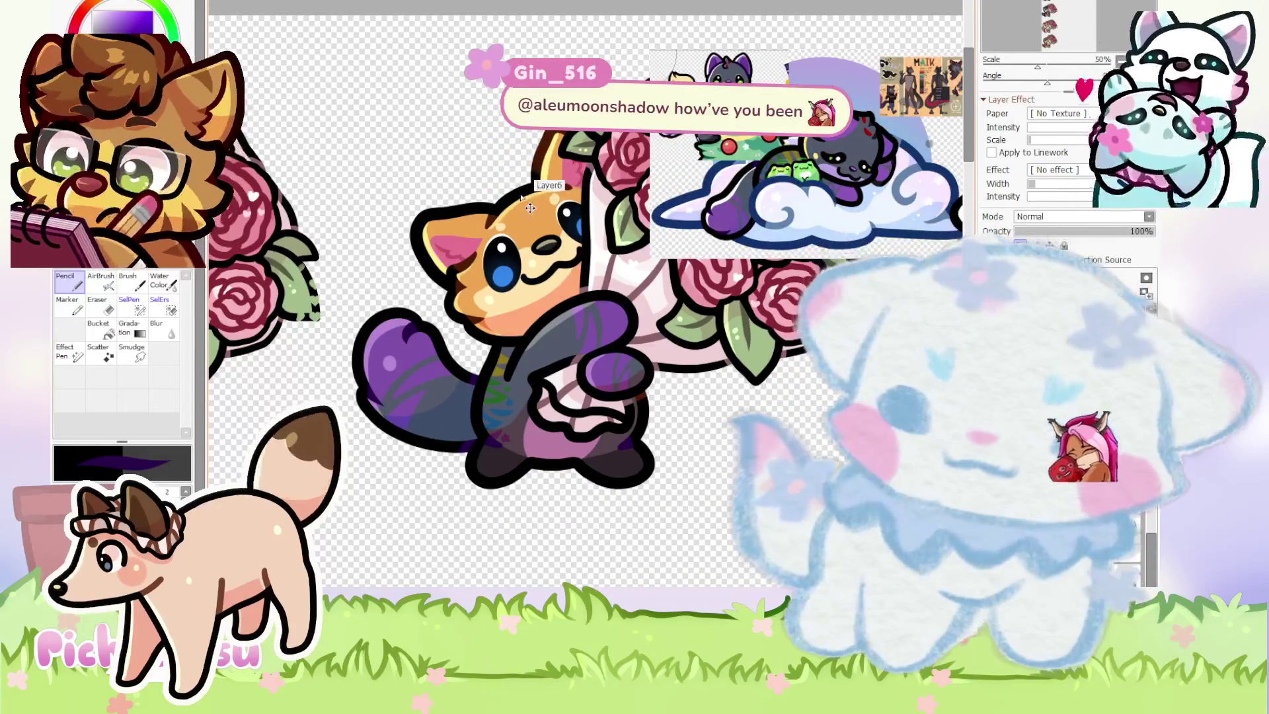
left_click_drag(530, 208, 654, 165)
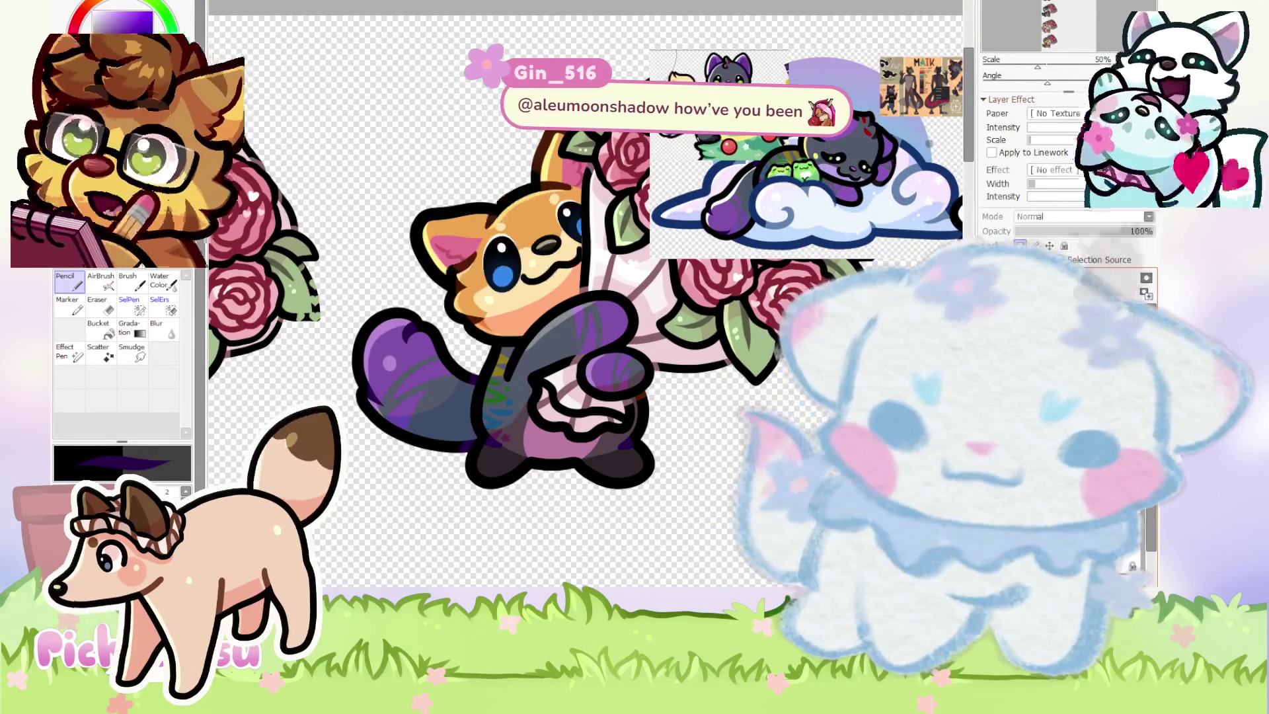
scroll(560, 232, "up", 1)
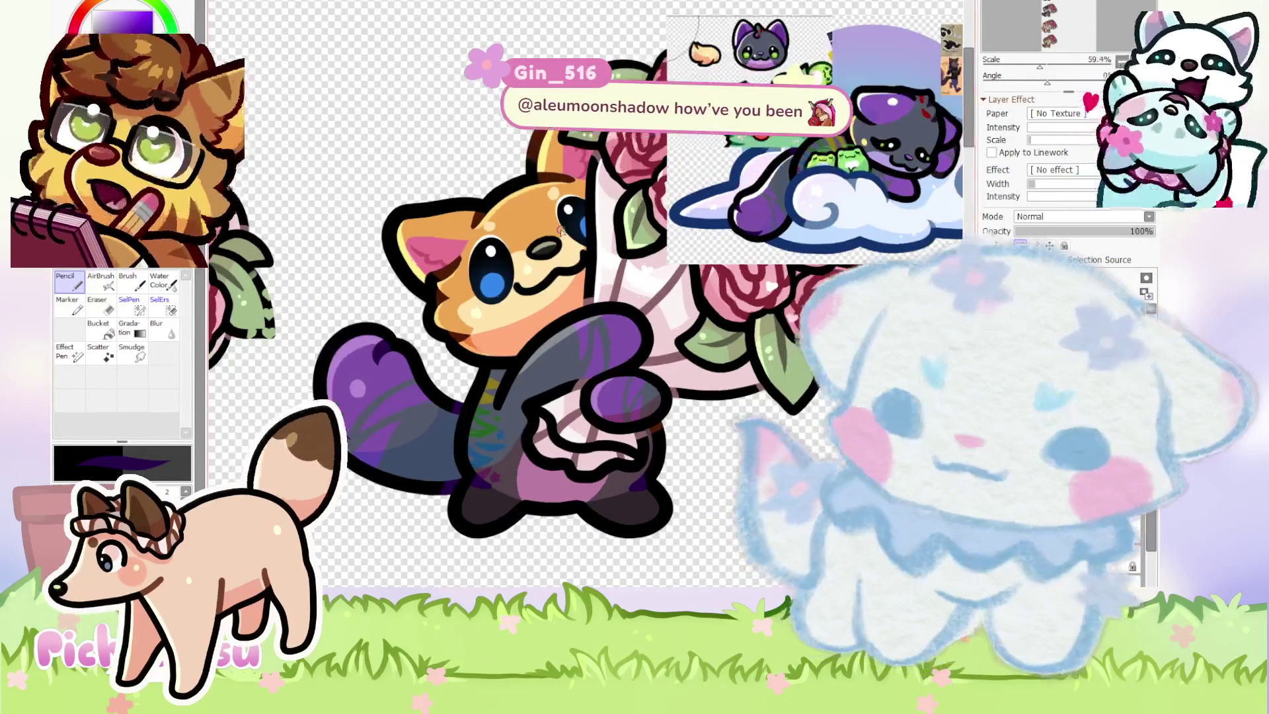
key("l")
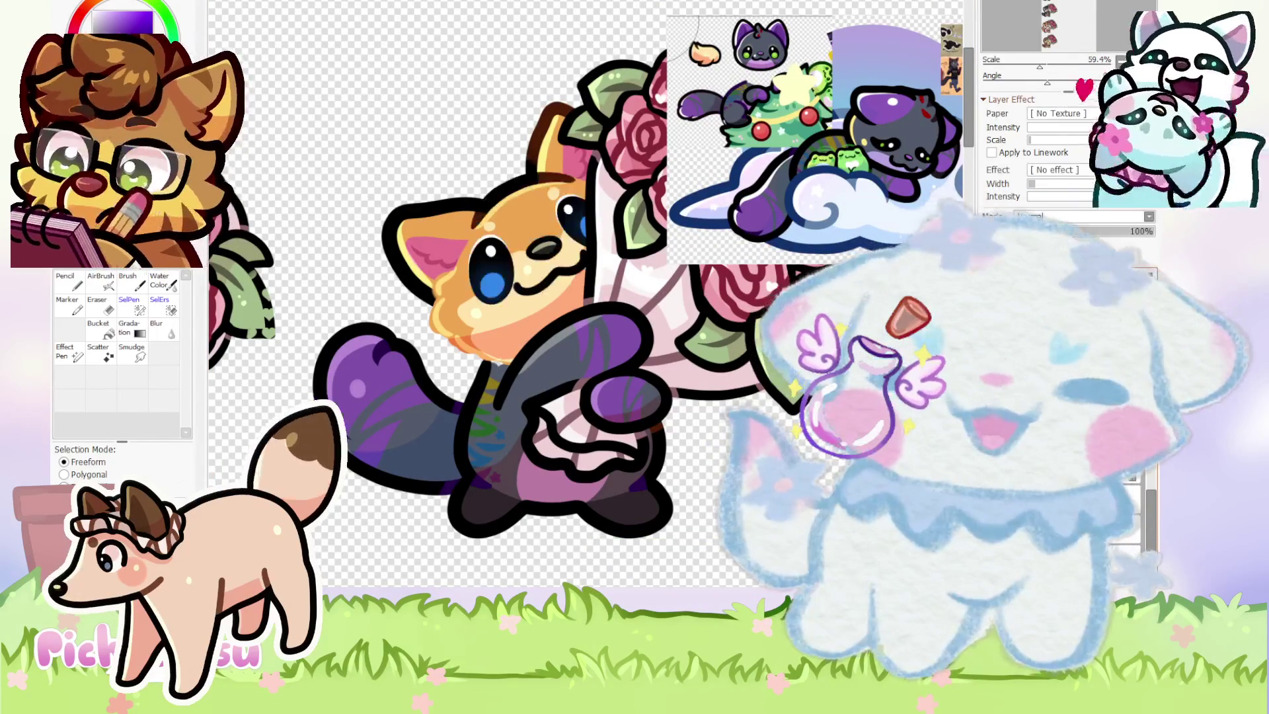
scroll(521, 390, "up", 2)
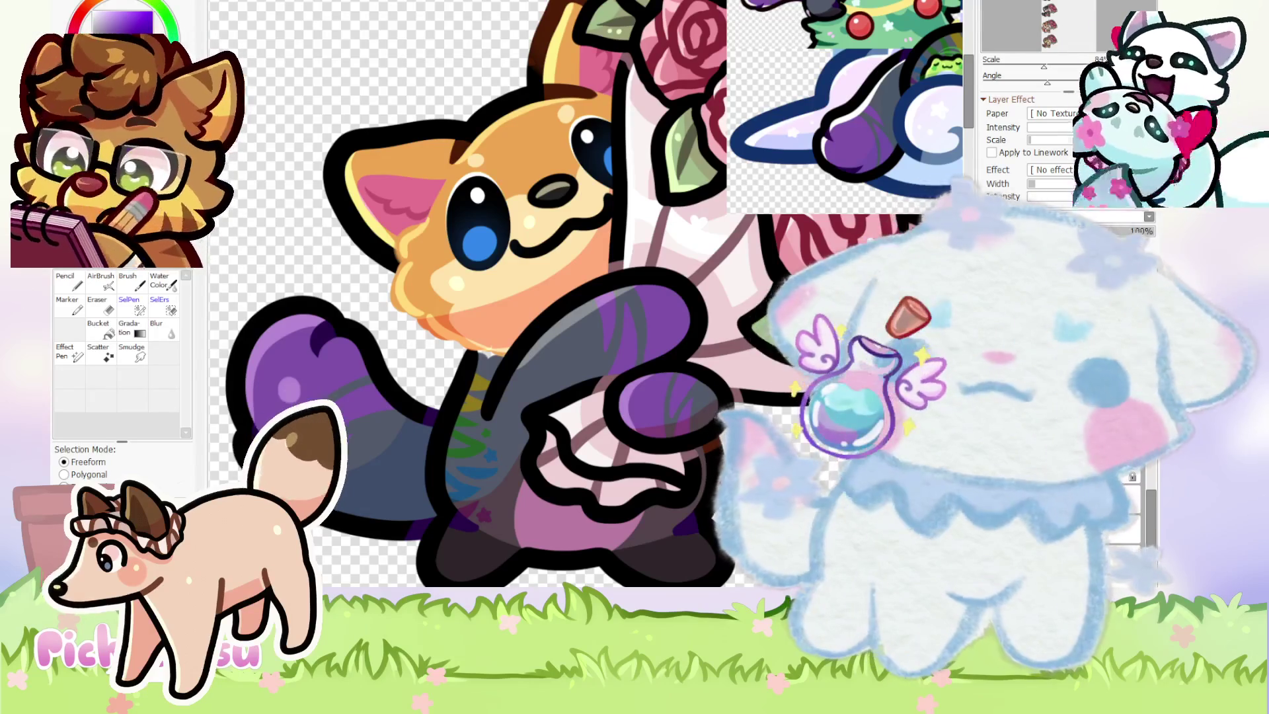
scroll(413, 245, "up", 2)
key("n")
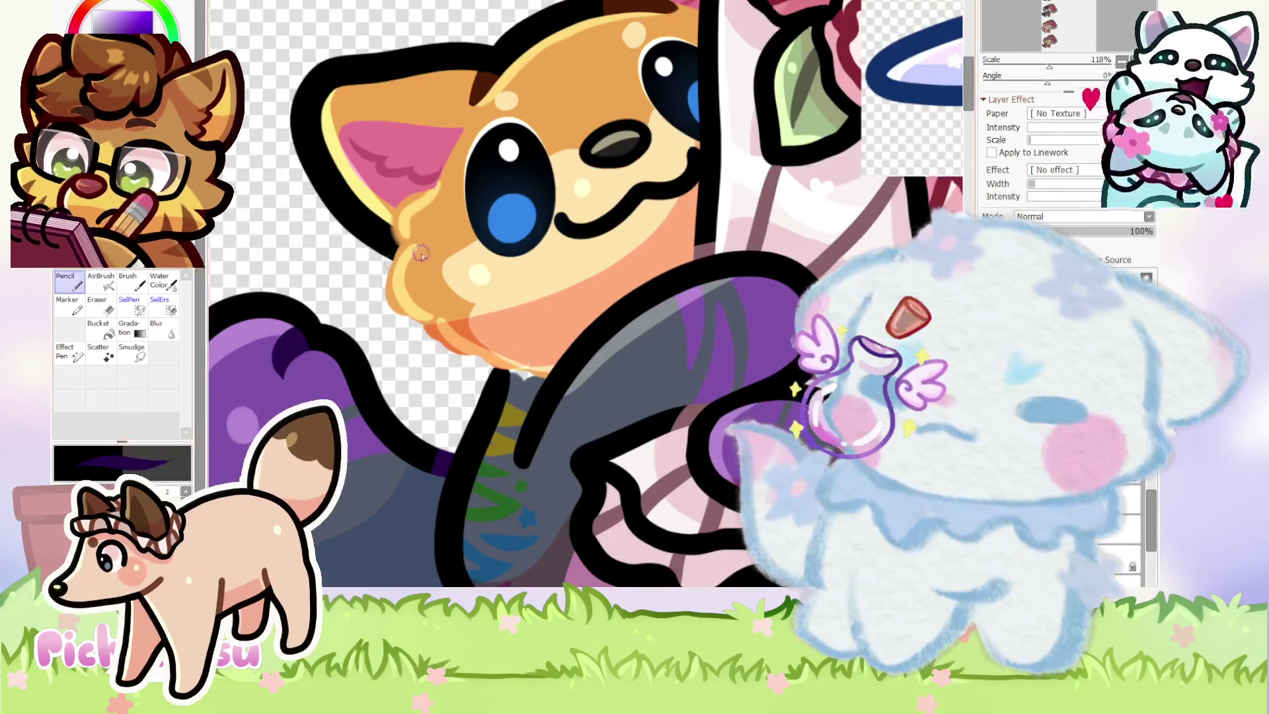
Draw a dark purple line from the fox's ear around the muzzle, undoing failed attempts.
mouse_move(443, 162)
left_mouse_down()
mouse_move(395, 245)
mouse_move(593, 451)
left_mouse_up()
key("ctrl+z")
scroll(593, 451, "down", 3)
scroll(436, 212, "up", 2)
mouse_move(450, 195)
left_mouse_down()
mouse_move(427, 239)
mouse_move(552, 320)
left_mouse_up()
key("ctrl+z")
left_click_drag(446, 197, 557, 410)
Trace dark purple along the back of the ear and around its outline.
scroll(587, 273, "down", 2)
scroll(587, 273, "up", 1)
scroll(587, 290, "up", 1)
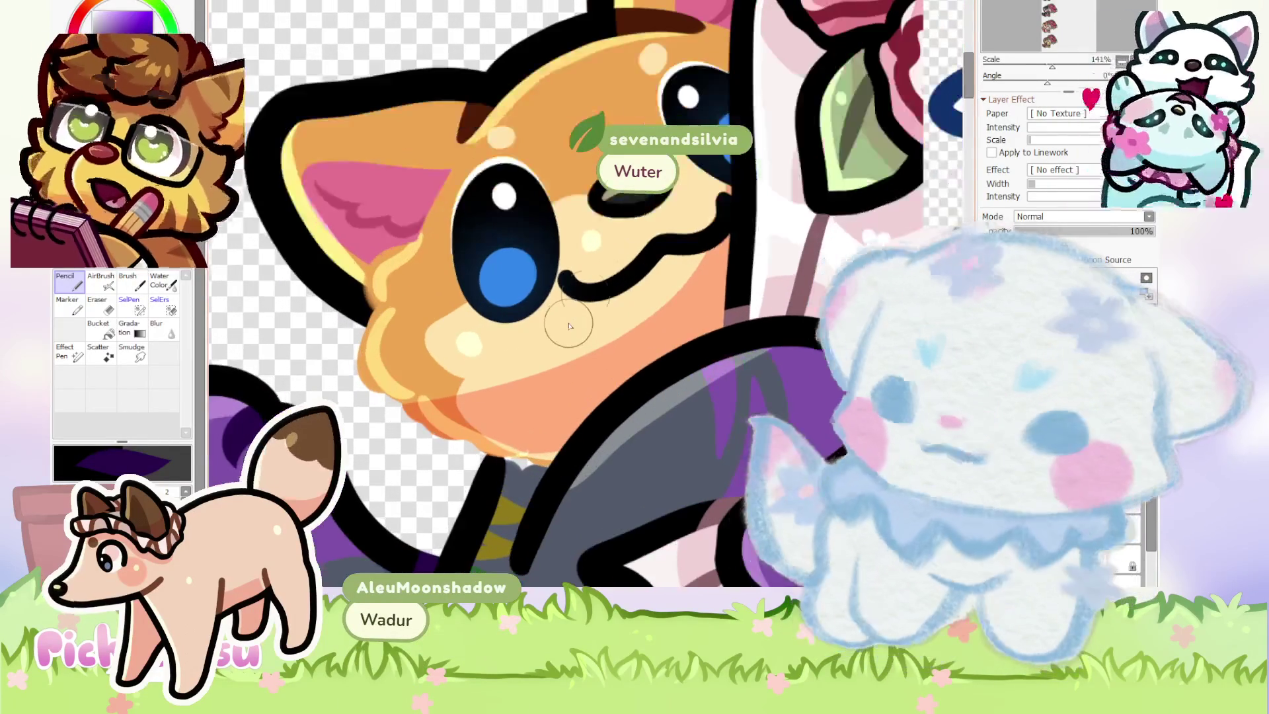
scroll(586, 294, "down", 1)
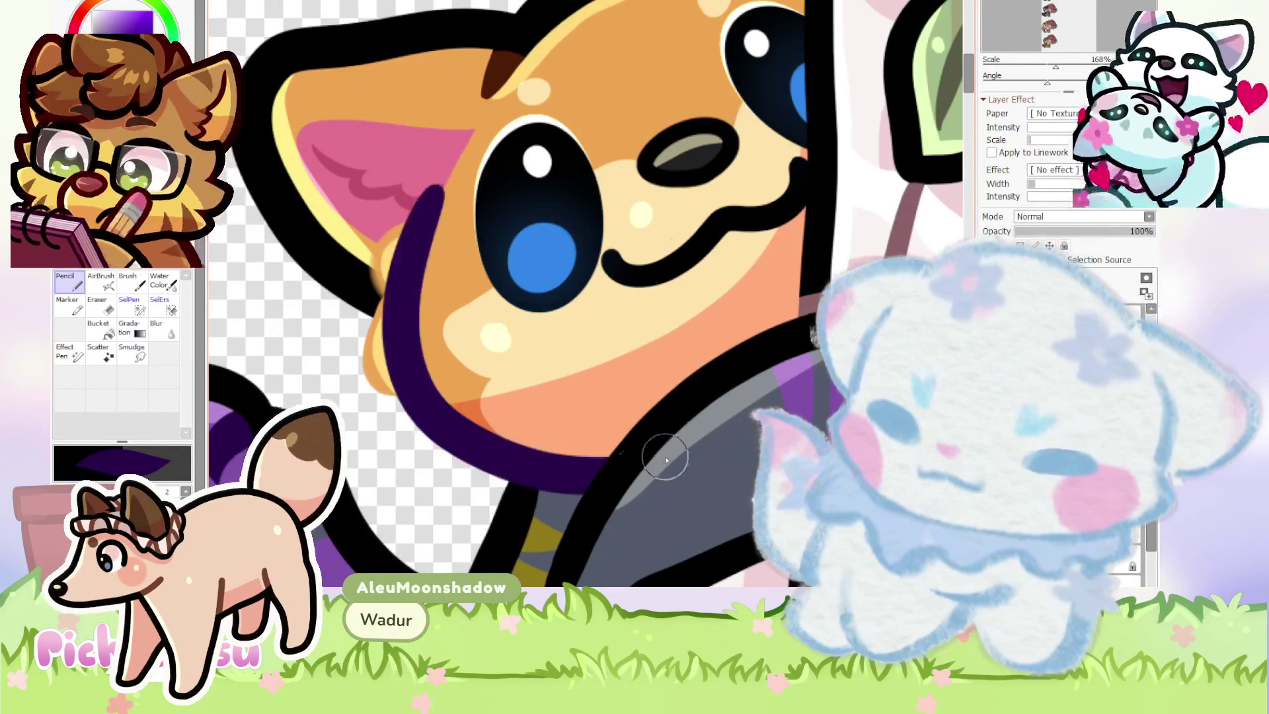
scroll(327, 267, "down", 1)
scroll(327, 268, "up", 3)
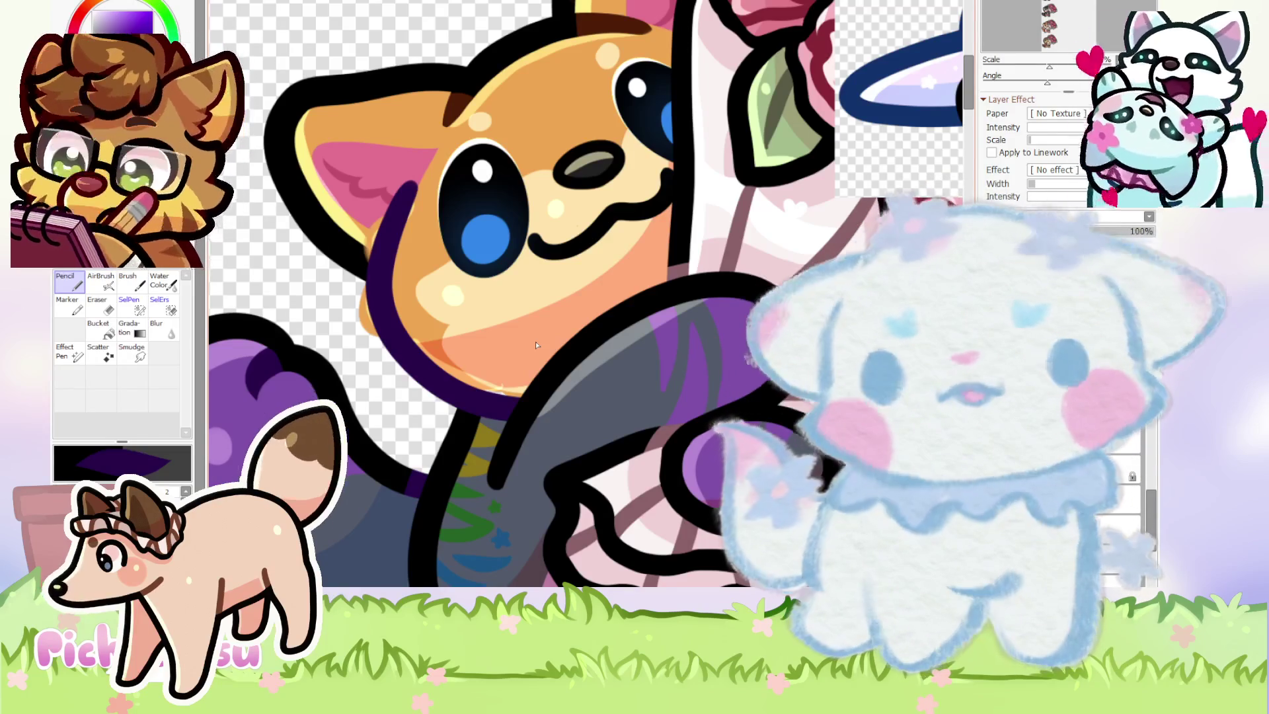
scroll(536, 344, "down", 3)
scroll(536, 344, "up", 1)
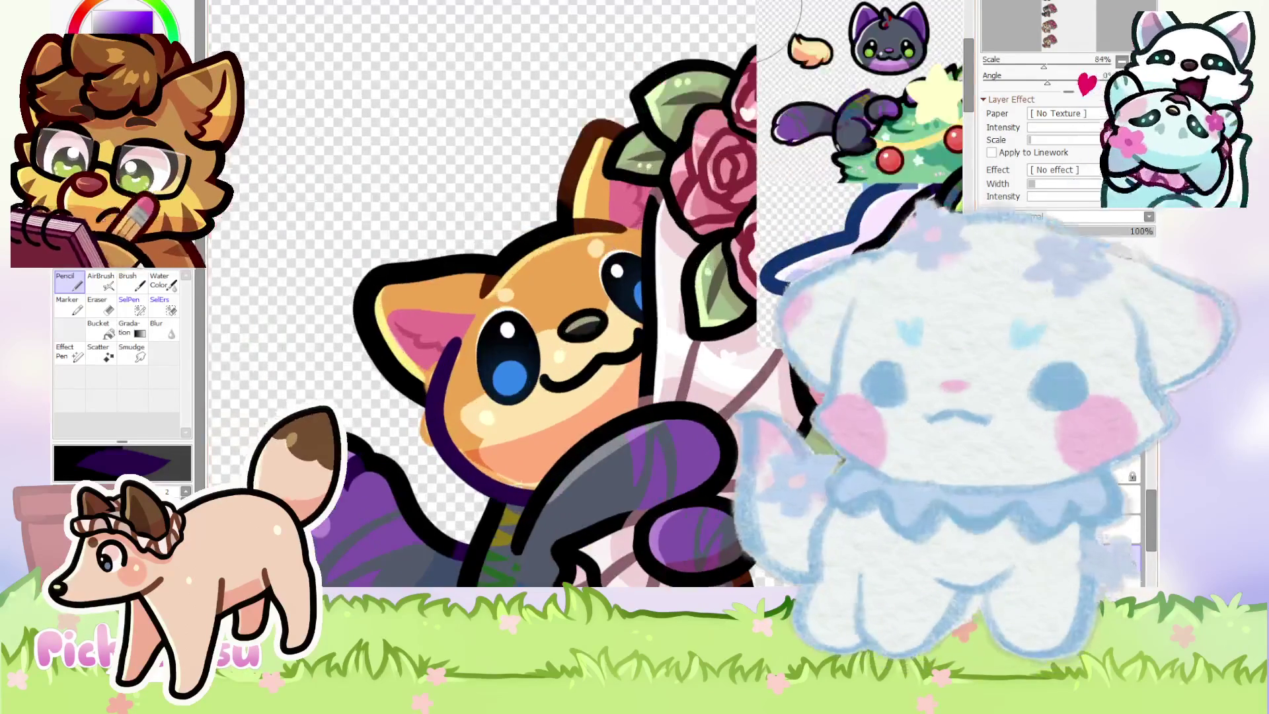
scroll(743, 151, "up", 3)
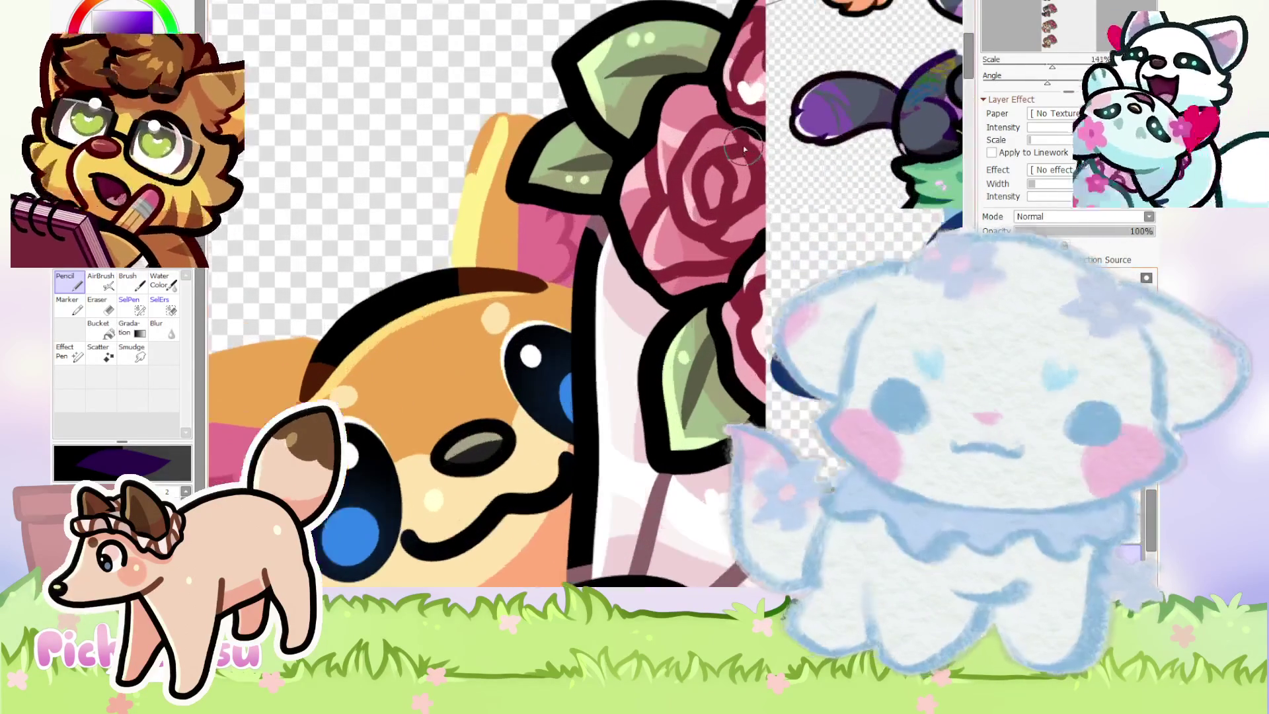
mouse_move(456, 274)
left_mouse_down()
mouse_move(430, 146)
mouse_move(562, 99)
left_mouse_up()
scroll(502, 132, "down", 3)
scroll(404, 258, "up", 3)
mouse_move(528, 221)
left_mouse_down()
mouse_move(482, 198)
mouse_move(407, 443)
left_mouse_up()
Redraw the dark purple outline down the ear's left side and the head's left side.
scroll(397, 265, "down", 1)
scroll(397, 265, "up", 1)
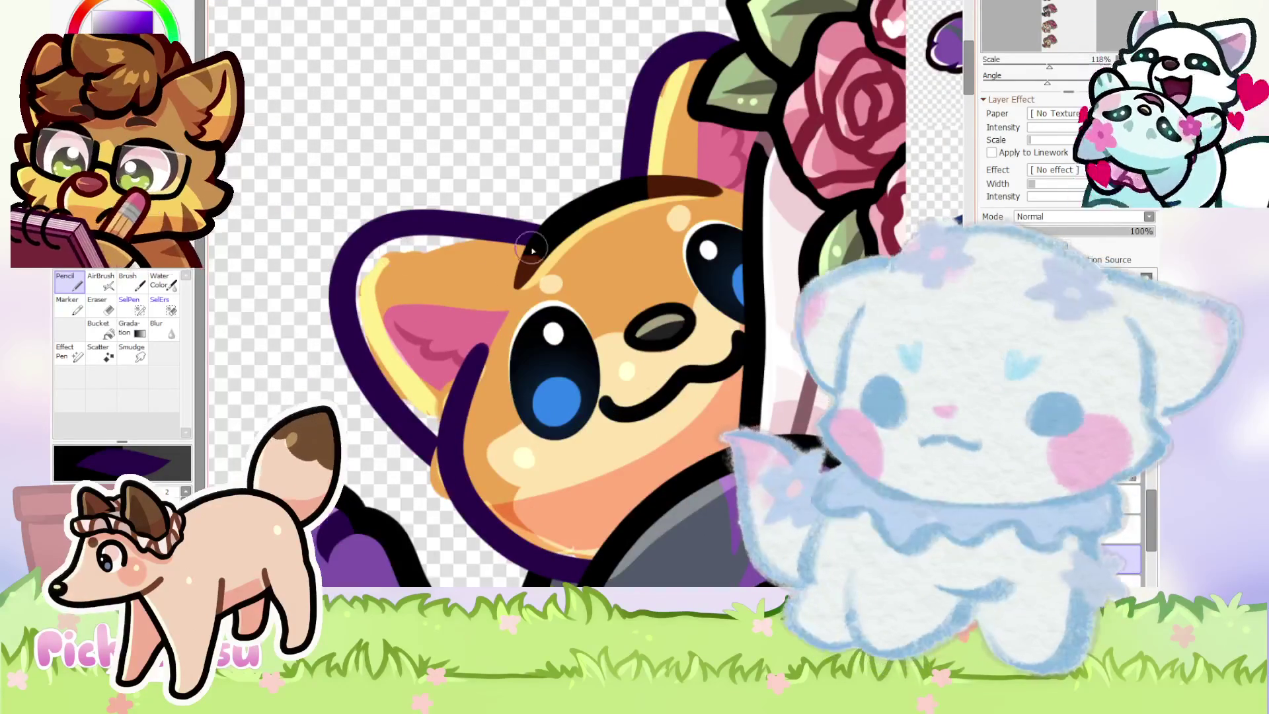
key("ctrl+z")
mouse_move(542, 224)
left_mouse_down()
mouse_move(390, 397)
mouse_move(436, 466)
mouse_move(502, 228)
mouse_move(474, 474)
left_mouse_up()
key("ctrl+z")
key("ctrl+z")
mouse_move(538, 225)
left_mouse_down()
mouse_move(412, 441)
mouse_move(476, 482)
left_mouse_up()
key("ctrl+z")
mouse_move(549, 225)
left_mouse_down()
mouse_move(396, 421)
mouse_move(433, 469)
left_mouse_up()
scroll(552, 429, "down", 4)
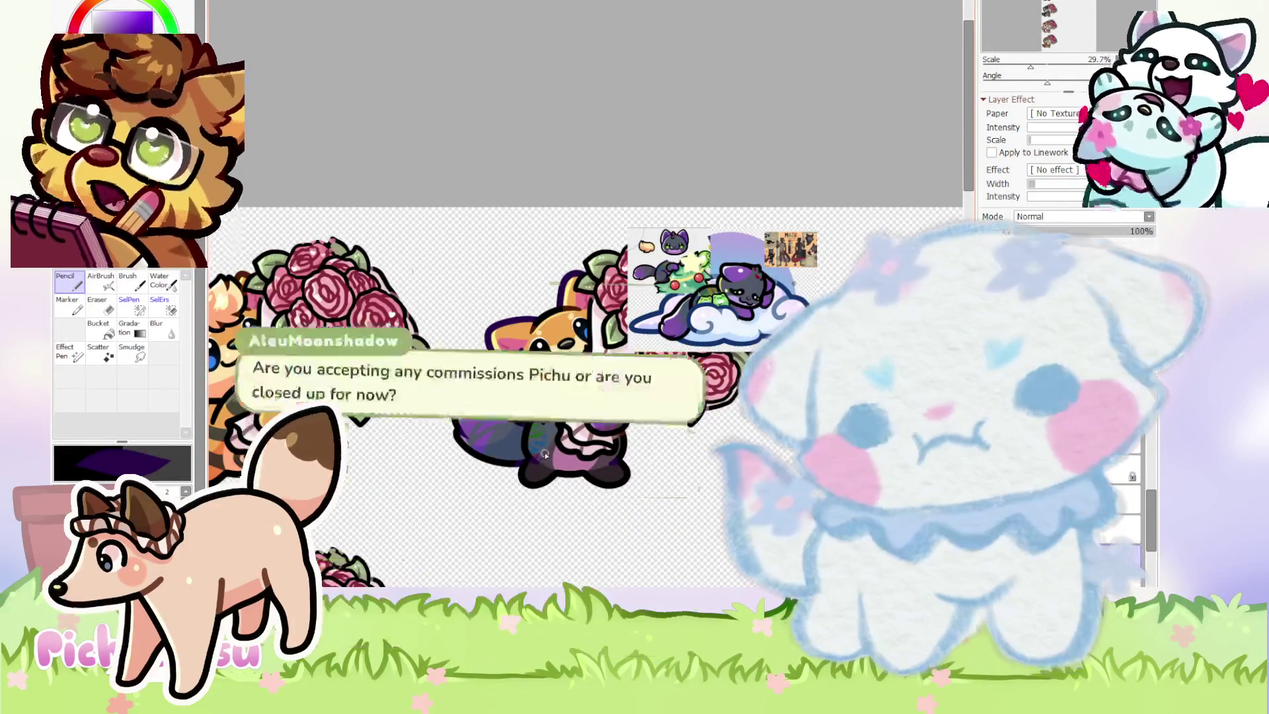
Free-transform the fox head layer, pulling its top-left corner slightly up and right, then apply.
scroll(558, 374, "up", 5)
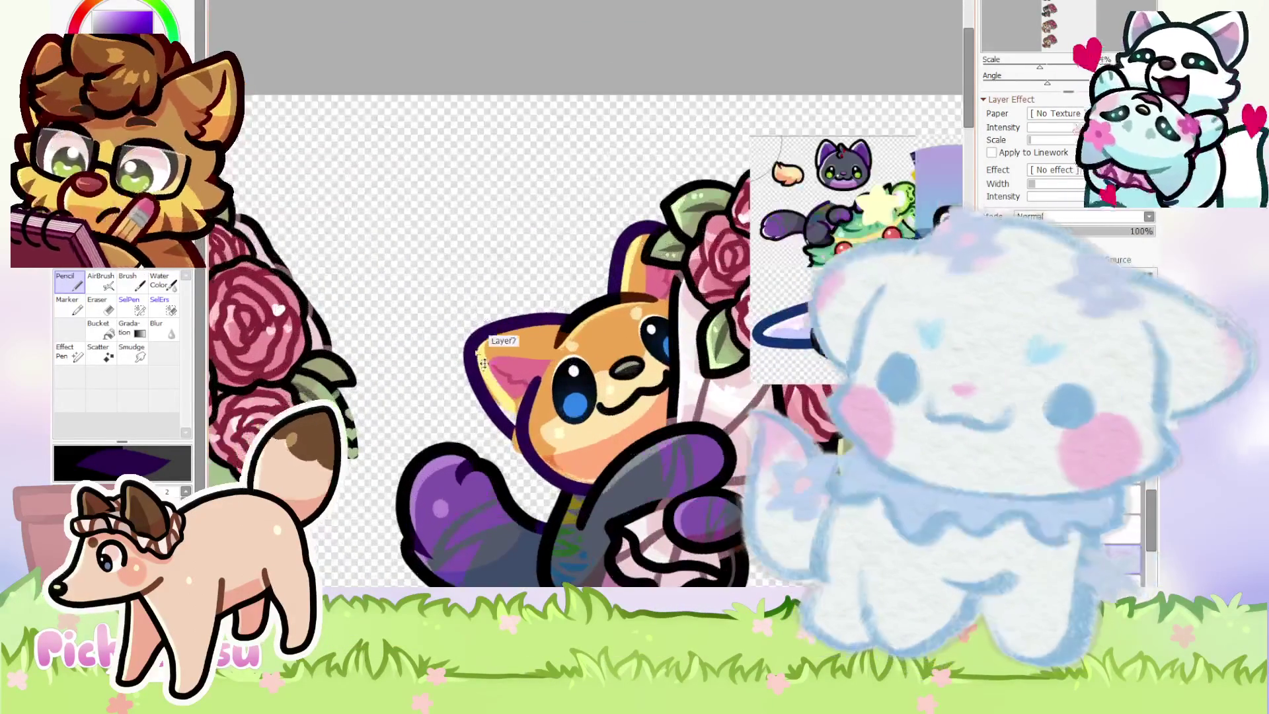
key("ctrl+t")
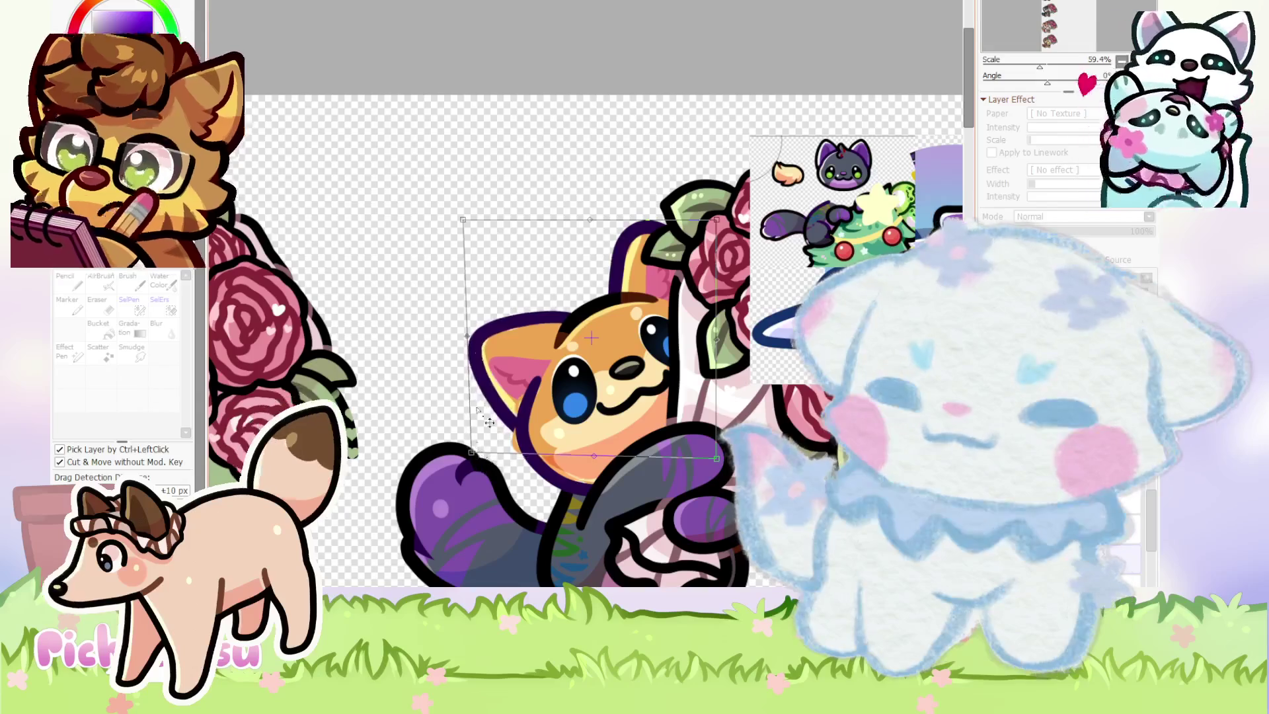
left_click_drag(463, 219, 482, 212)
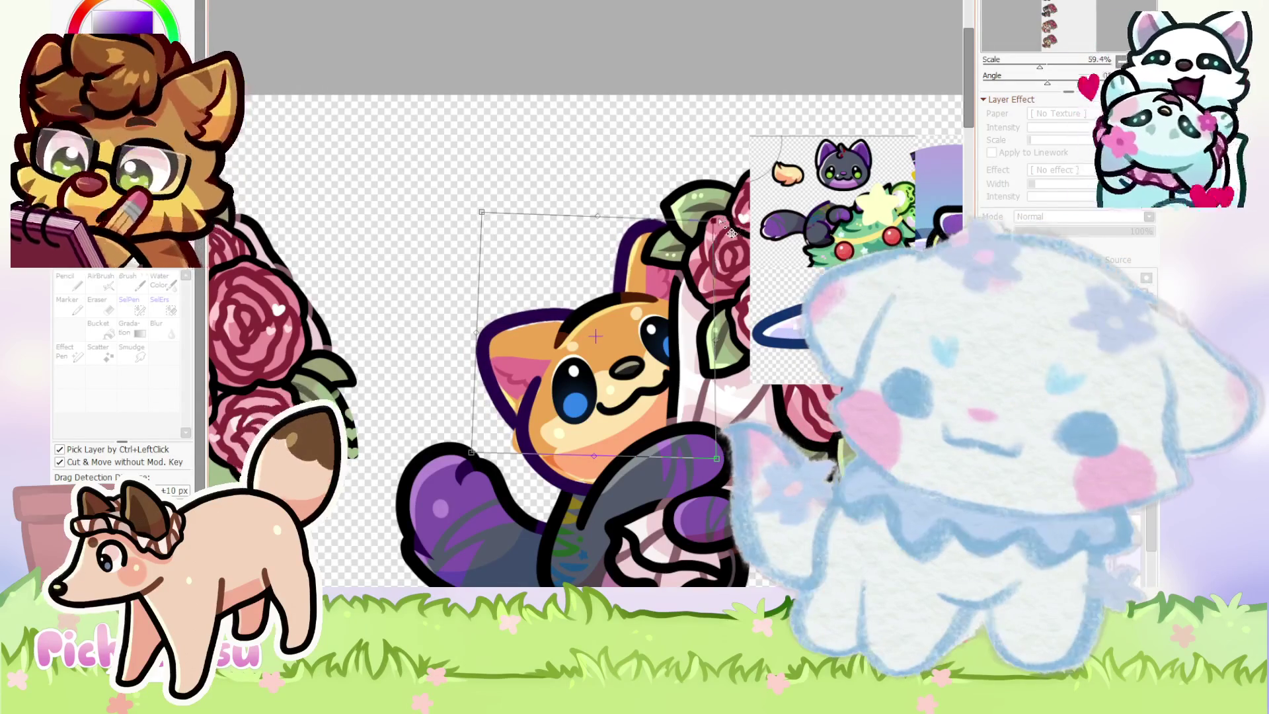
scroll(720, 220, "down", 4)
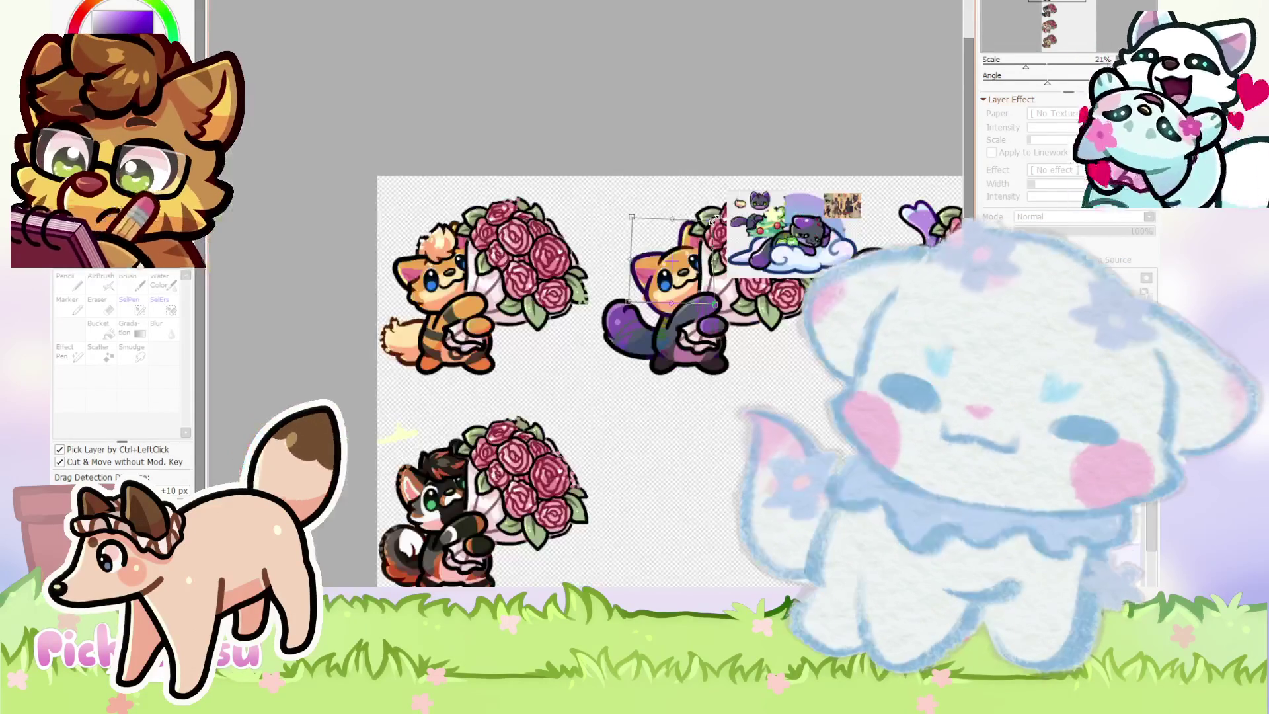
key("Return")
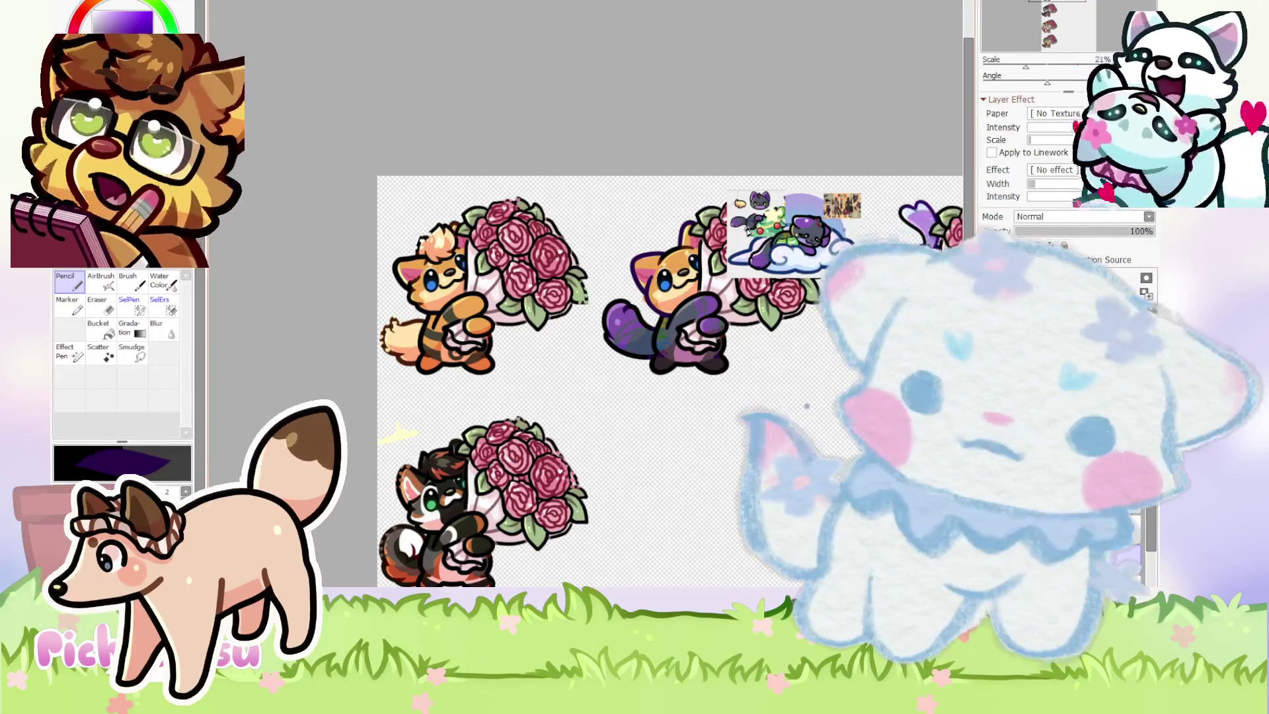
scroll(748, 230, "up", 5)
scroll(529, 297, "up", 5)
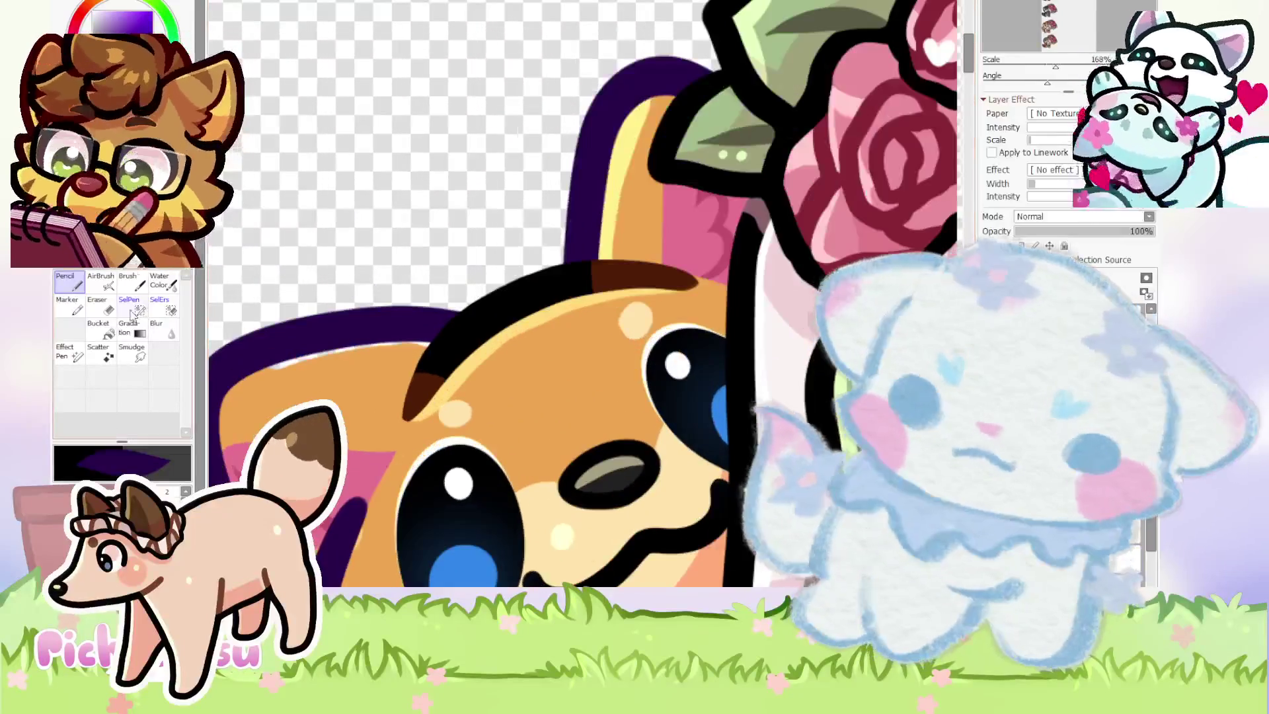
Erase part of the black band on top of the fox's head with the Eraser.
left_click(99, 305)
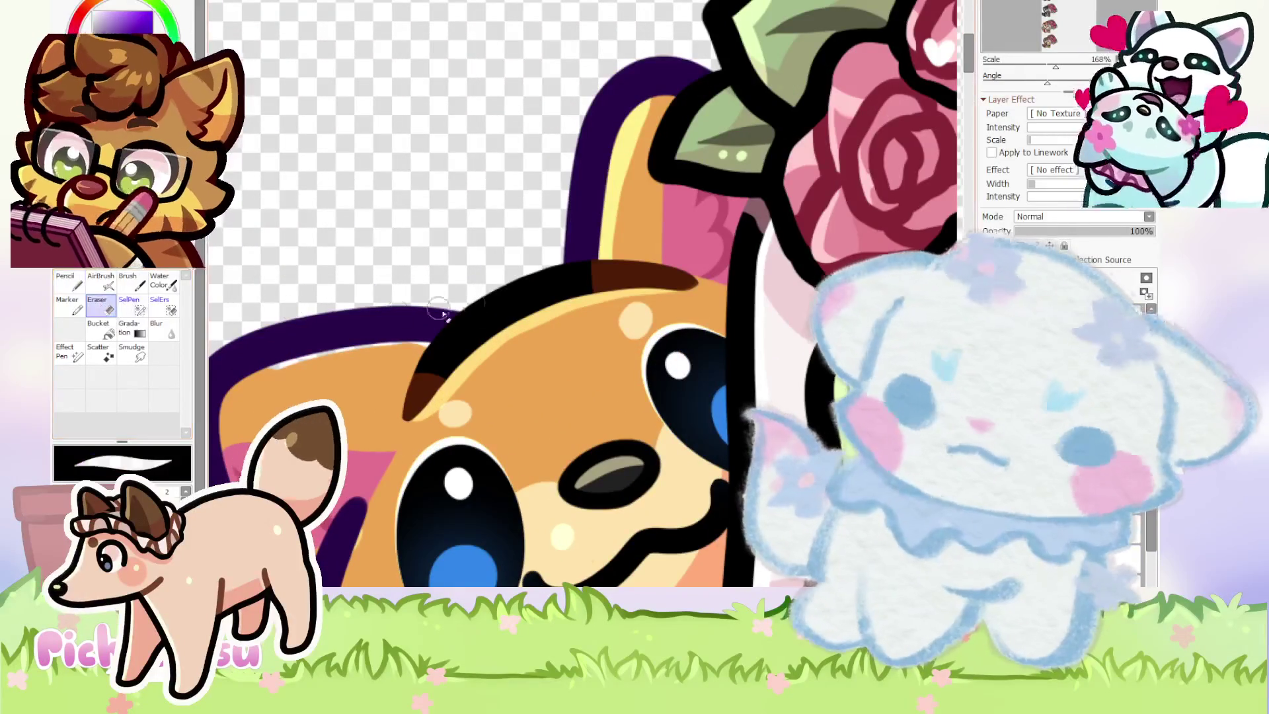
mouse_move(559, 277)
left_mouse_down()
mouse_move(511, 321)
mouse_move(483, 300)
mouse_move(552, 291)
mouse_move(481, 306)
mouse_move(473, 343)
mouse_move(564, 306)
mouse_move(579, 317)
mouse_move(539, 294)
left_mouse_up()
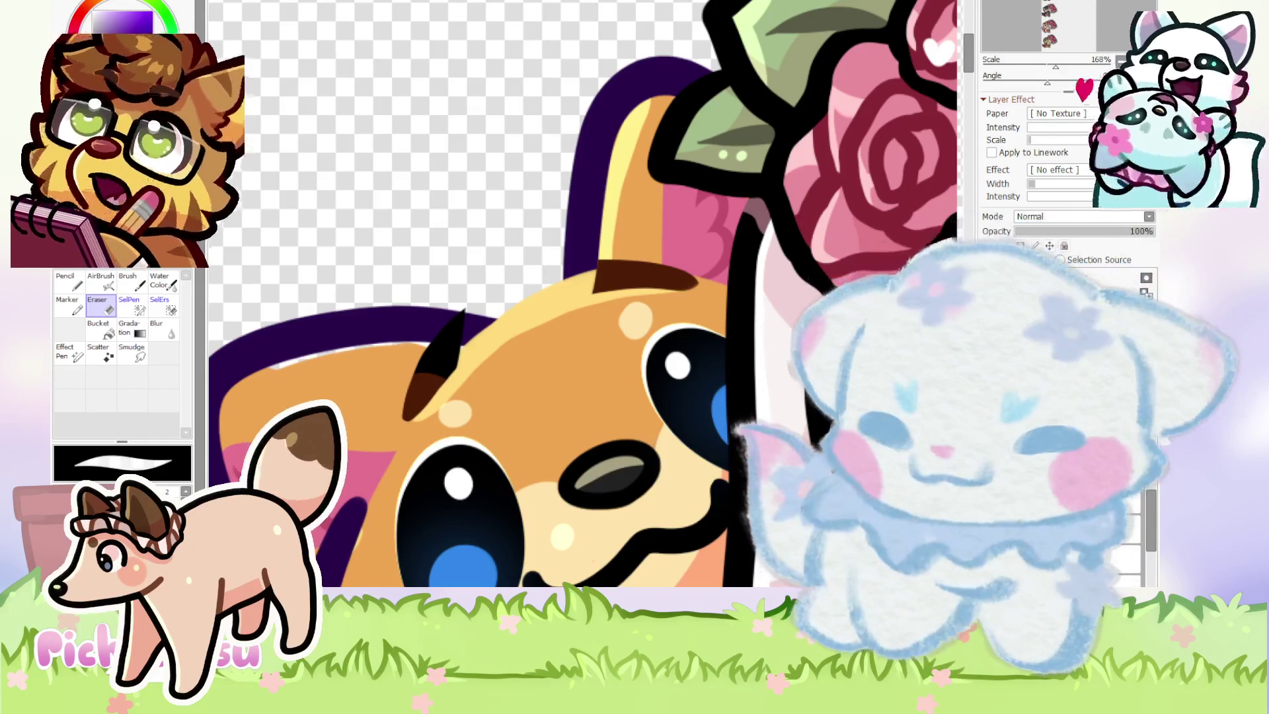
scroll(647, 207, "down", 5)
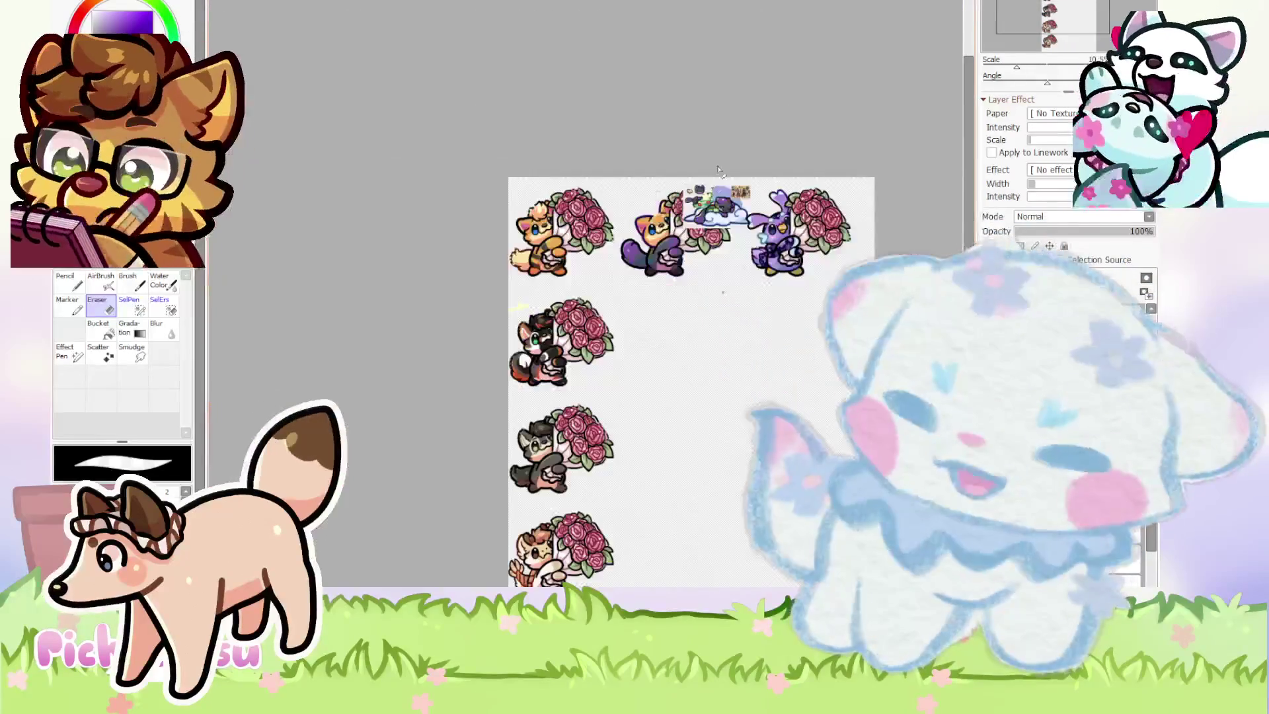
Zoom from about 15% to over 140% on the orange fox's face.
scroll(639, 197, "up", 2)
scroll(638, 198, "down", 2)
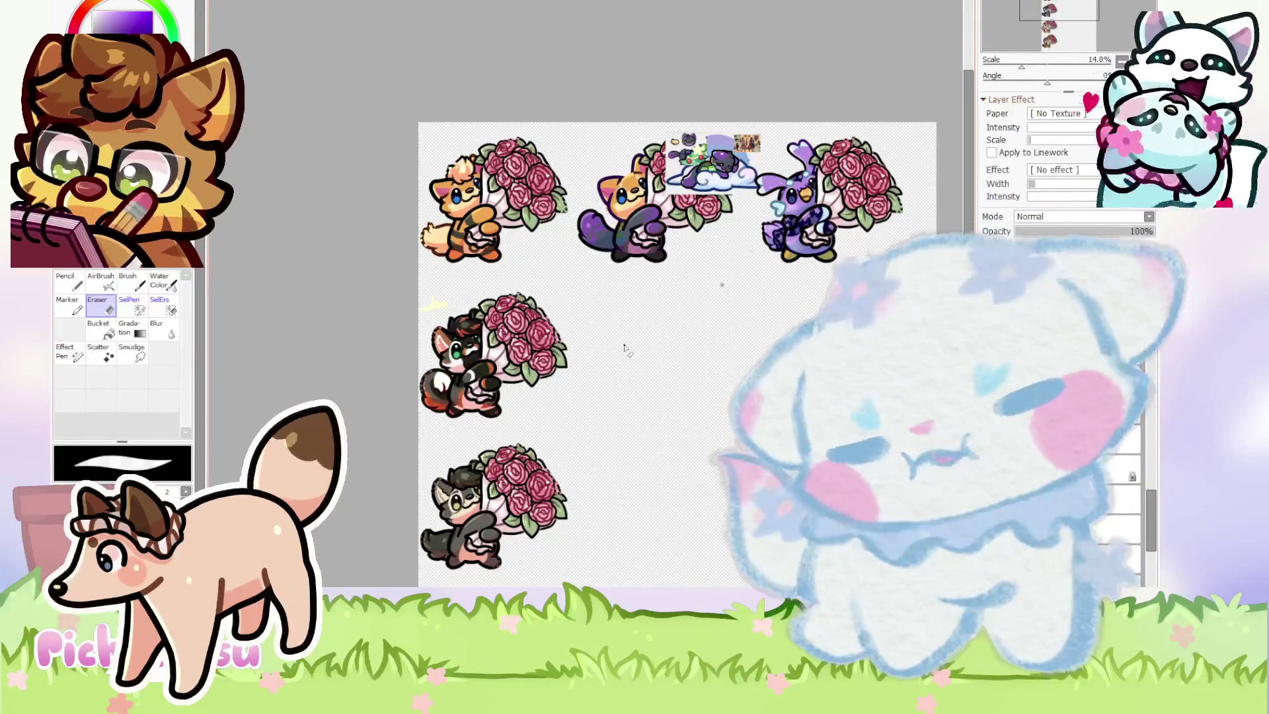
scroll(639, 197, "up", 2)
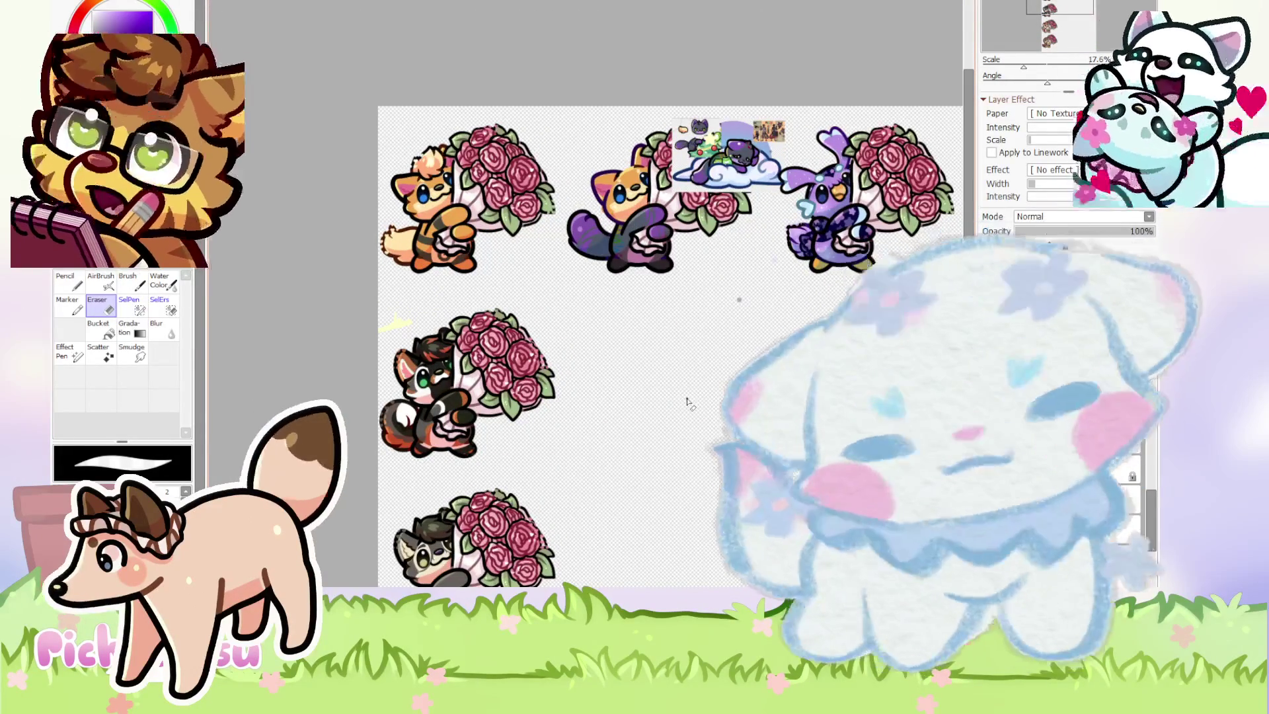
scroll(658, 183, "down", 2)
scroll(683, 316, "up", 1)
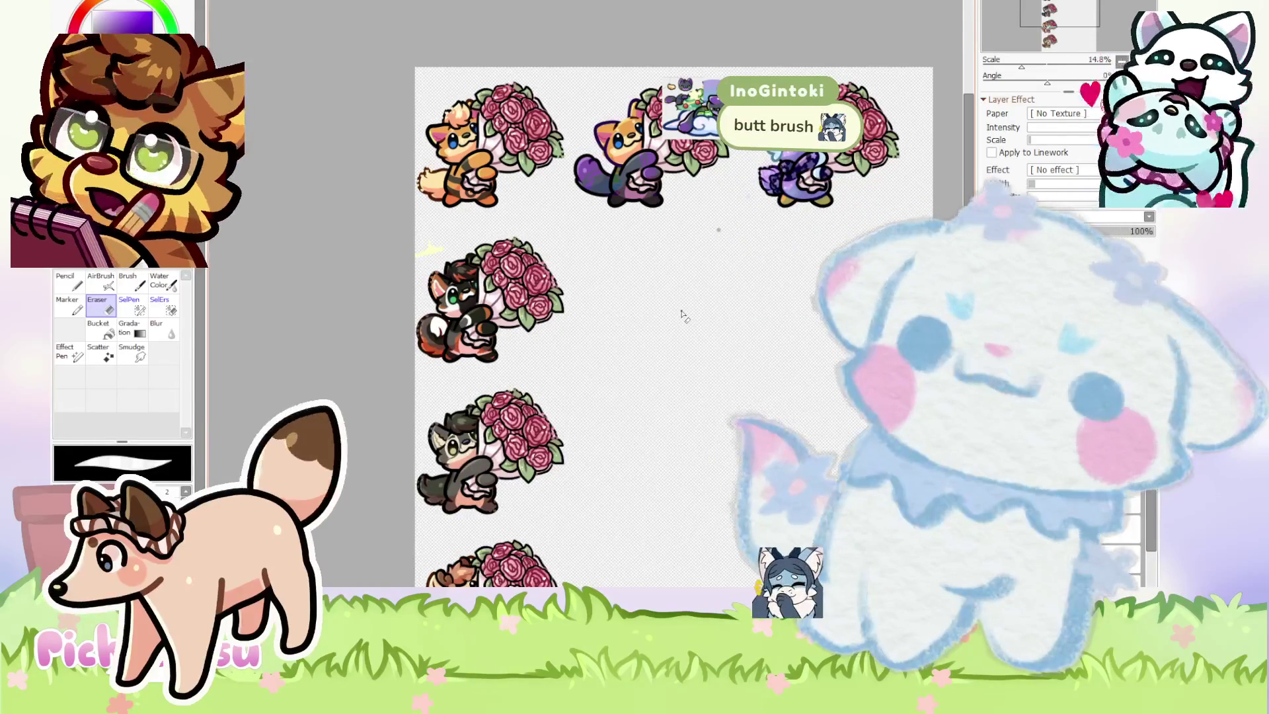
scroll(598, 145, "up", 10)
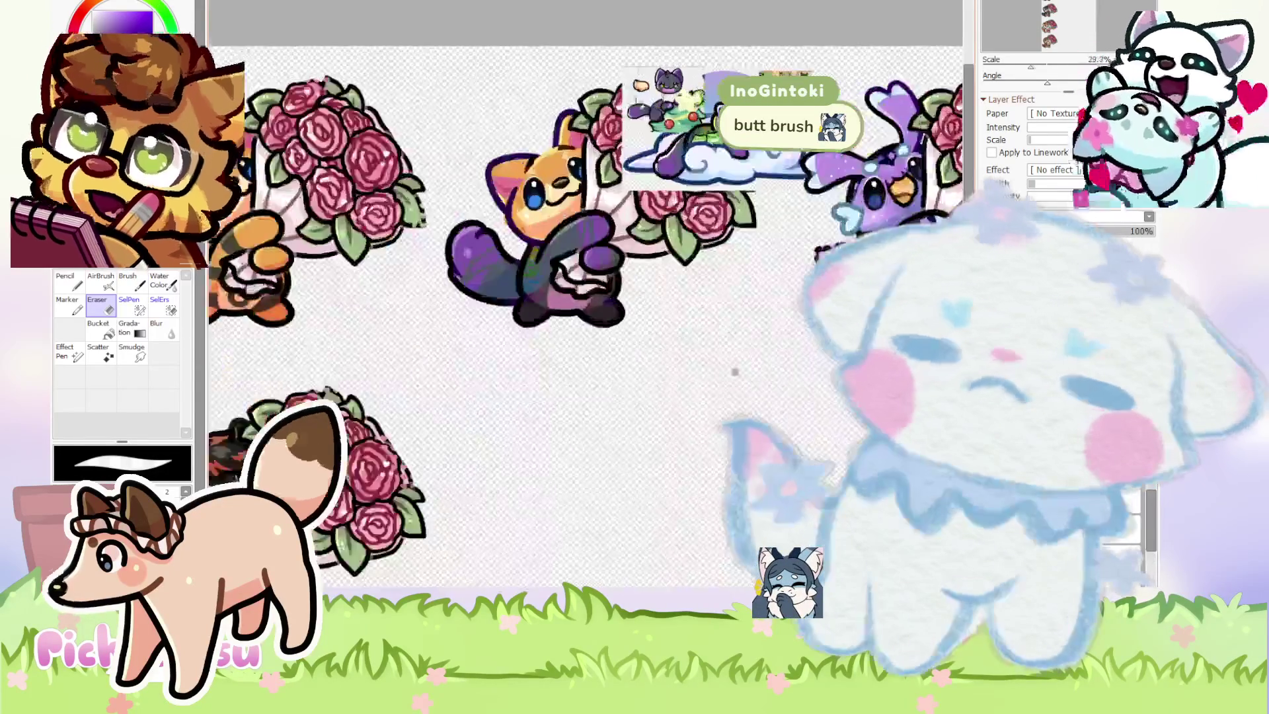
scroll(493, 191, "up", 3)
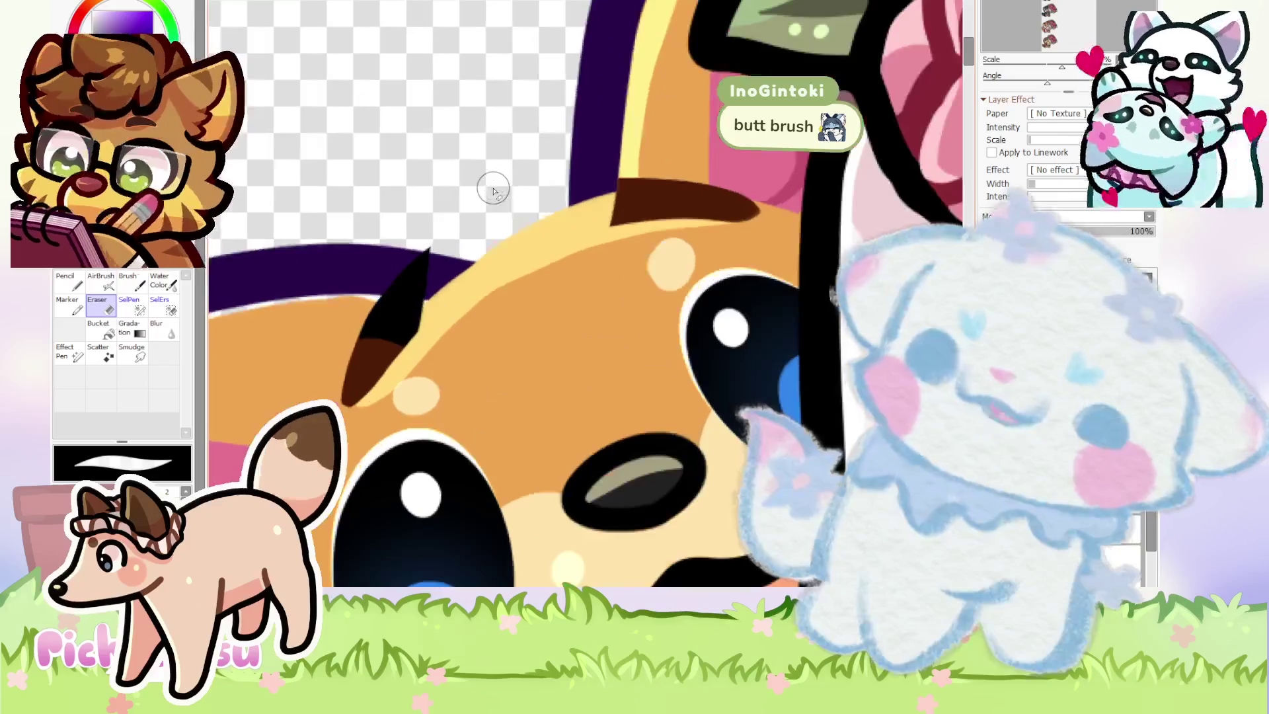
With the Pencil, draw a black curving hair tuft across the fox's forehead, undoing the stray strokes.
left_click(75, 285)
mouse_move(380, 297)
left_mouse_down()
mouse_move(433, 261)
mouse_move(547, 255)
mouse_move(533, 339)
left_mouse_up()
scroll(532, 339, "down", 5)
scroll(476, 291, "up", 4)
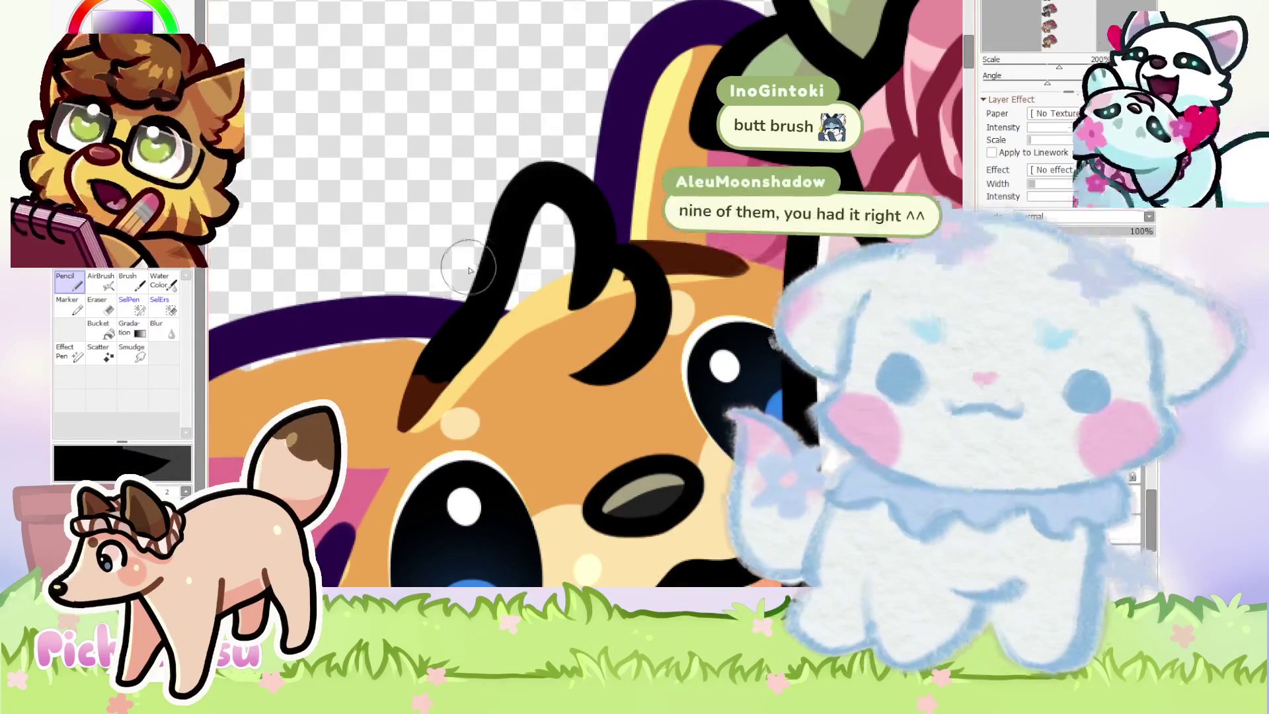
key("ctrl+z")
key("ctrl+z")
mouse_move(430, 373)
left_mouse_down()
mouse_move(562, 291)
mouse_move(637, 317)
mouse_move(635, 330)
left_mouse_up()
key("ctrl+z")
Redraw the tuft's two humps taller and rounder to form the M shape.
left_click_drag(558, 278, 631, 330)
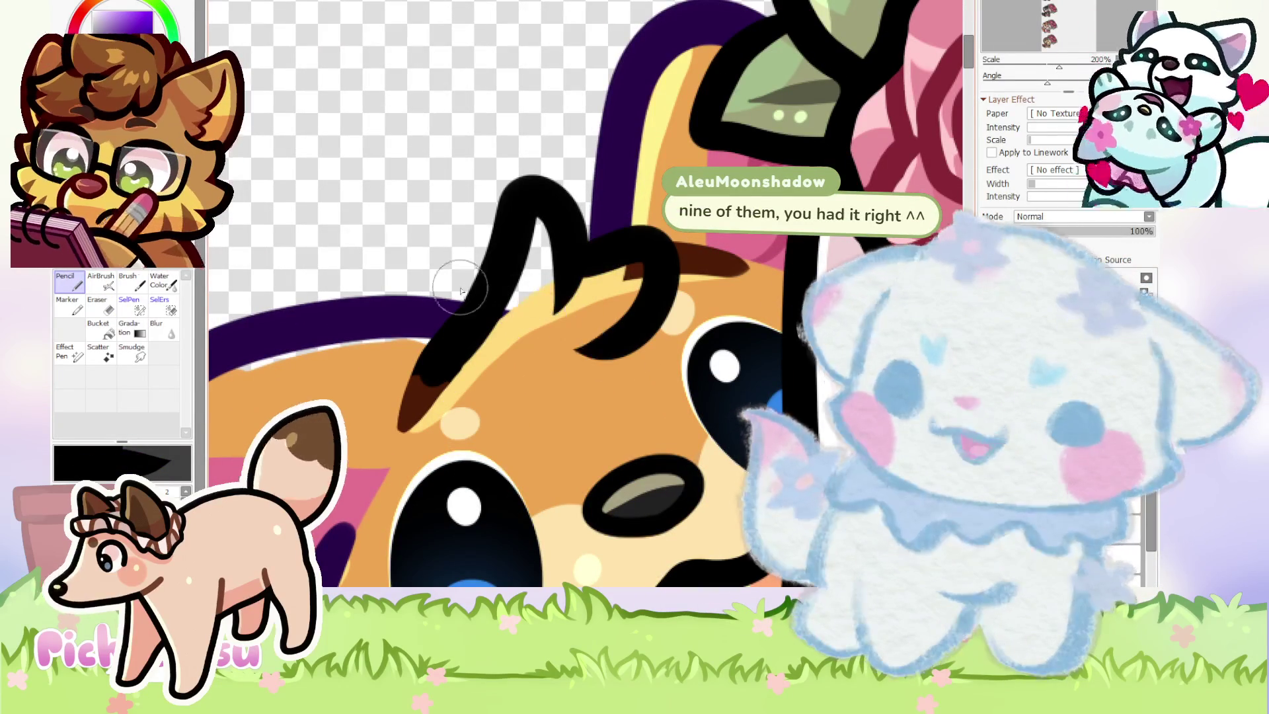
key("ctrl+z")
left_click_drag(575, 291, 588, 347)
scroll(428, 292, "down", 3)
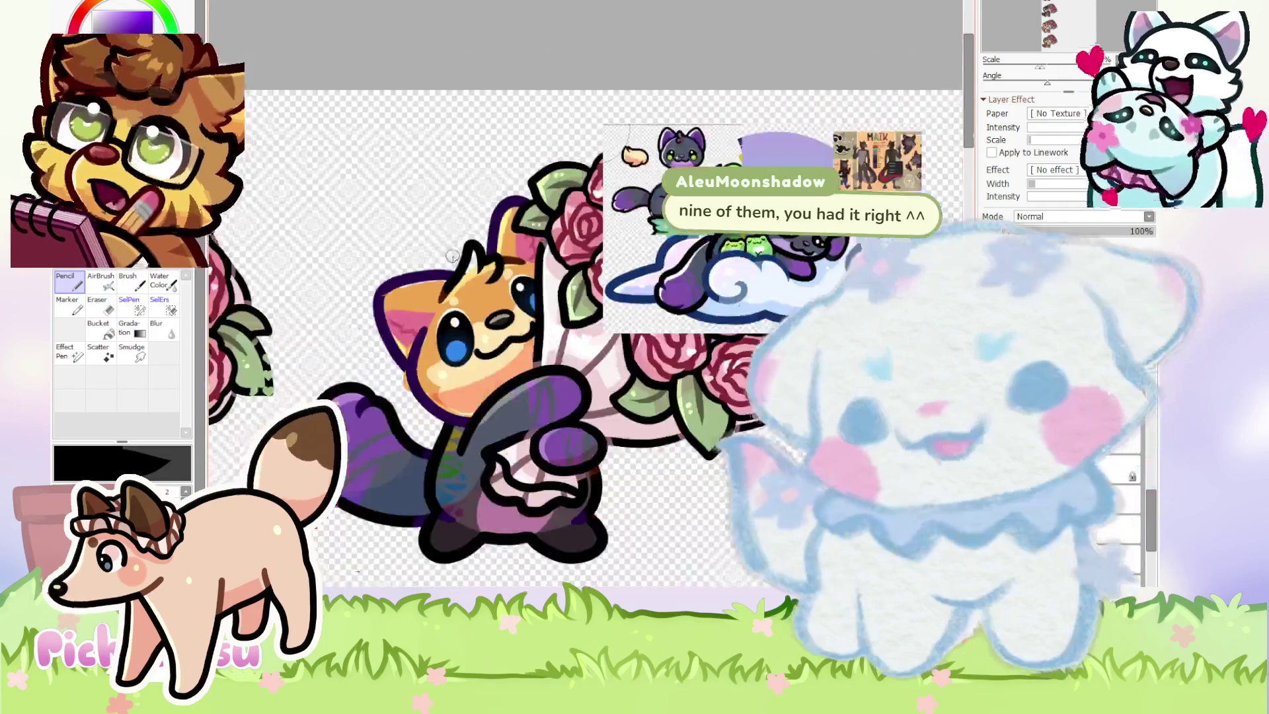
scroll(450, 263, "up", 3)
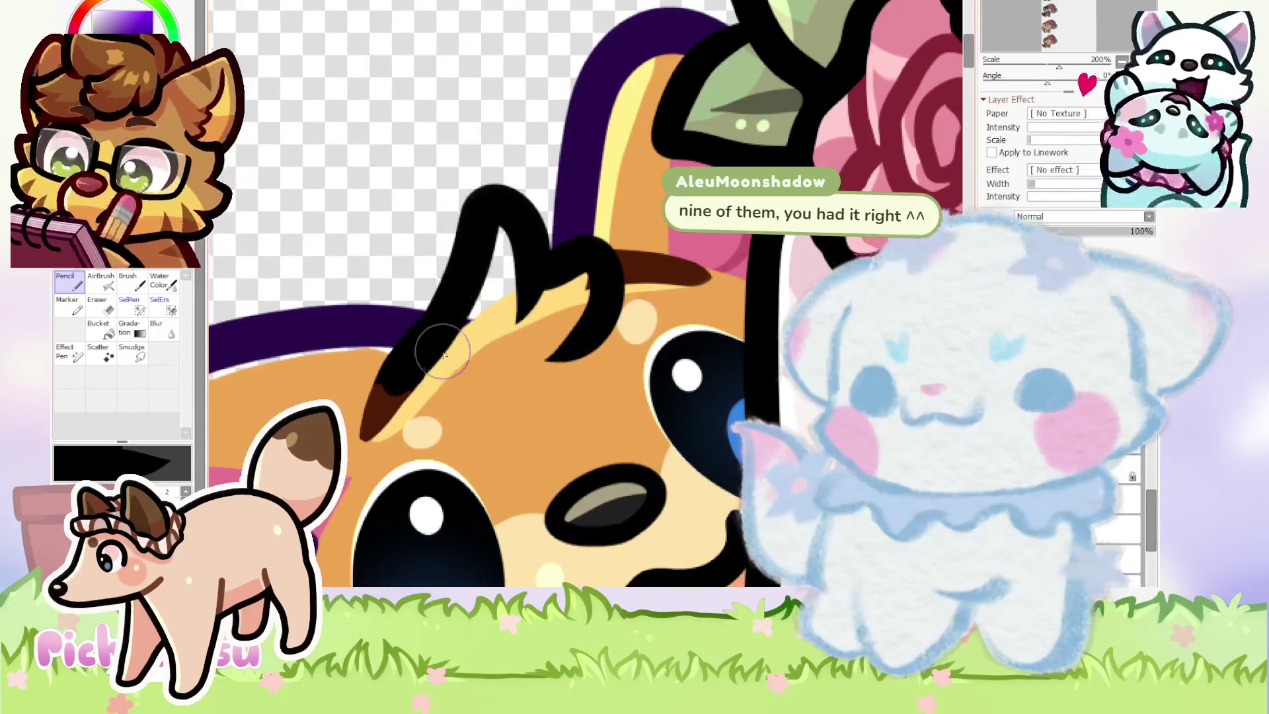
key("ctrl+z")
key("ctrl+z")
mouse_move(413, 370)
left_mouse_down()
mouse_move(473, 199)
mouse_move(519, 317)
mouse_move(562, 357)
left_mouse_up()
key("ctrl+z")
left_click_drag(529, 285, 562, 360)
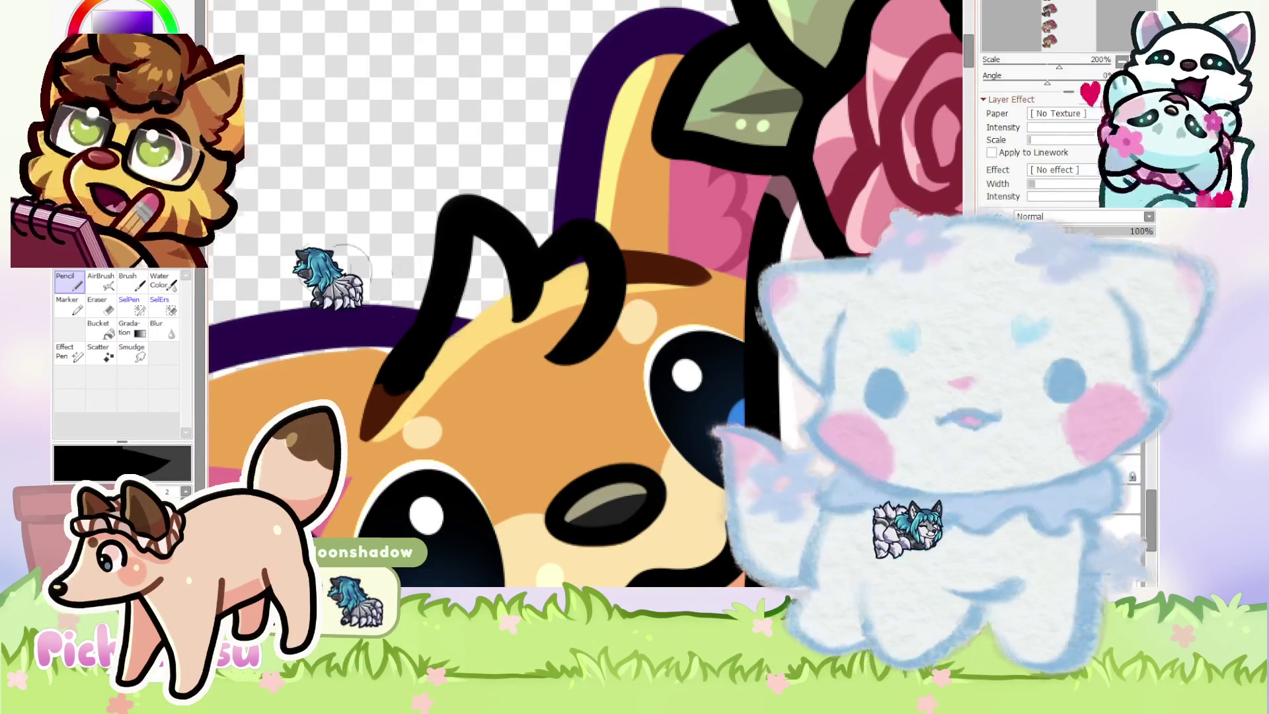
With the Eraser, thin the tuft's inner edge and its lower-left stroke.
left_click(141, 306)
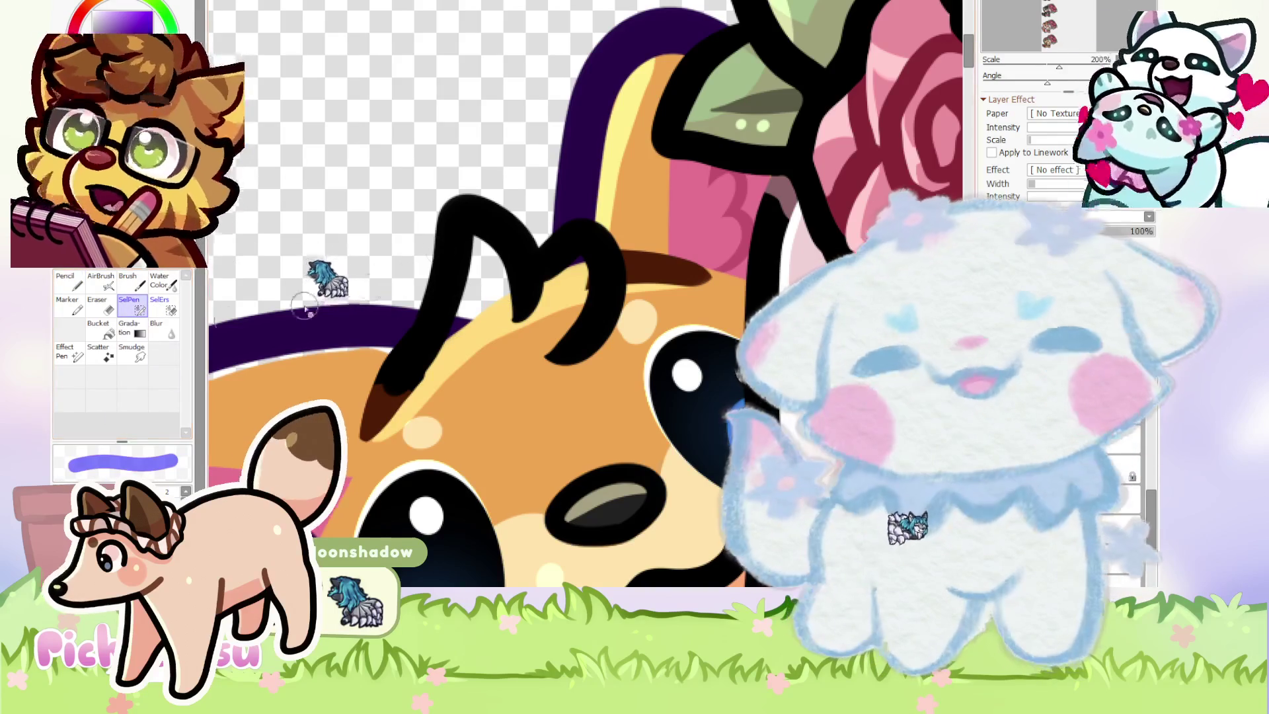
scroll(194, 294, "up", 2)
left_click(92, 308)
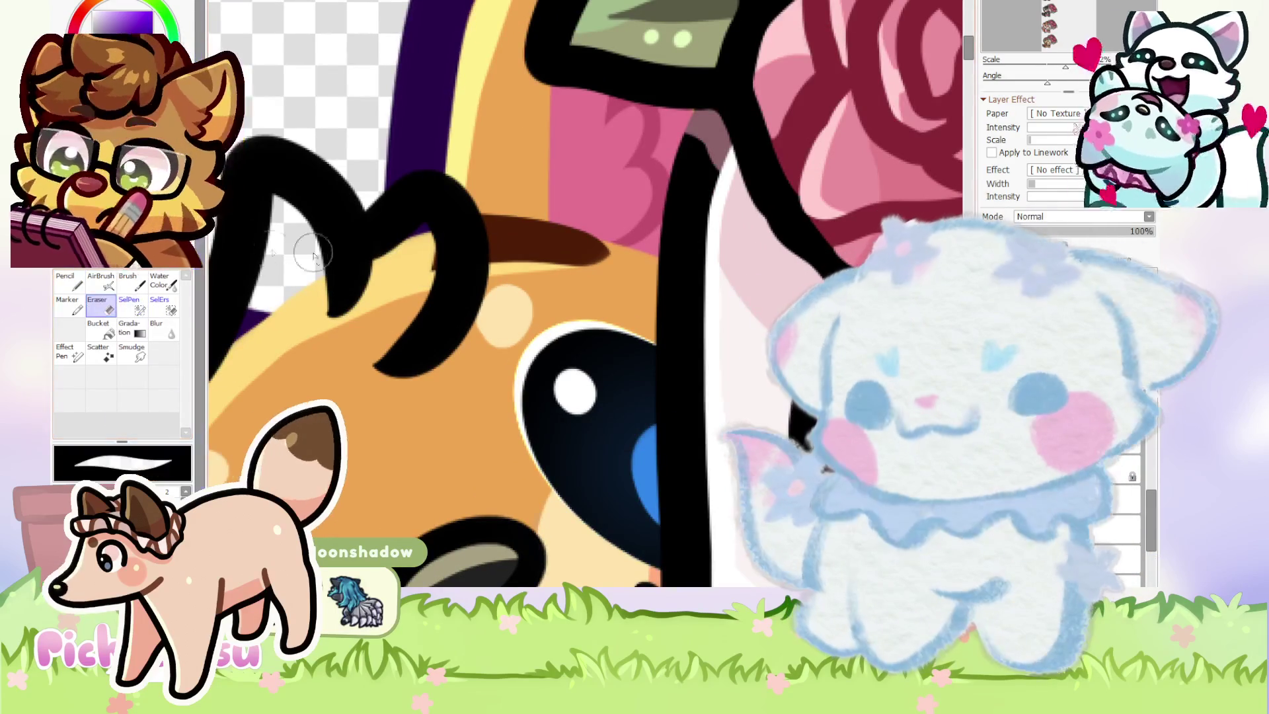
scroll(419, 254, "up", 2)
left_click_drag(433, 283, 428, 253)
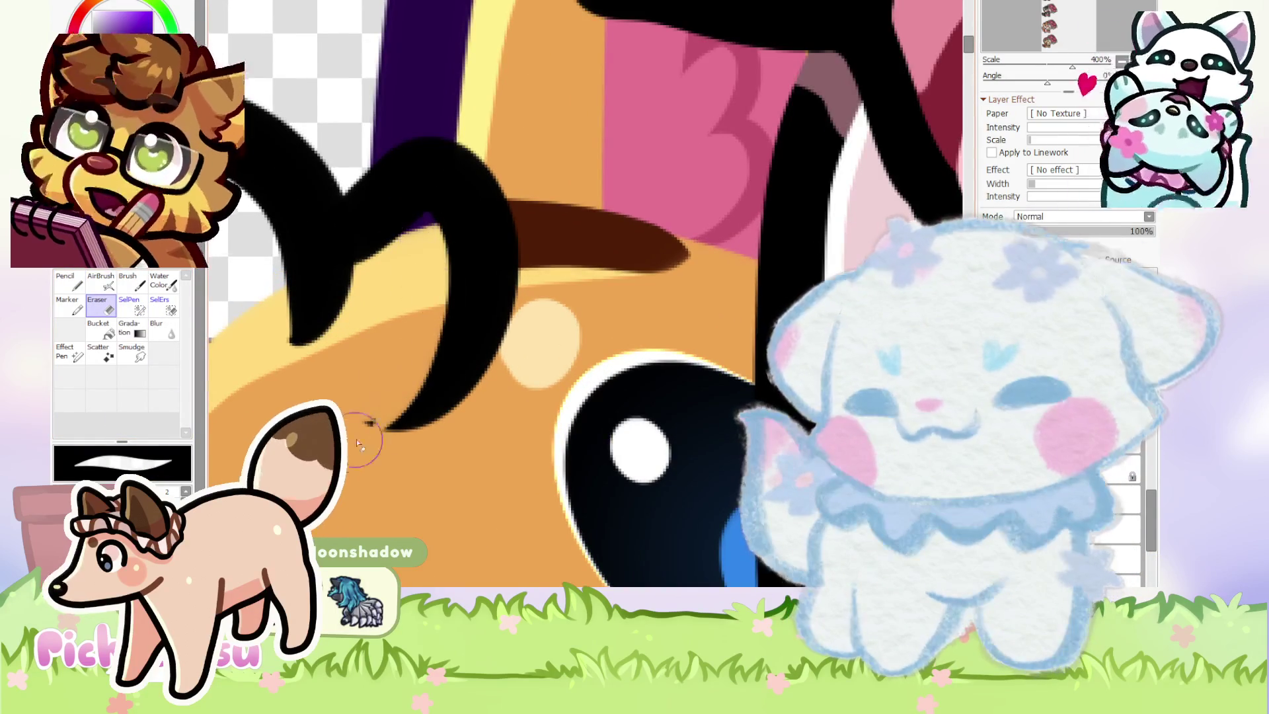
scroll(352, 453, "down", 2)
scroll(406, 283, "up", 3)
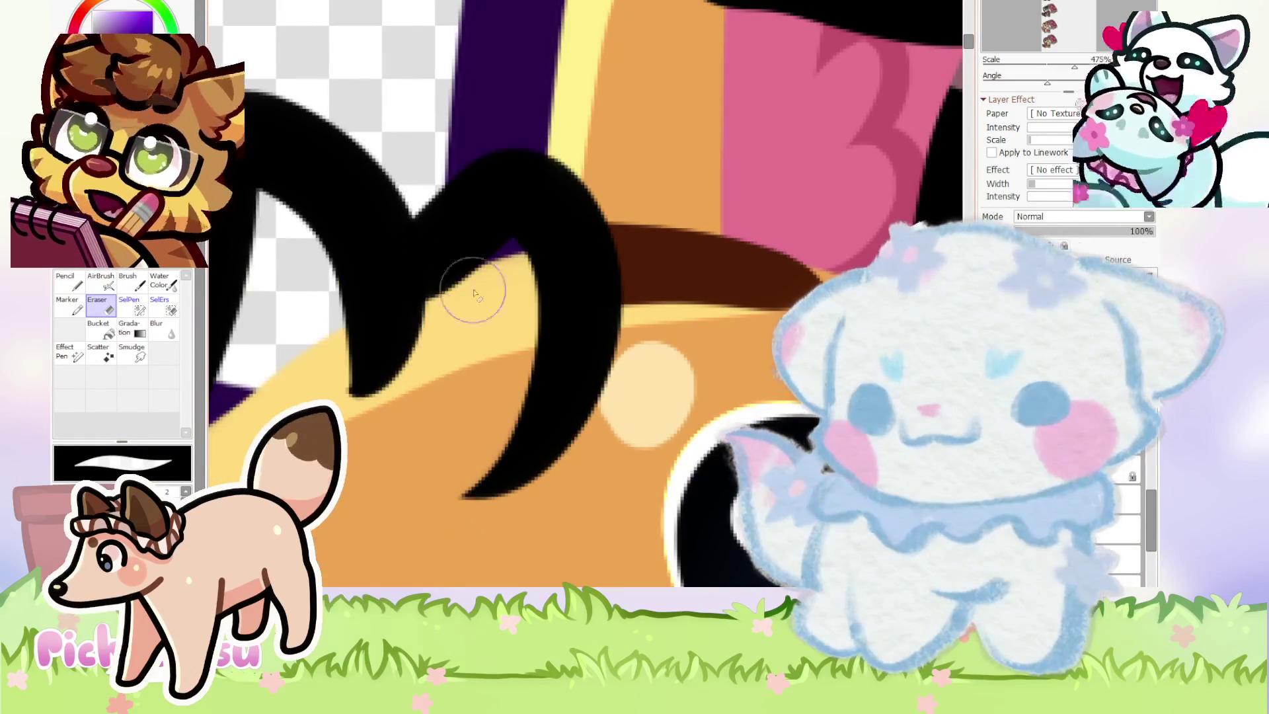
left_click_drag(457, 315, 444, 351)
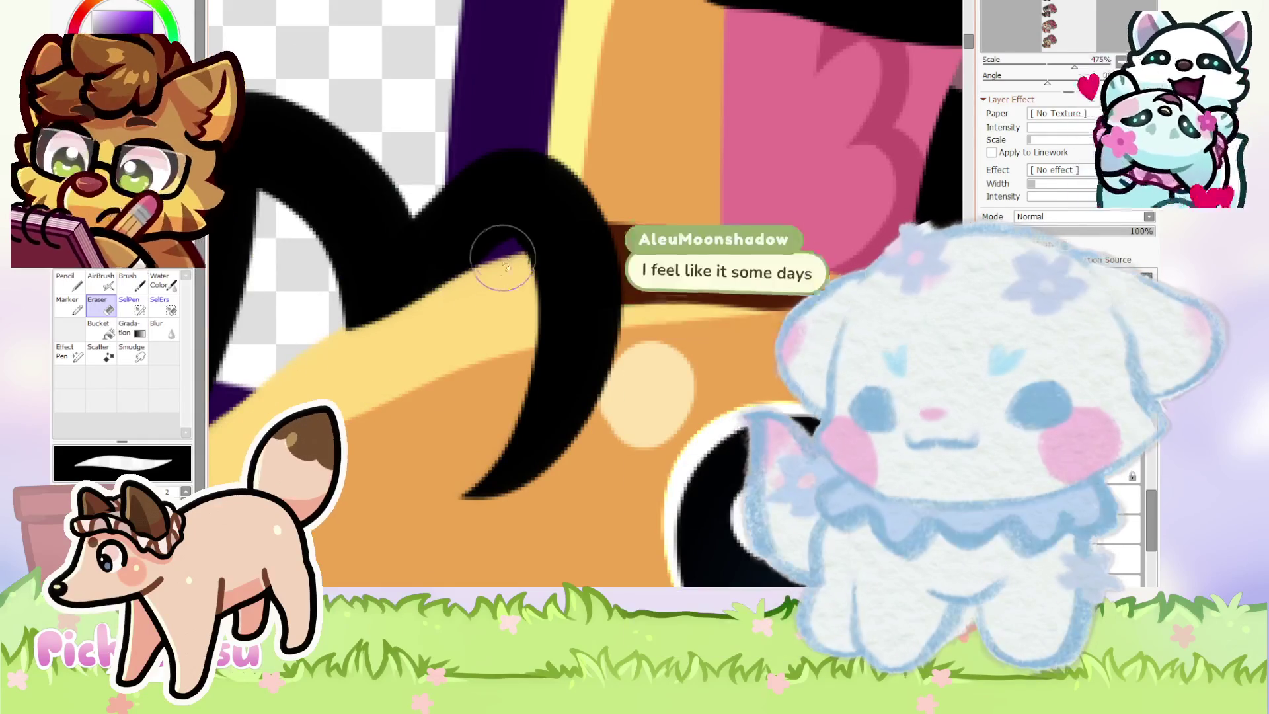
Widen the gap inside the tuft's middle arm and trim the stroke's inner edge.
scroll(509, 252, "down", 6)
scroll(522, 255, "up", 1)
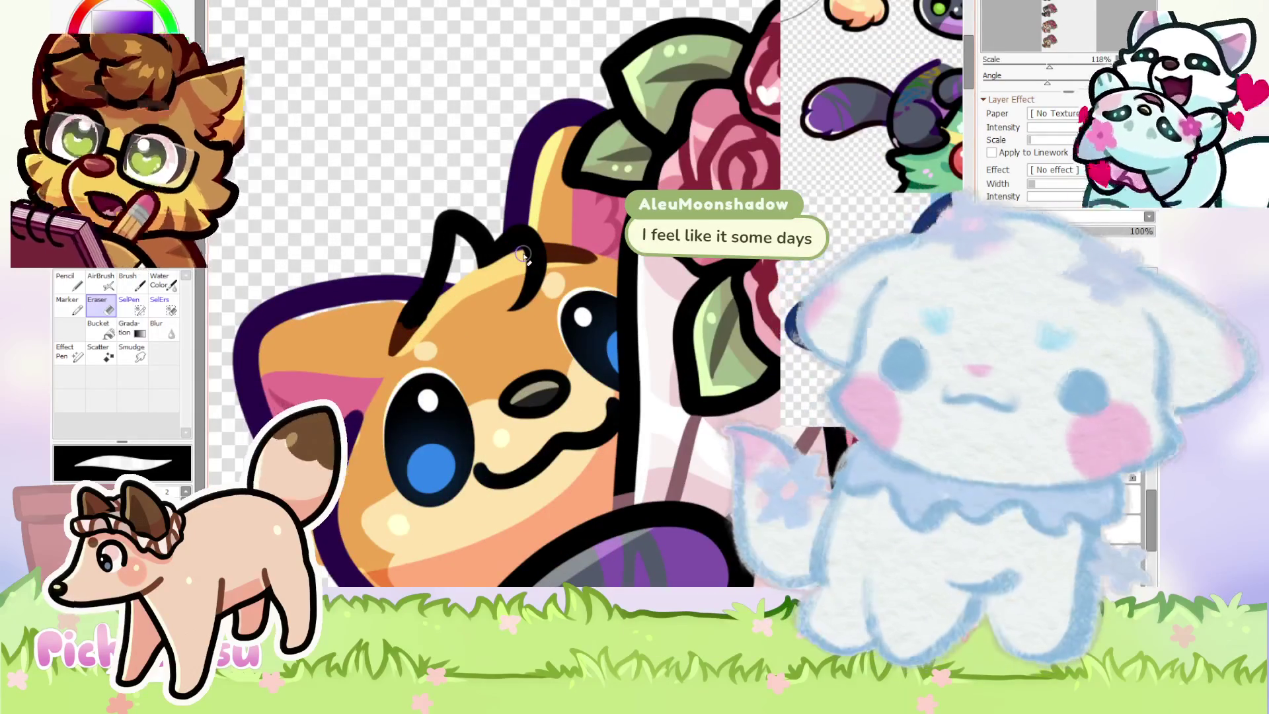
scroll(522, 254, "up", 5)
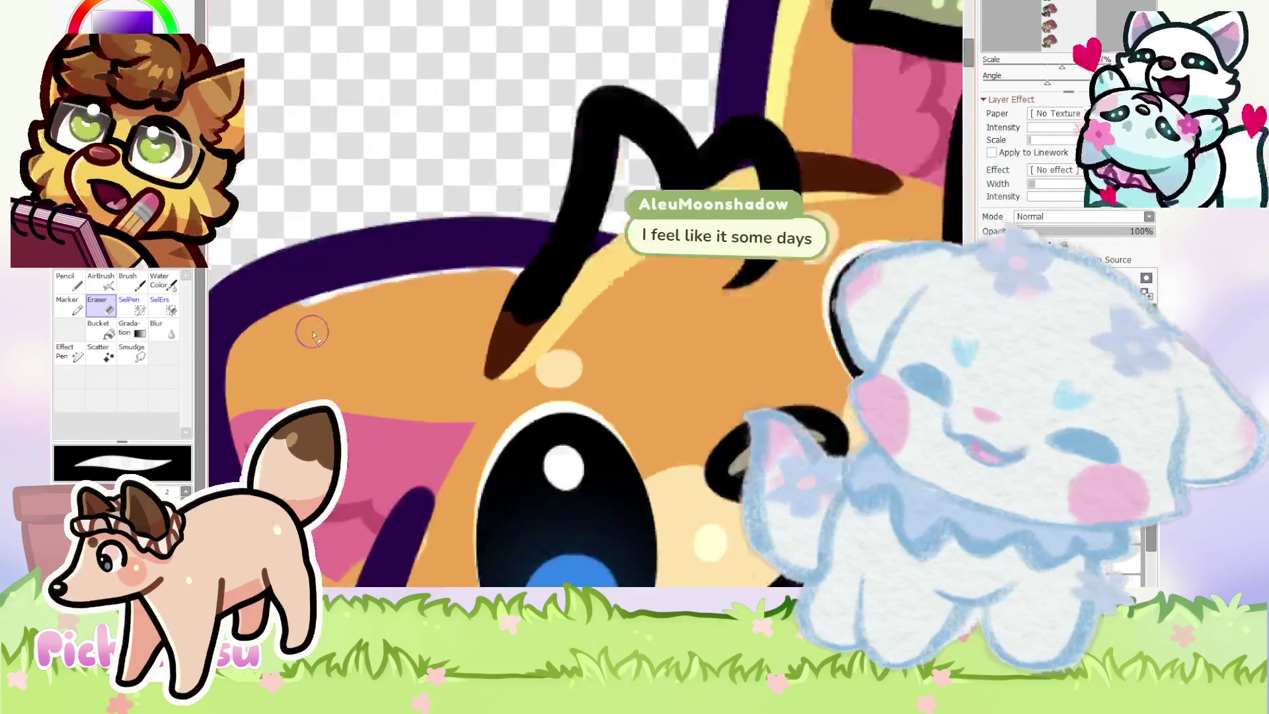
scroll(633, 295, "down", 3)
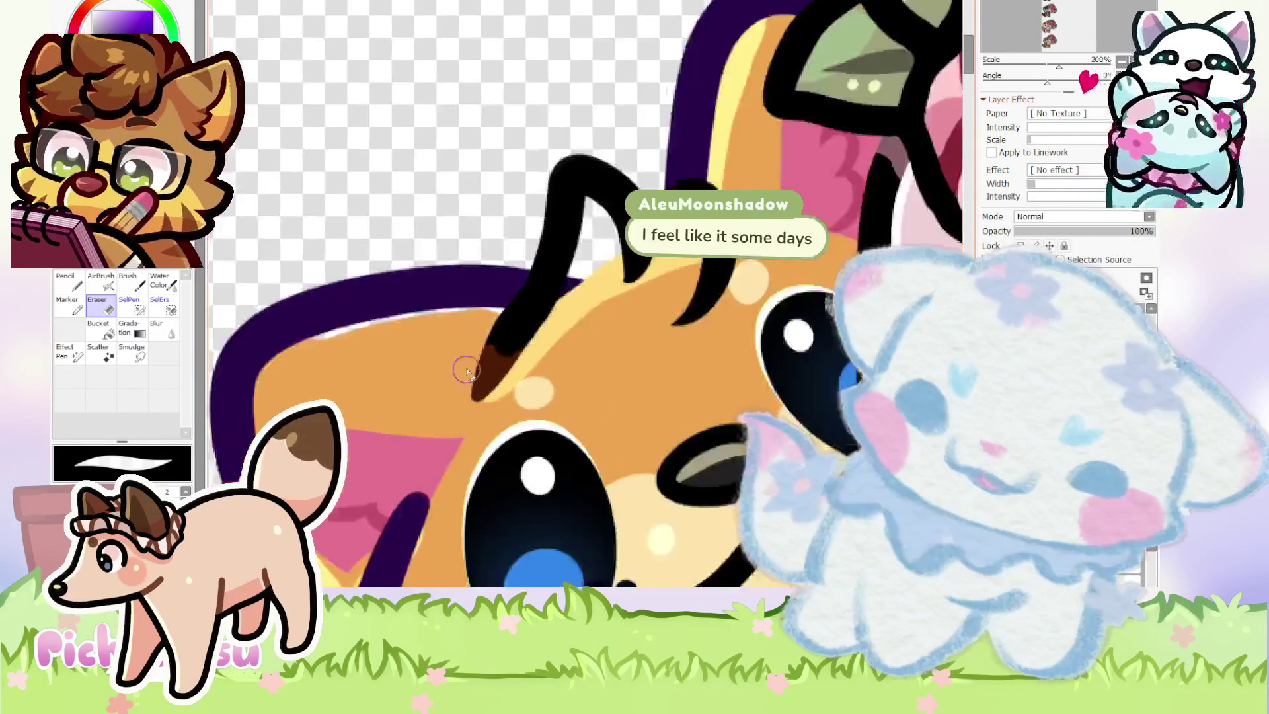
scroll(490, 259, "up", 3)
mouse_move(489, 260)
left_mouse_down()
mouse_move(548, 442)
mouse_move(476, 255)
mouse_move(542, 371)
left_mouse_up()
scroll(499, 267, "up", 1)
mouse_move(476, 249)
left_mouse_down()
mouse_move(495, 354)
mouse_move(492, 266)
mouse_move(547, 453)
left_mouse_up()
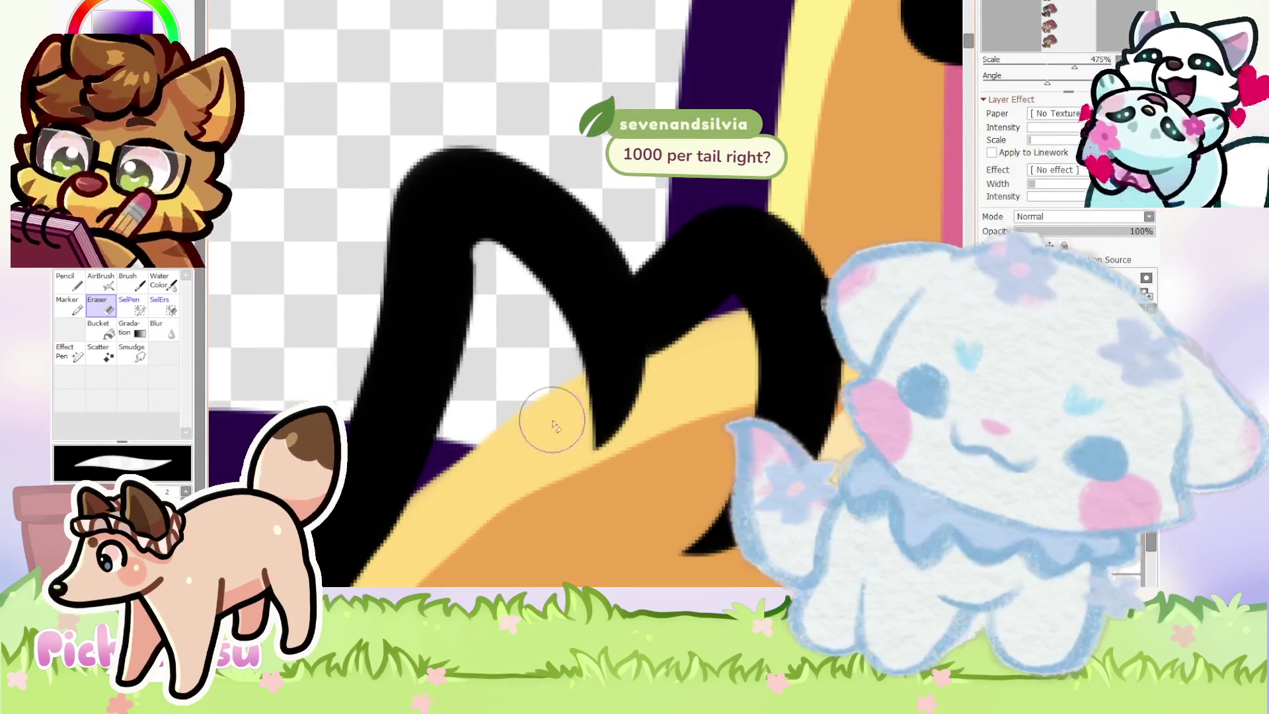
scroll(470, 221, "down", 10)
left_click(73, 290)
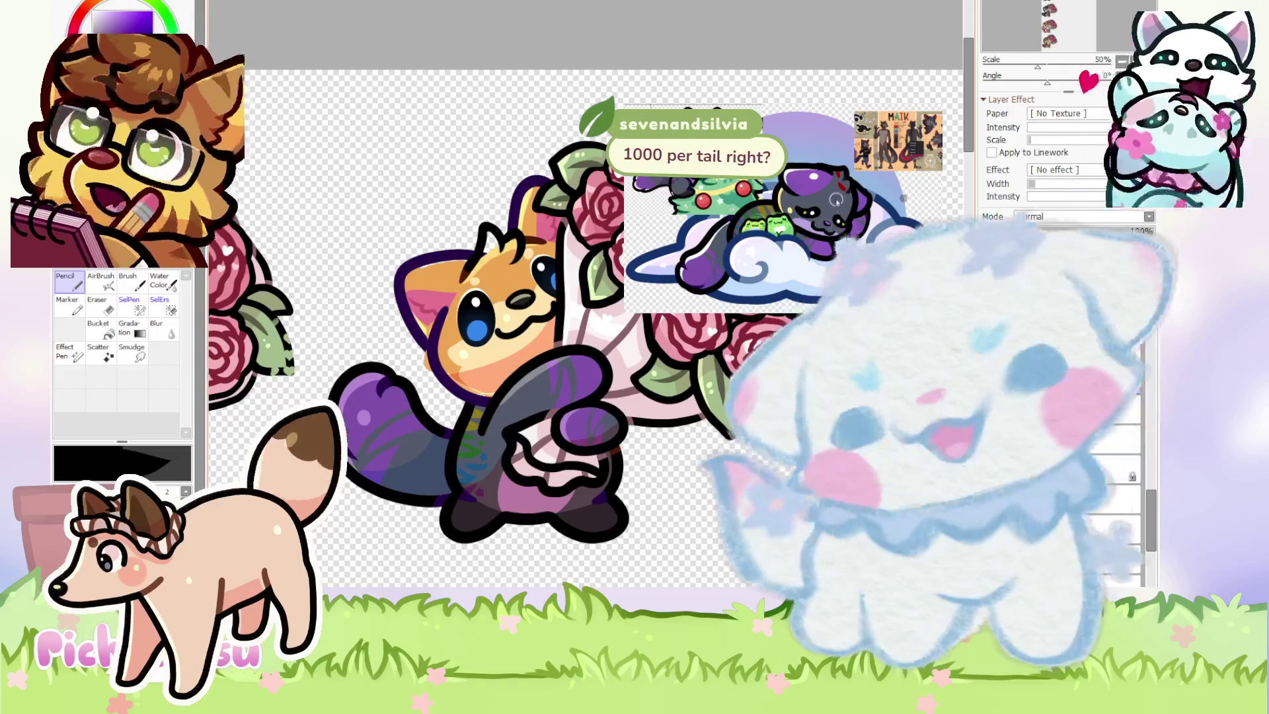
Lasso-select the fox's head and fill it dark gray, keeping the eyes and mouth visible.
scroll(531, 340, "up", 3)
scroll(497, 357, "down", 3)
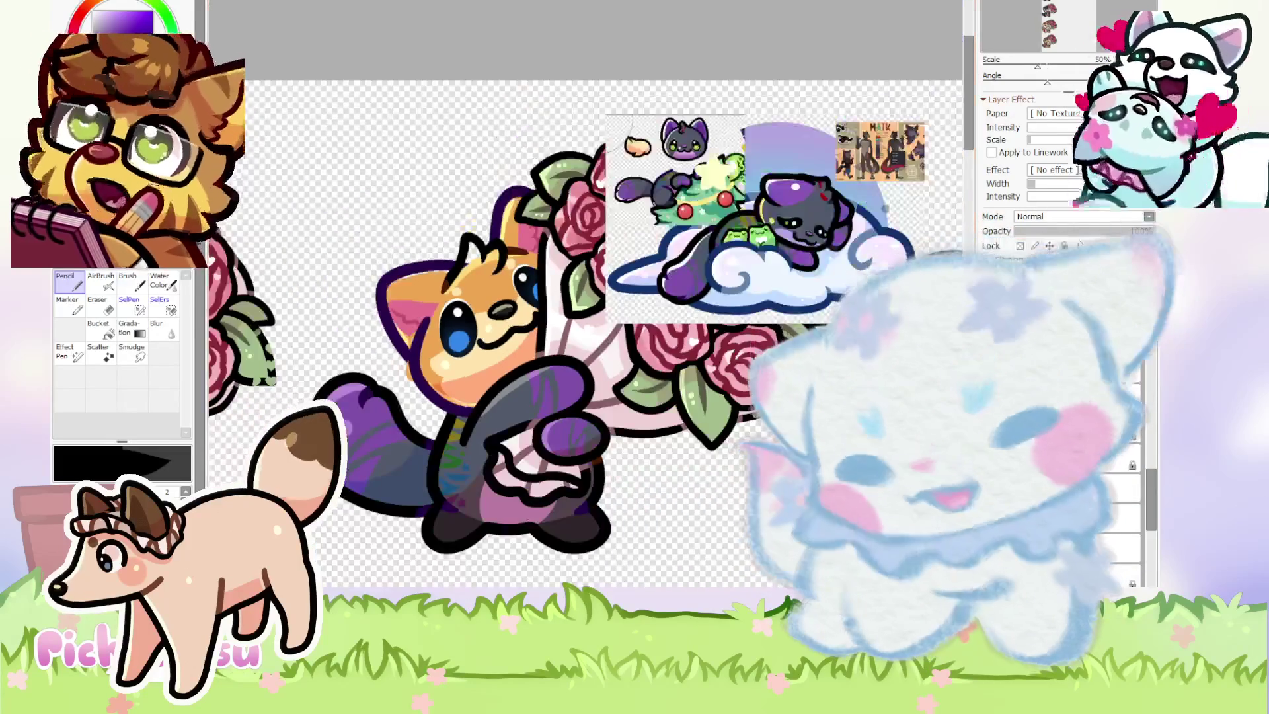
key("Delete")
scroll(449, 311, "up", 3)
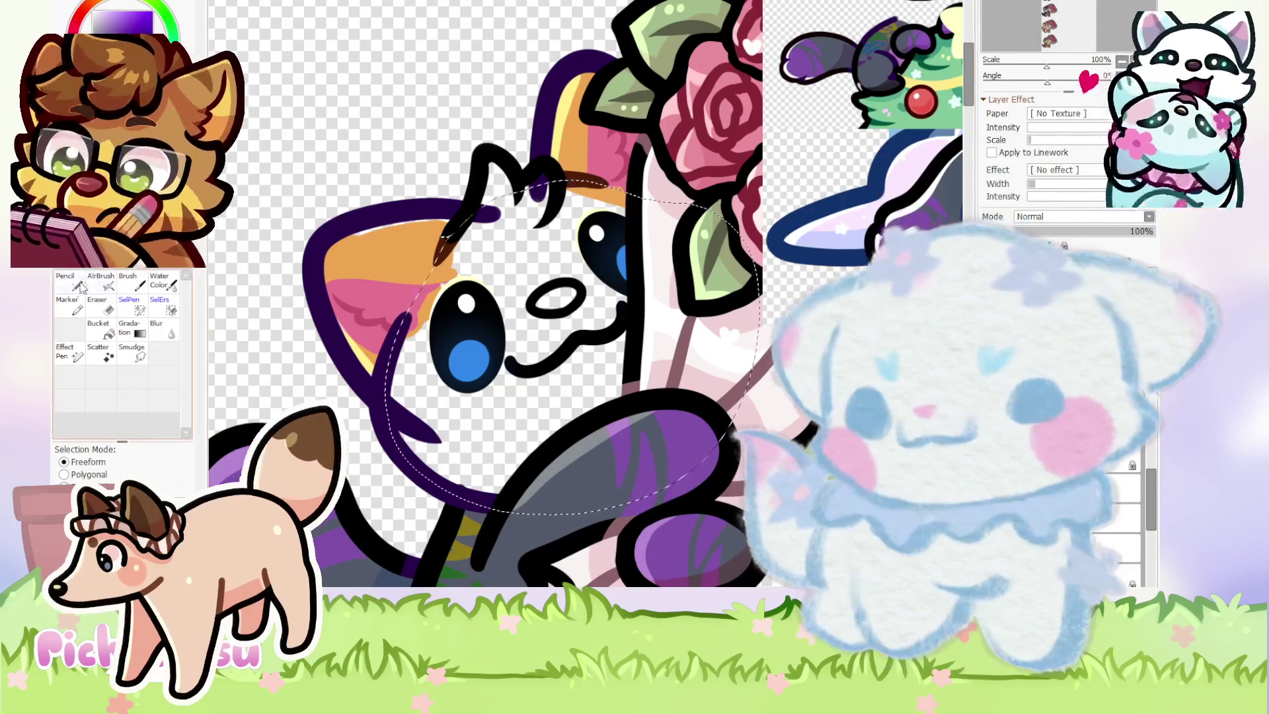
key("n")
key("ctrl+f")
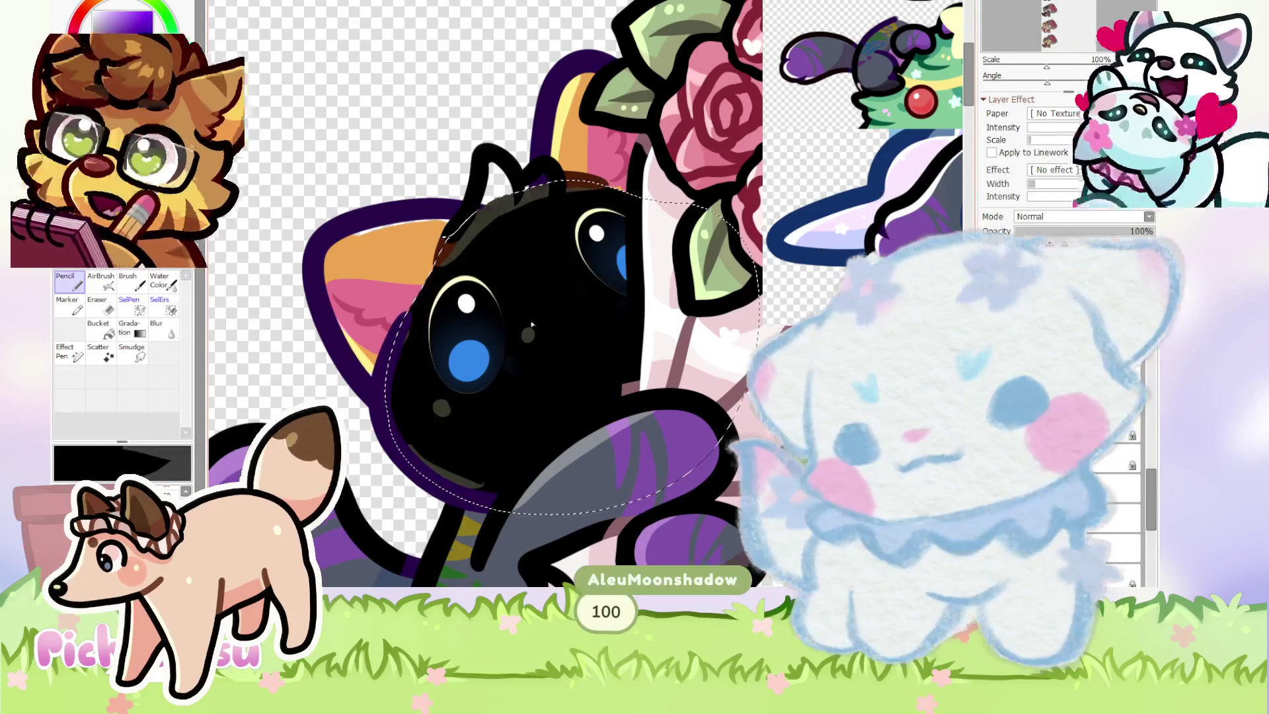
scroll(486, 294, "down", 2)
key("ctrl+z")
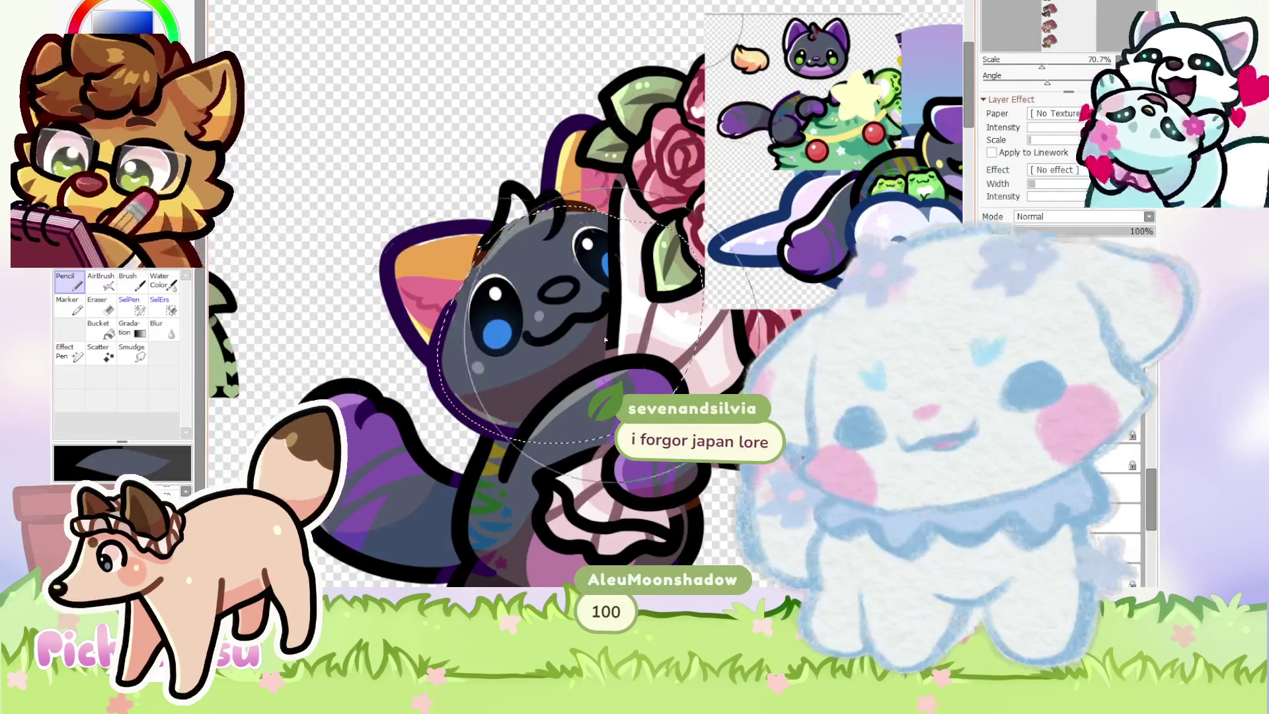
scroll(486, 294, "up", 1)
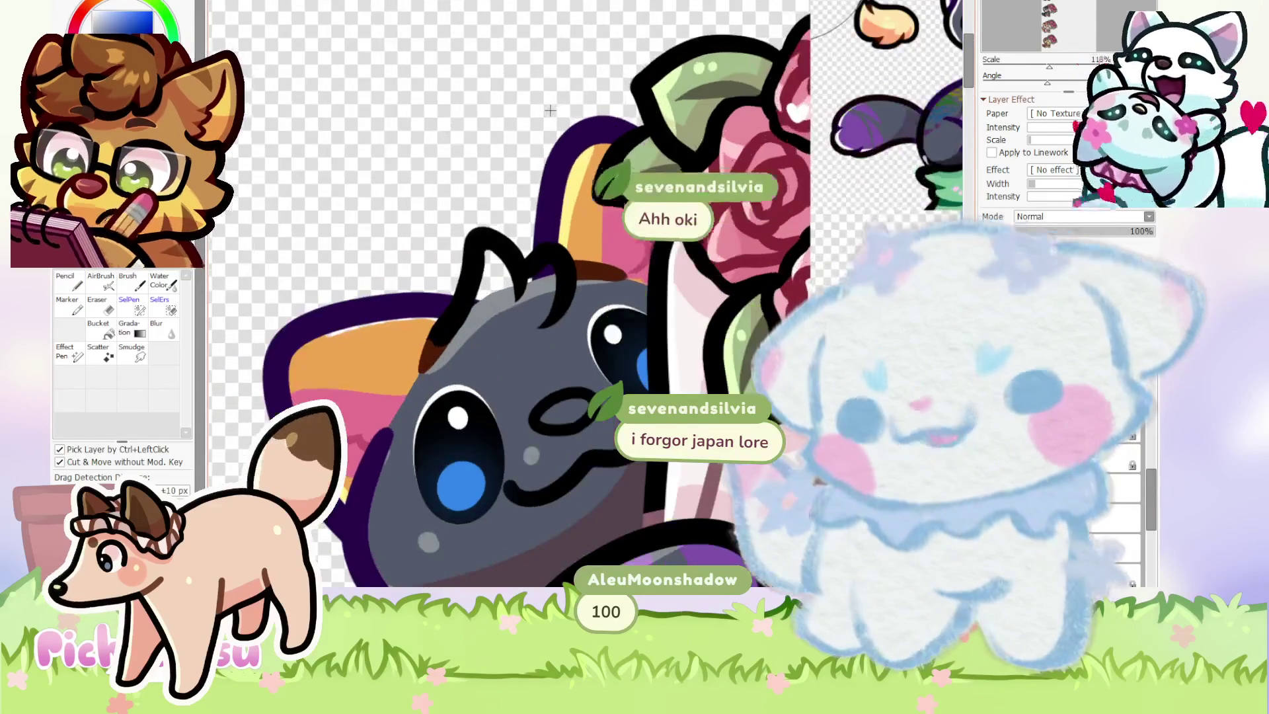
scroll(456, 317, "up", 3)
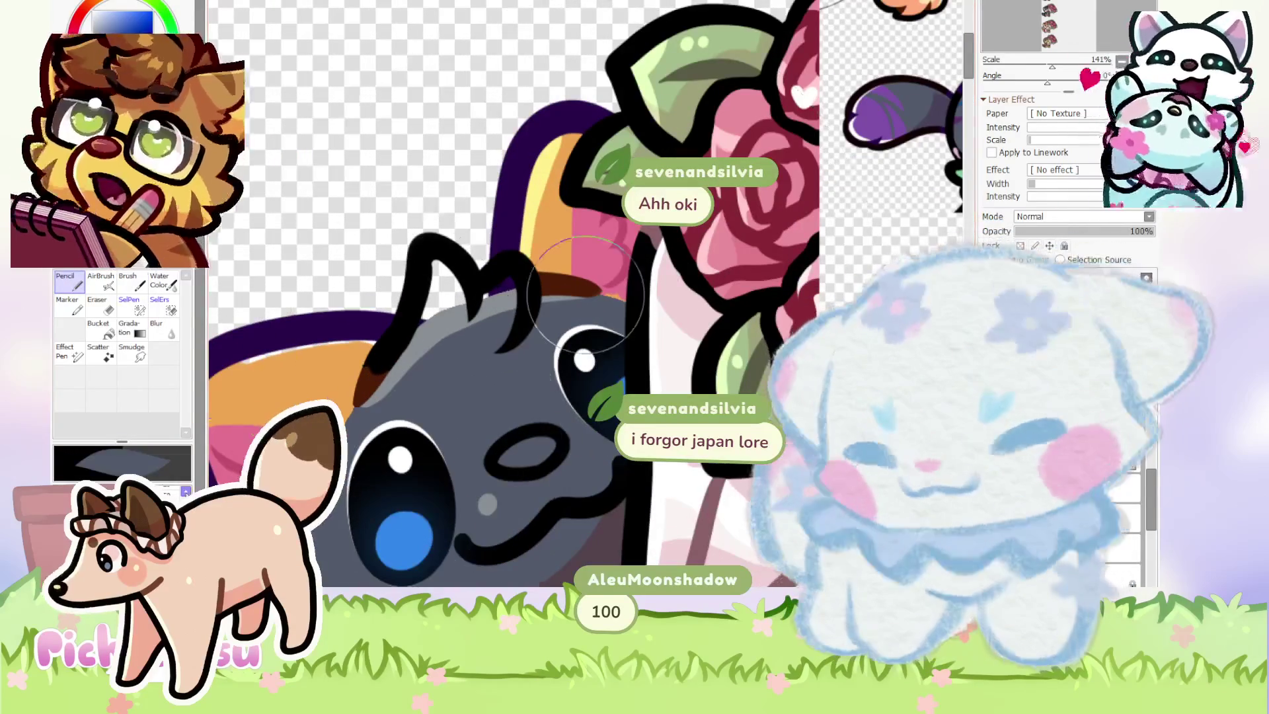
scroll(437, 276, "down", 5)
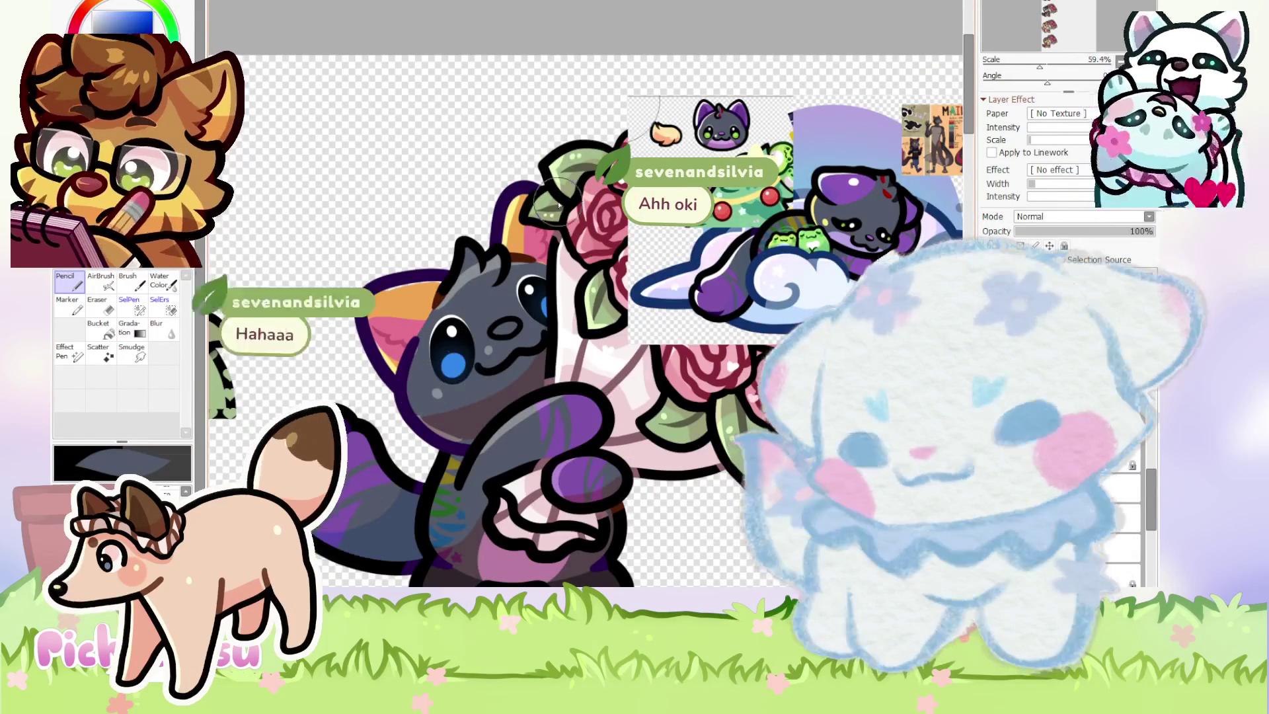
Set the layer blending mode to Shine with 21% opacity.
scroll(715, 415, "down", 3)
scroll(715, 415, "down", 3)
scroll(390, 363, "up", 3)
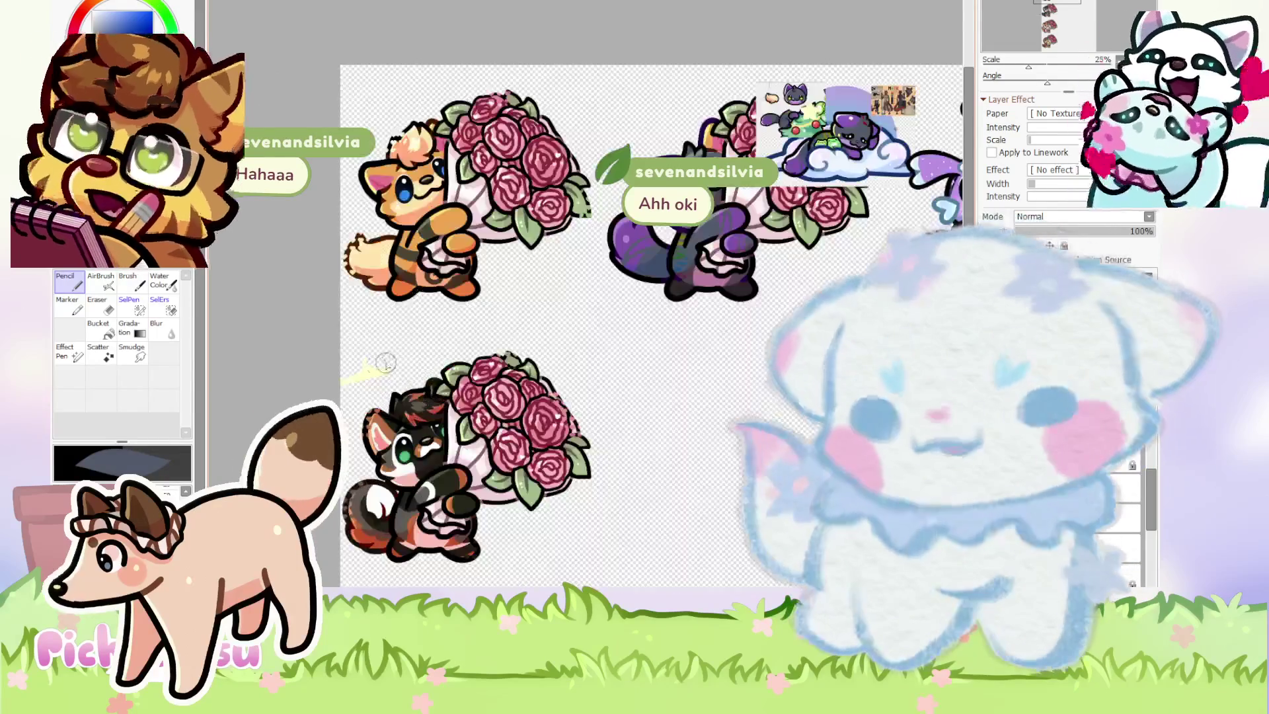
scroll(364, 375, "down", 1)
scroll(521, 368, "up", 5)
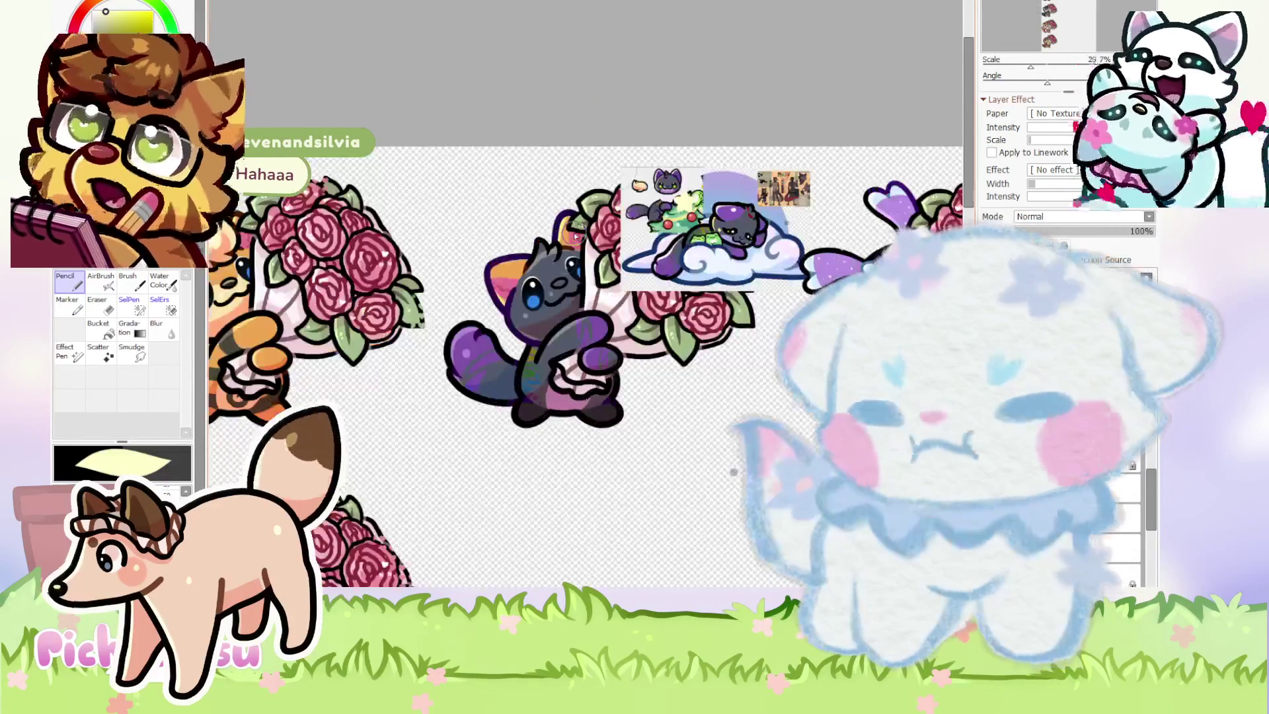
left_click(1084, 216)
left_click(1058, 277)
left_click_drag(1154, 231, 1044, 231)
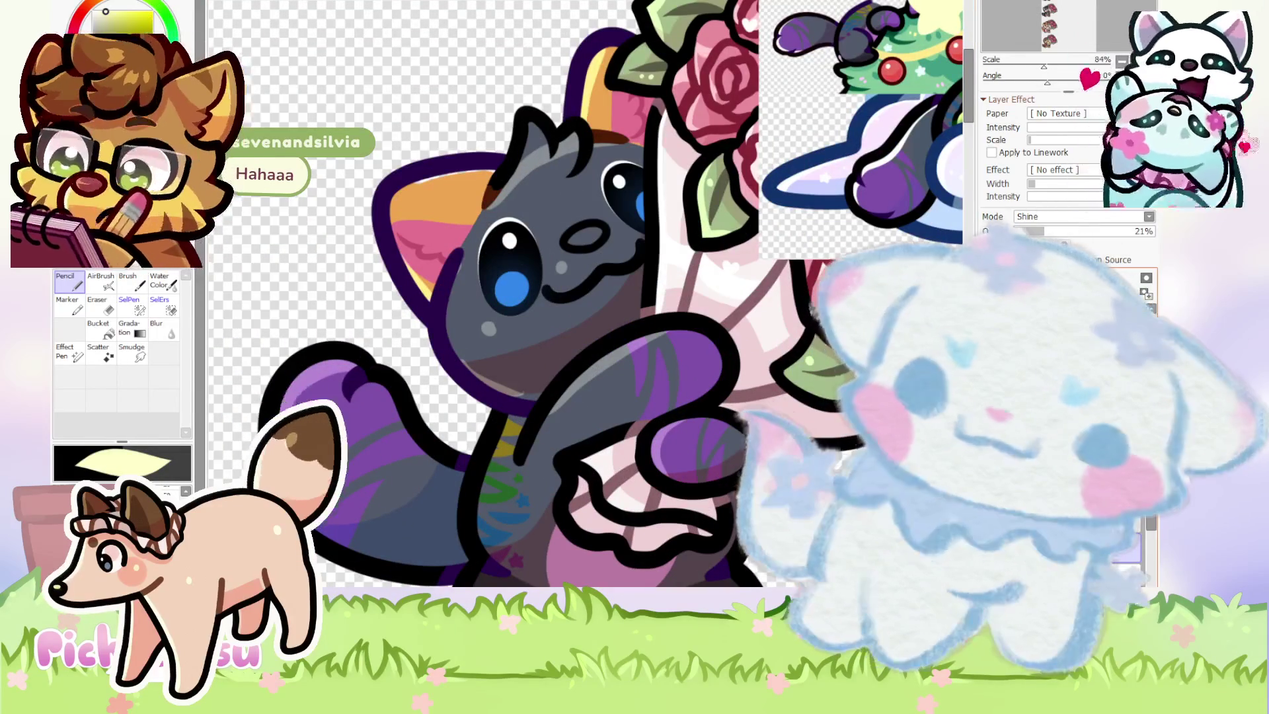
scroll(549, 357, "up", 2)
scroll(558, 354, "up", 2)
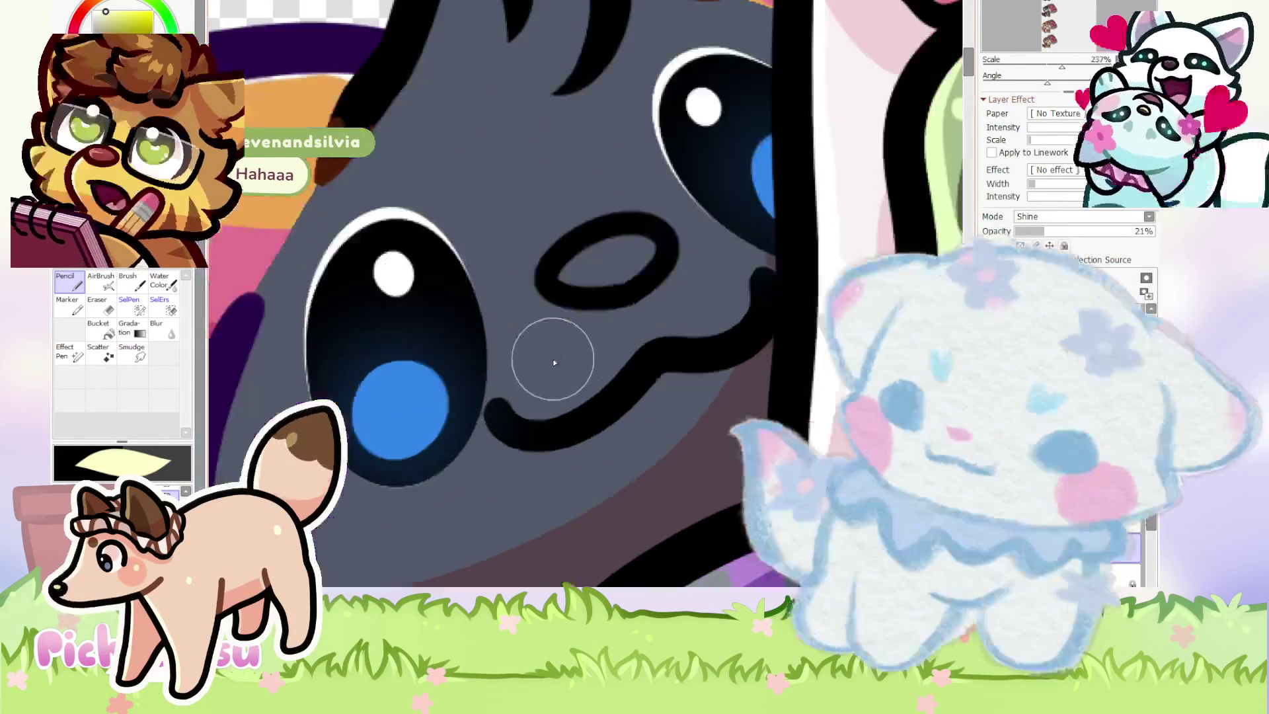
Zoom in on the gray cat's ear and switch to the Eraser with the E shortcut.
scroll(543, 361, "down", 2)
scroll(436, 298, "down", 1)
scroll(436, 297, "up", 1)
scroll(524, 280, "down", 3)
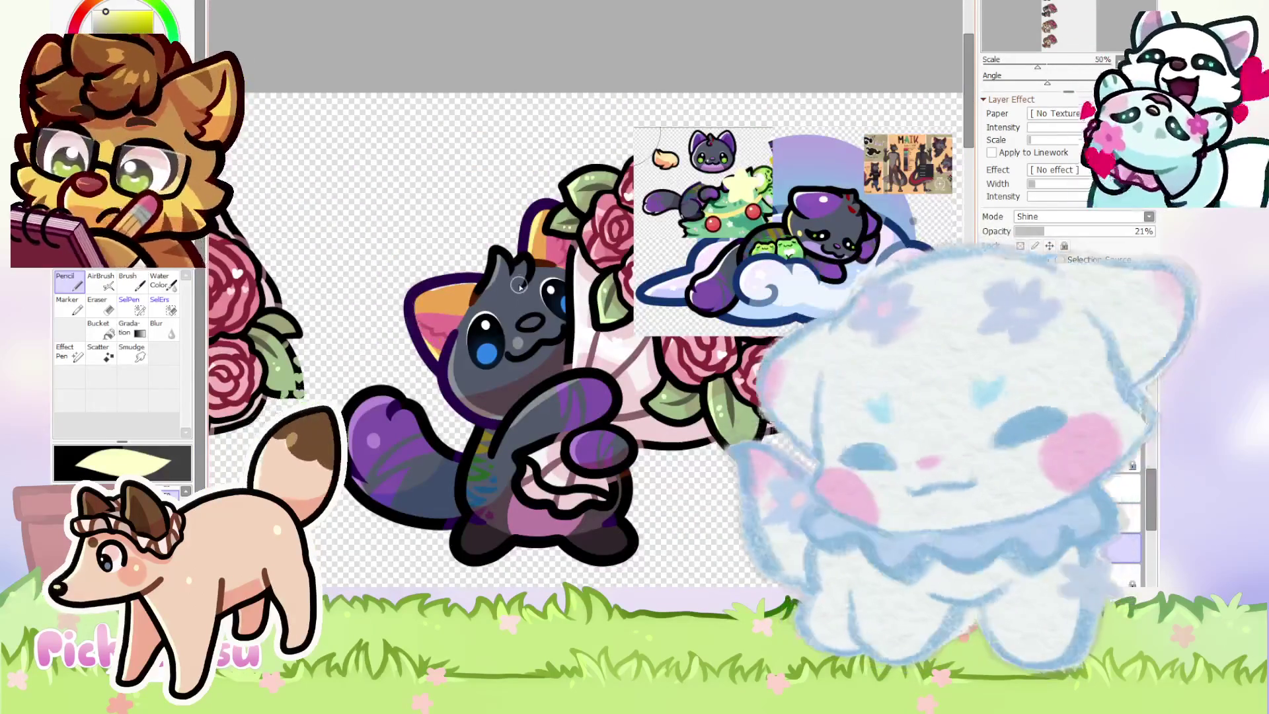
scroll(509, 281, "up", 4)
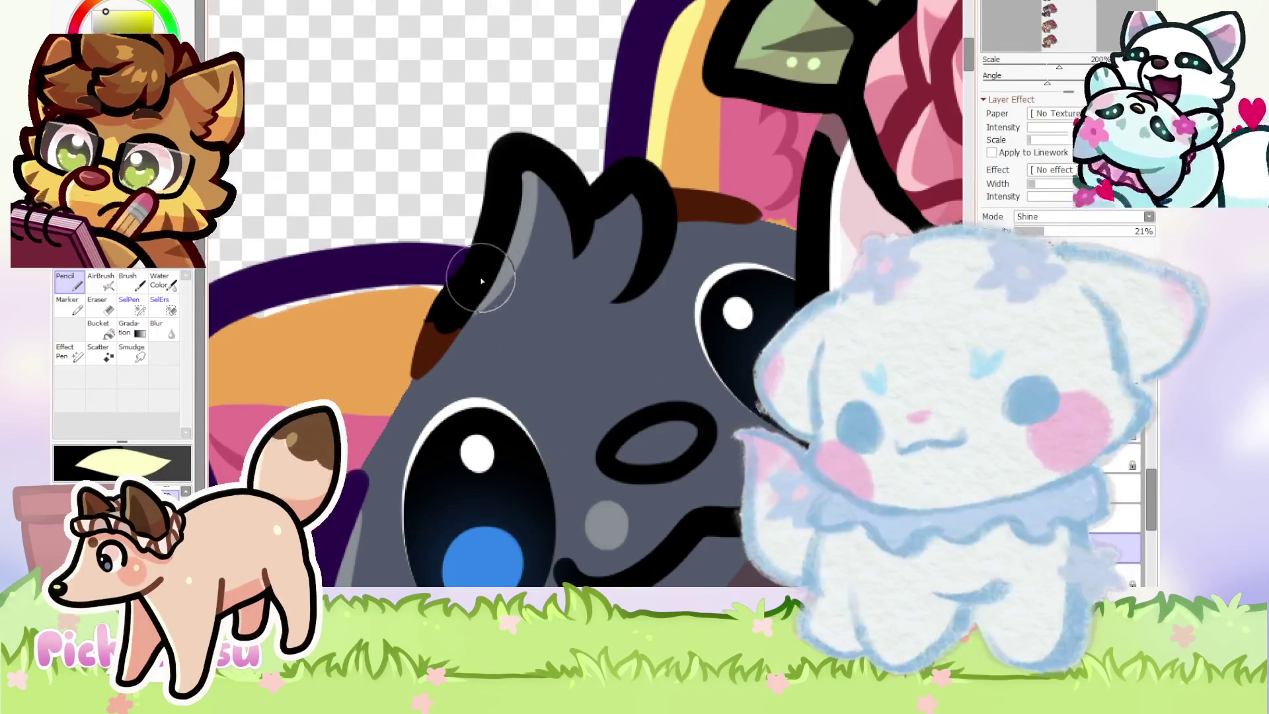
scroll(480, 281, "up", 2)
key("e")
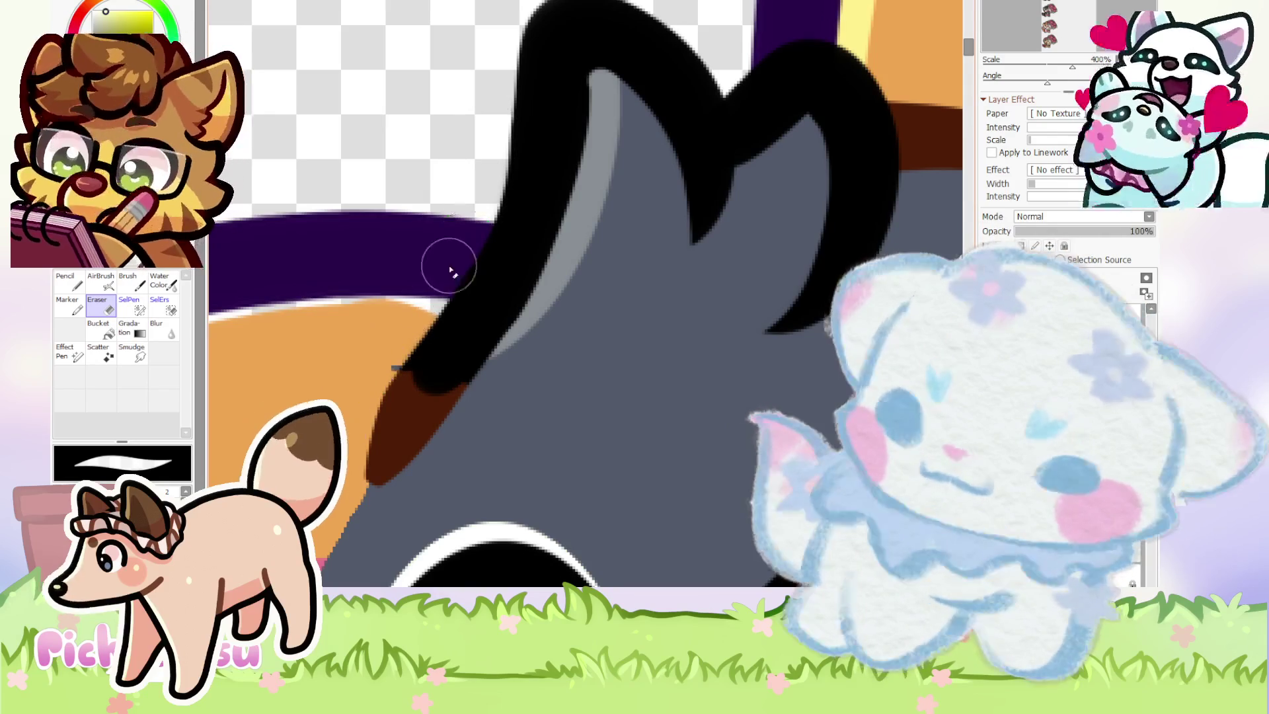
scroll(360, 397, "down", 6)
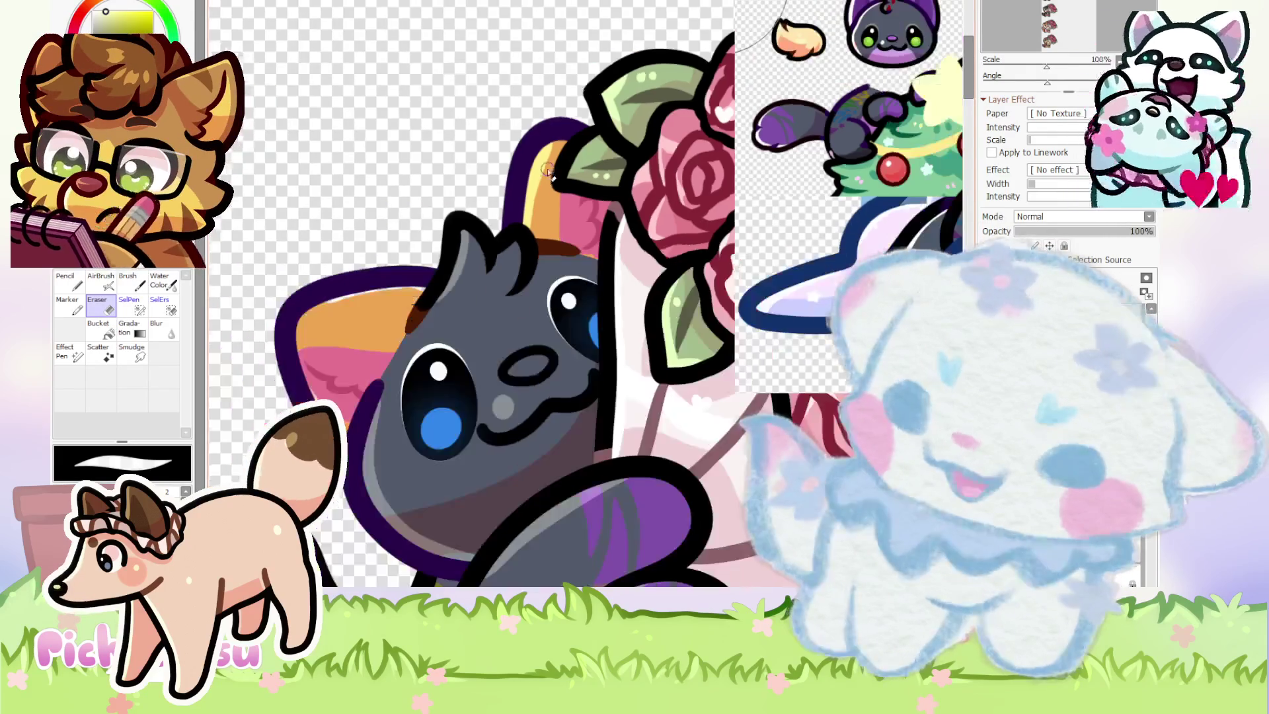
scroll(776, 207, "up", 2)
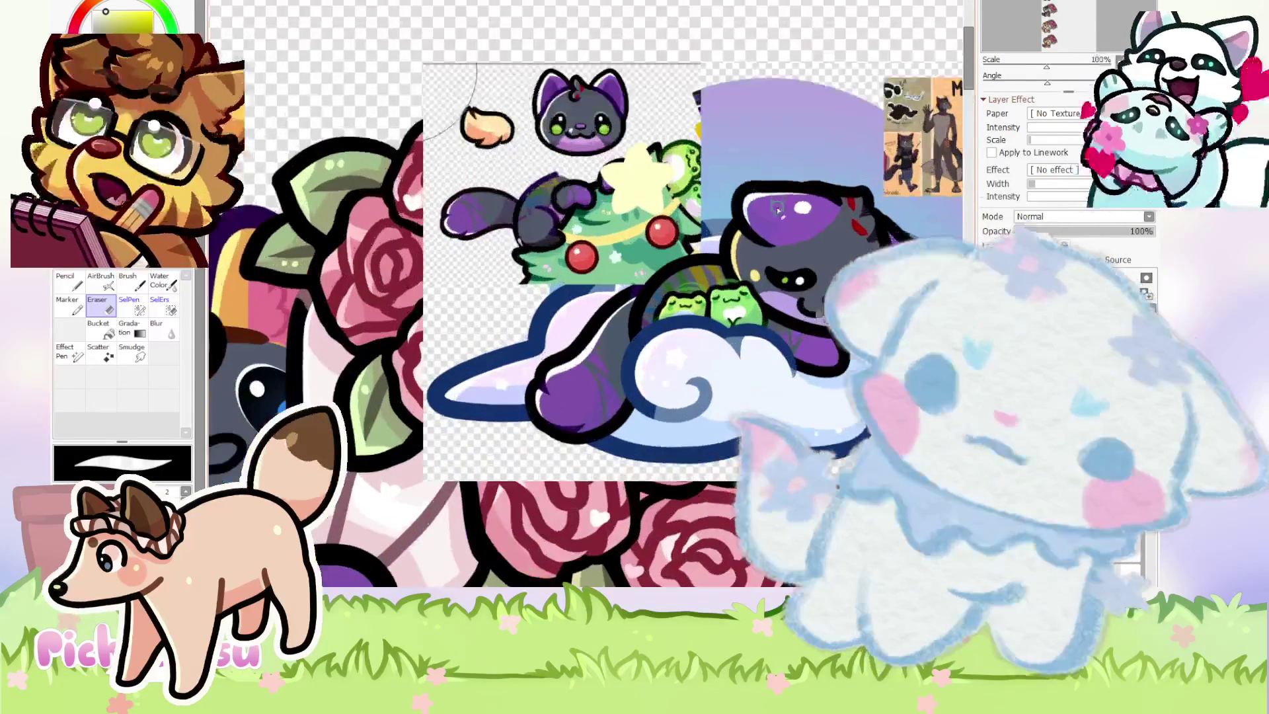
Clear the old orange and pink ear fills and paint both of the cat's ears purple.
scroll(776, 207, "down", 3)
scroll(776, 208, "up", 3)
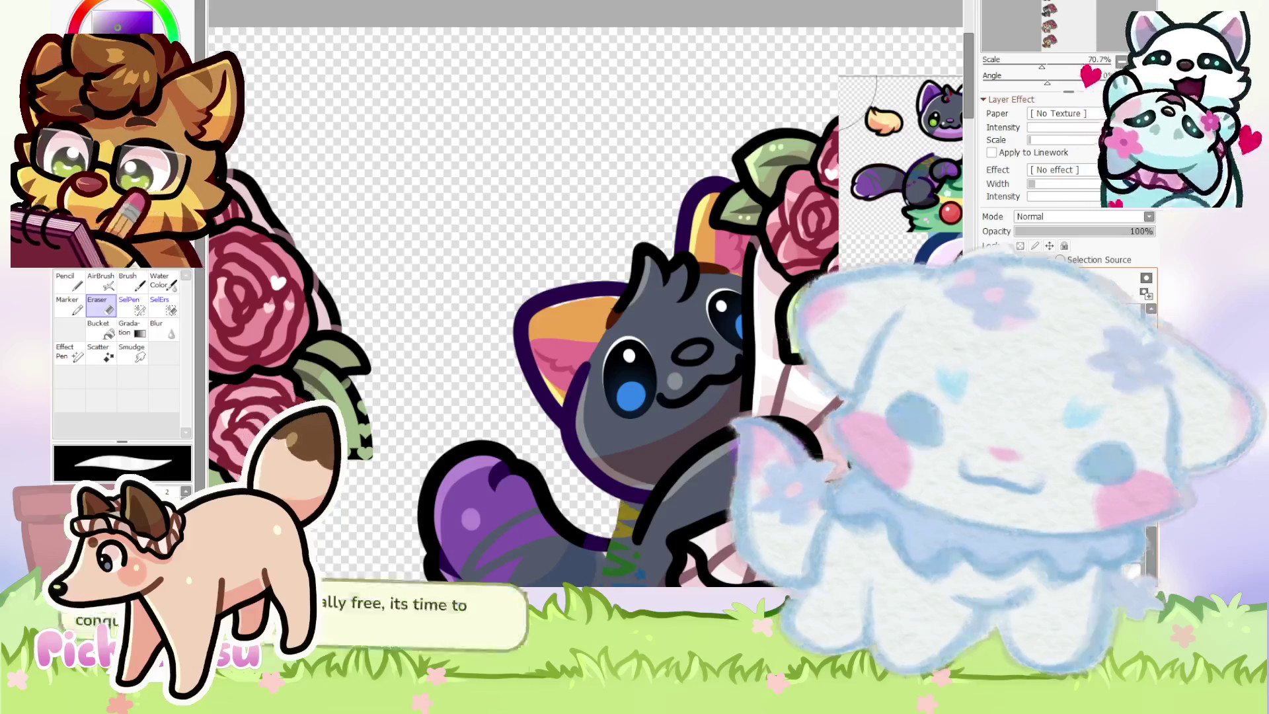
scroll(436, 285, "up", 2)
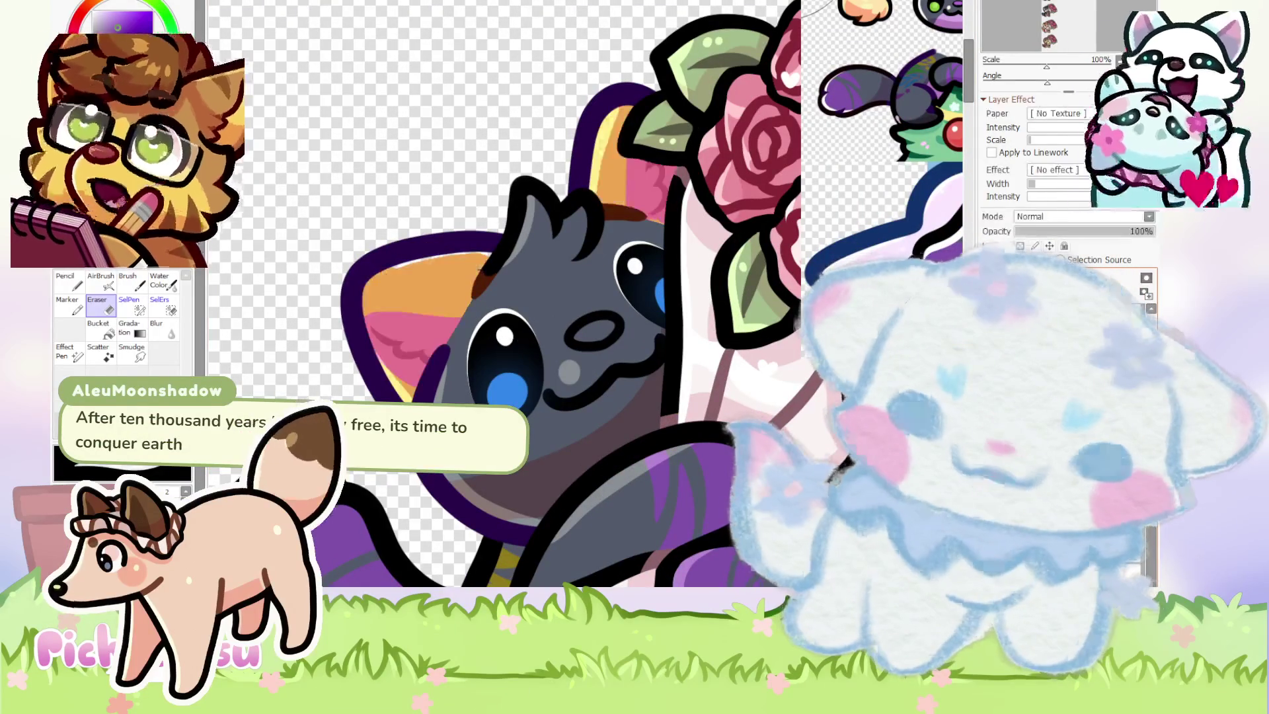
key("n")
key("ctrl+z")
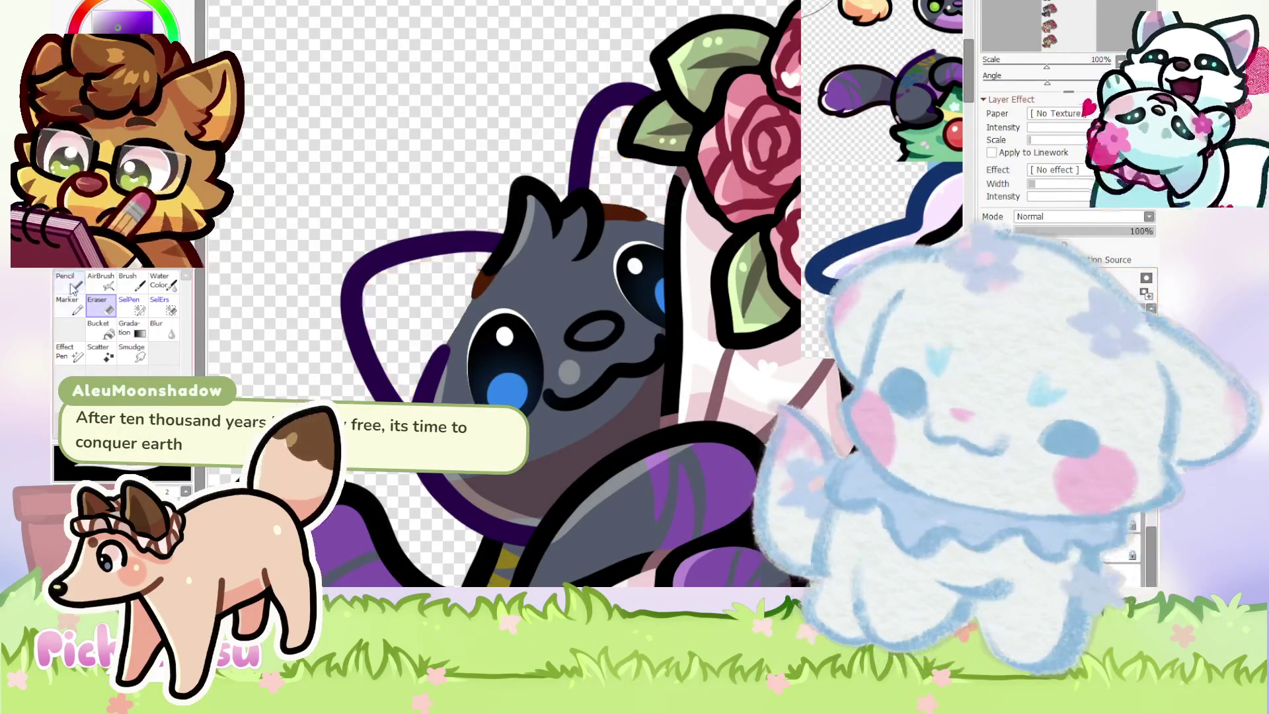
mouse_move(370, 291)
left_mouse_down()
mouse_move(396, 344)
mouse_move(449, 298)
mouse_move(463, 264)
mouse_move(396, 293)
mouse_move(396, 317)
left_mouse_up()
left_click_drag(581, 112, 667, 179)
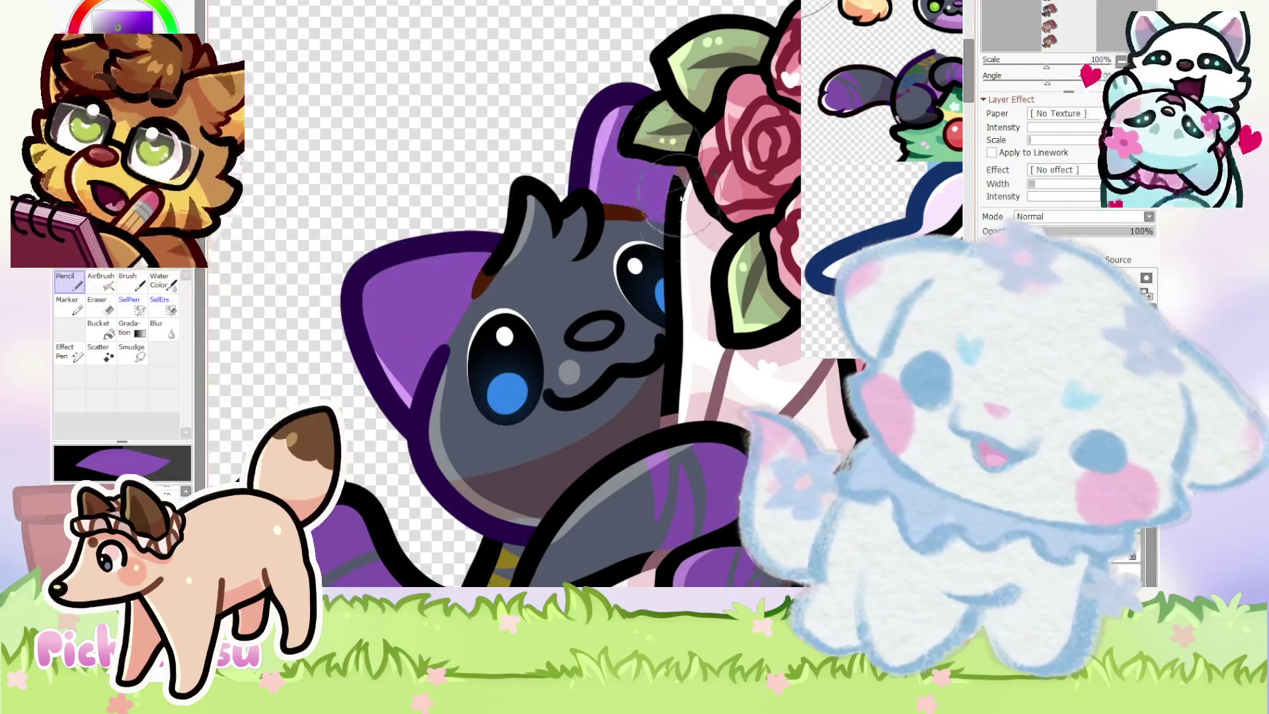
left_click_drag(661, 225, 700, 244)
Pick a pale yellow colour and switch to the Eraser.
scroll(465, 238, "down", 1)
scroll(465, 238, "down", 5)
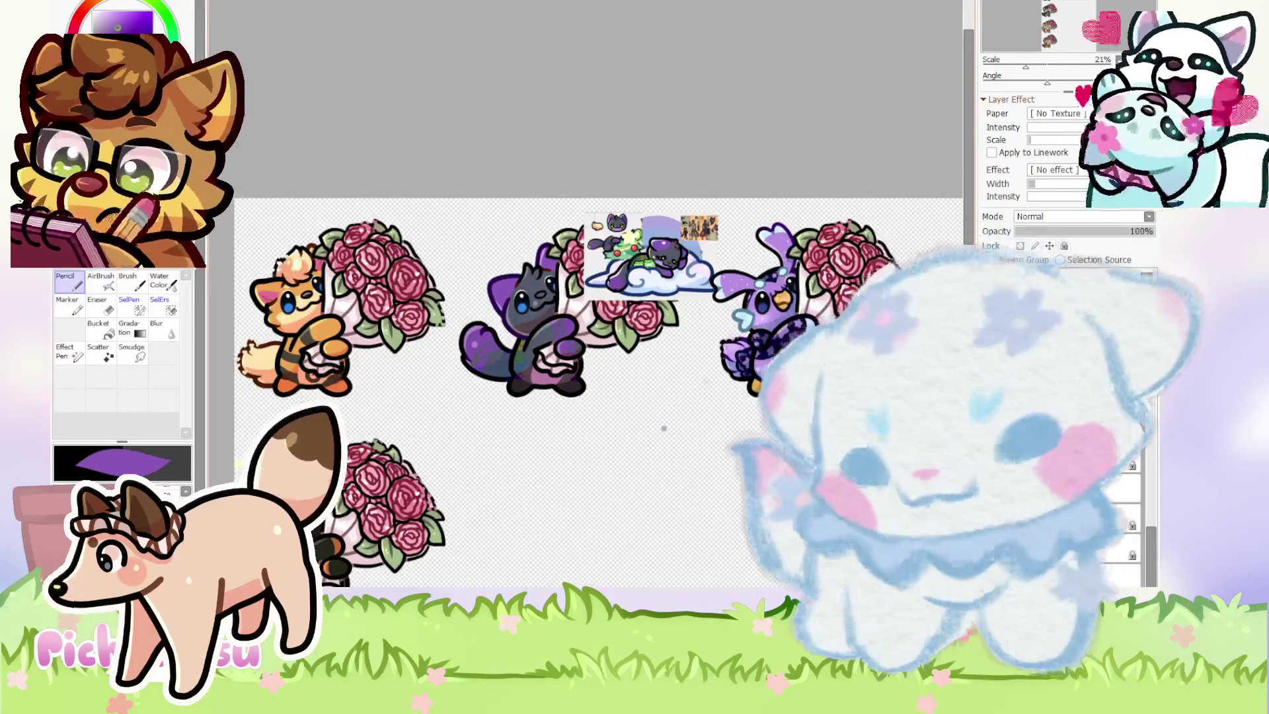
scroll(244, 456, "up", 5)
left_click(243, 456, "alt")
scroll(243, 456, "up", 1)
scroll(512, 305, "down", 3)
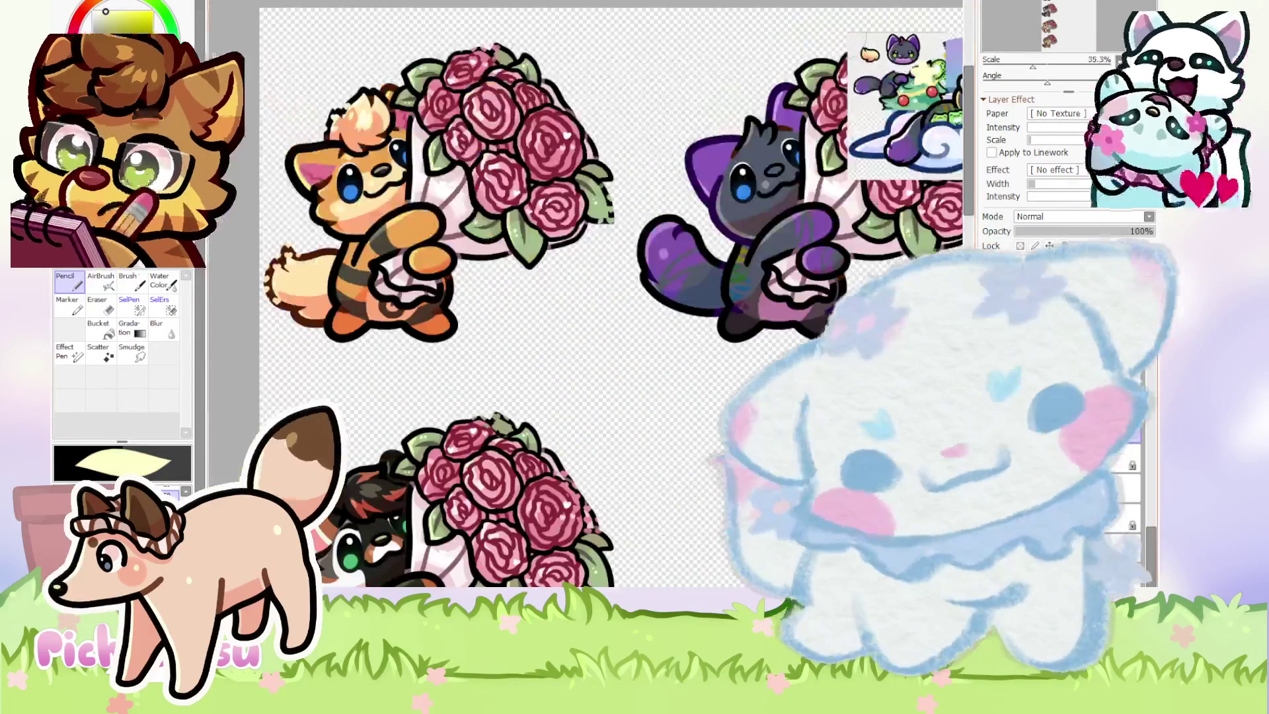
scroll(512, 305, "up", 2)
scroll(512, 306, "down", 2)
scroll(512, 305, "up", 6)
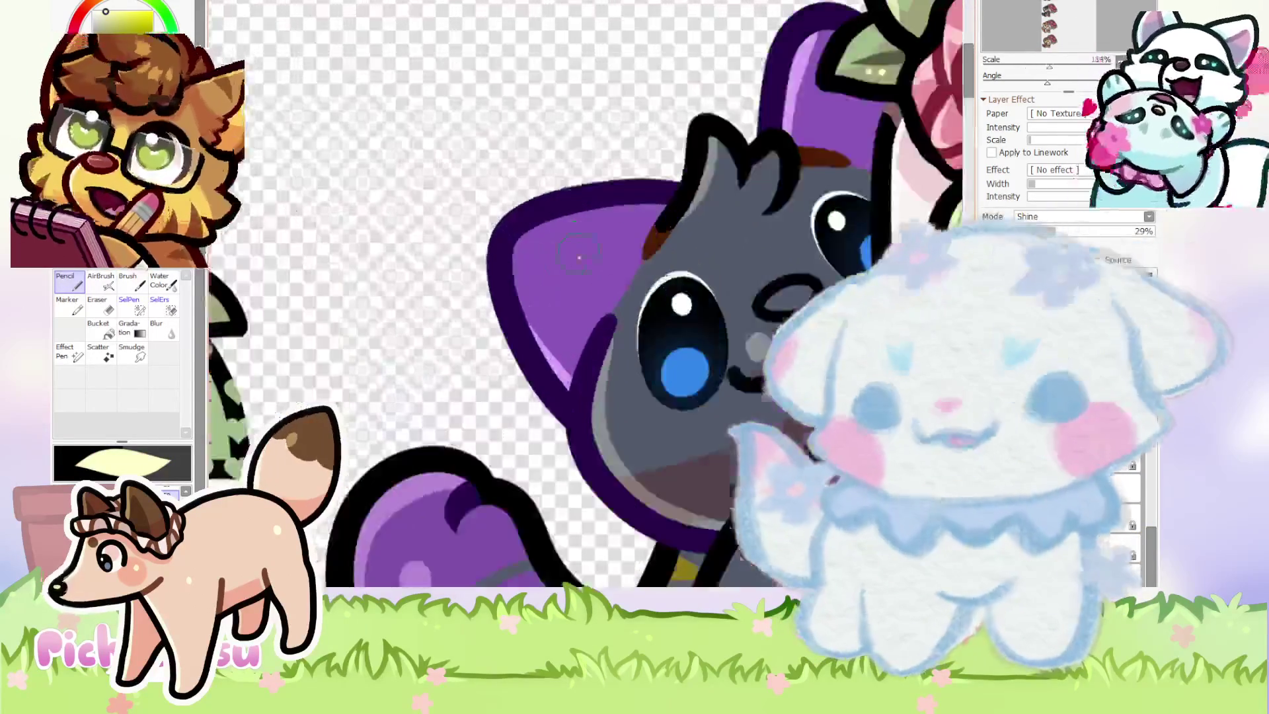
scroll(675, 259, "up", 3)
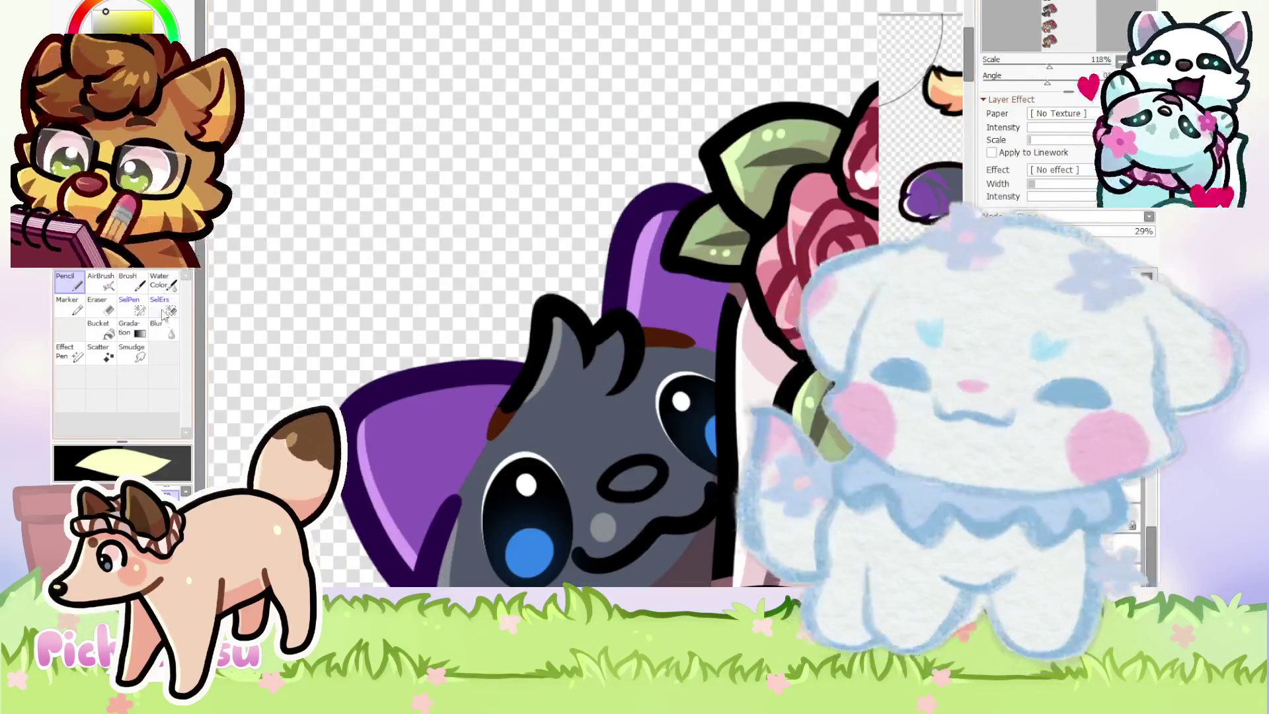
left_click(99, 305)
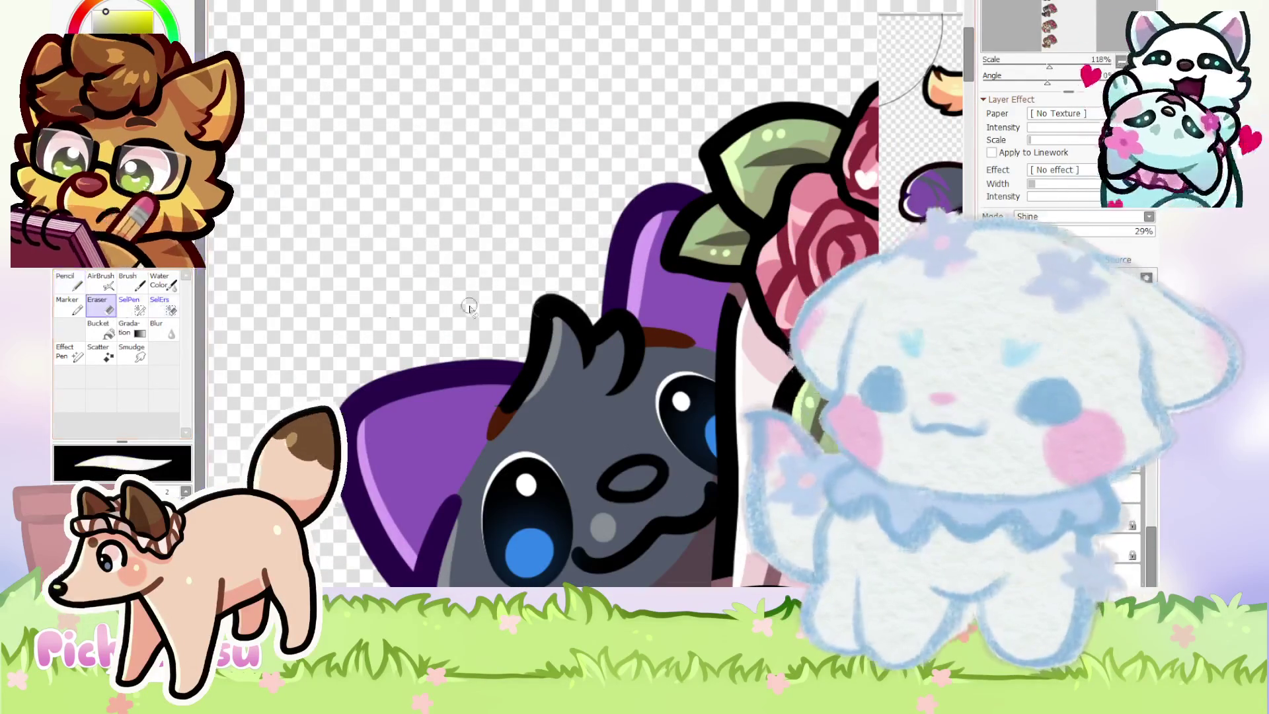
scroll(678, 189, "down", 1)
scroll(545, 225, "down", 1)
scroll(545, 225, "up", 4)
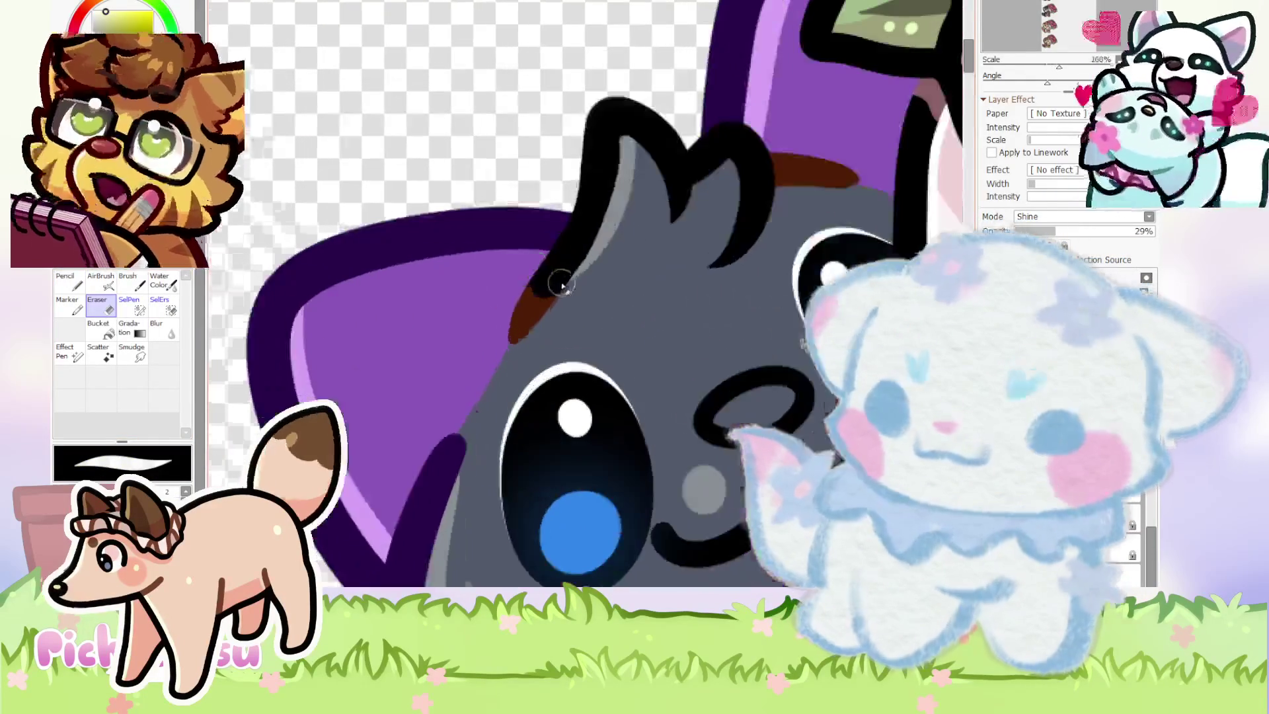
On Layer27, return to the Pencil with a smaller brush size for ear touch-ups.
left_click(514, 305, "ctrl+shift")
scroll(522, 305, "up", 2)
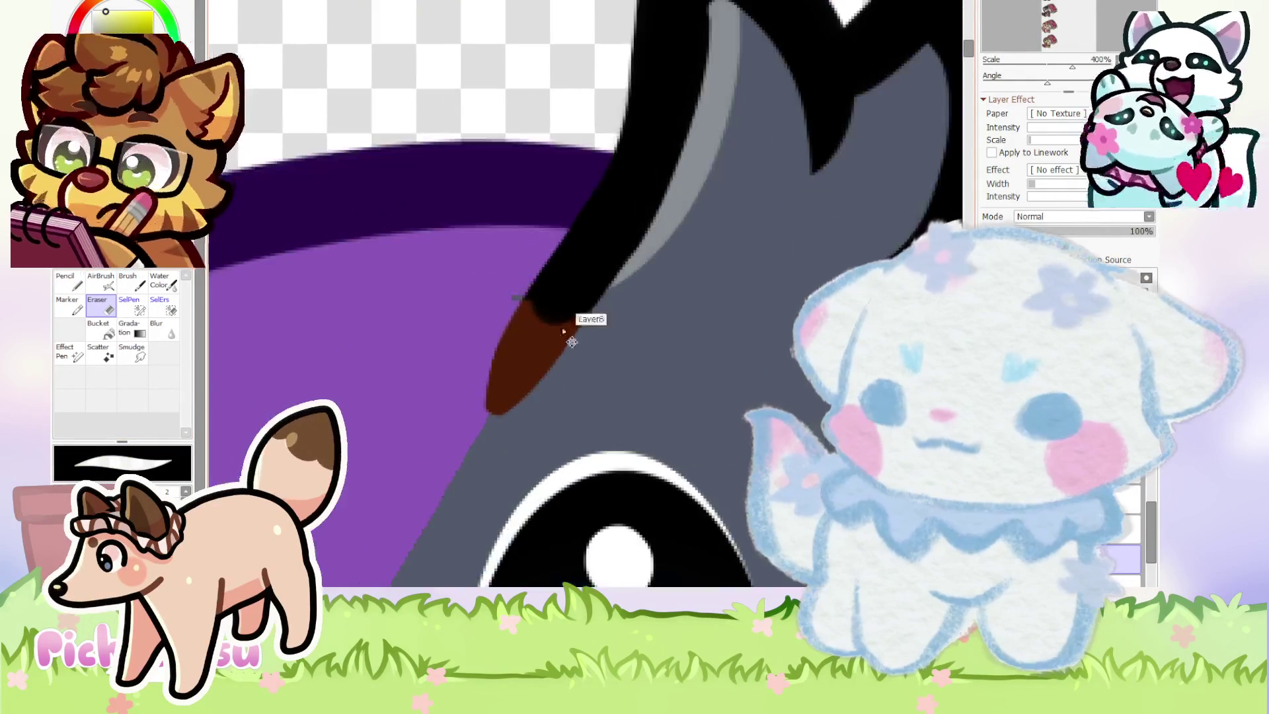
scroll(576, 288, "up", 2)
scroll(512, 292, "down", 13)
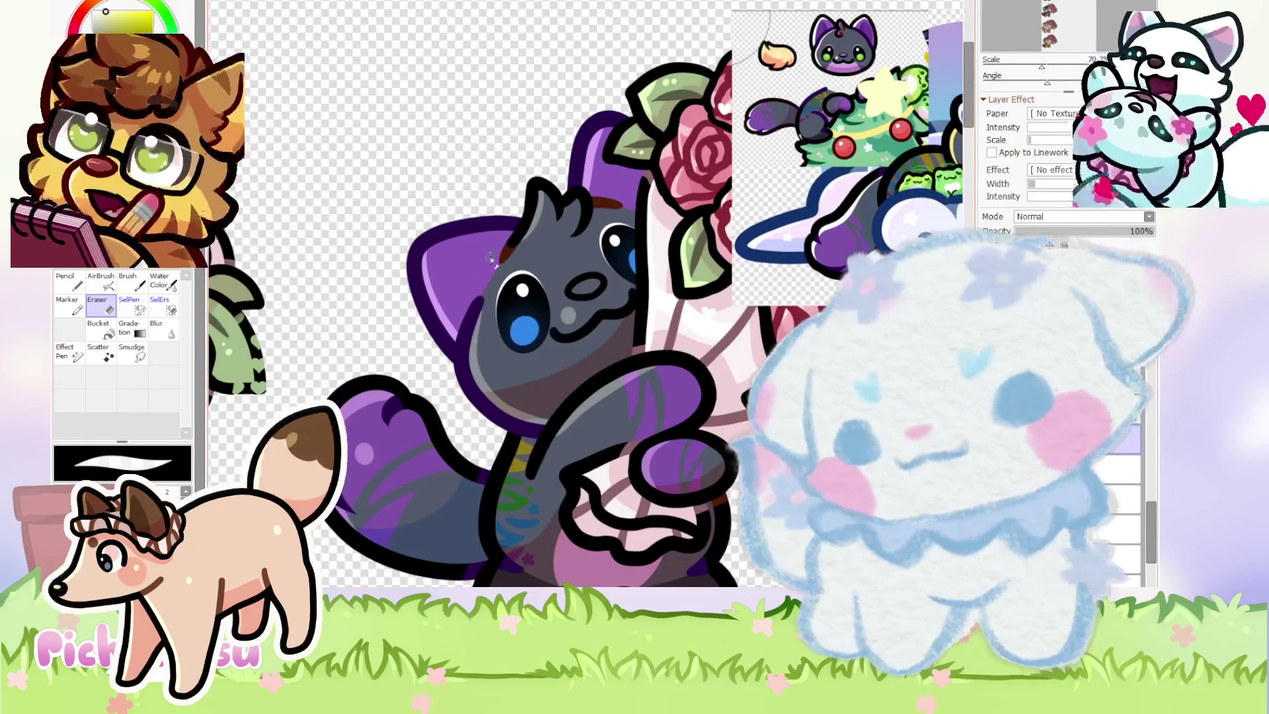
left_click(78, 286)
scroll(466, 338, "up", 1)
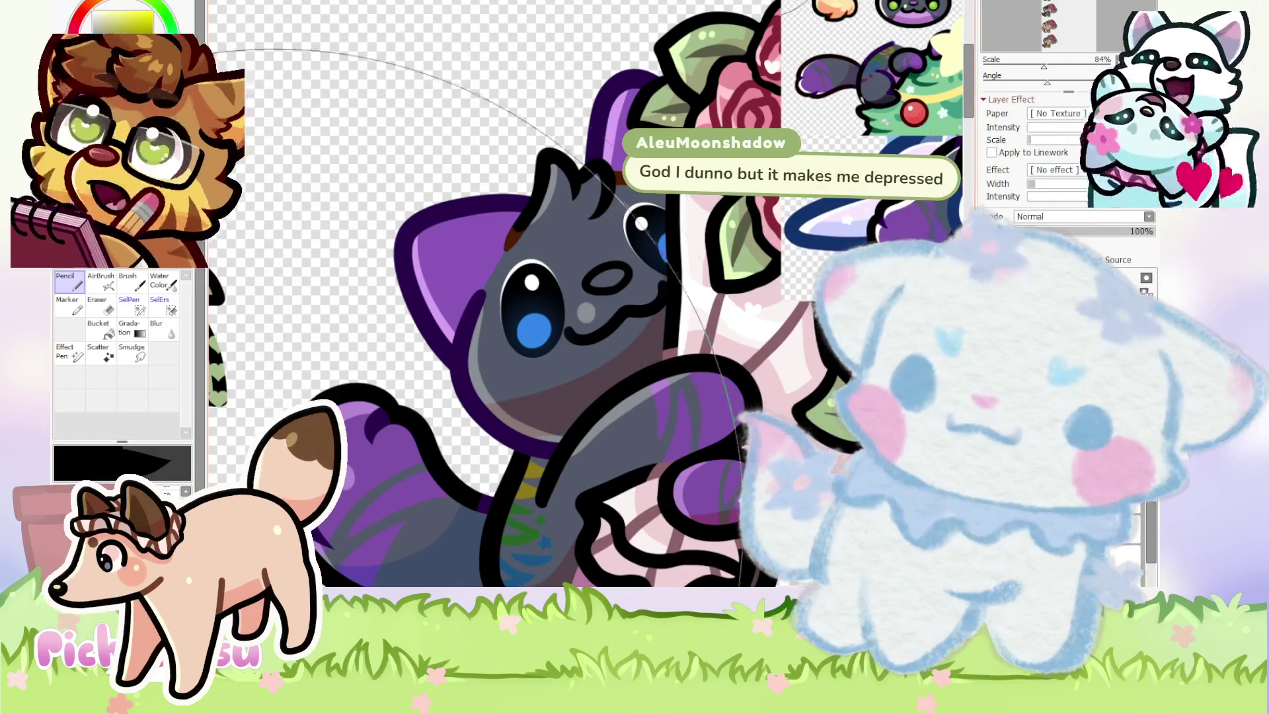
key("bracketleft")
key("bracketleft")
key("bracketleft")
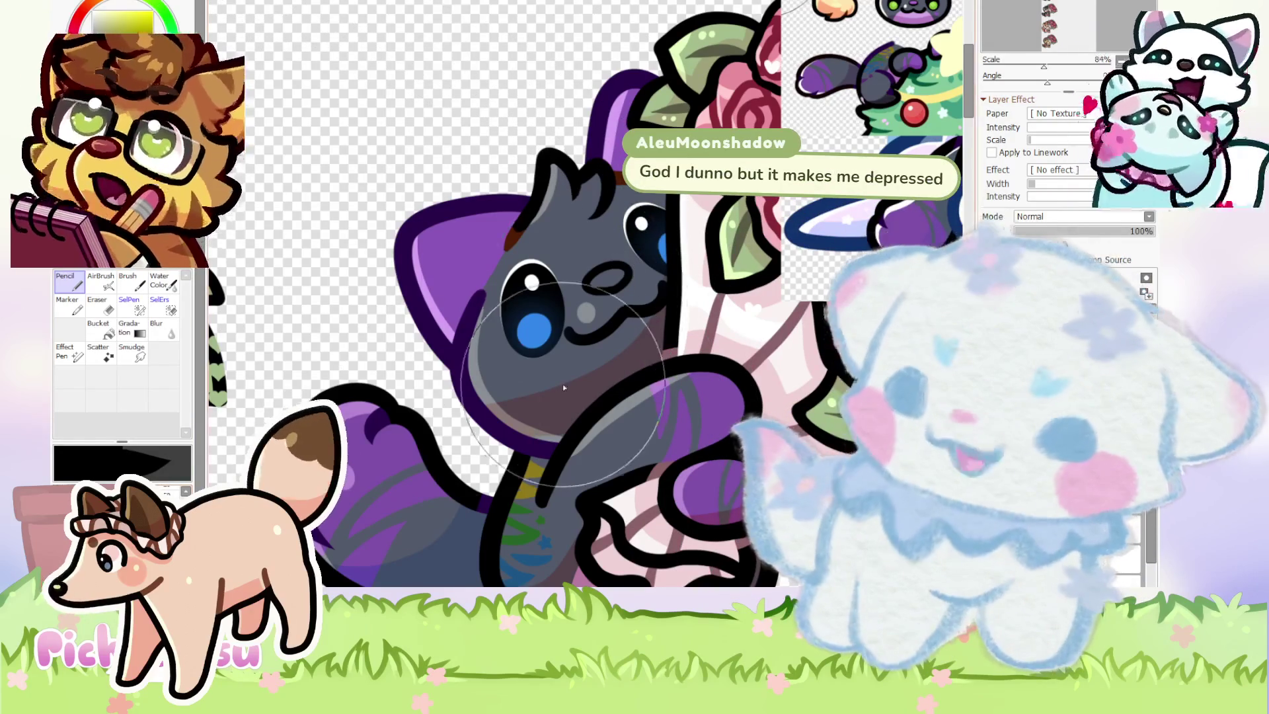
scroll(634, 142, "down", 1)
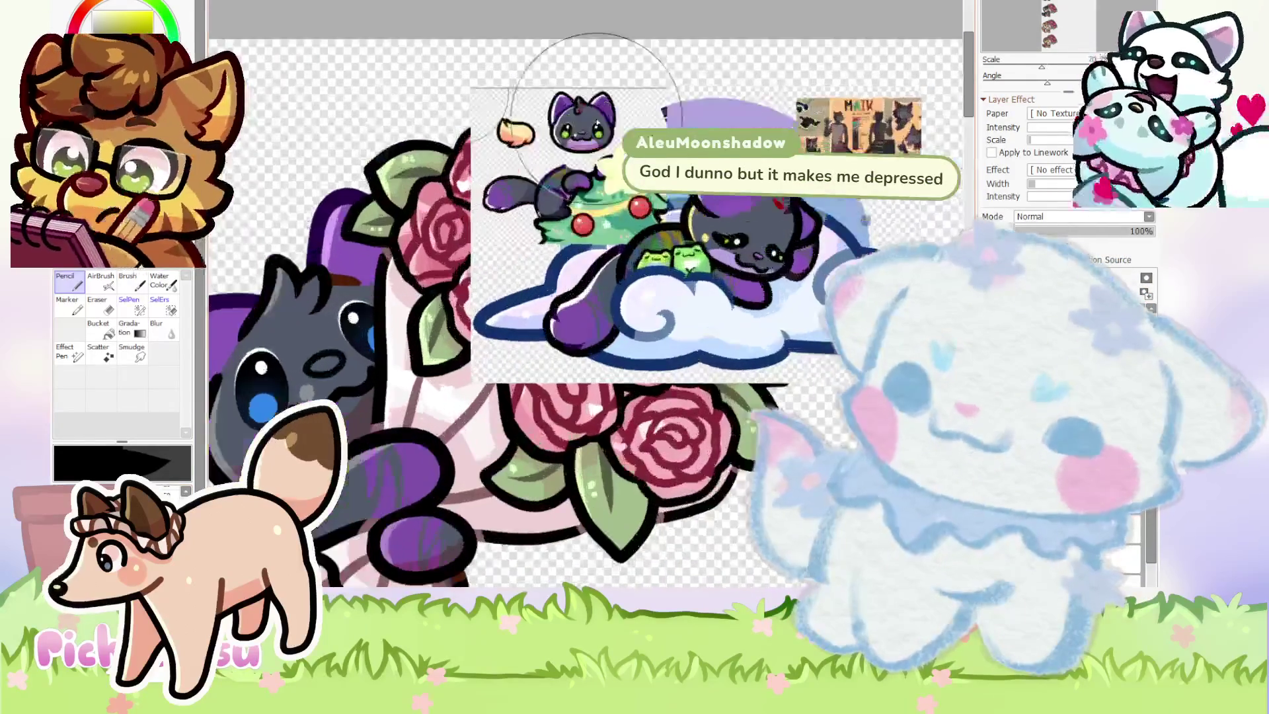
scroll(655, 132, "up", 4)
scroll(610, 143, "down", 5)
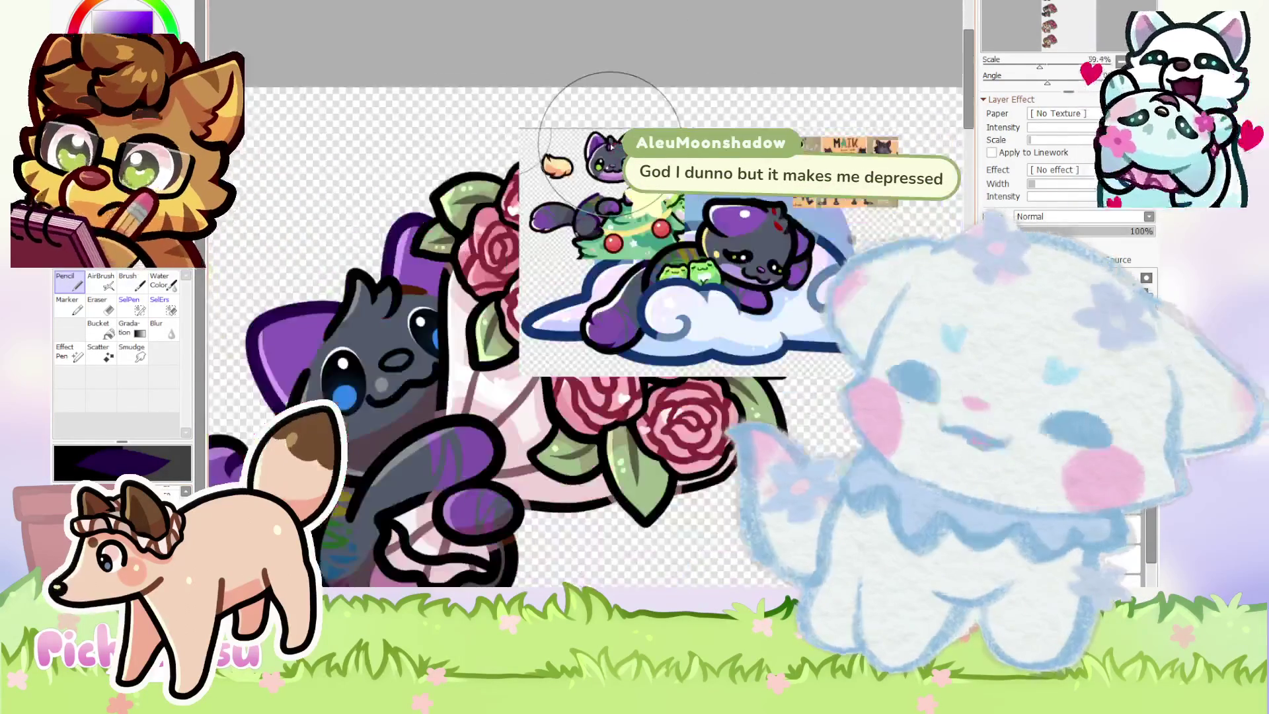
scroll(358, 299, "up", 8)
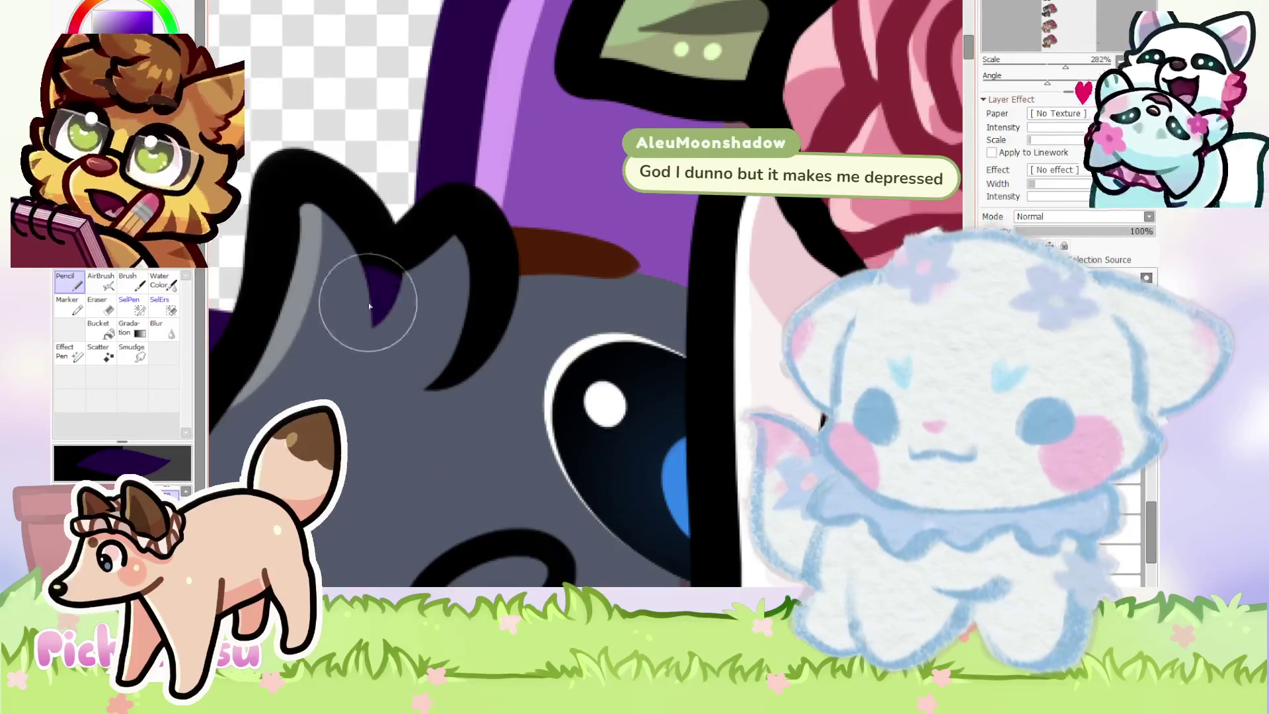
scroll(359, 292, "down", 8)
scroll(407, 284, "up", 3)
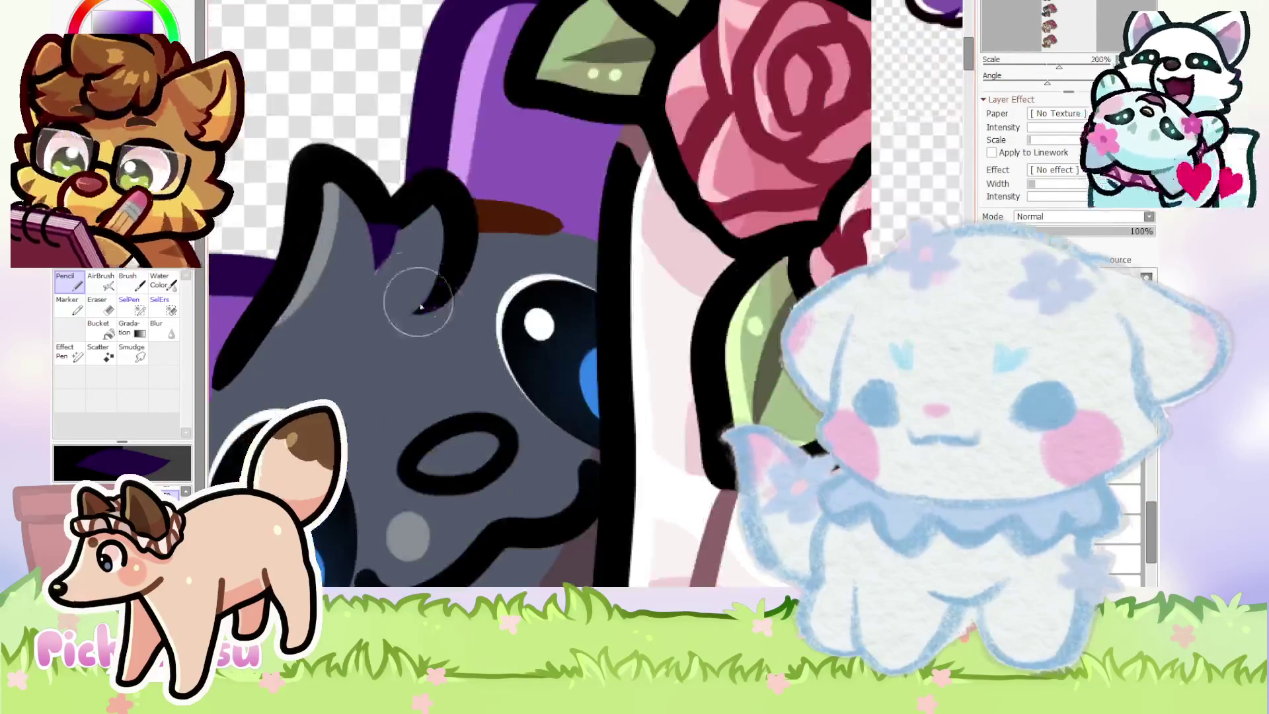
scroll(407, 287, "down", 6)
scroll(659, 191, "up", 5)
scroll(658, 191, "up", 7)
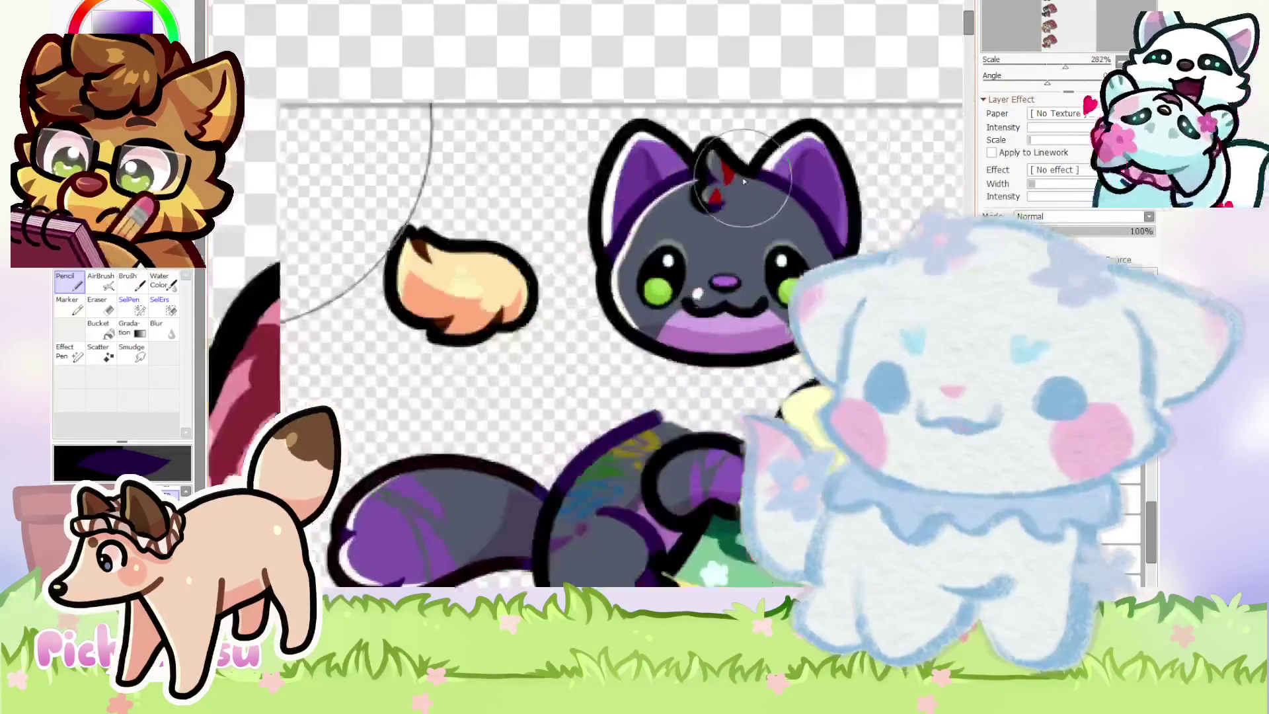
scroll(719, 168, "down", 5)
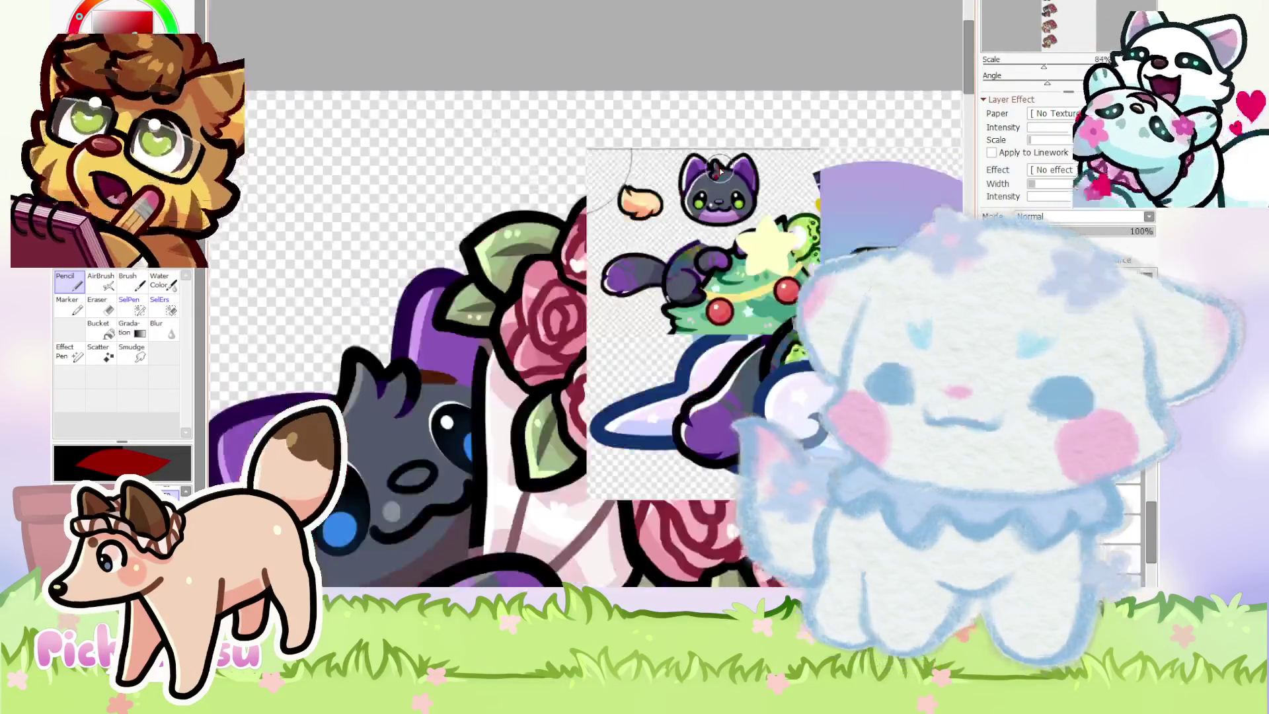
Paint a red mark between the gray cat's ear tufts.
scroll(476, 263, "up", 6)
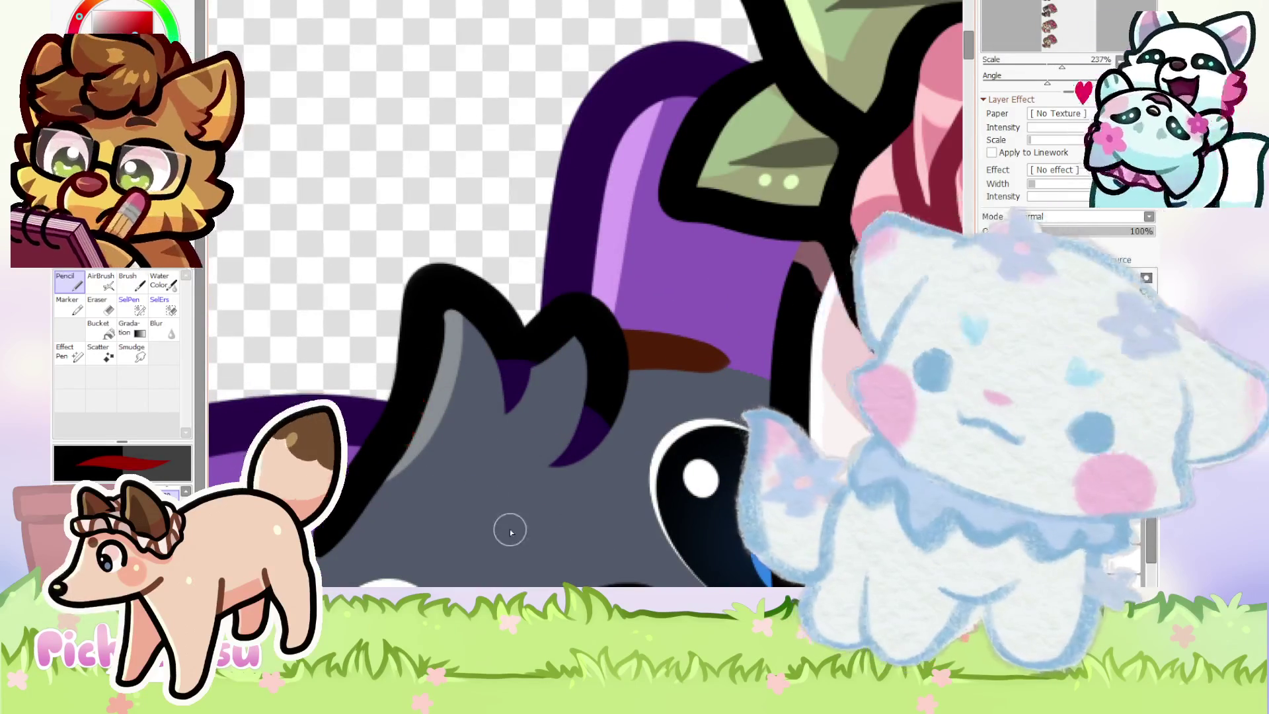
scroll(480, 500, "up", 2)
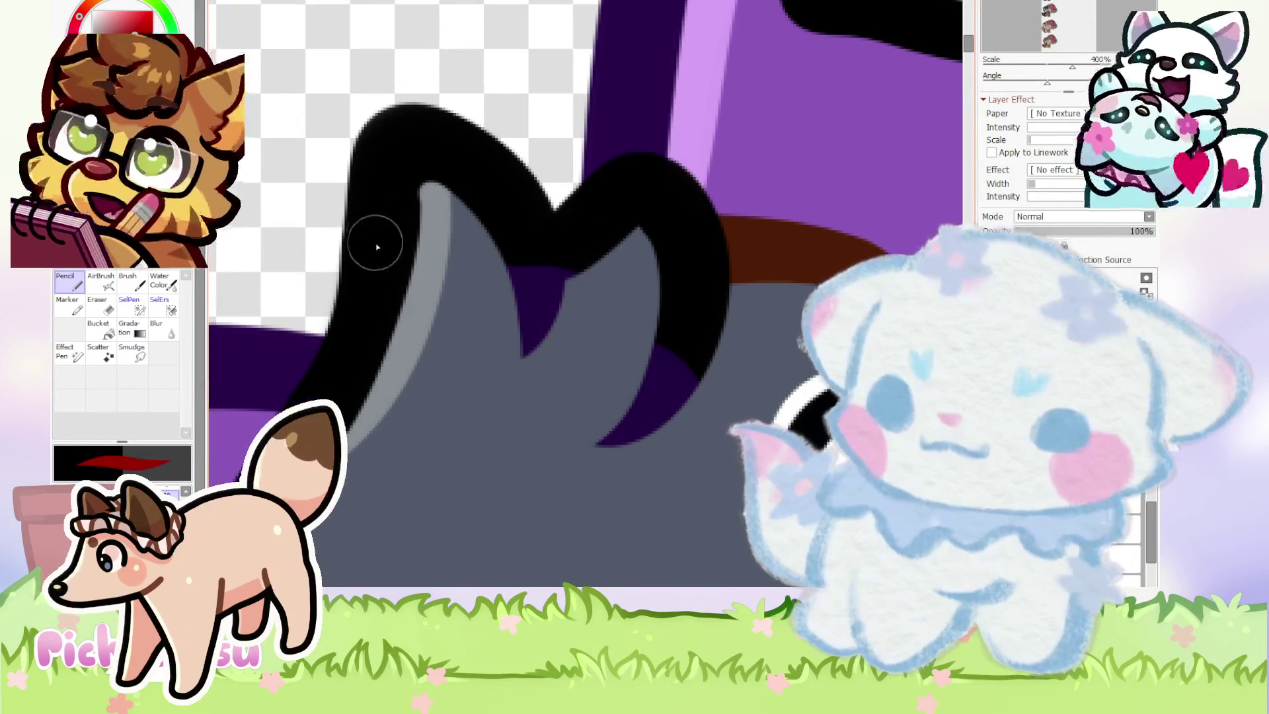
left_click_drag(688, 338, 627, 411)
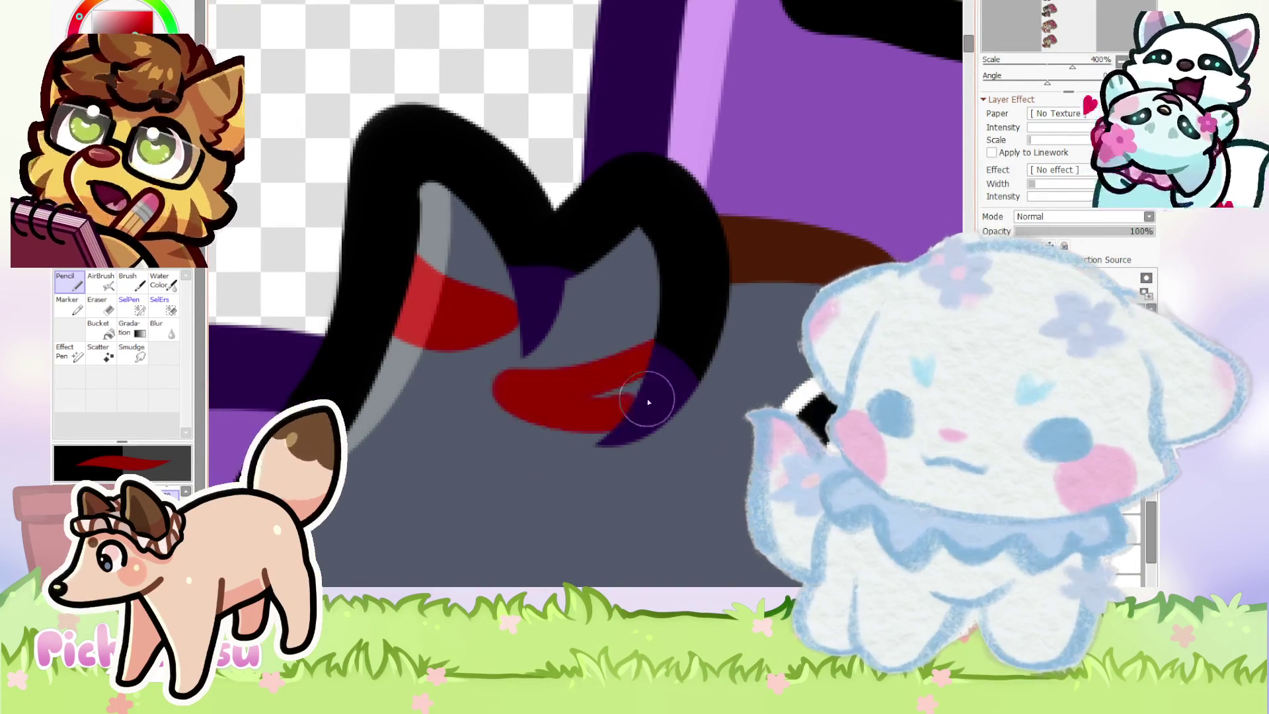
scroll(488, 227, "down", 12)
scroll(506, 343, "up", 1)
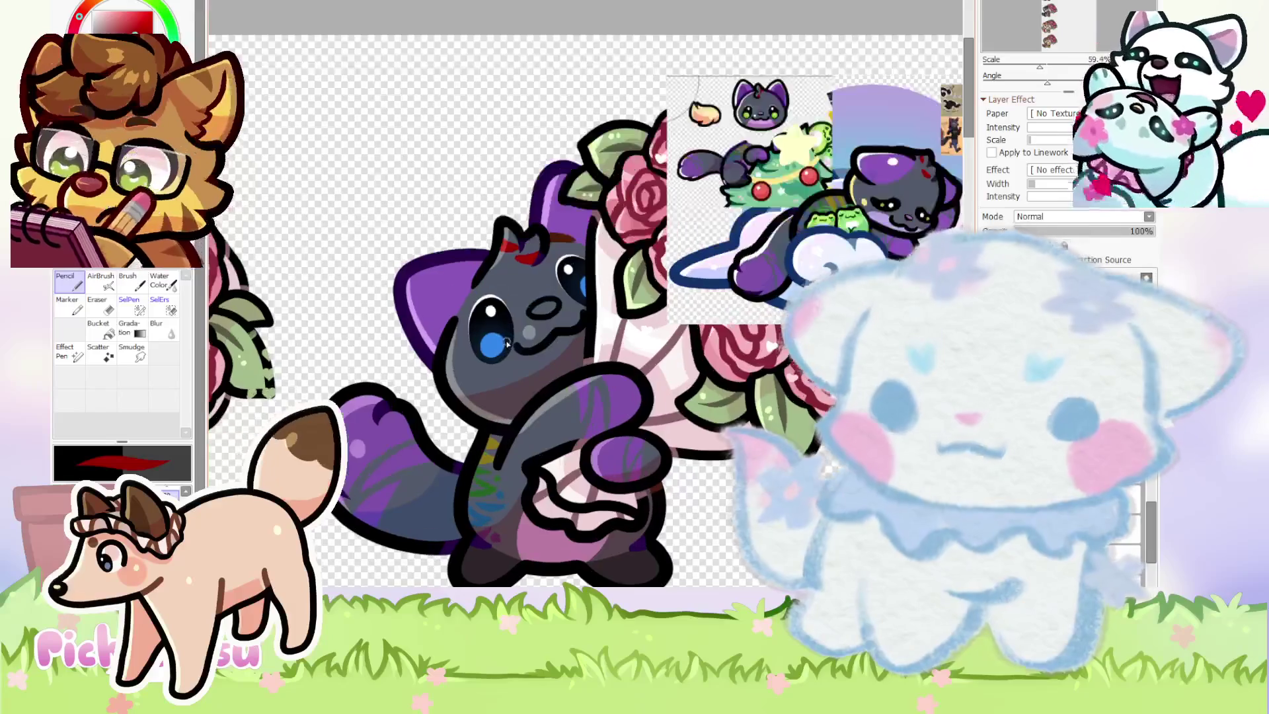
scroll(737, 77, "up", 12)
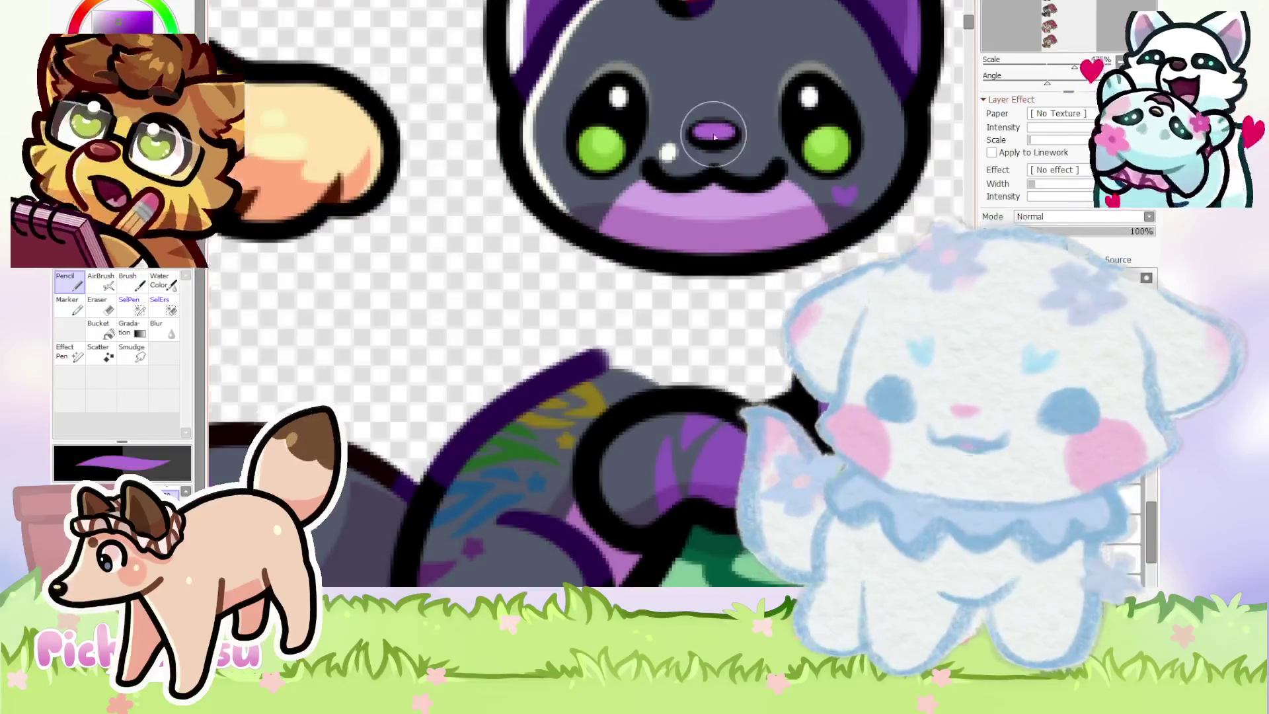
scroll(714, 137, "down", 10)
scroll(523, 291, "up", 5)
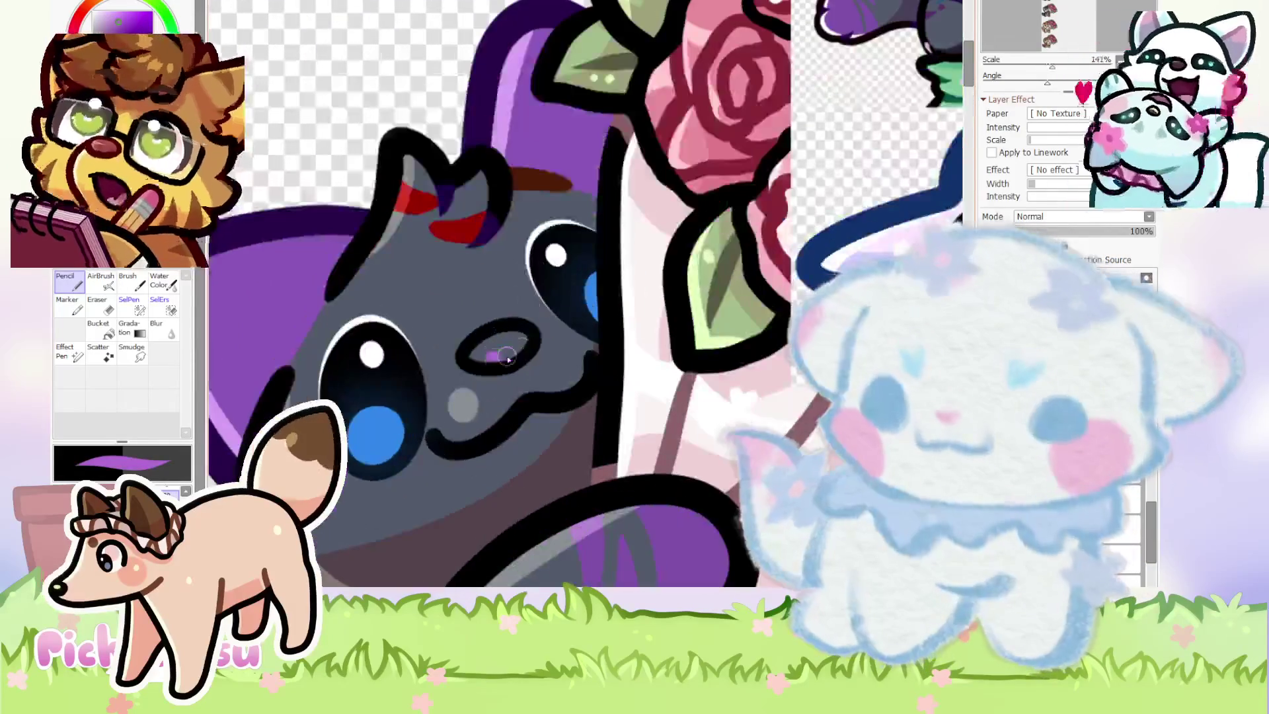
scroll(479, 356, "up", 2)
Add a lighter purple highlight to the nose and choose green in the colour wheel.
left_click_drag(556, 327, 471, 376)
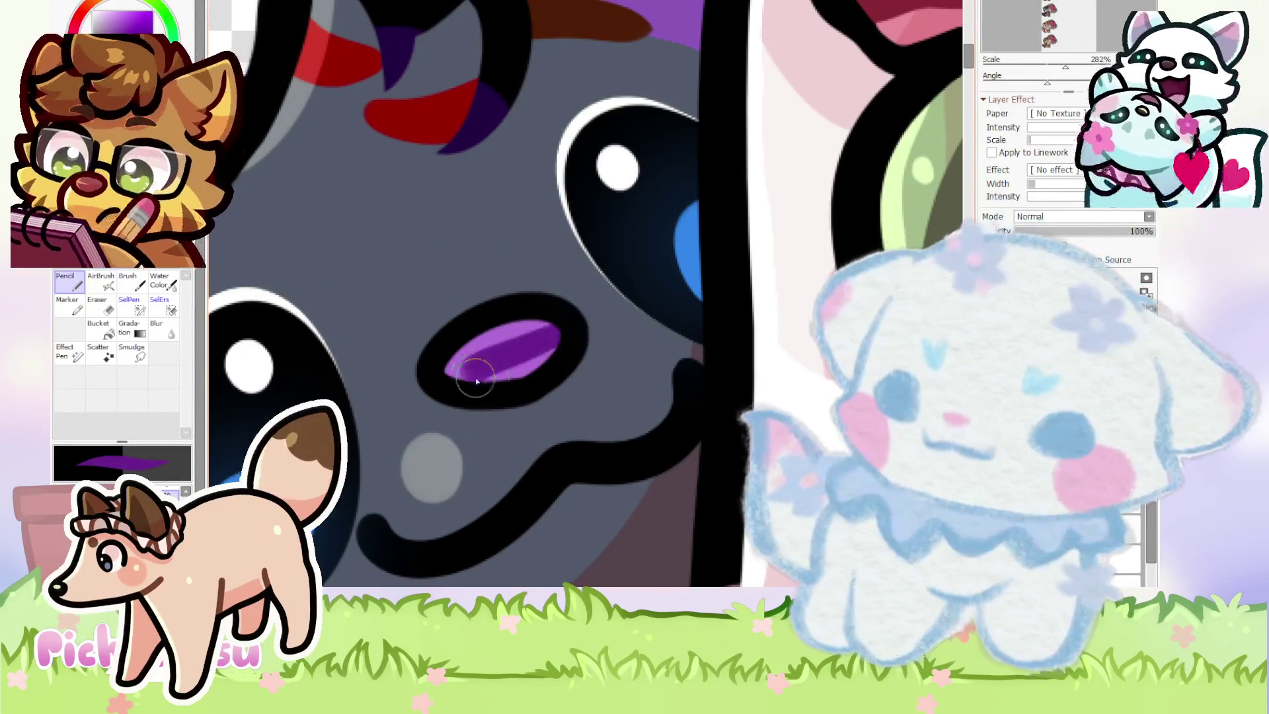
scroll(480, 352, "down", 6)
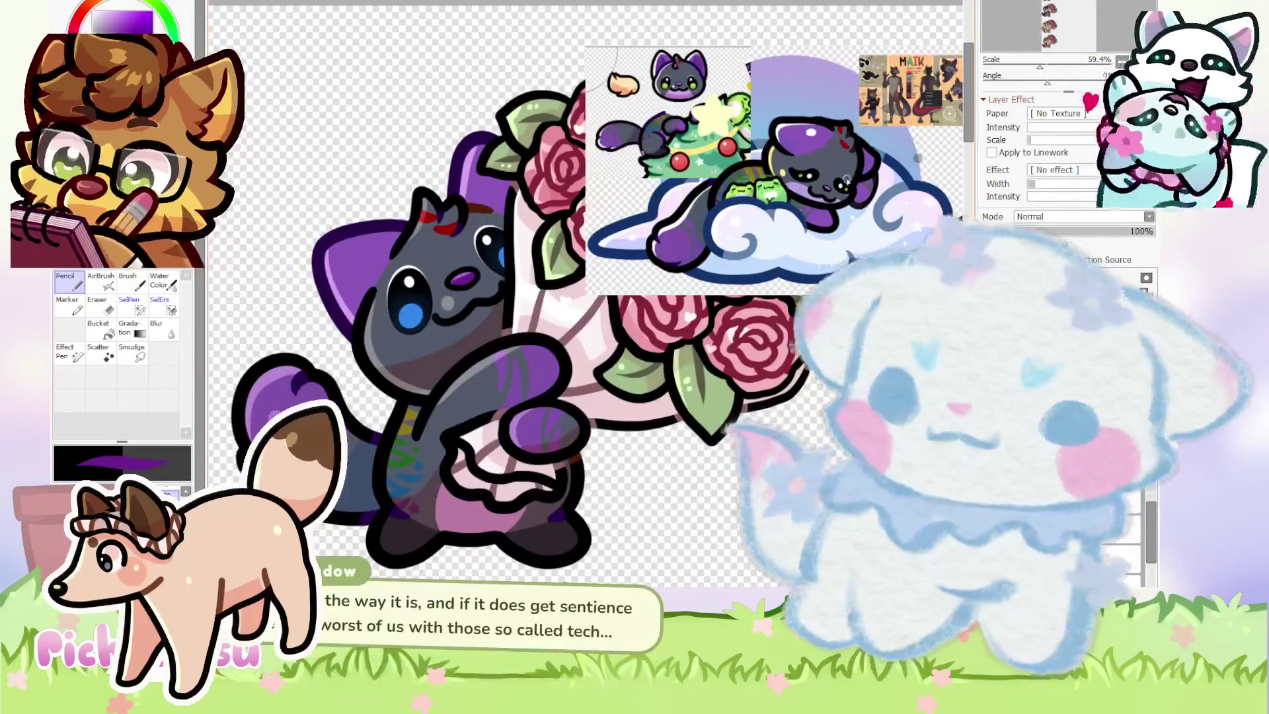
scroll(755, 175, "up", 5)
left_click(771, 176, "alt")
scroll(766, 182, "down", 4)
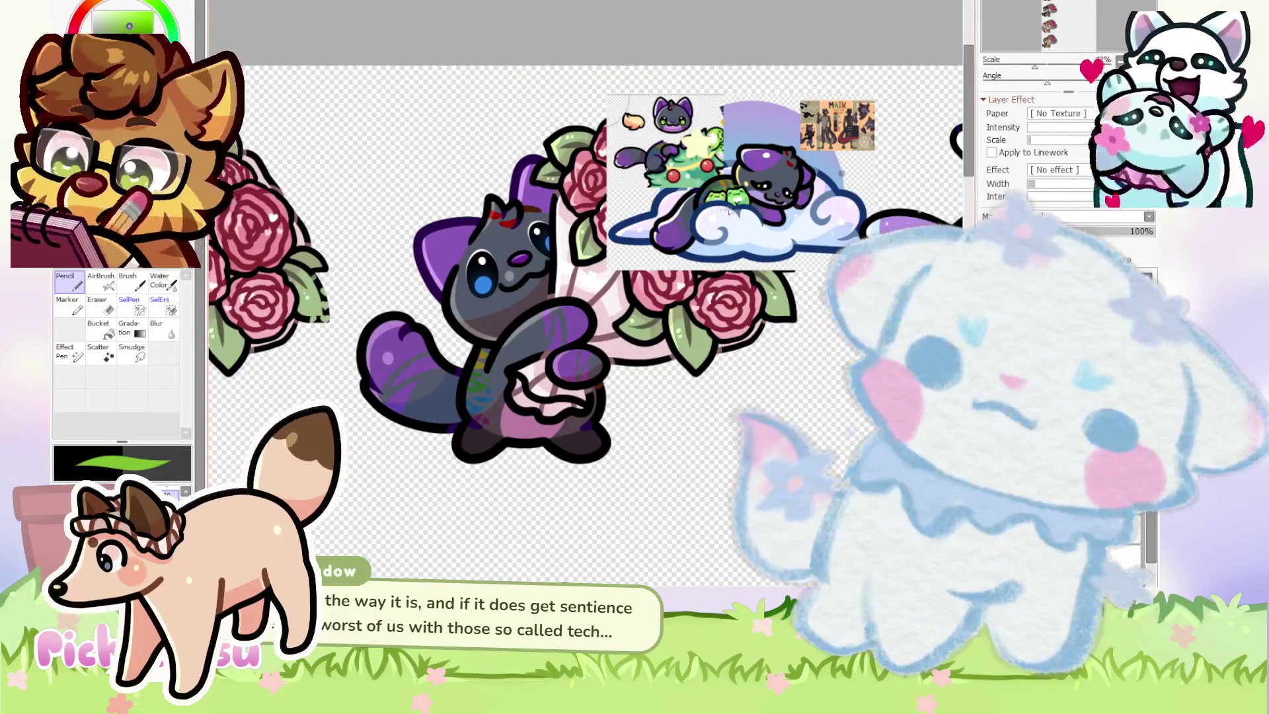
scroll(483, 319, "up", 6)
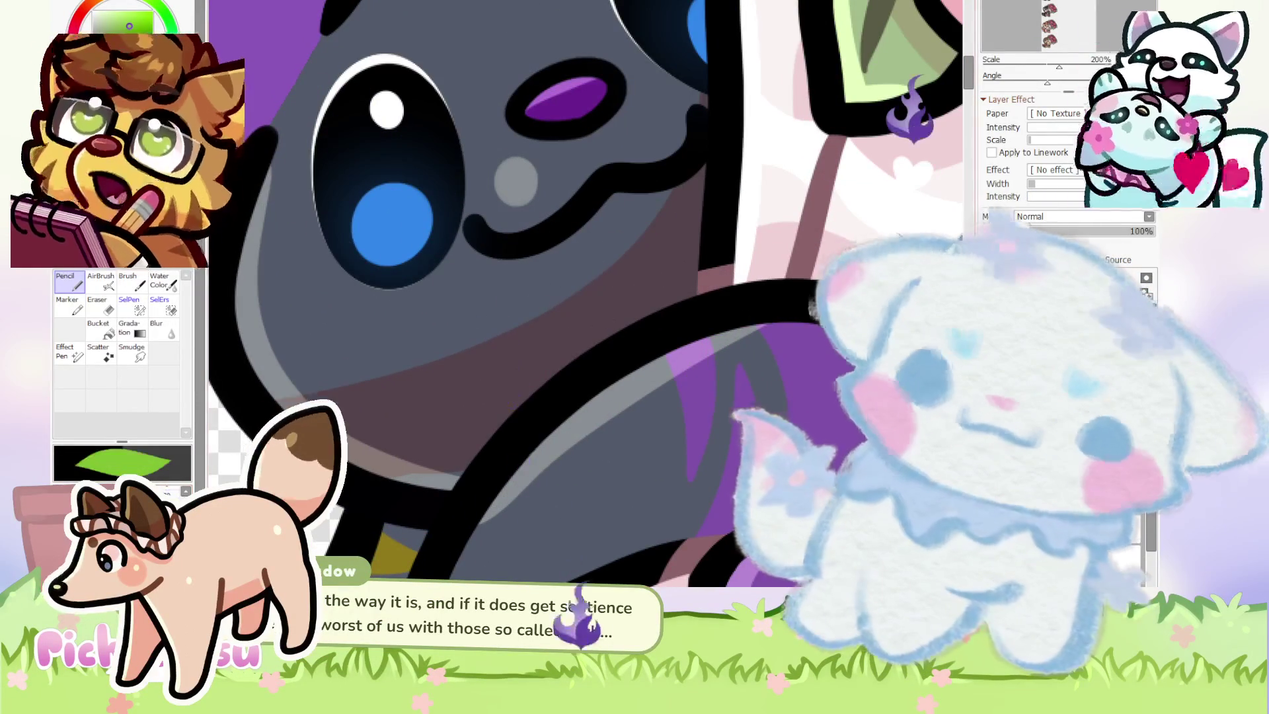
Paint the cat's eye circles green, set layer opacity to 60%, and add a translucent green glow.
left_click(382, 205)
scroll(382, 205, "down", 3)
scroll(595, 170, "up", 3)
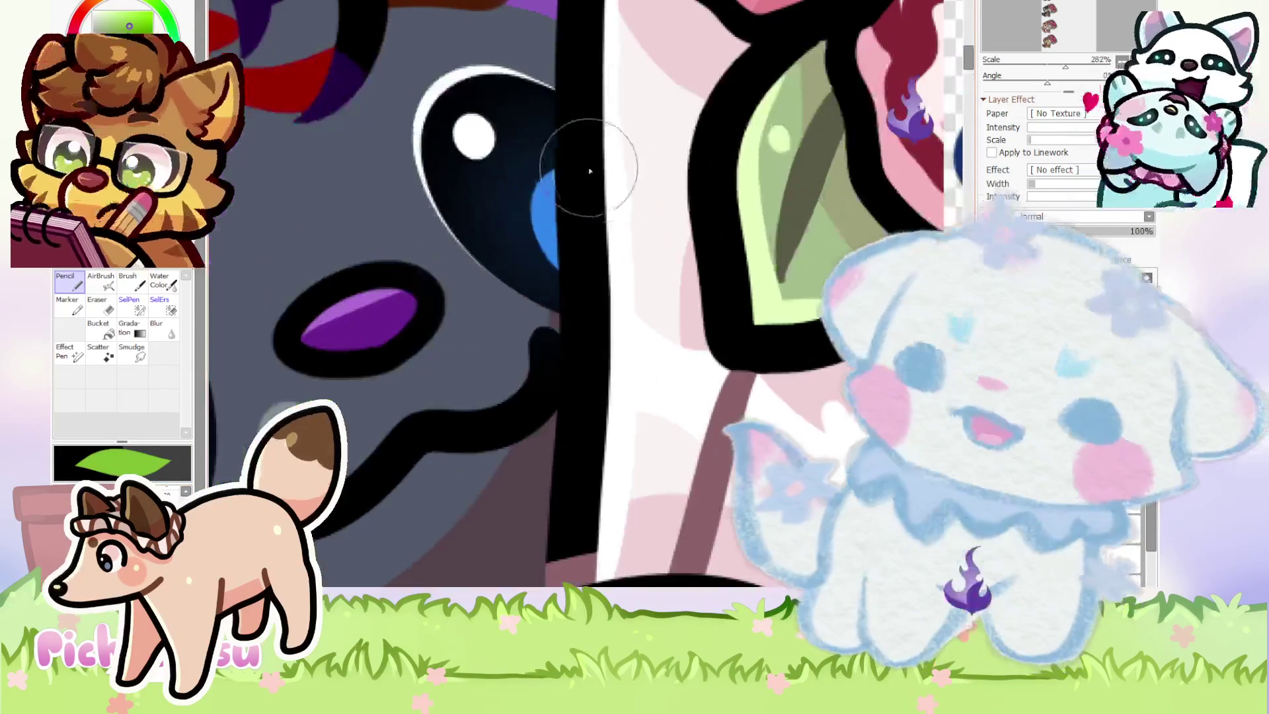
scroll(594, 227, "down", 1)
left_click(1098, 231)
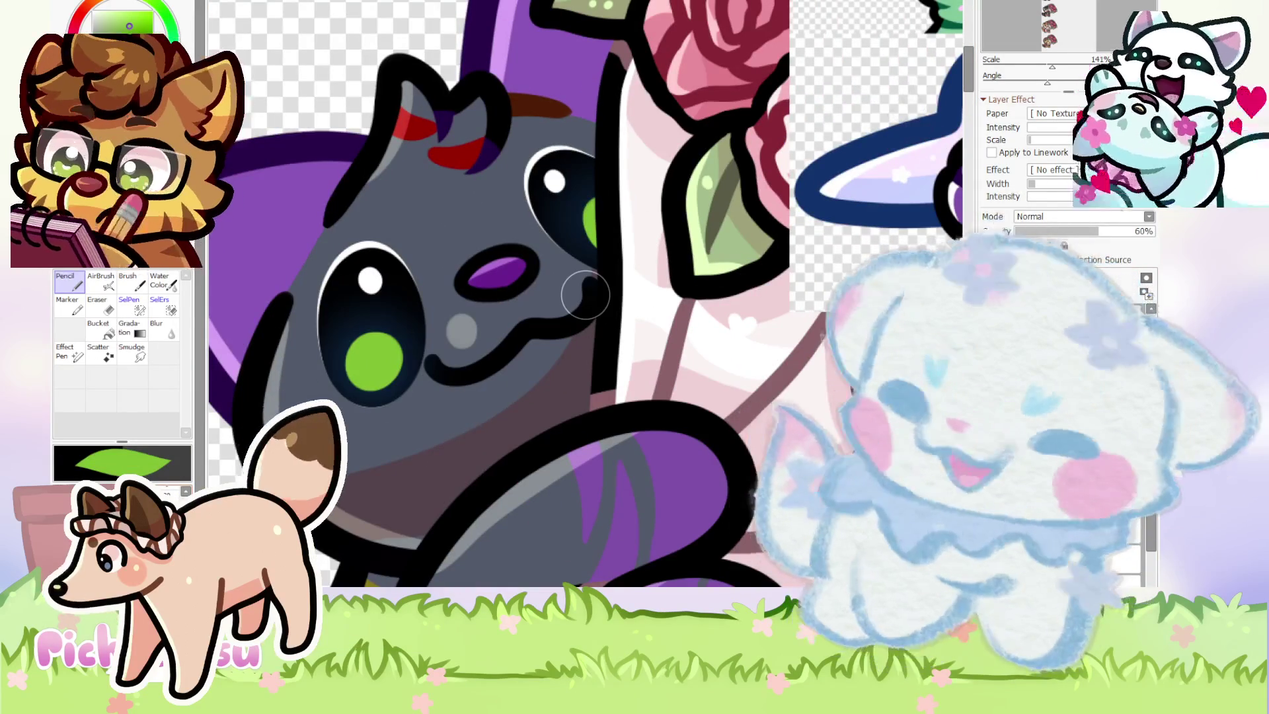
left_click(405, 301)
scroll(569, 317, "down", 2)
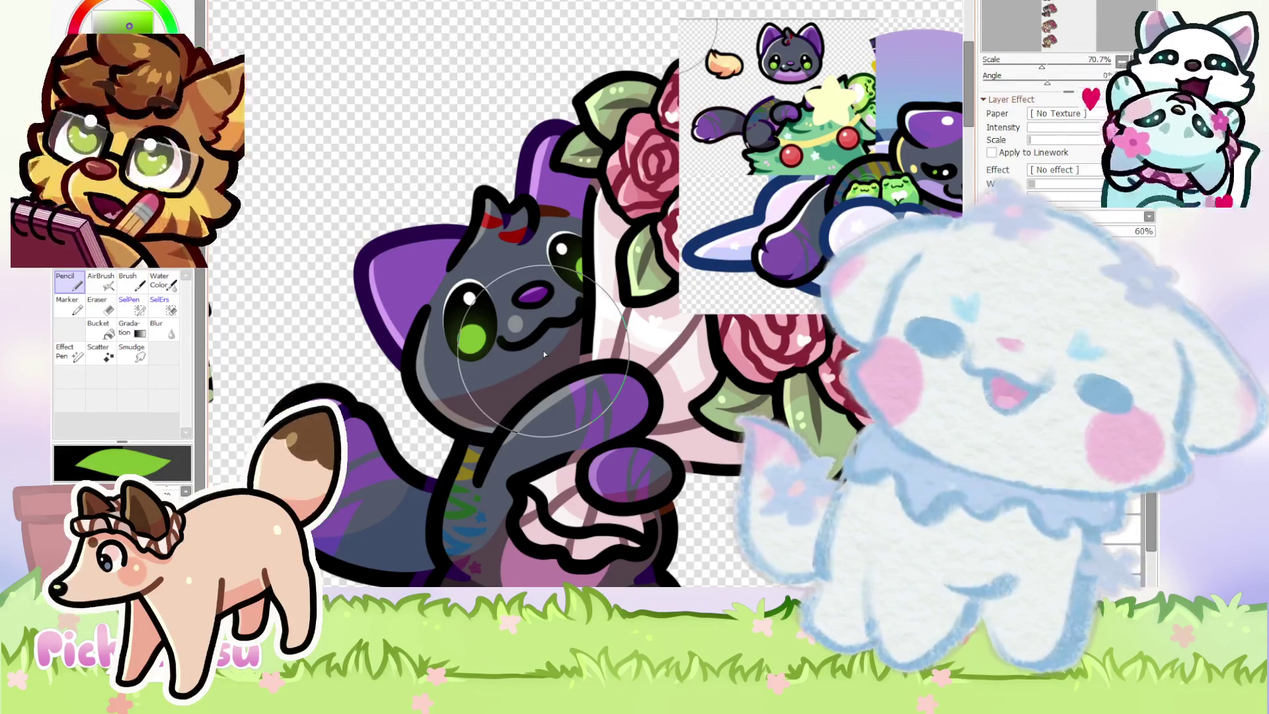
scroll(544, 355, "down", 2)
Paint a light-purple Pencil stroke across the gray cat's cheek and chest.
scroll(763, 171, "up", 5)
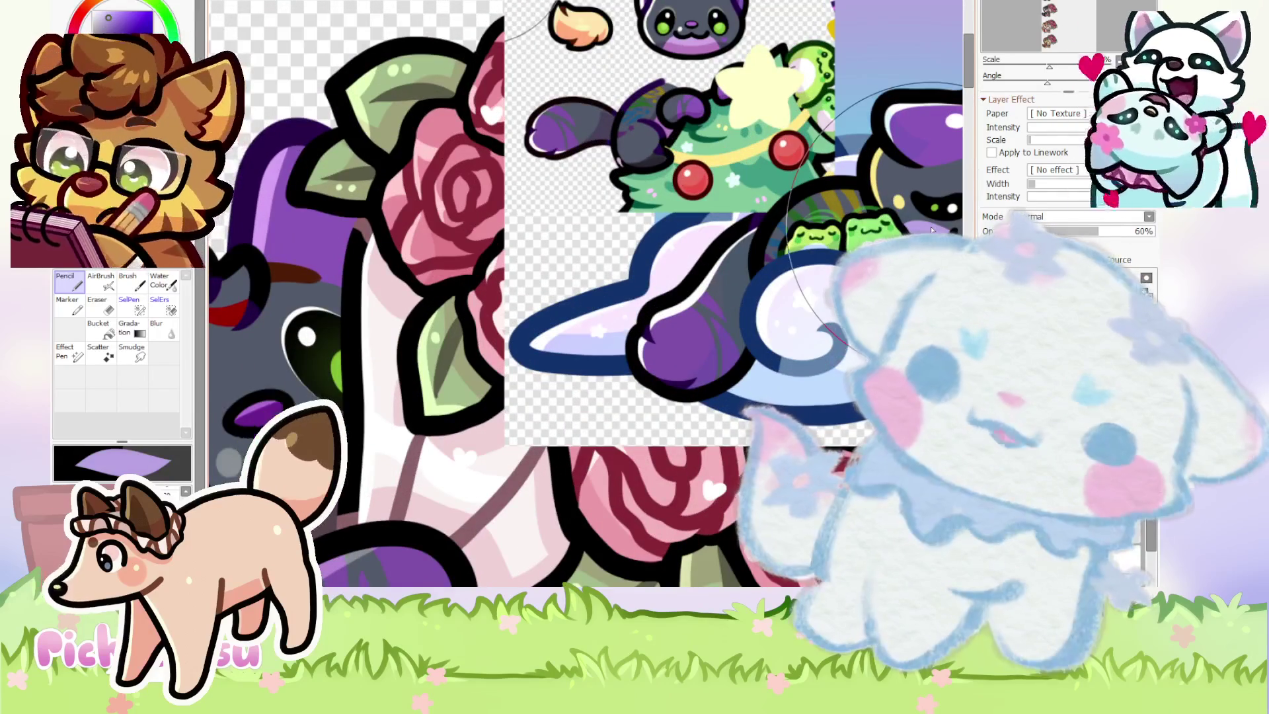
scroll(793, 165, "up", 2)
scroll(684, 45, "down", 4)
scroll(684, 45, "down", 2)
scroll(561, 193, "up", 4)
scroll(623, 145, "up", 1)
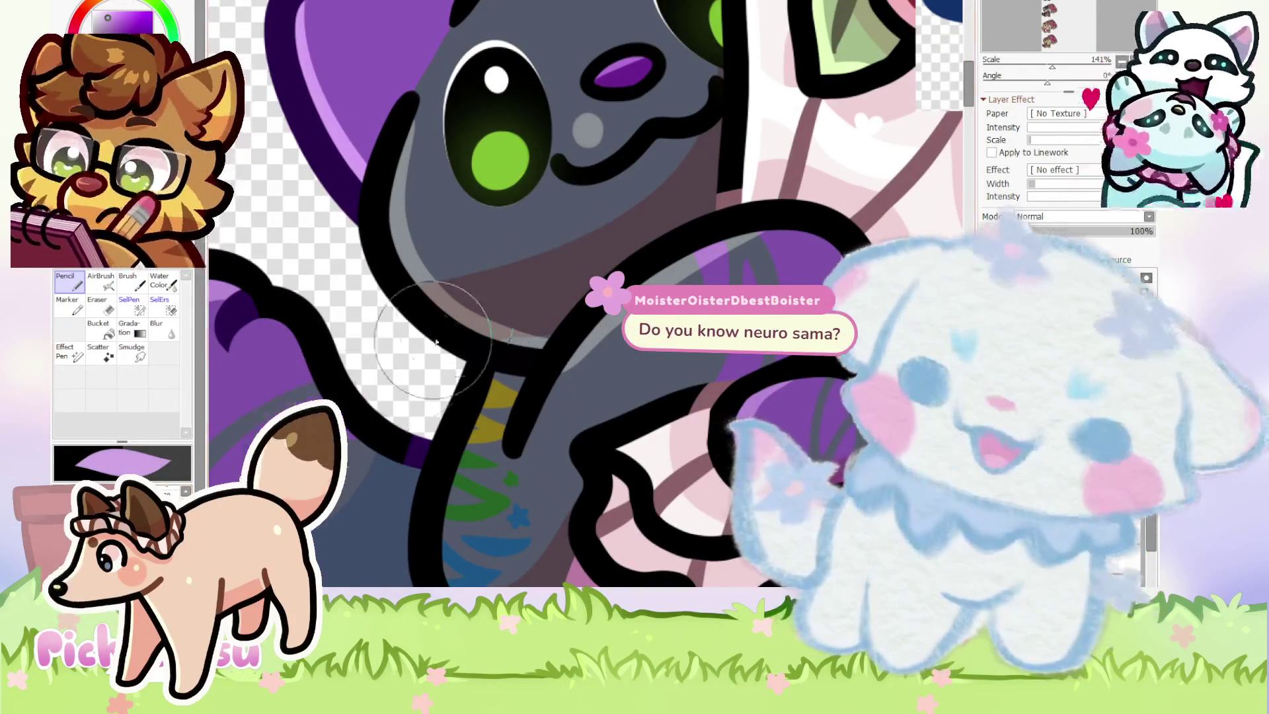
mouse_move(525, 227)
left_mouse_down()
mouse_move(545, 275)
mouse_move(617, 205)
left_mouse_up()
Zoom in and out around the cat to check the new light-purple patch.
scroll(545, 300, "down", 3)
scroll(492, 273, "up", 3)
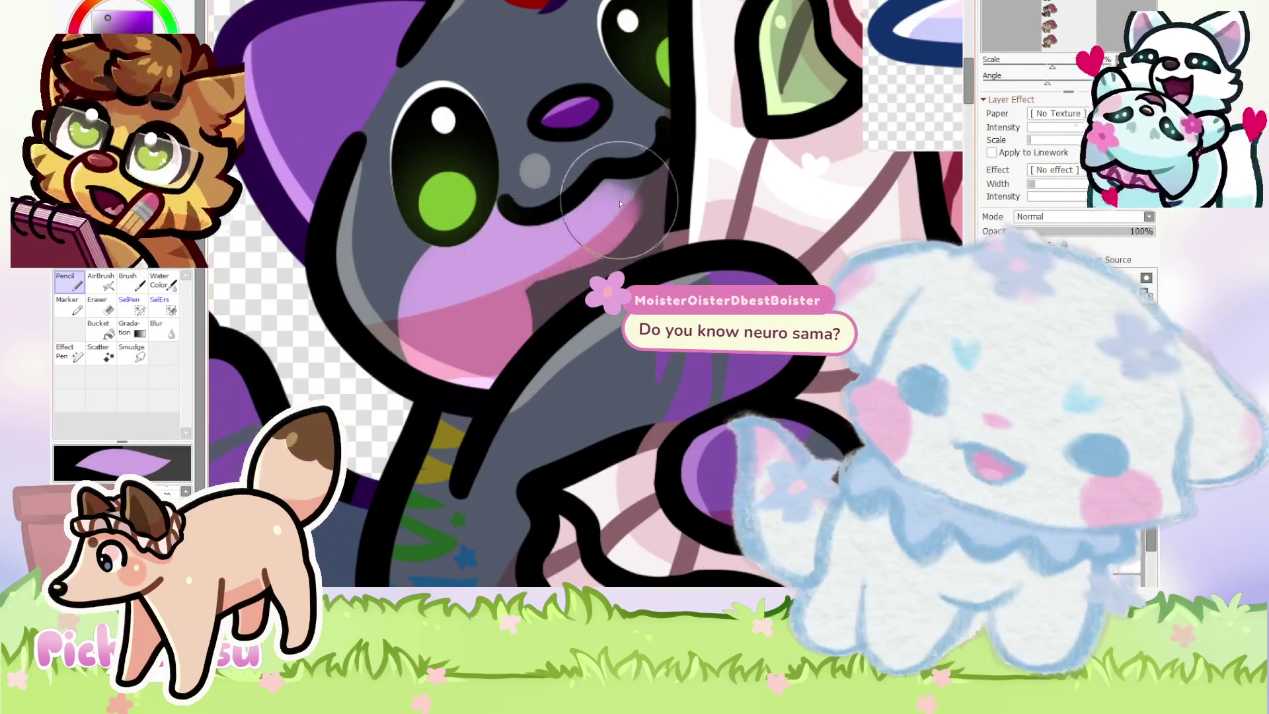
scroll(502, 244, "down", 2)
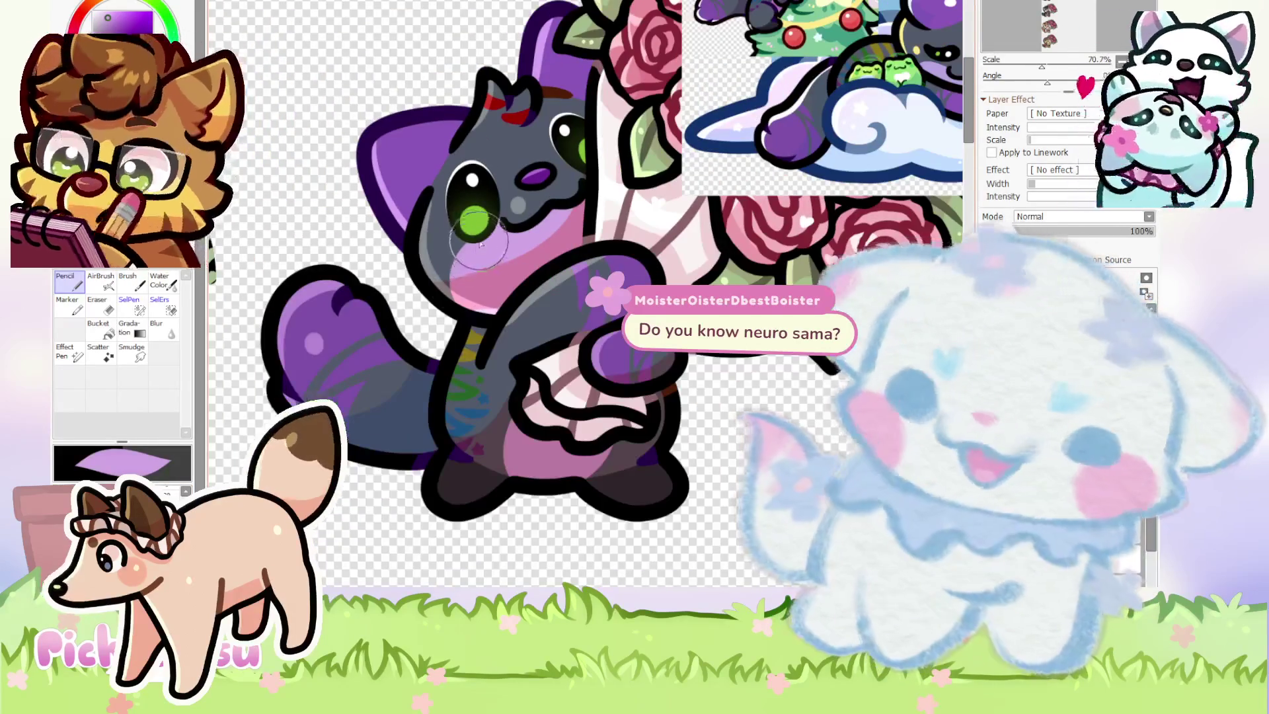
scroll(470, 260, "down", 1)
scroll(449, 247, "up", 3)
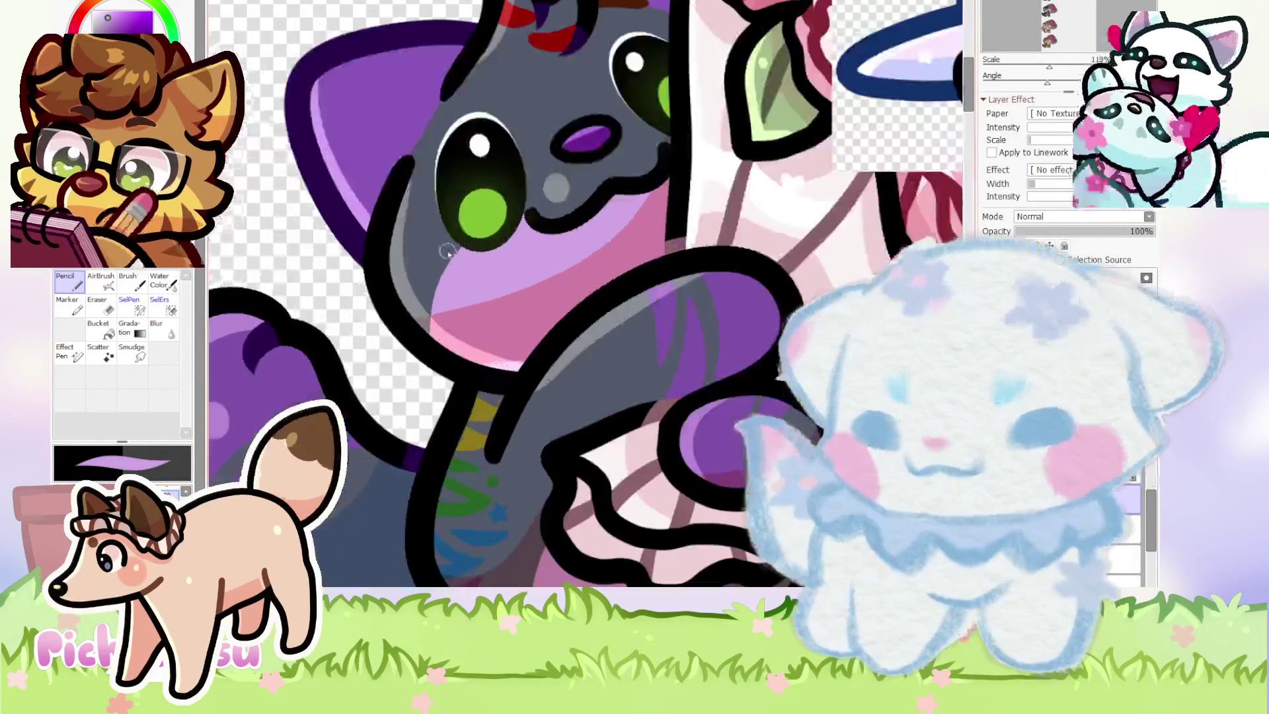
scroll(475, 244, "down", 5)
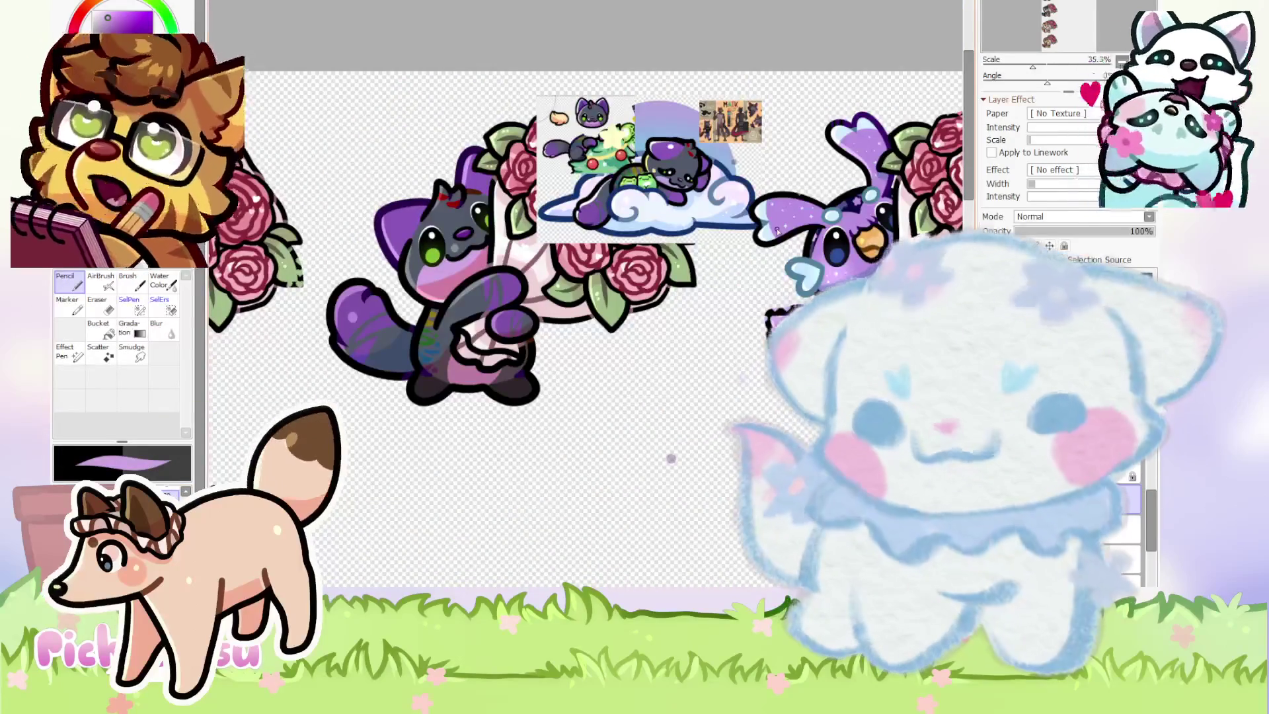
scroll(778, 230, "up", 4)
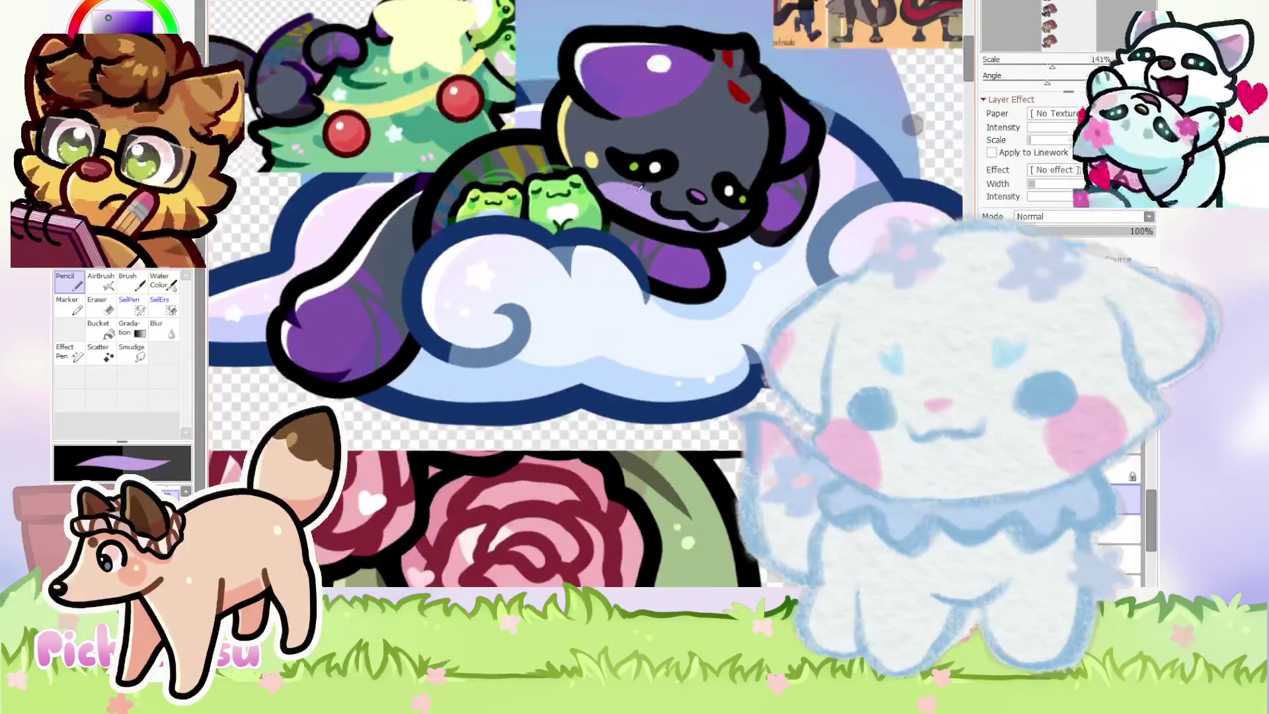
scroll(625, 197, "down", 2)
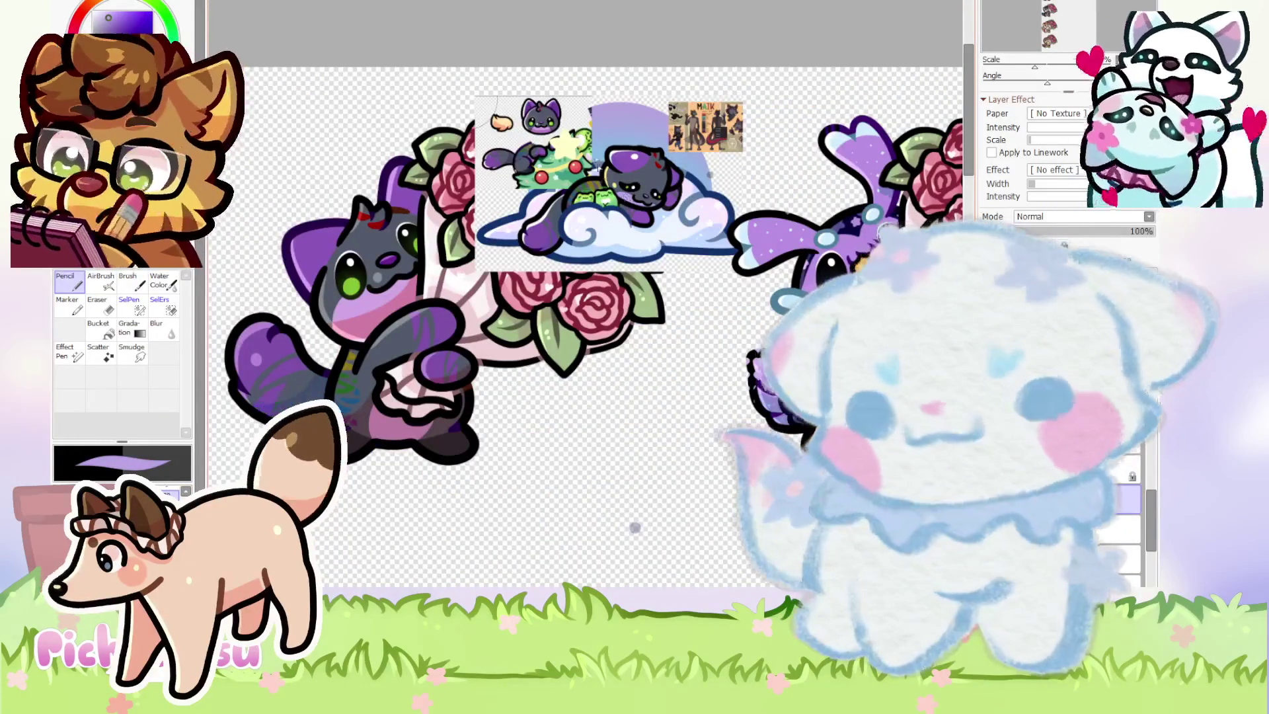
scroll(515, 120, "up", 5)
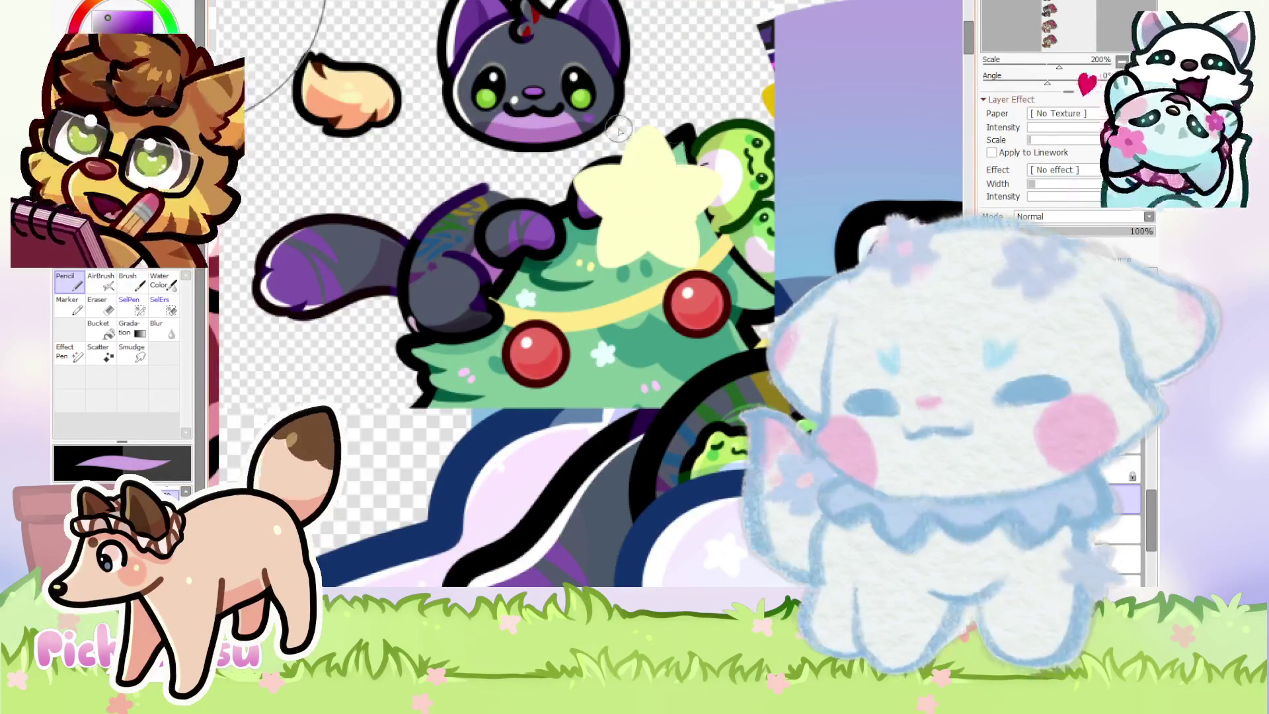
scroll(622, 131, "down", 2)
scroll(799, 249, "down", 4)
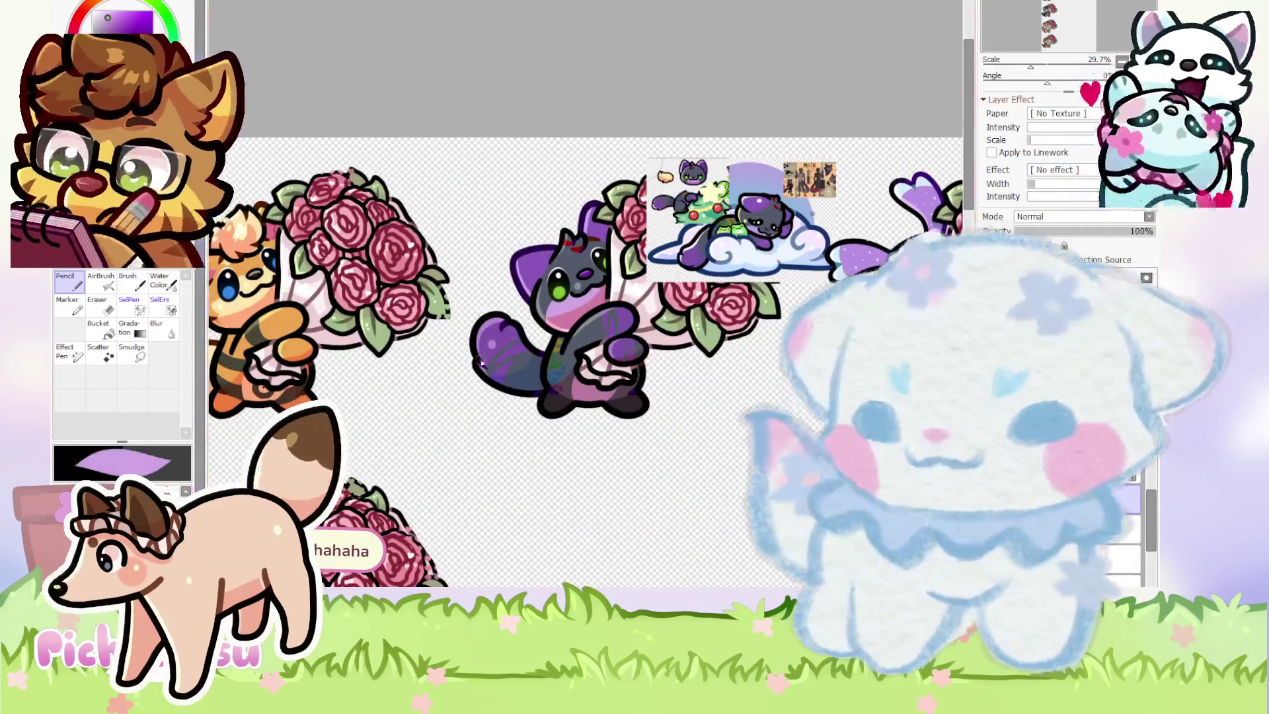
scroll(565, 330, "up", 4)
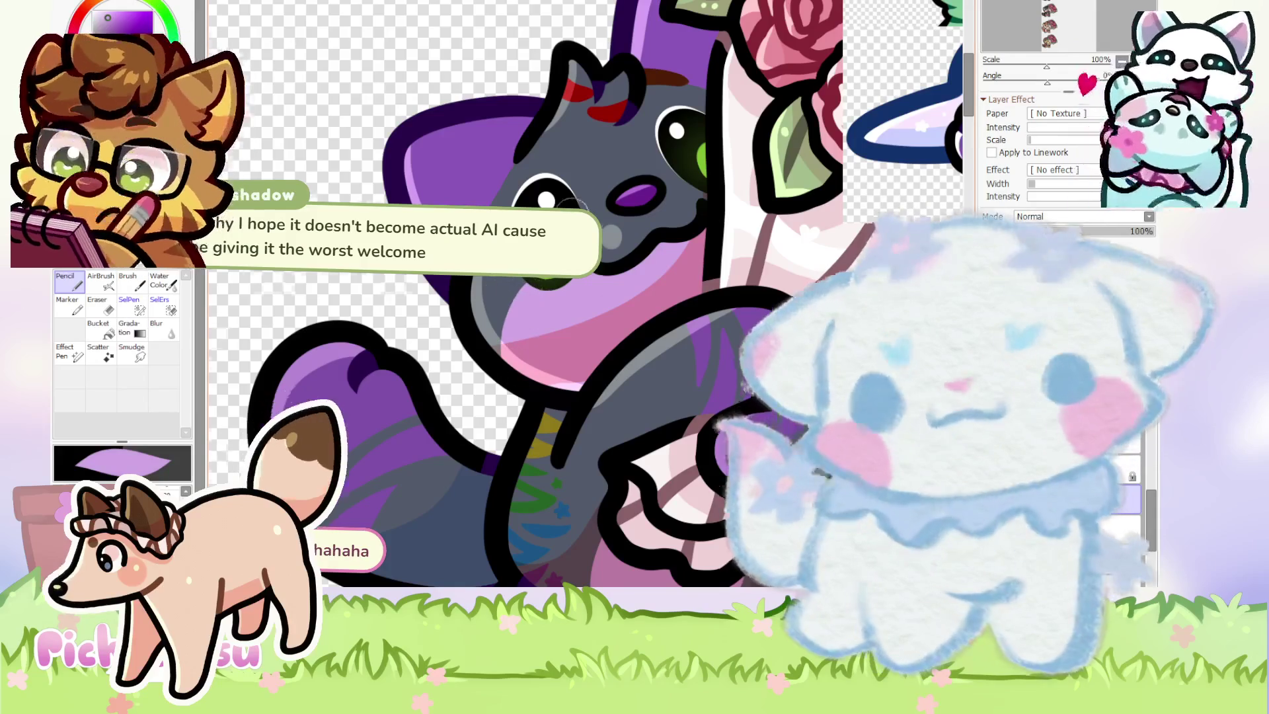
scroll(568, 203, "down", 2)
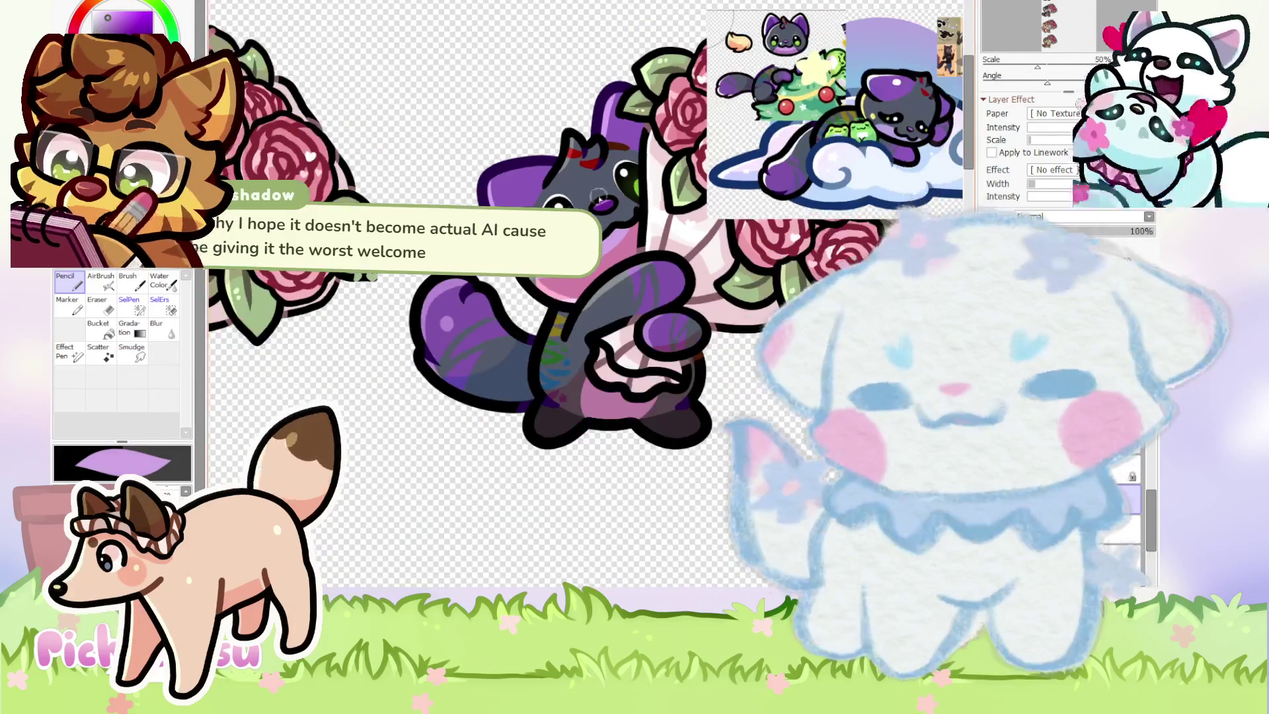
scroll(848, 37, "up", 10)
scroll(725, 78, "down", 8)
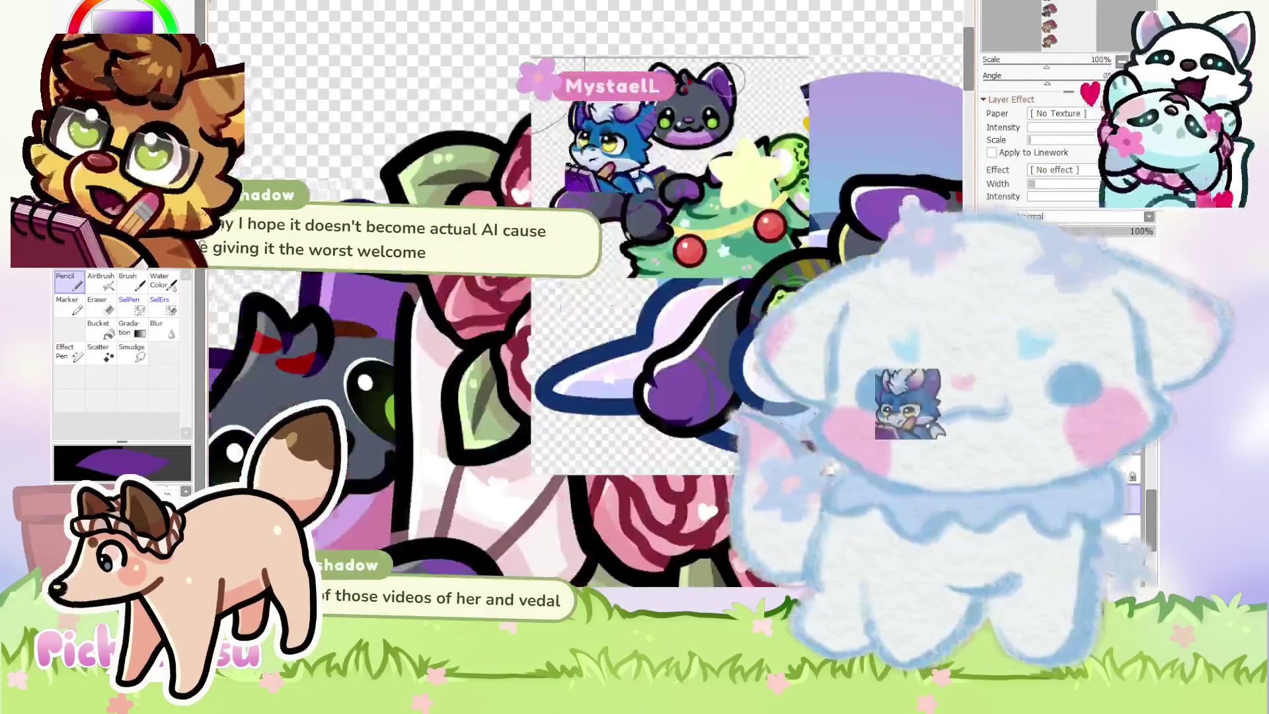
scroll(570, 311, "up", 5)
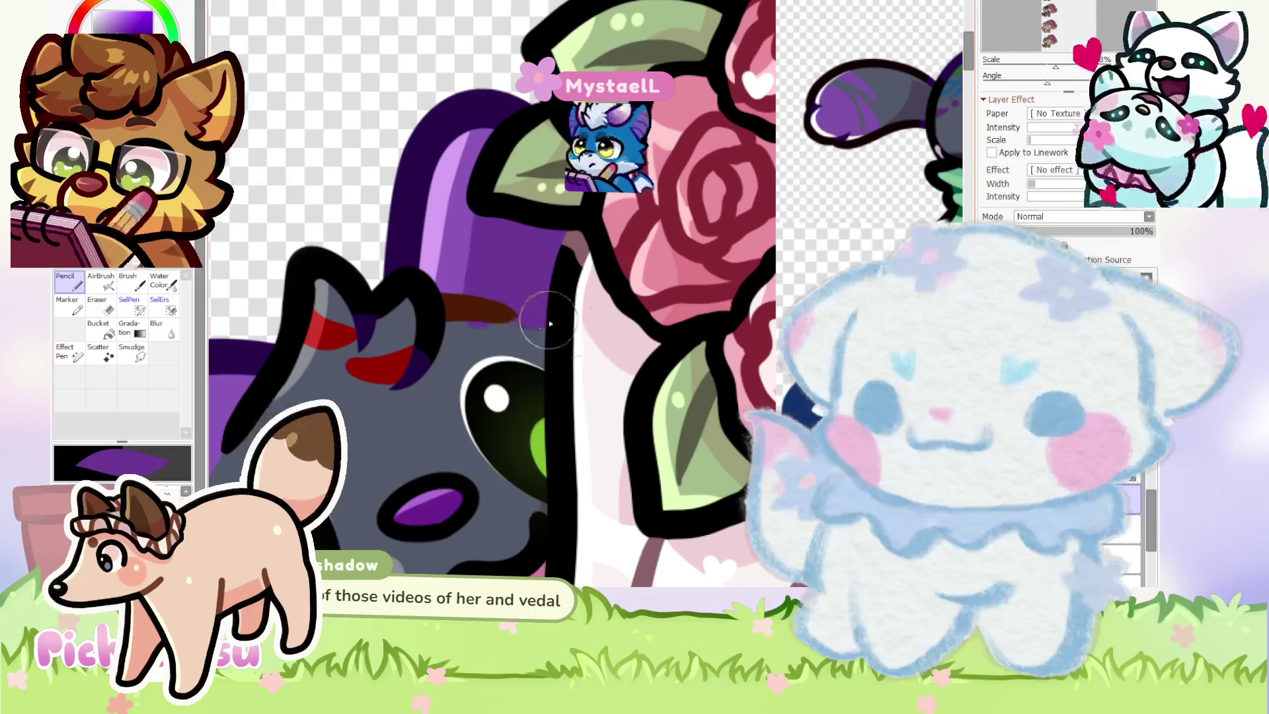
Switch to the Eraser and zoom across the bouquet sheet.
left_click(98, 306)
scroll(445, 320, "down", 6)
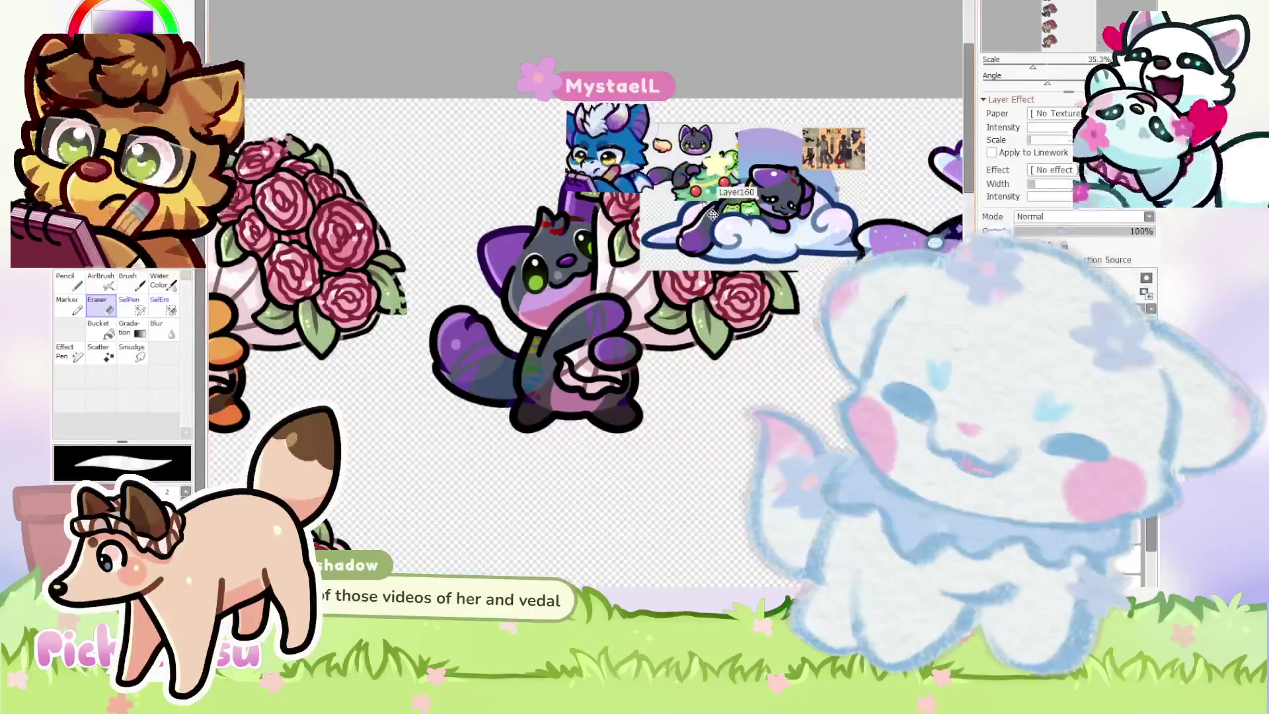
scroll(537, 218, "up", 5)
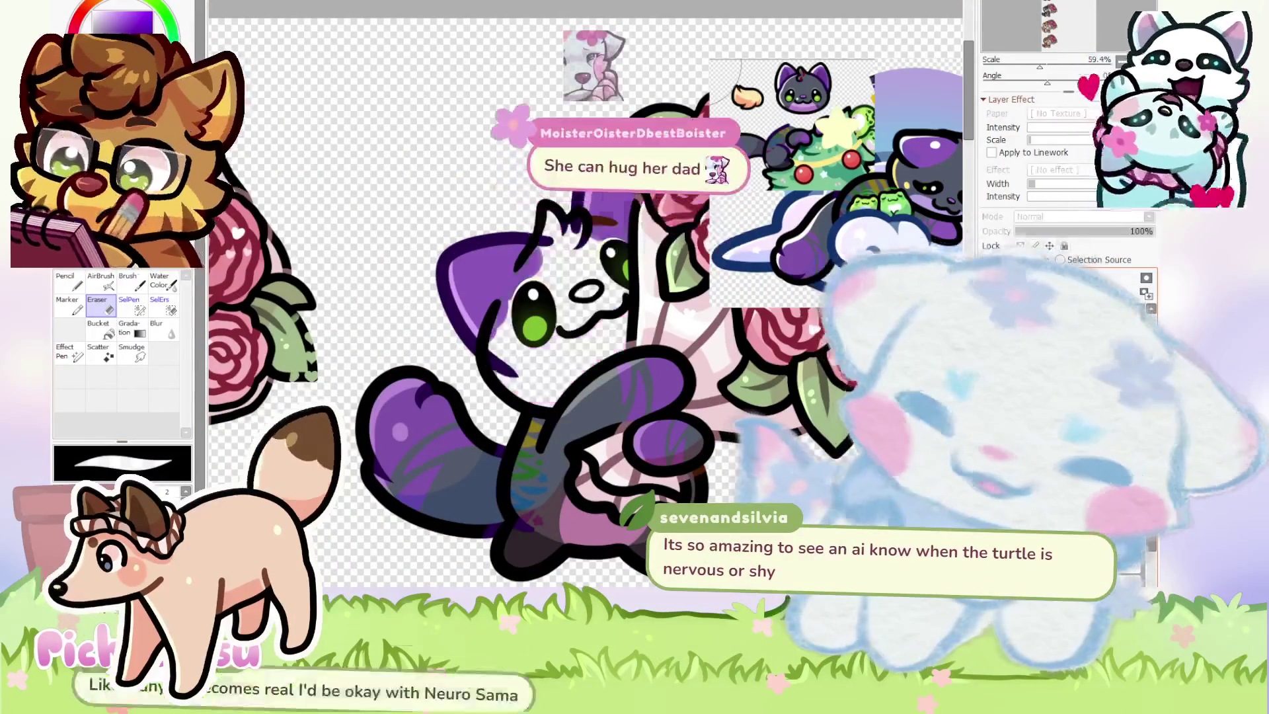
scroll(595, 297, "up", 3)
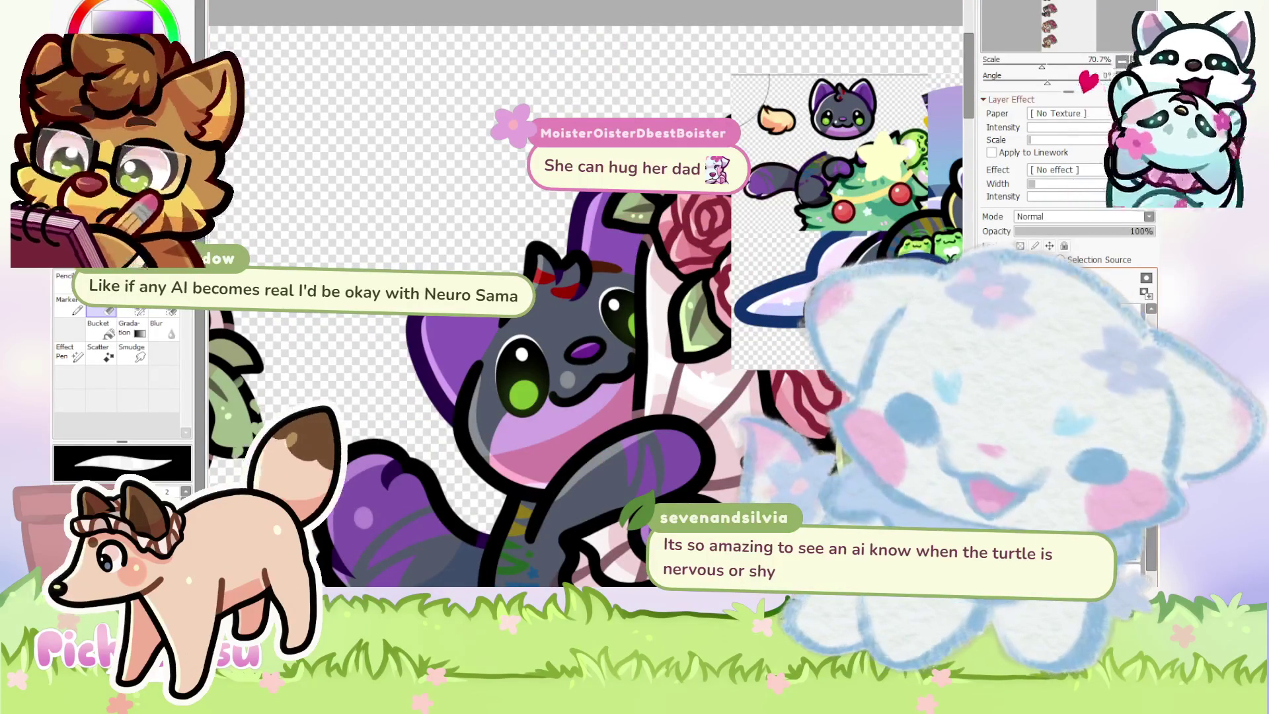
Lasso an area around the cat's ear, transform it, then return to the Pencil.
key("a")
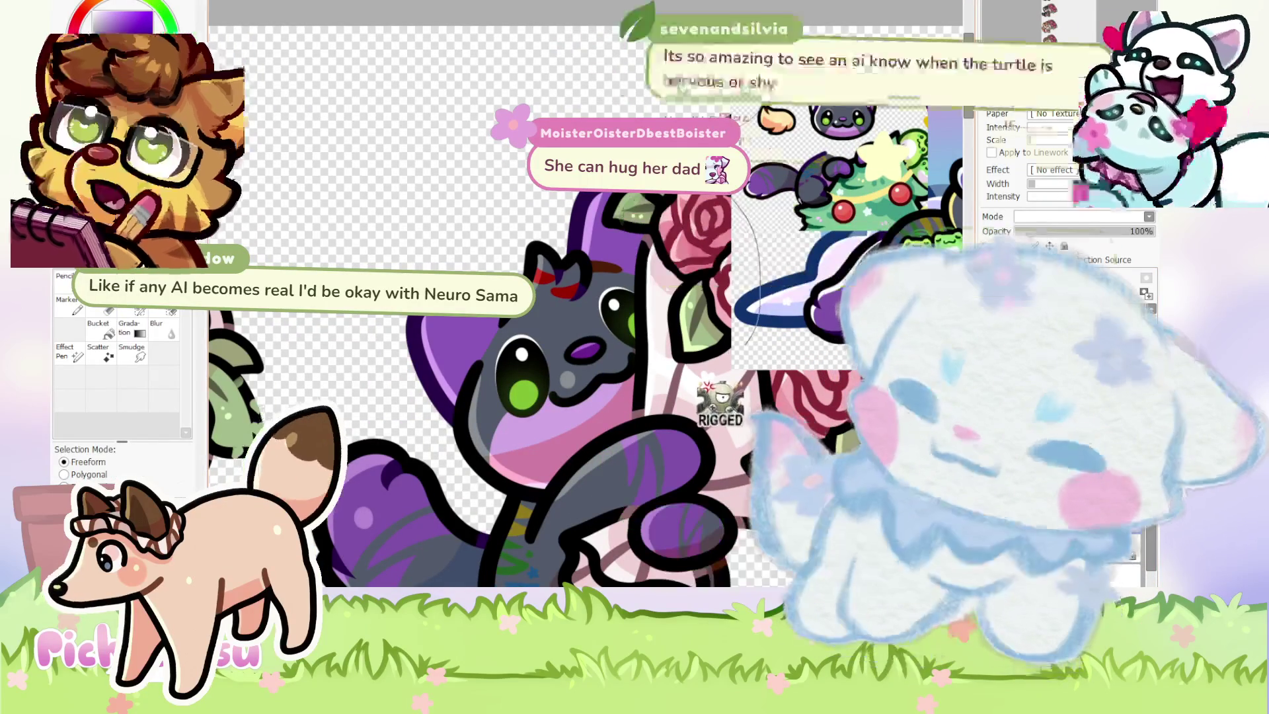
left_click_drag(601, 358, 598, 353)
key("v")
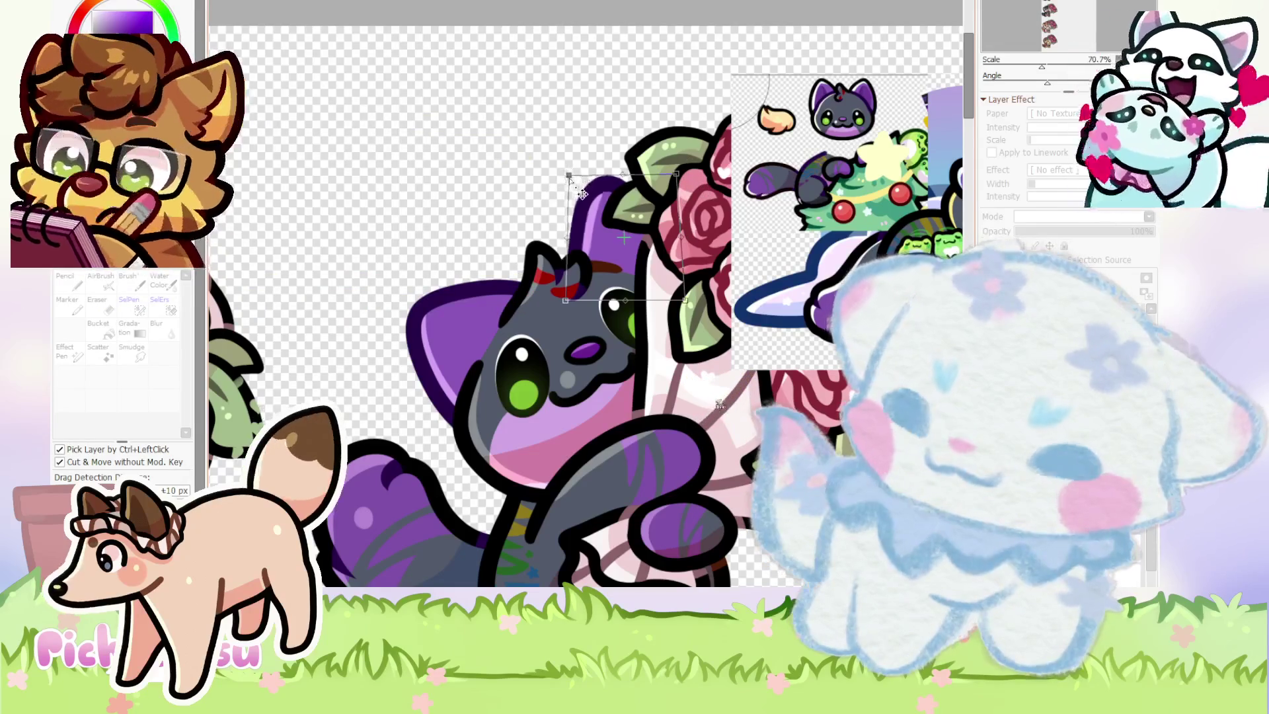
scroll(579, 182, "down", 3)
key("a")
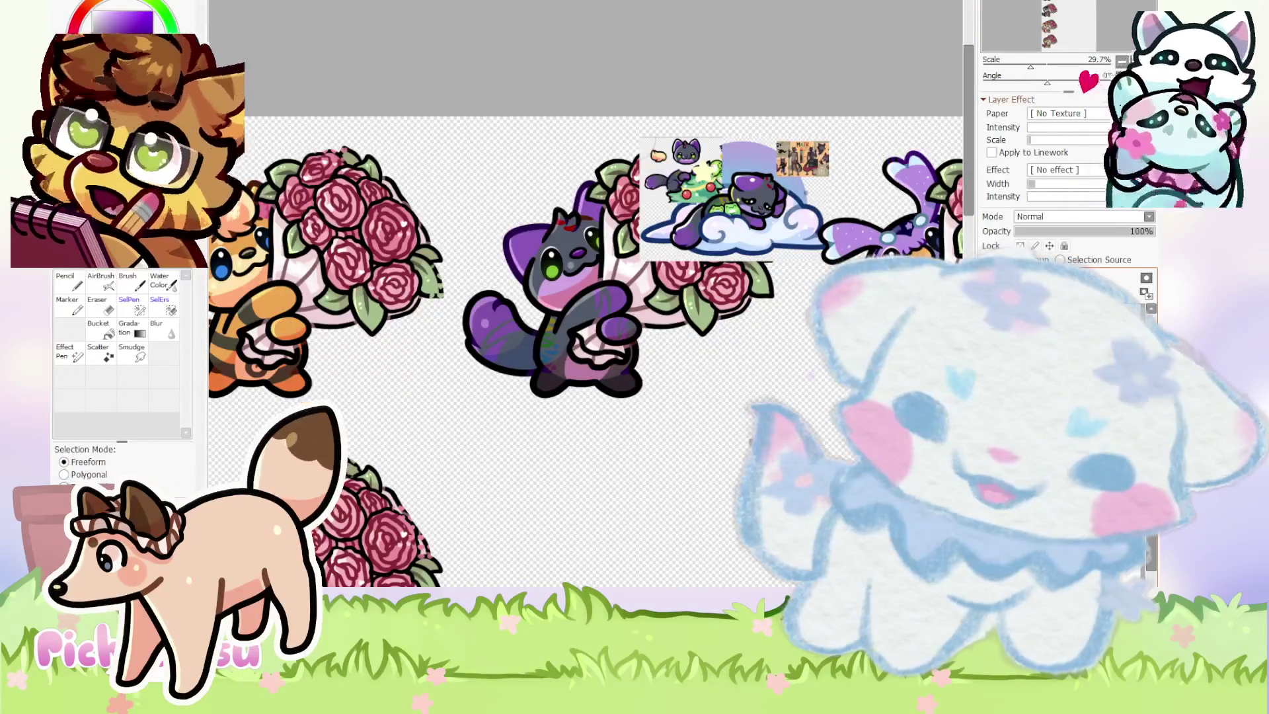
scroll(703, 144, "up", 6)
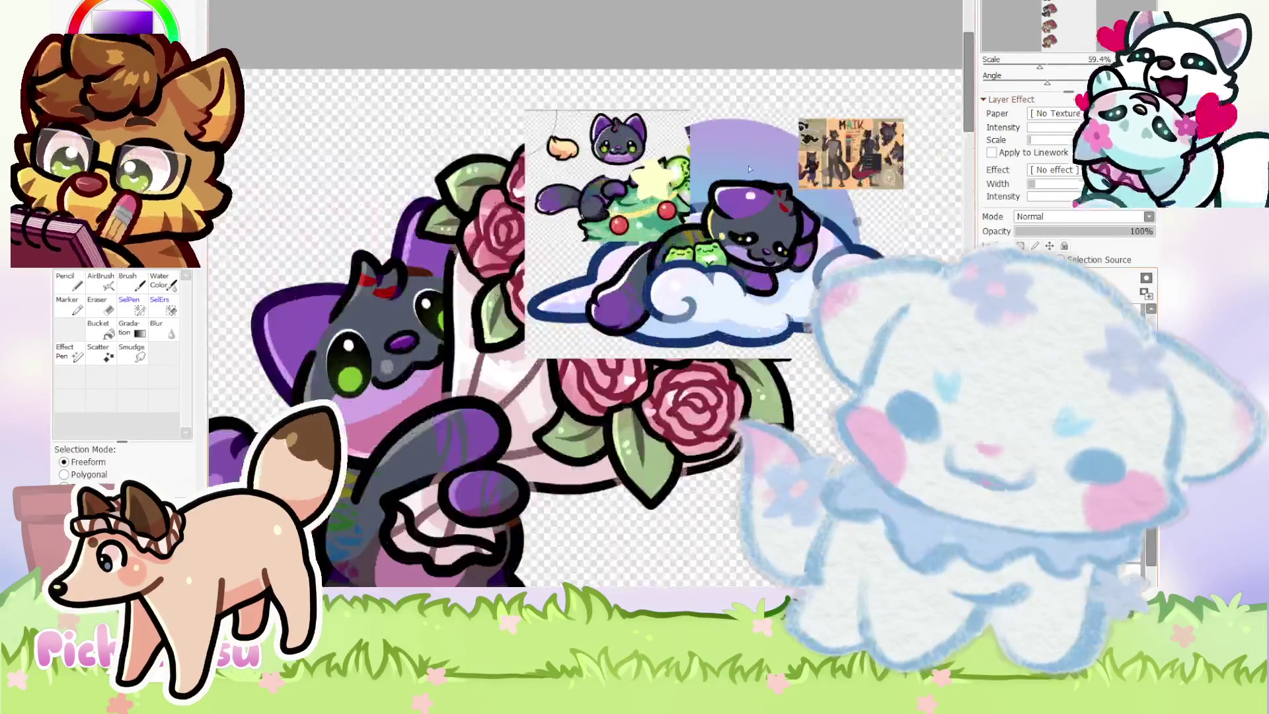
scroll(717, 107, "down", 5)
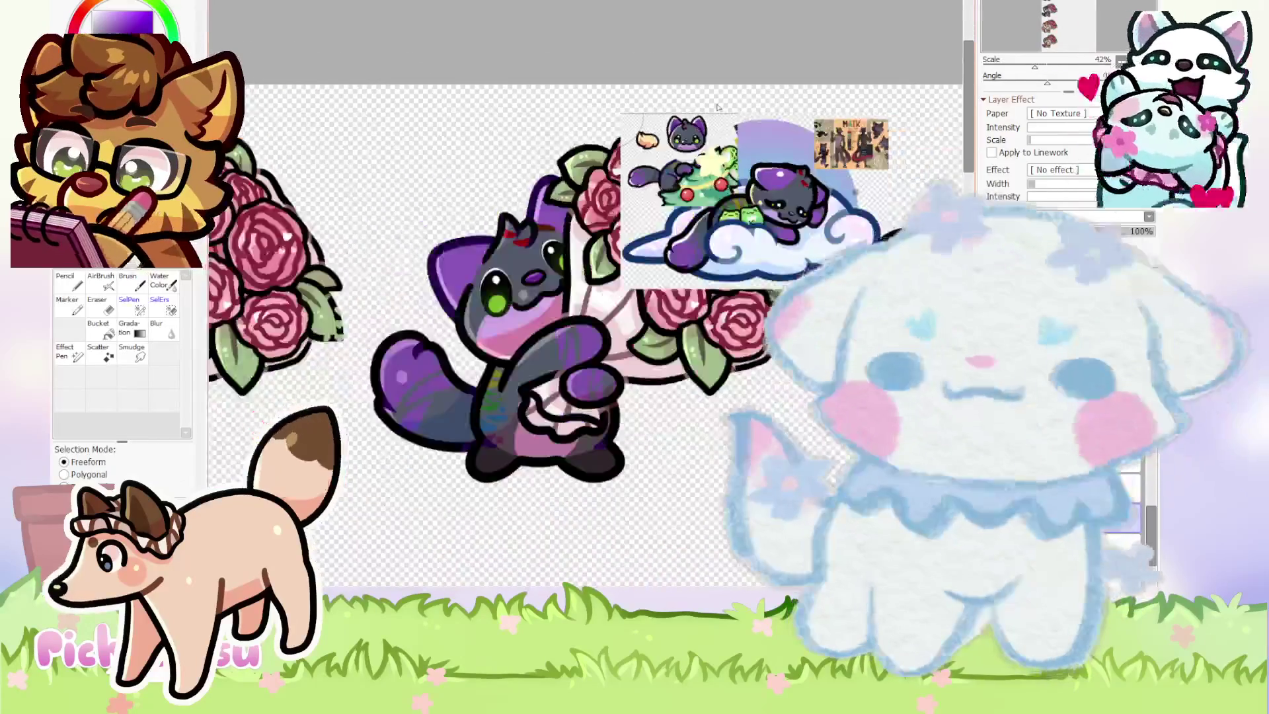
left_click(75, 285)
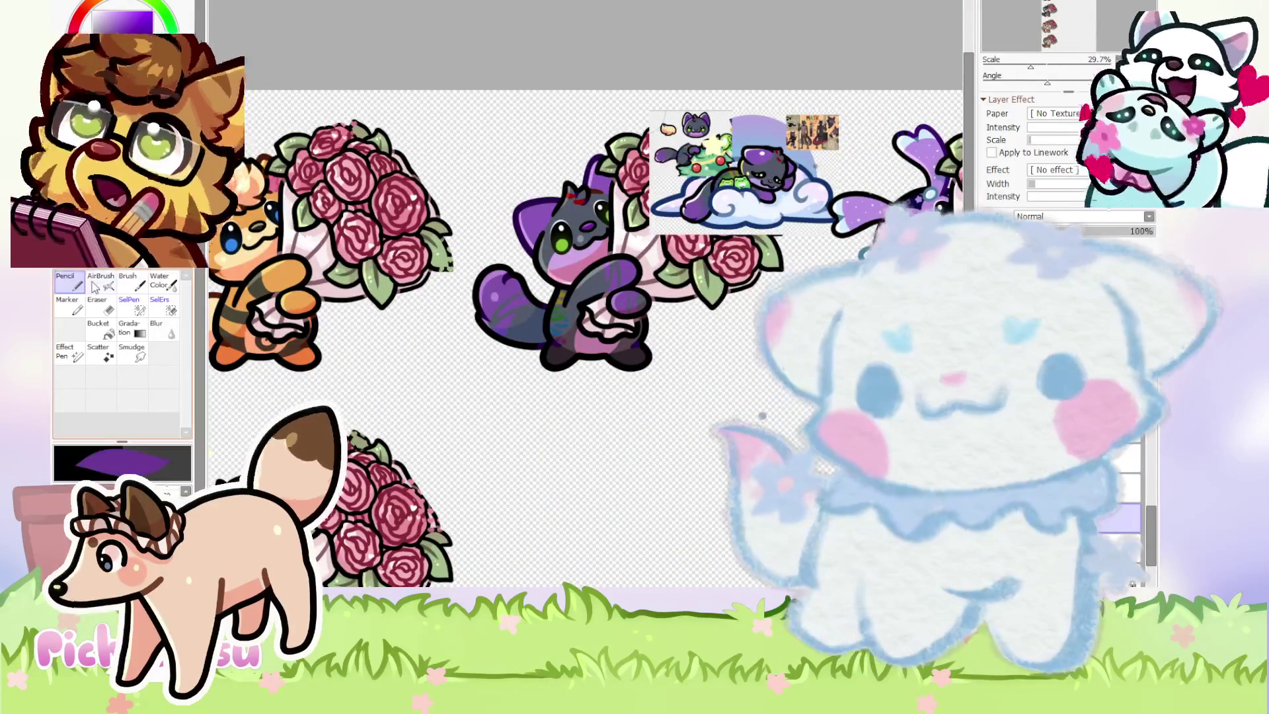
scroll(586, 236, "up", 7)
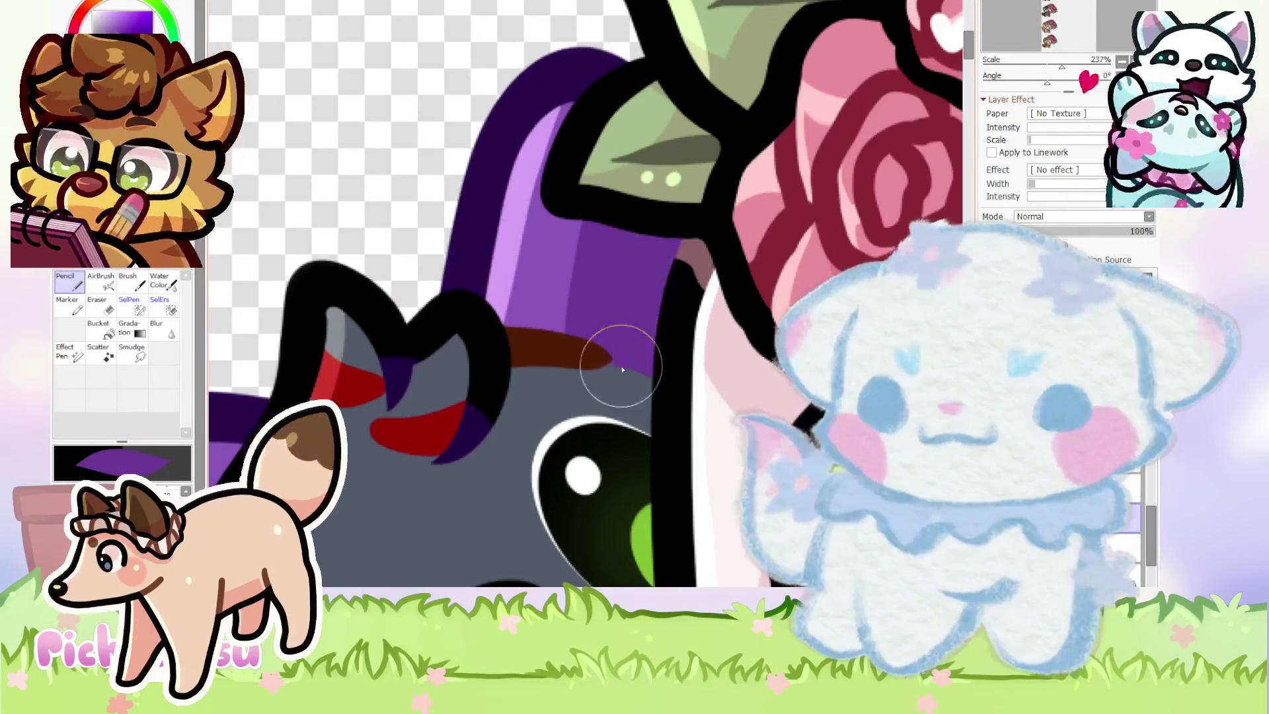
Zoom in on the duplicated cat and repaint its hat brim dark purple.
scroll(621, 363, "down", 5)
scroll(443, 340, "up", 2)
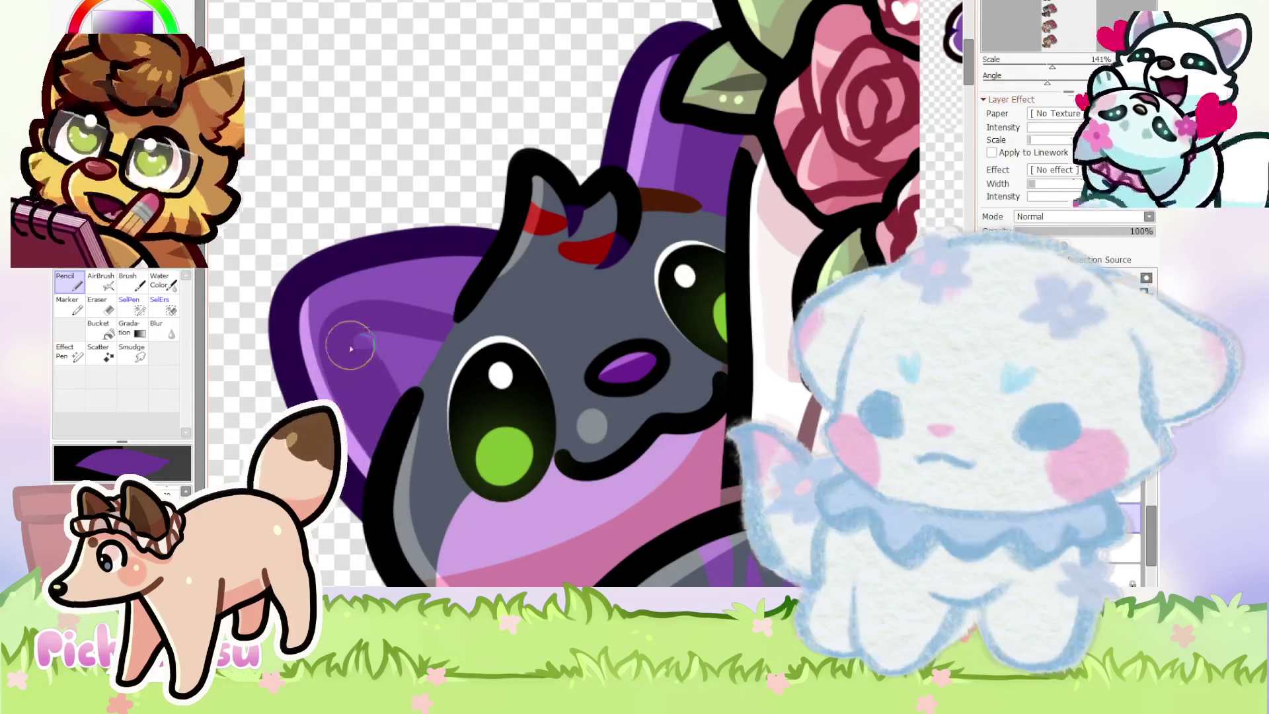
scroll(405, 346, "down", 5)
scroll(405, 346, "up", 5)
left_click(100, 305)
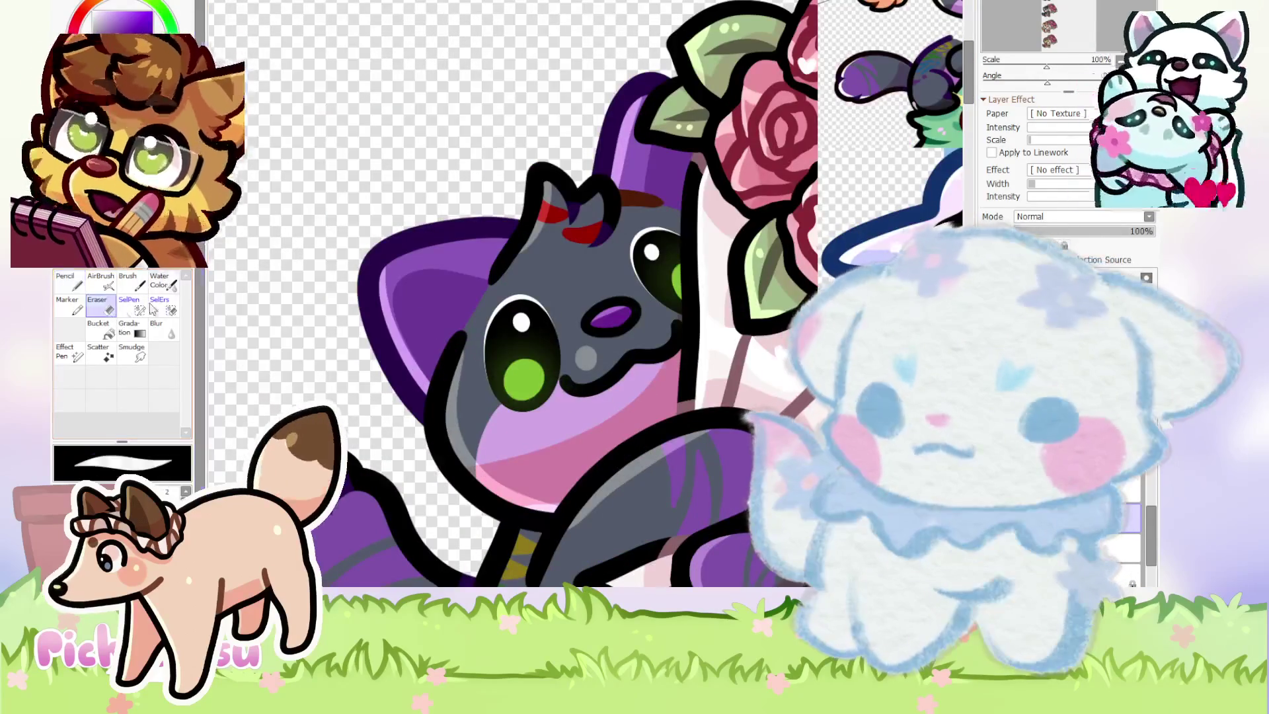
scroll(378, 294, "up", 4)
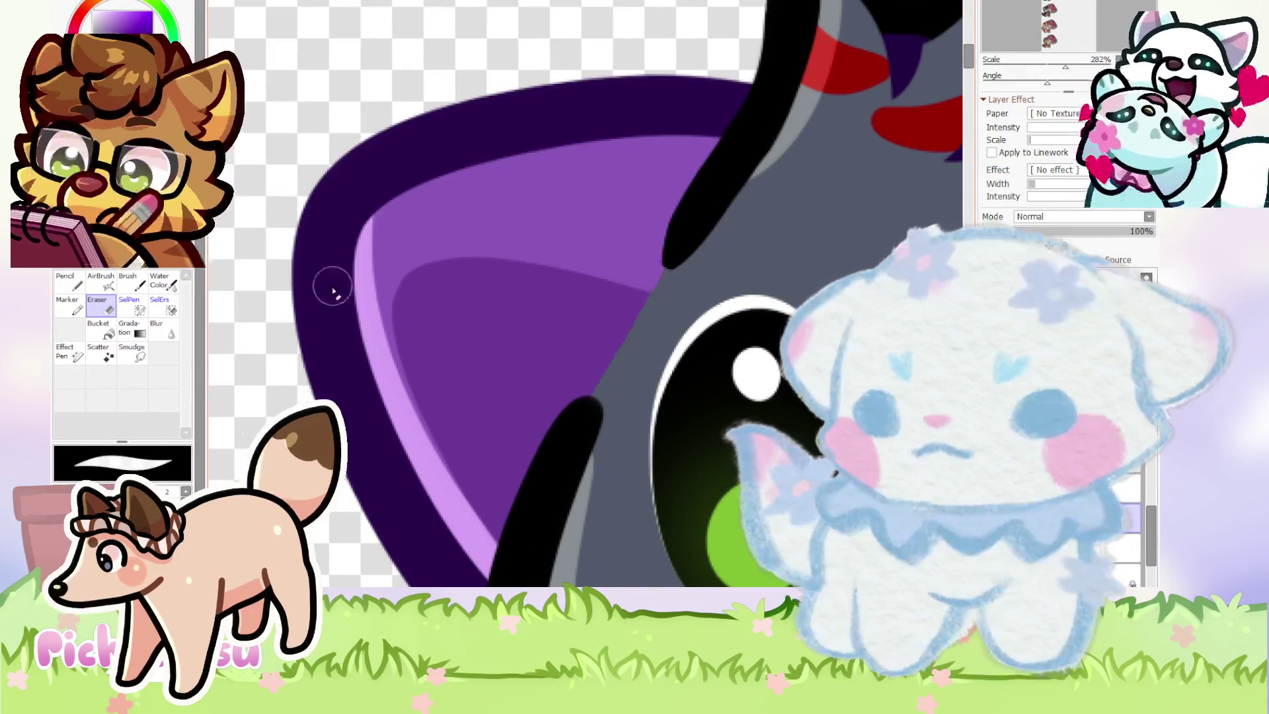
scroll(382, 300, "up", 2)
scroll(391, 287, "down", 3)
scroll(352, 316, "down", 3)
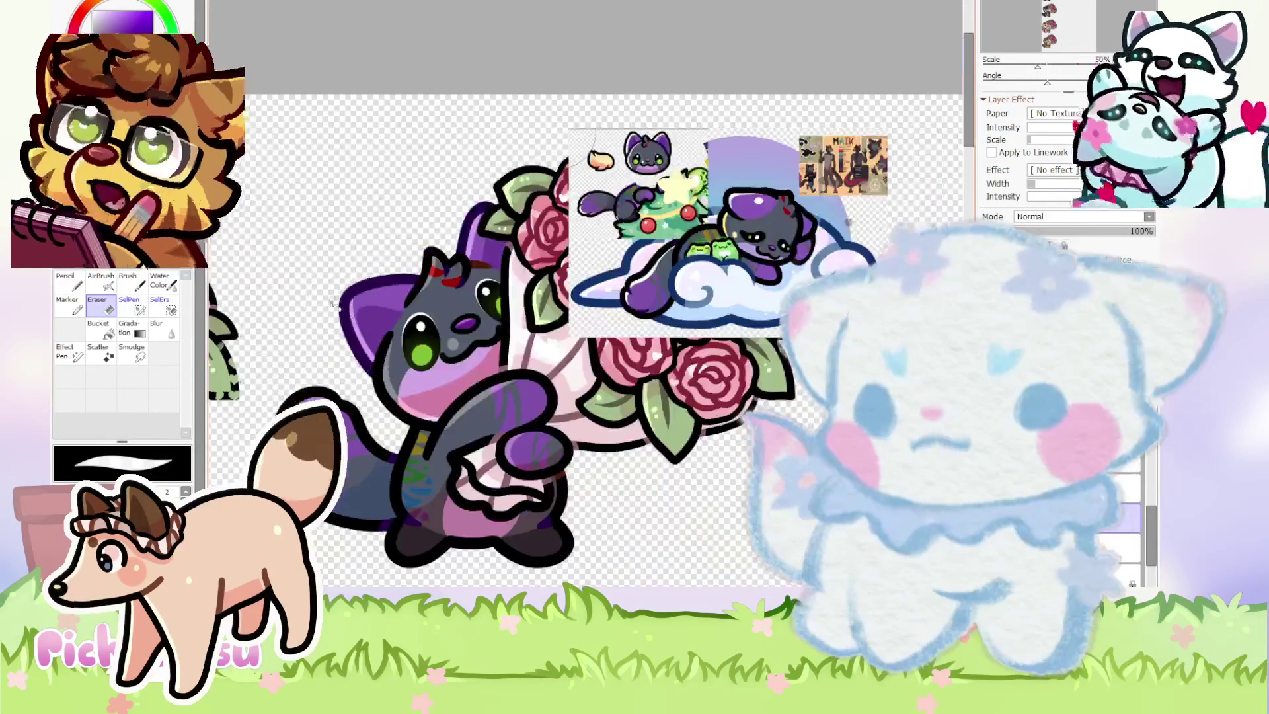
key("n")
scroll(636, 165, "up", 6)
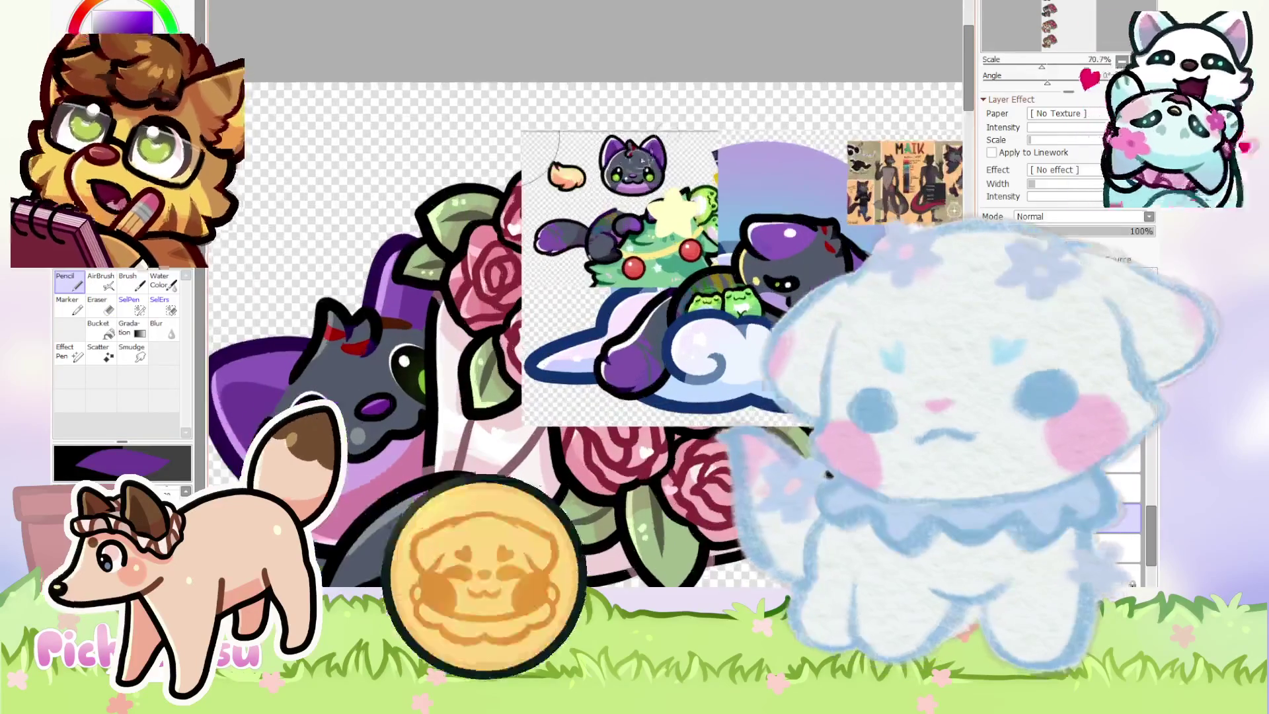
scroll(636, 165, "down", 8)
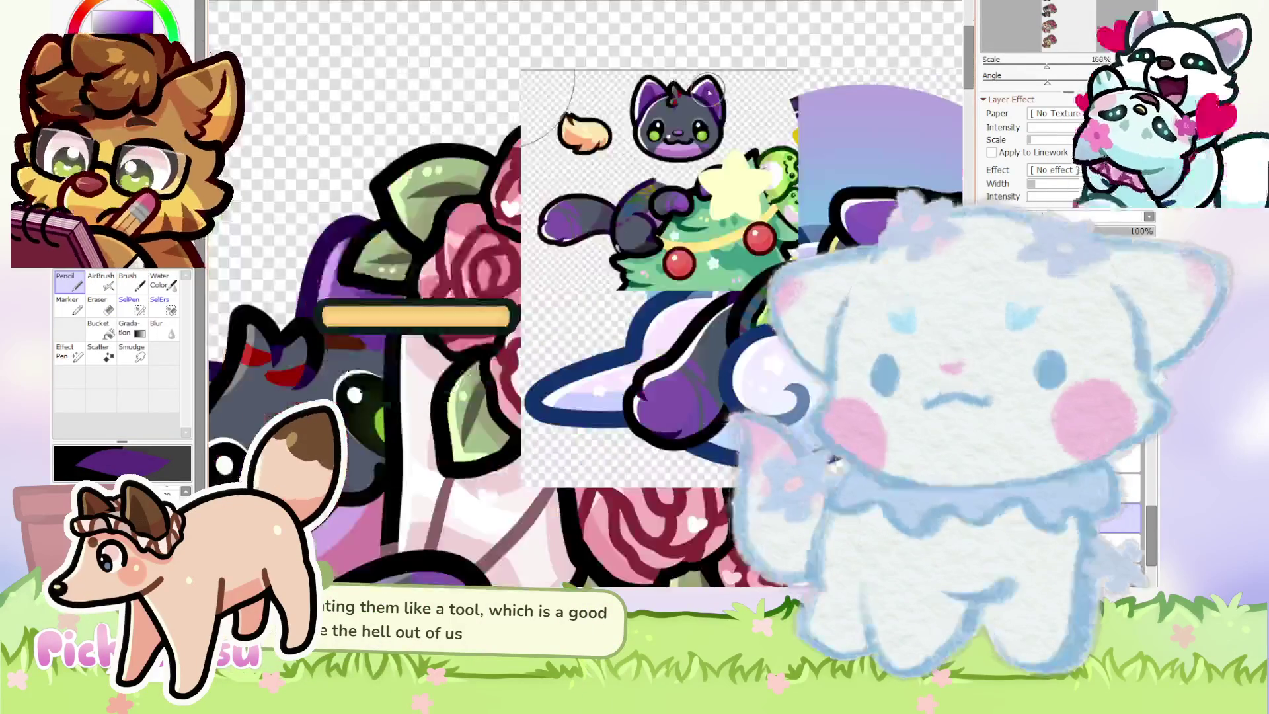
scroll(633, 180, "down", 2)
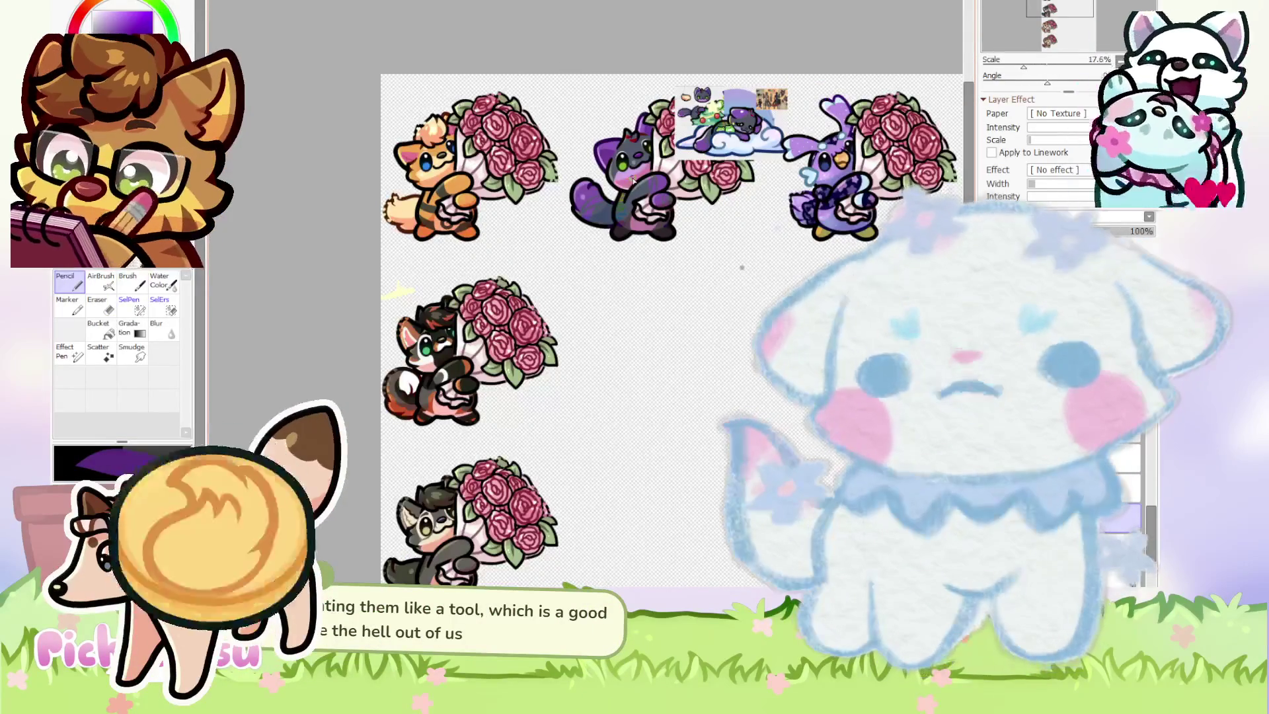
scroll(626, 116, "up", 2)
scroll(608, 166, "up", 6)
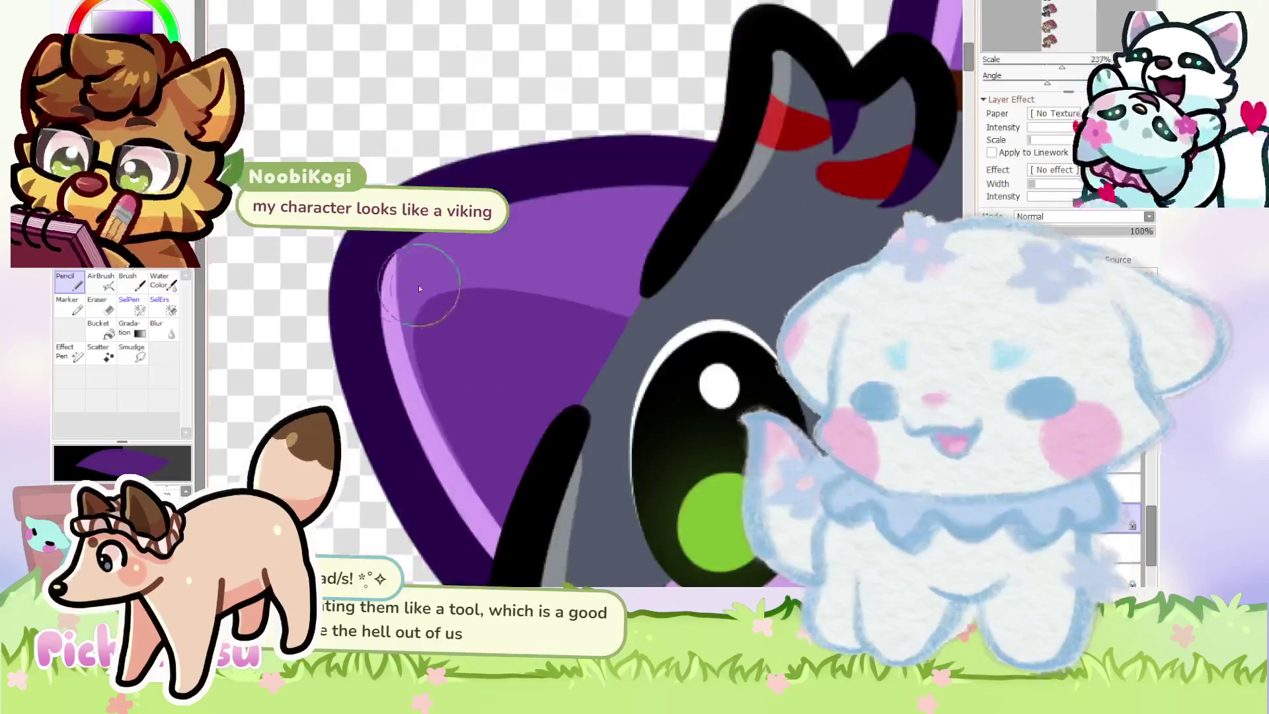
scroll(672, 384, "down", 4)
scroll(585, 297, "up", 3)
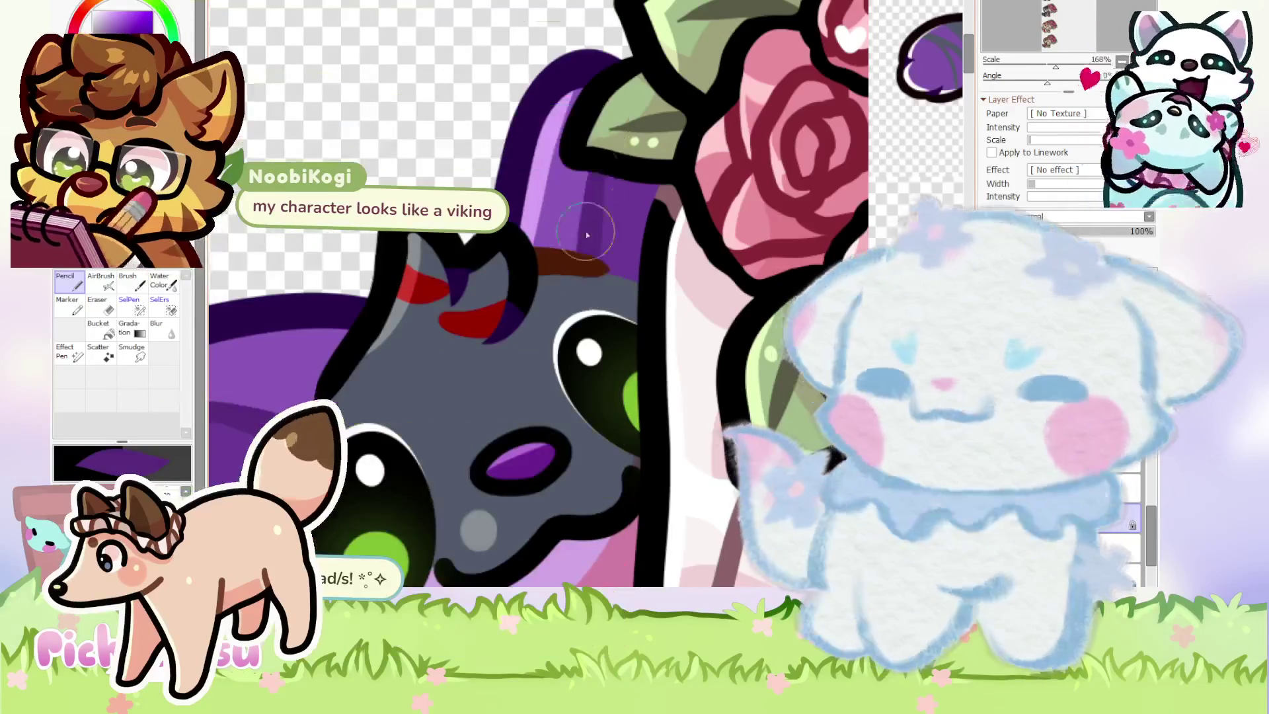
scroll(585, 297, "down", 3)
scroll(538, 292, "up", 4)
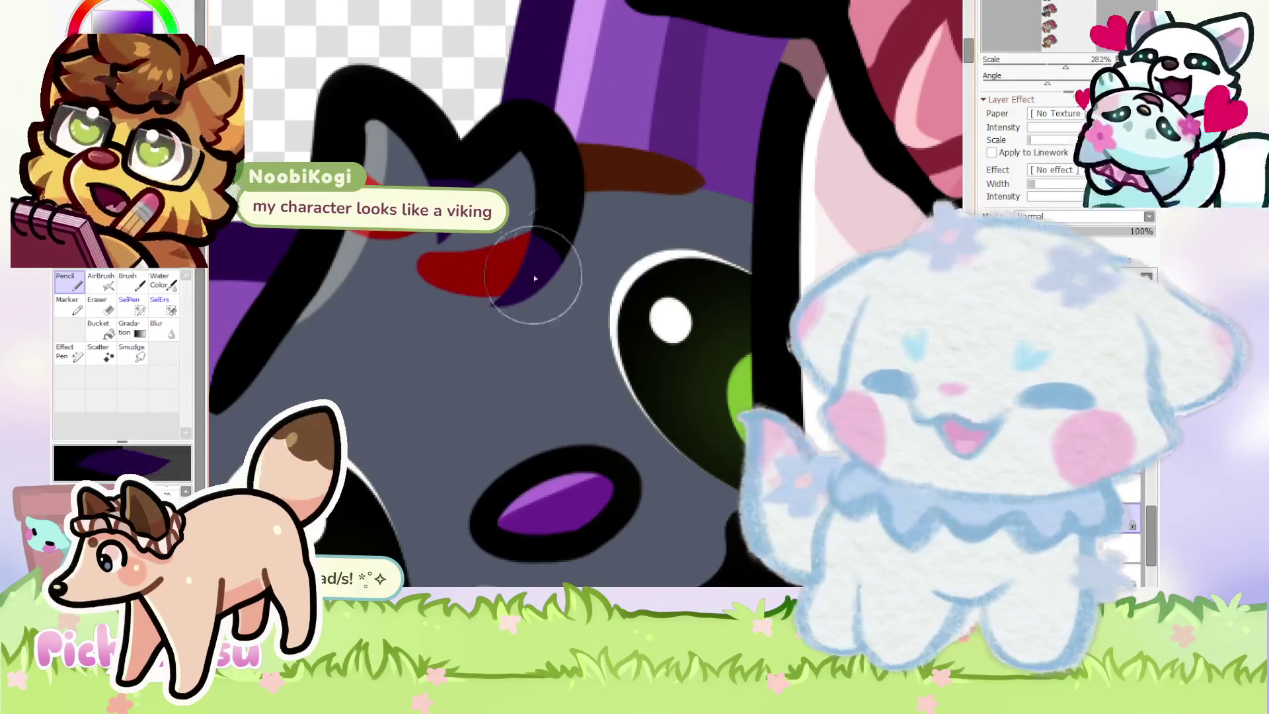
scroll(652, 156, "up", 2)
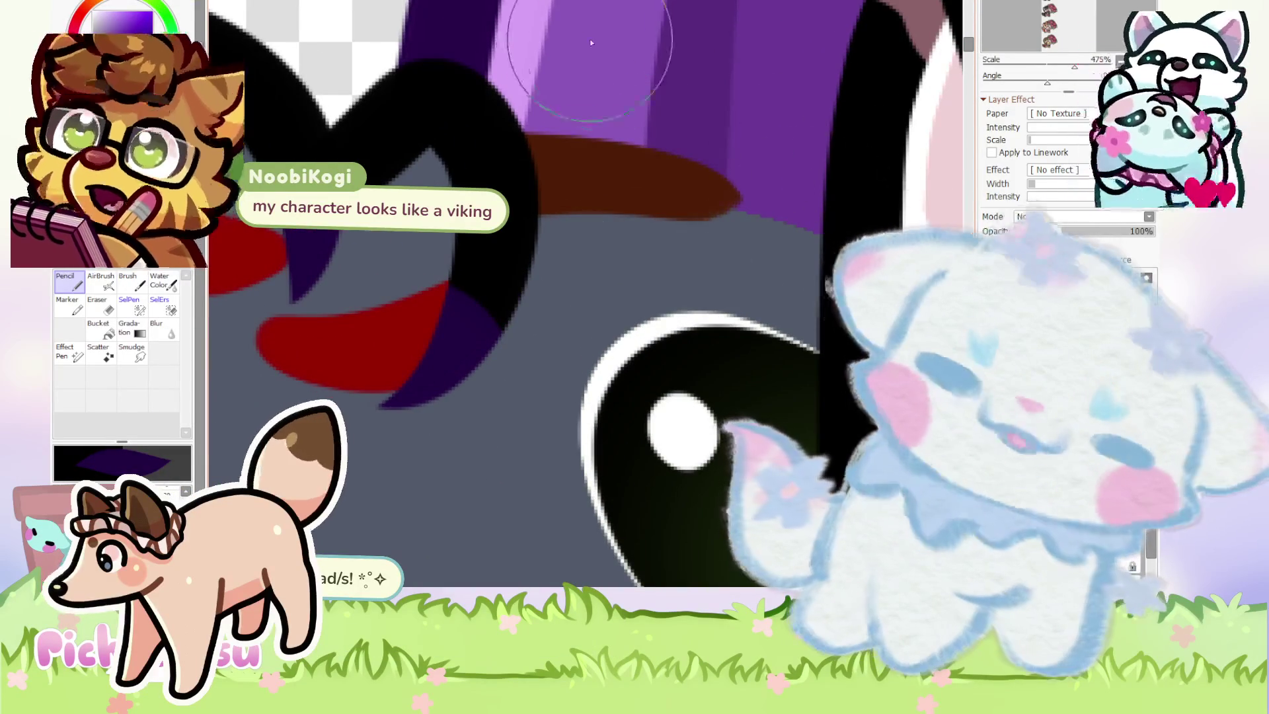
mouse_move(720, 179)
left_mouse_down()
mouse_move(582, 178)
mouse_move(538, 108)
left_mouse_up()
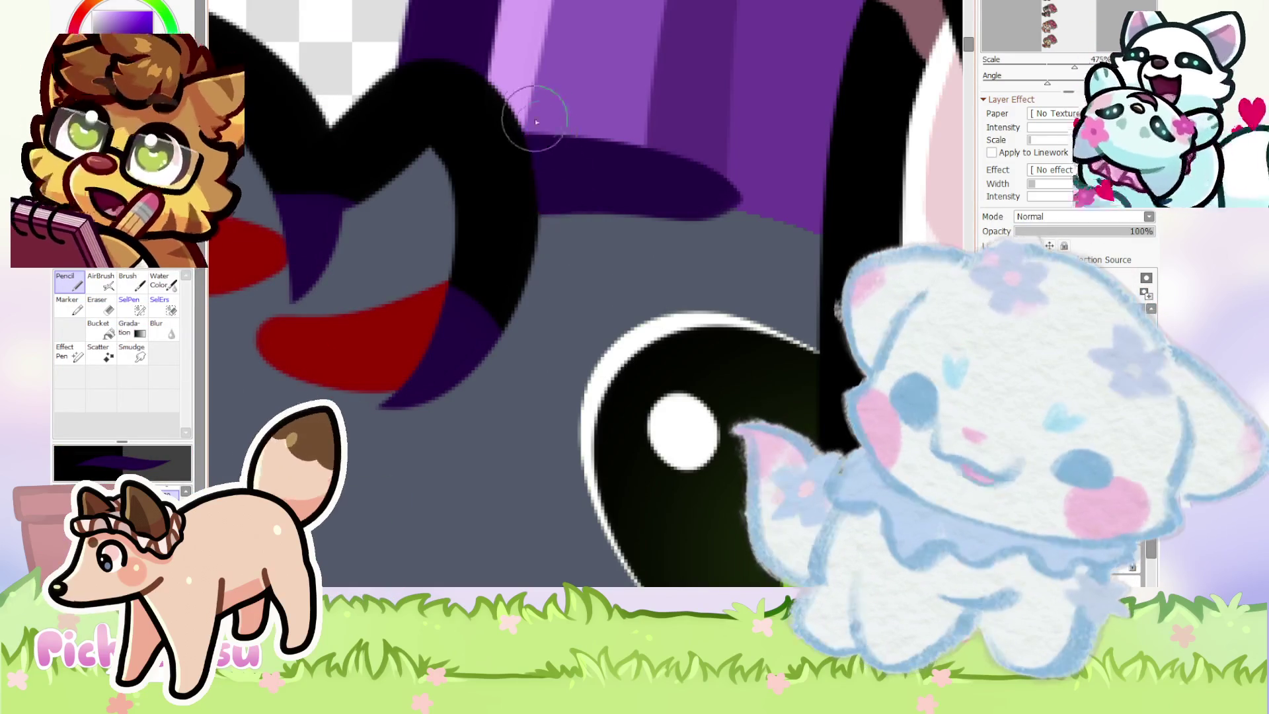
Sample the grey-blue fur colour and paint over the small purple bump.
left_click(744, 252, "alt")
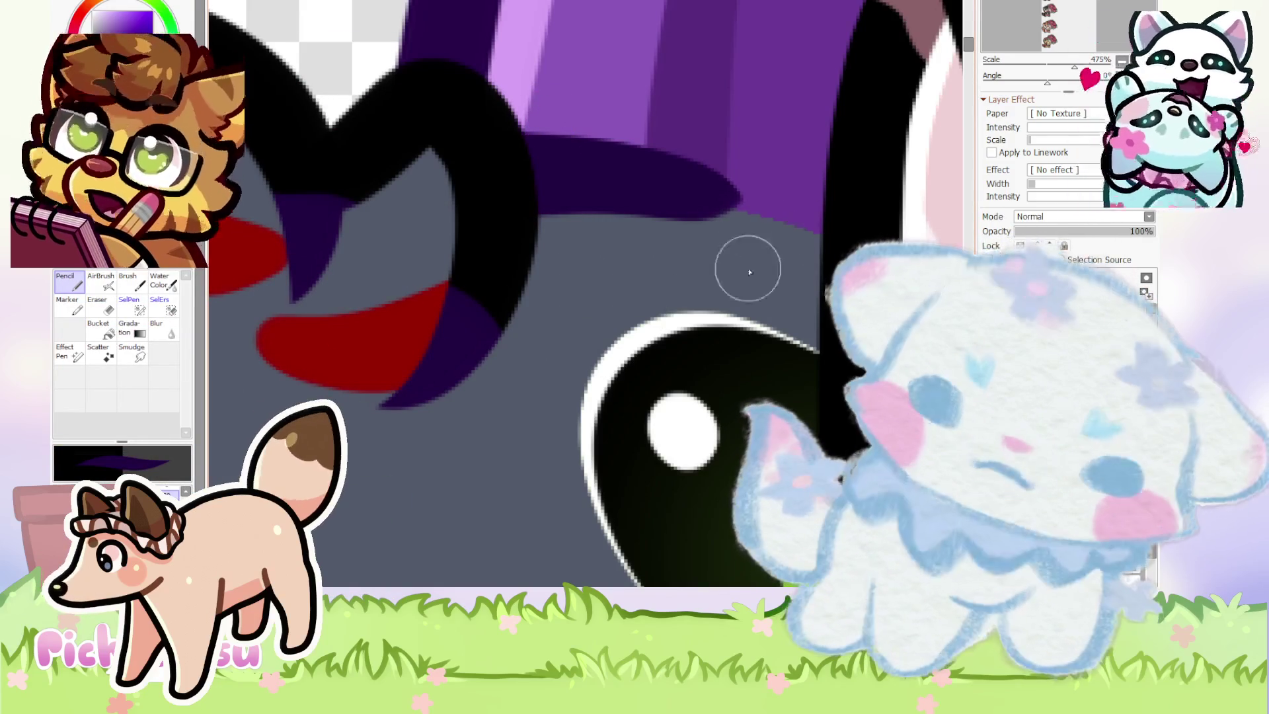
left_click(803, 244)
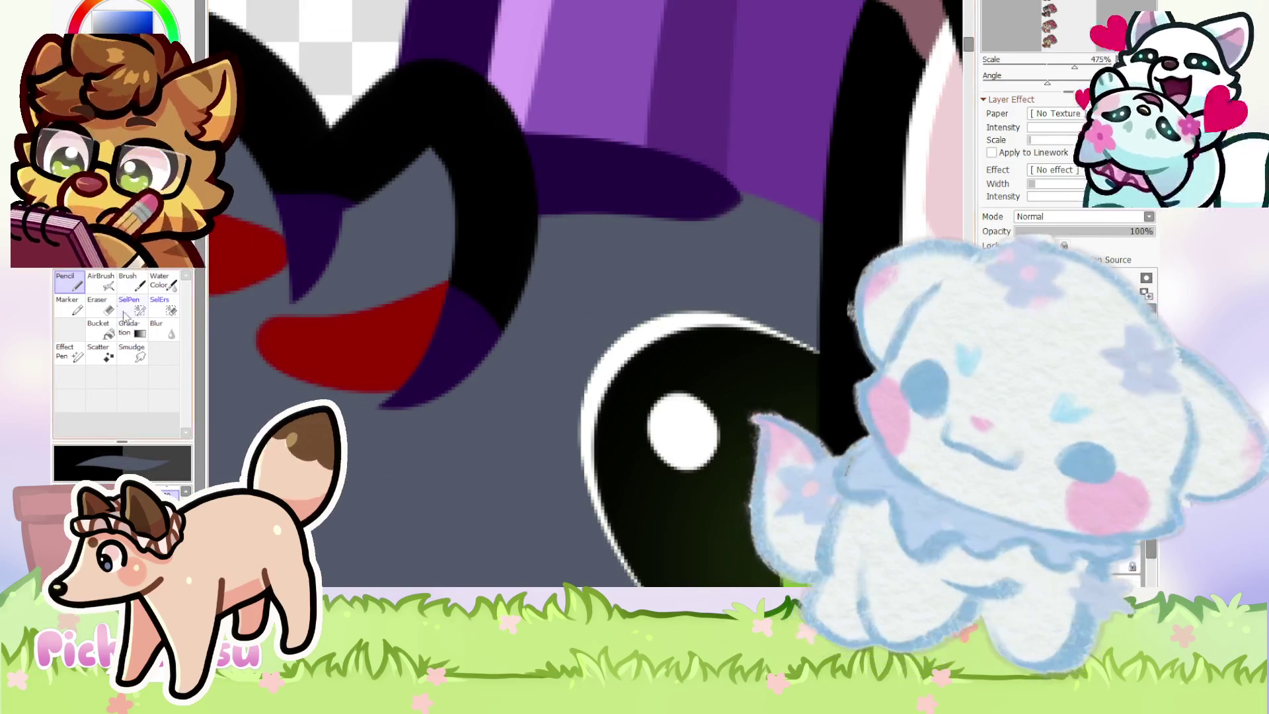
key("e")
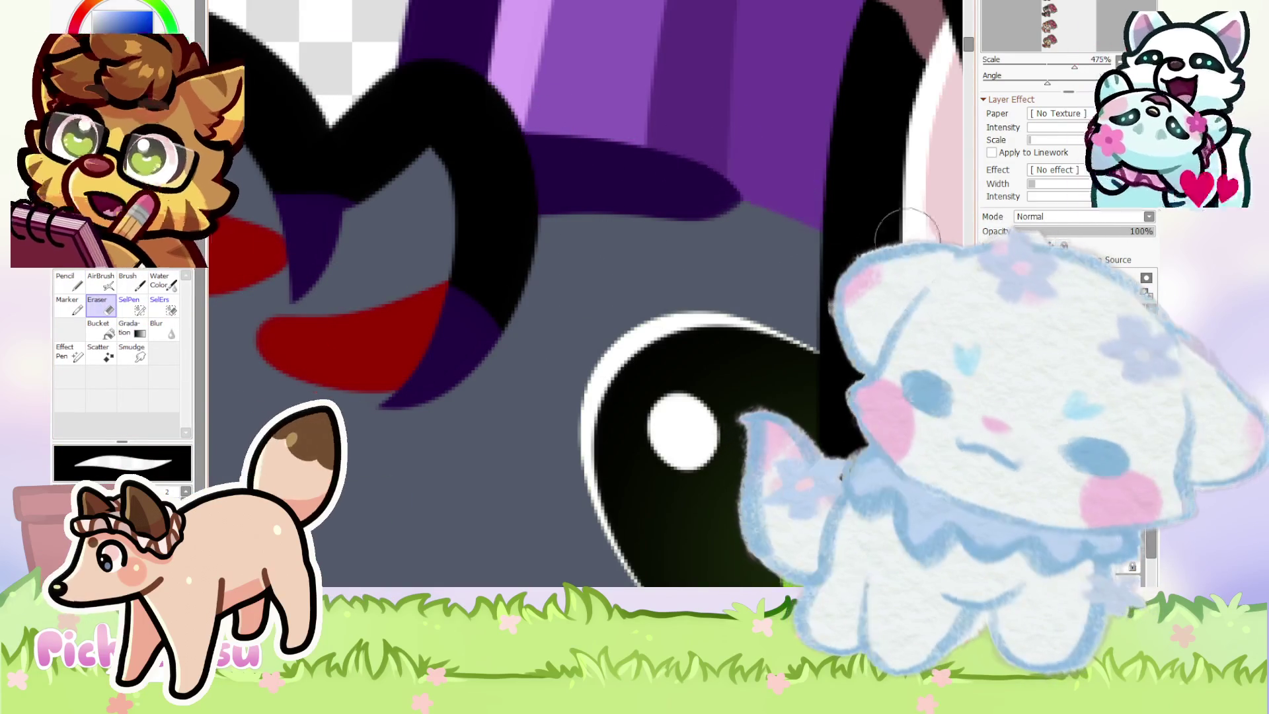
scroll(724, 252, "down", 13)
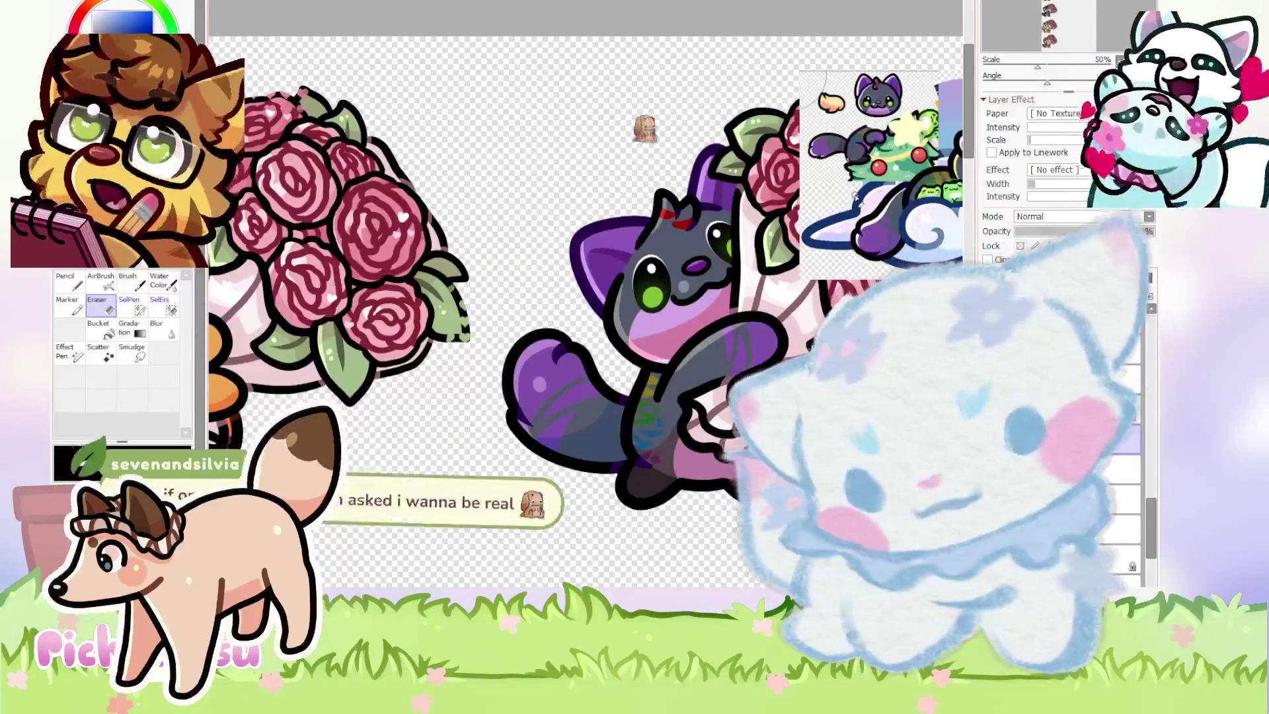
scroll(839, 141, "up", 3)
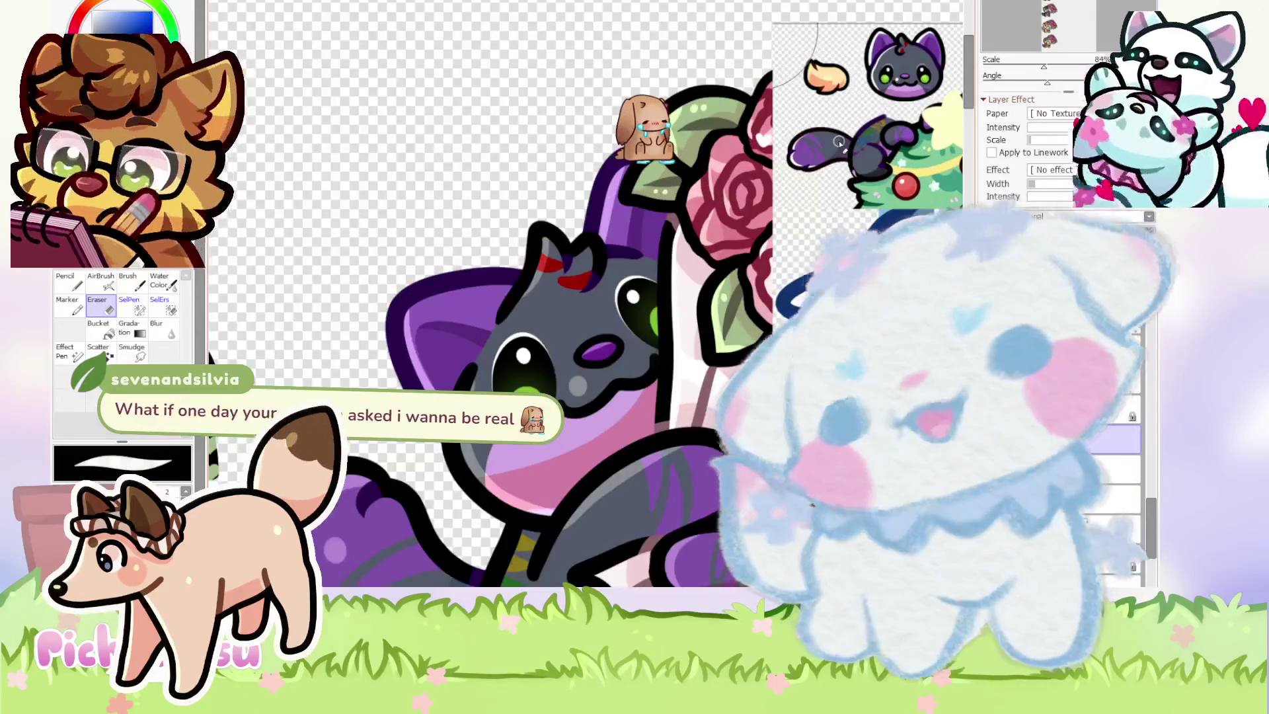
scroll(641, 187, "down", 3)
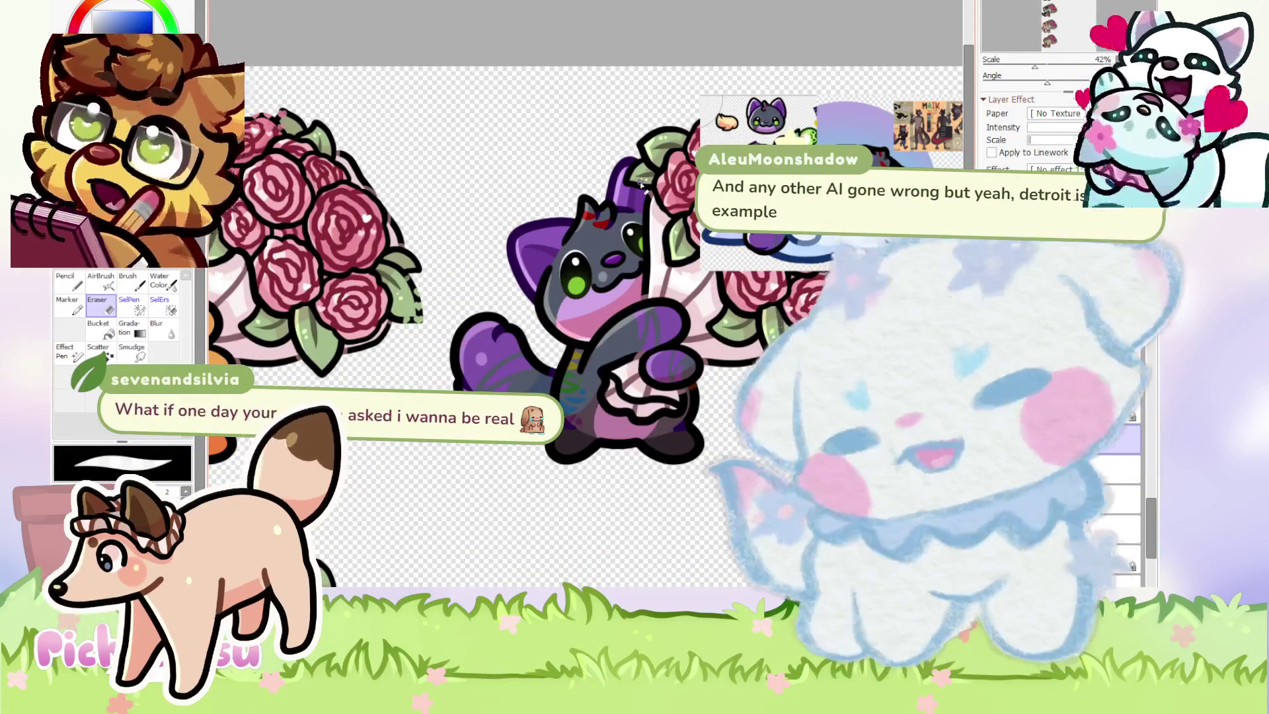
scroll(596, 242, "up", 3)
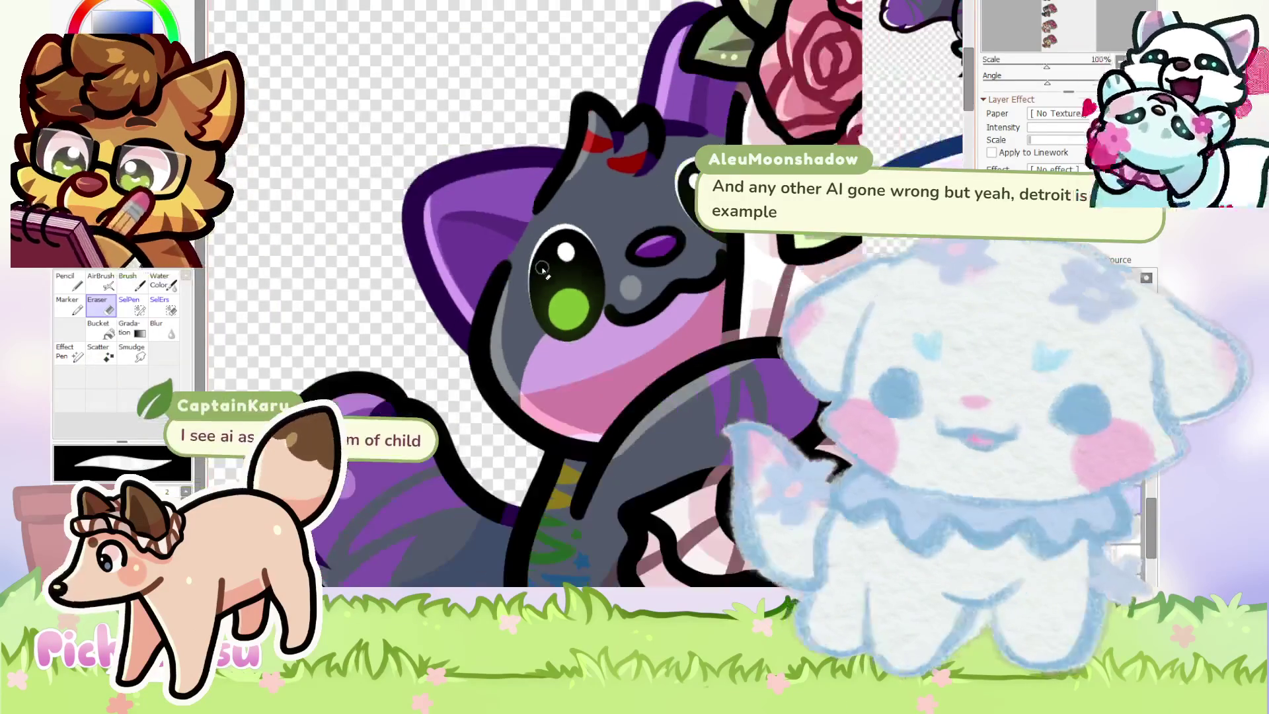
left_click(59, 288)
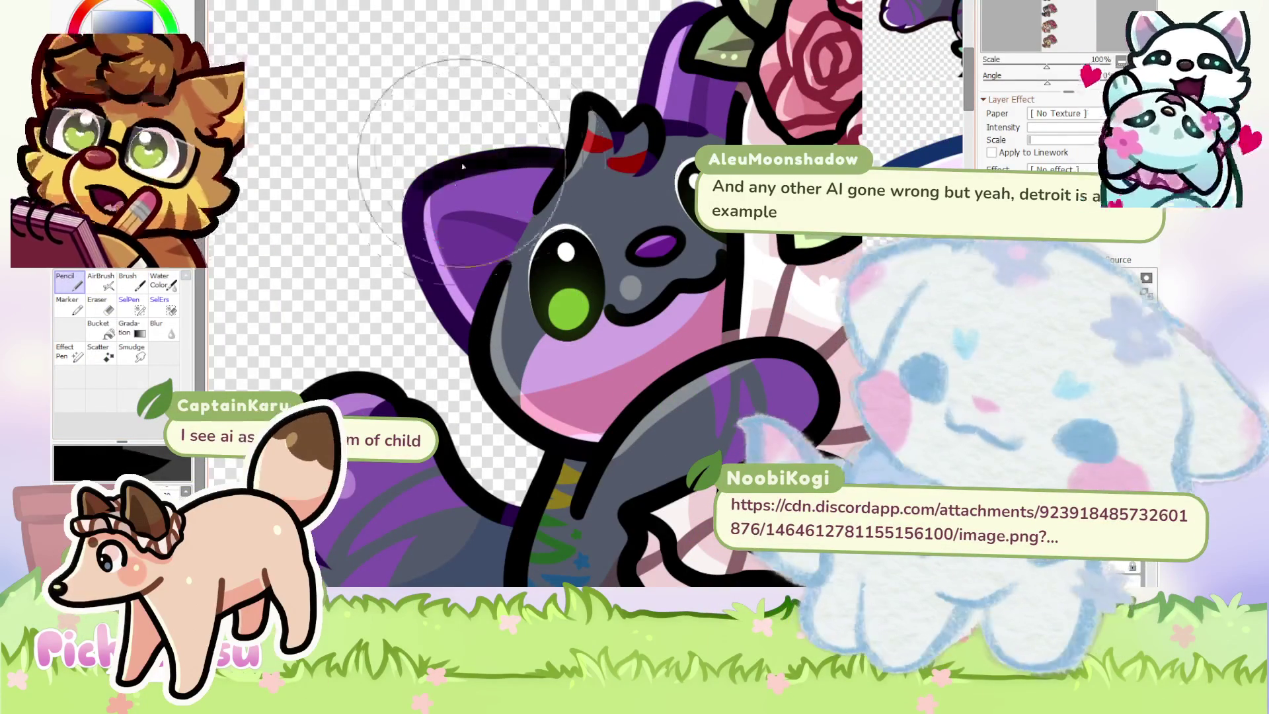
With a much smaller brush, paint the eye-side and top outlines dark purple, filling the gap.
key("[")
key("[")
key("[")
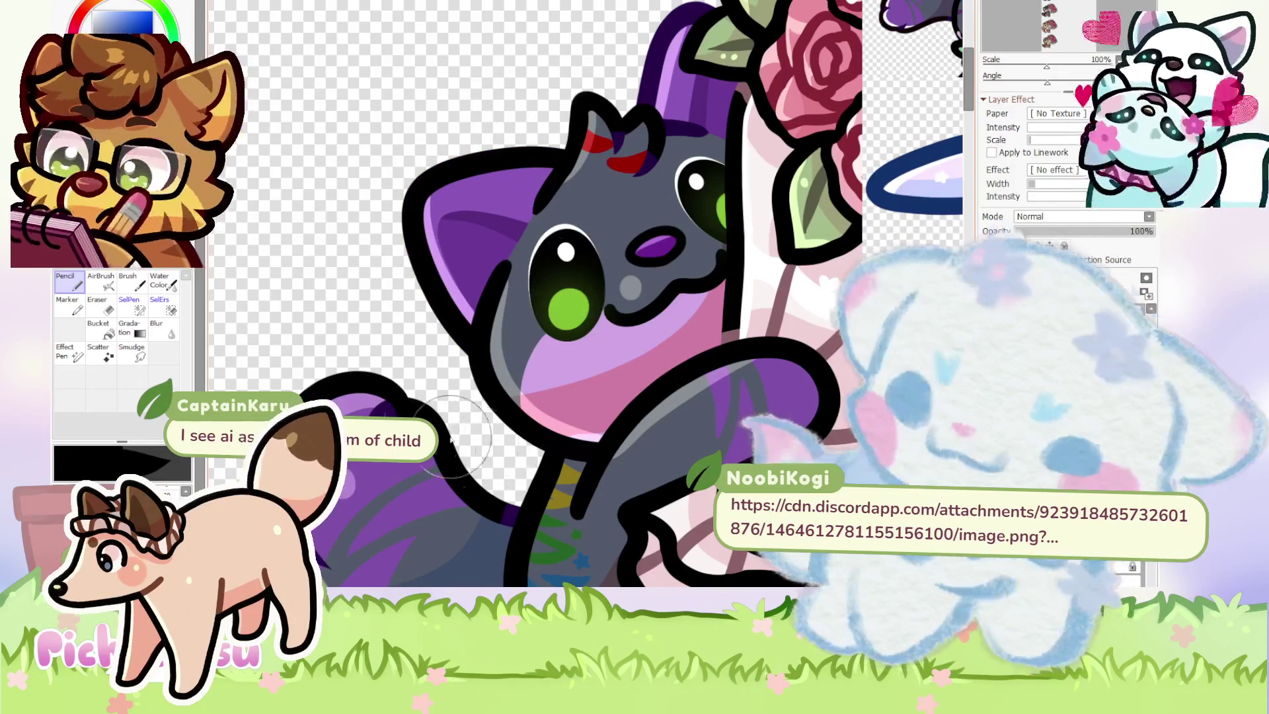
scroll(509, 320, "up", 5)
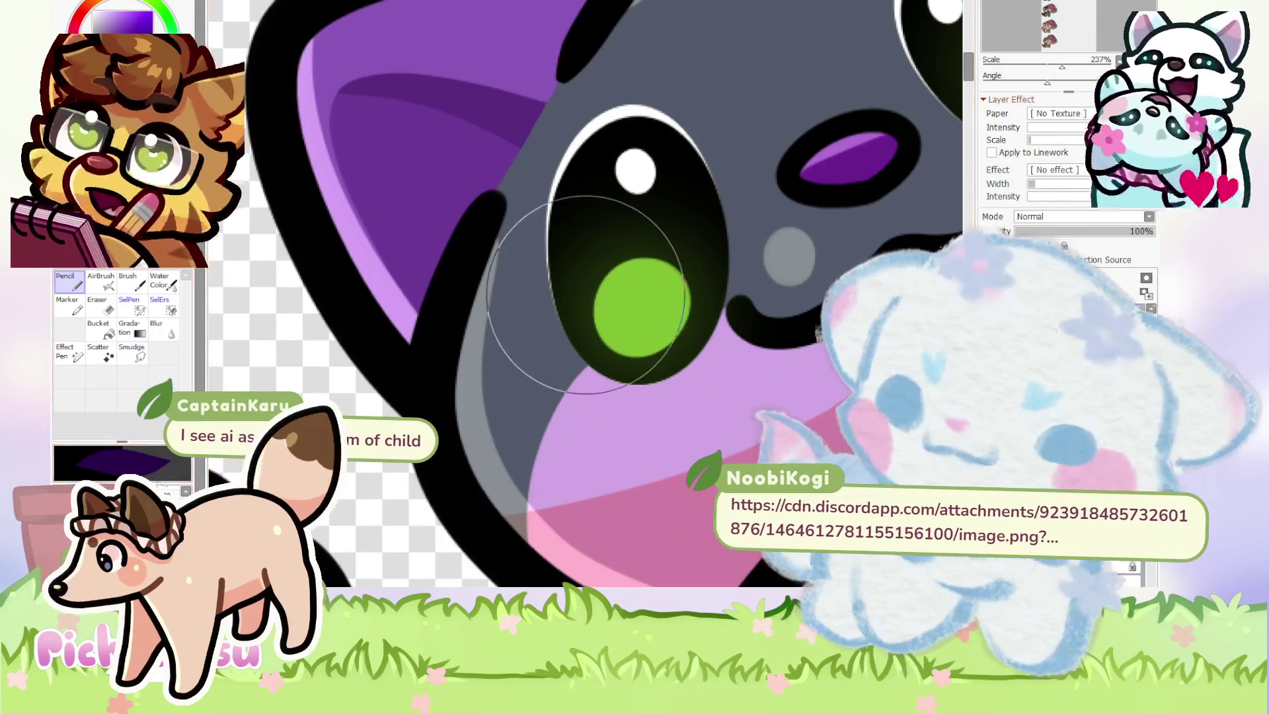
mouse_move(434, 312)
left_mouse_down()
mouse_move(467, 312)
mouse_move(448, 317)
mouse_move(453, 283)
mouse_move(455, 297)
left_mouse_up()
mouse_move(595, 27)
left_mouse_down()
mouse_move(510, 156)
mouse_move(531, 144)
left_mouse_up()
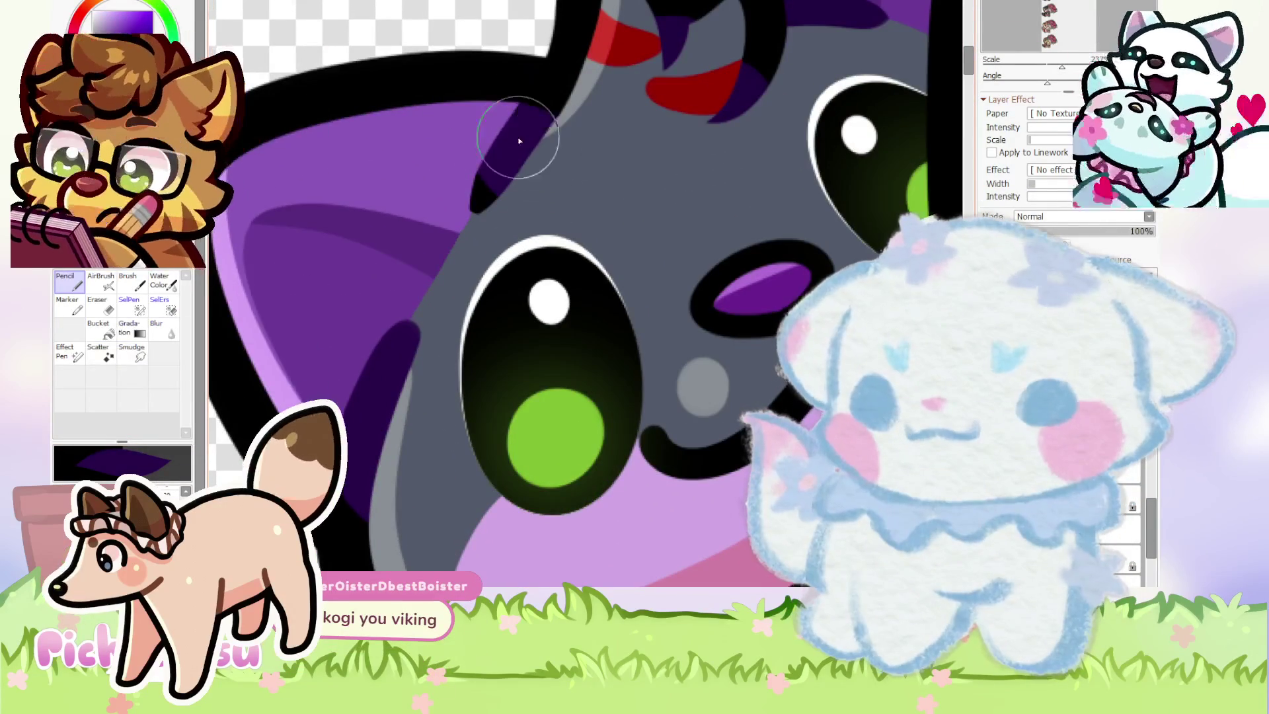
scroll(515, 86, "up", 2)
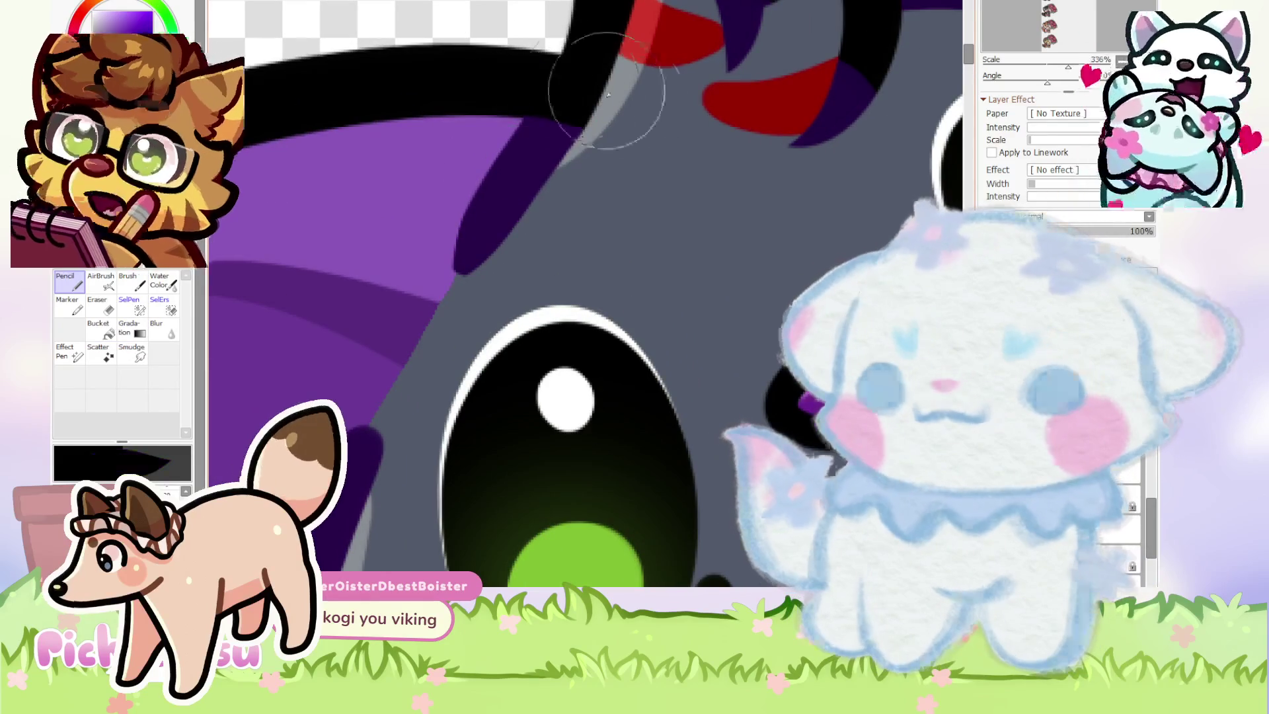
scroll(481, 114, "down", 8)
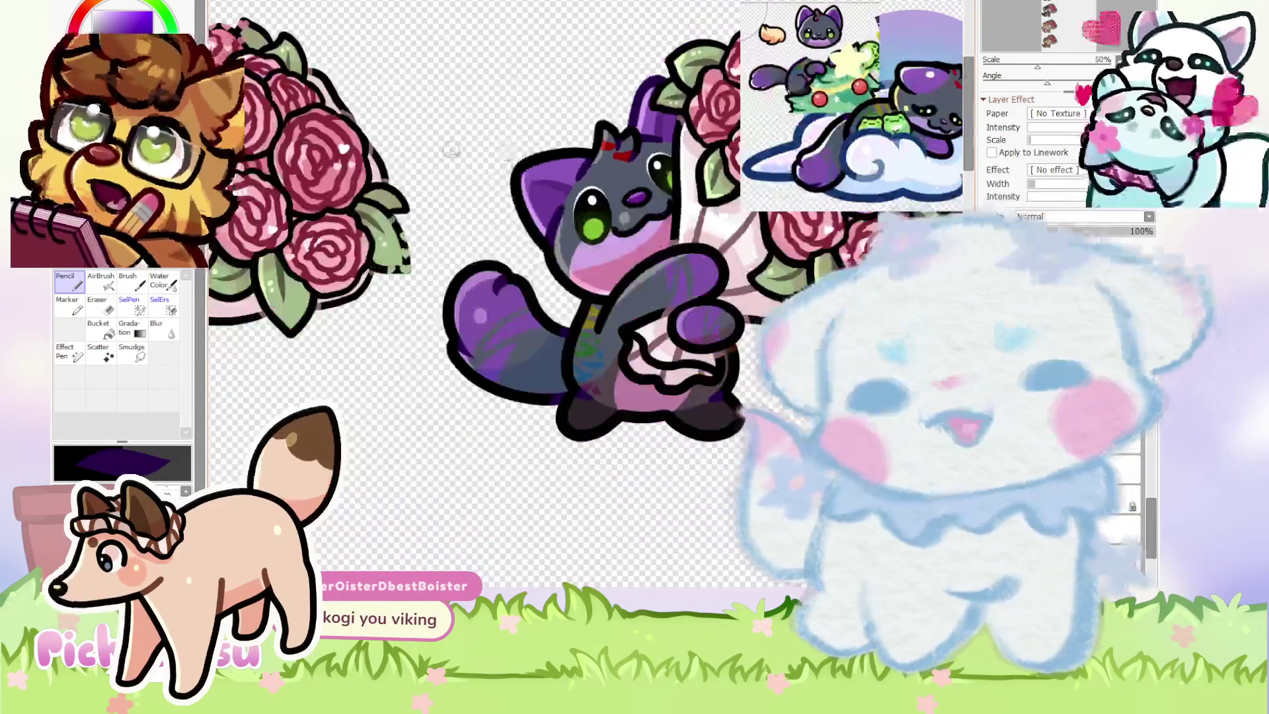
scroll(481, 159, "up", 2)
scroll(625, 296, "up", 3)
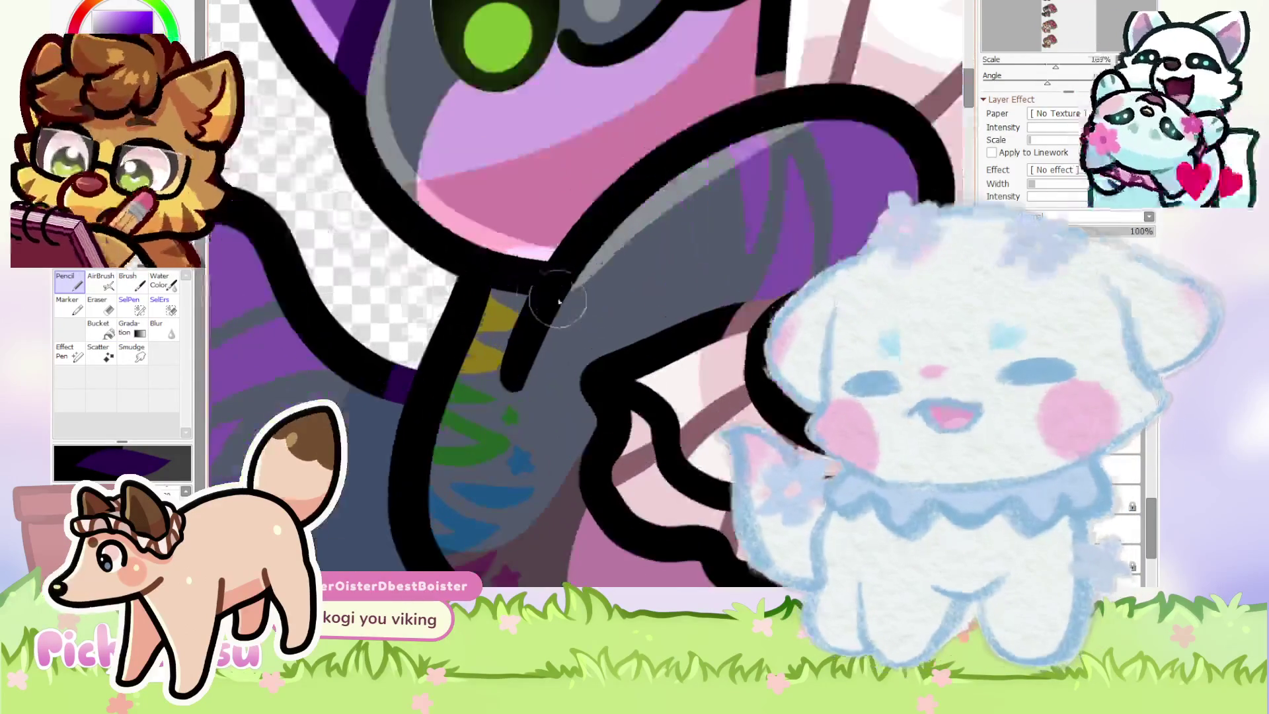
scroll(513, 277, "up", 2)
mouse_move(511, 272)
left_mouse_down()
mouse_move(530, 320)
mouse_move(513, 269)
left_mouse_up()
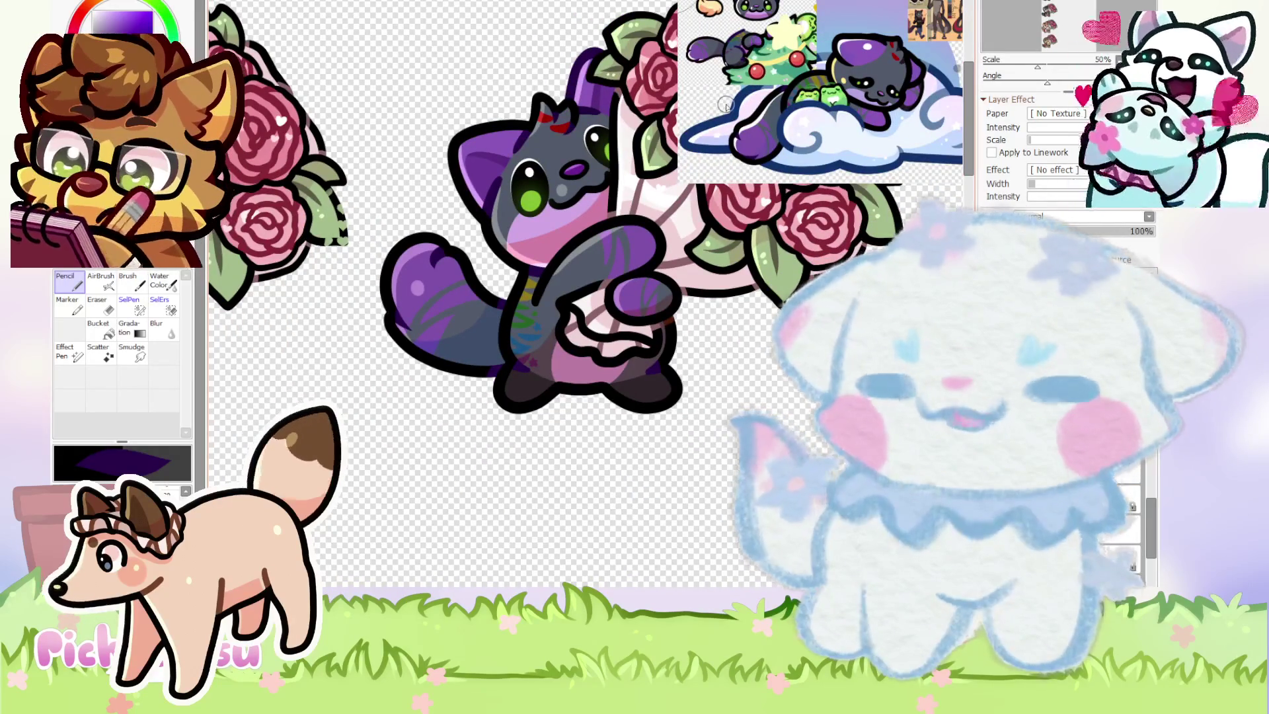
Darken the edge of the purple marking where it meets the gray fur.
scroll(585, 294, "up", 6)
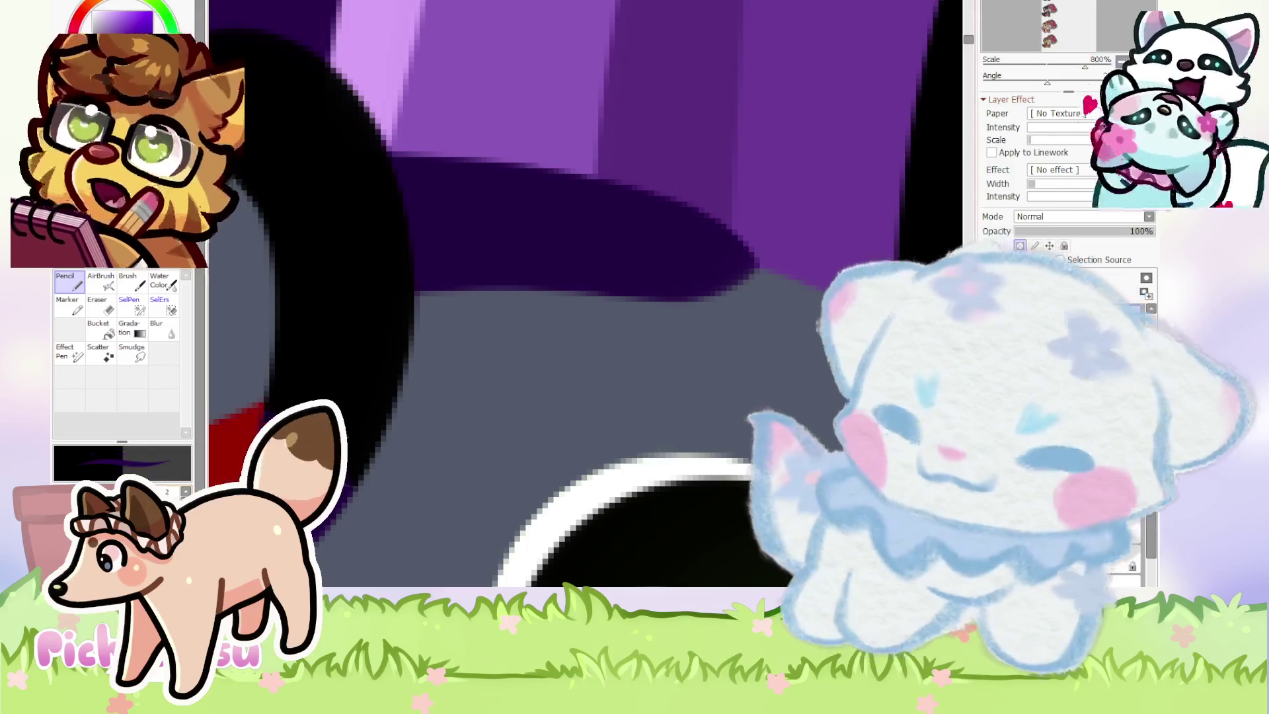
scroll(687, 225, "up", 2)
mouse_move(663, 216)
left_mouse_down()
mouse_move(760, 280)
mouse_move(637, 284)
mouse_move(623, 213)
left_mouse_up()
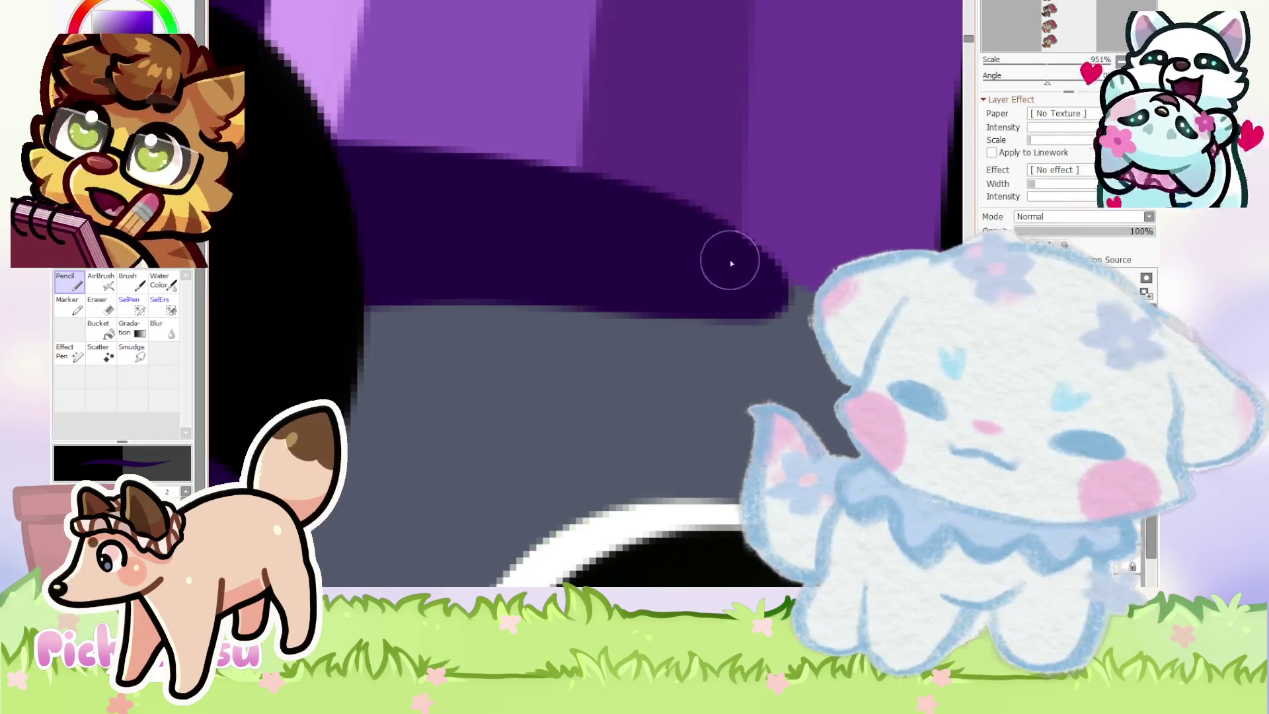
scroll(731, 264, "down", 10)
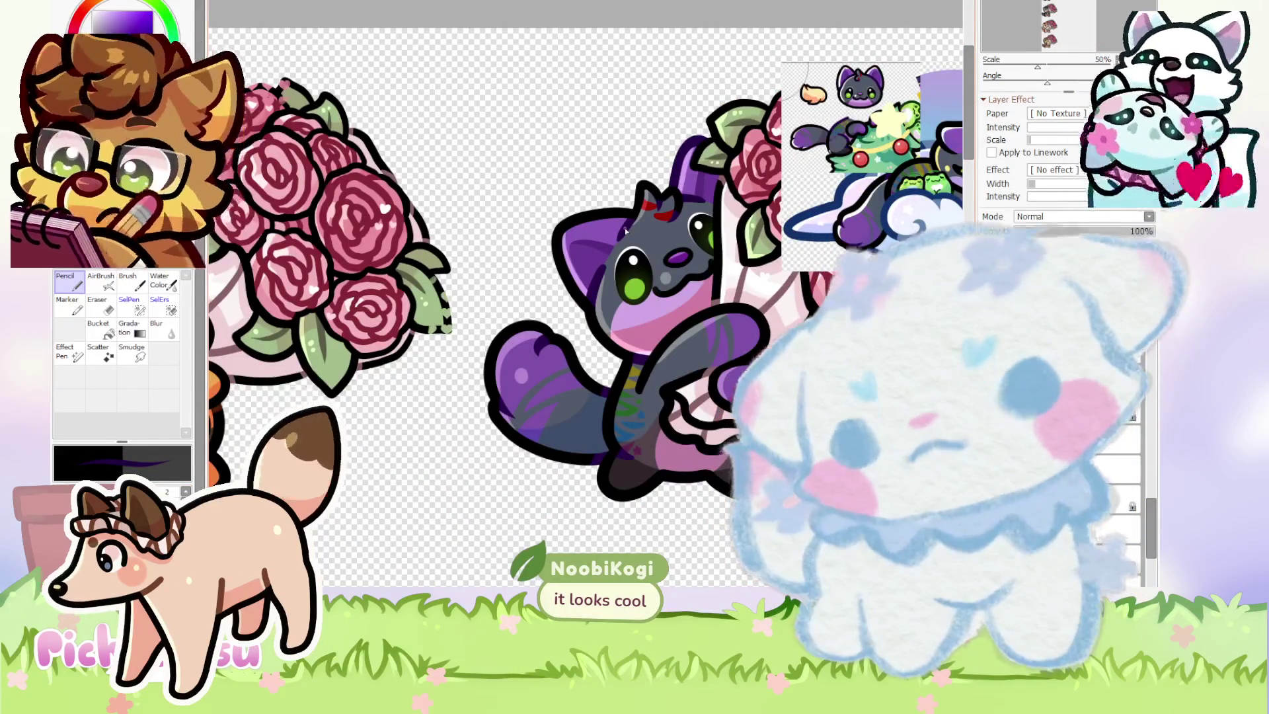
scroll(625, 231, "down", 1)
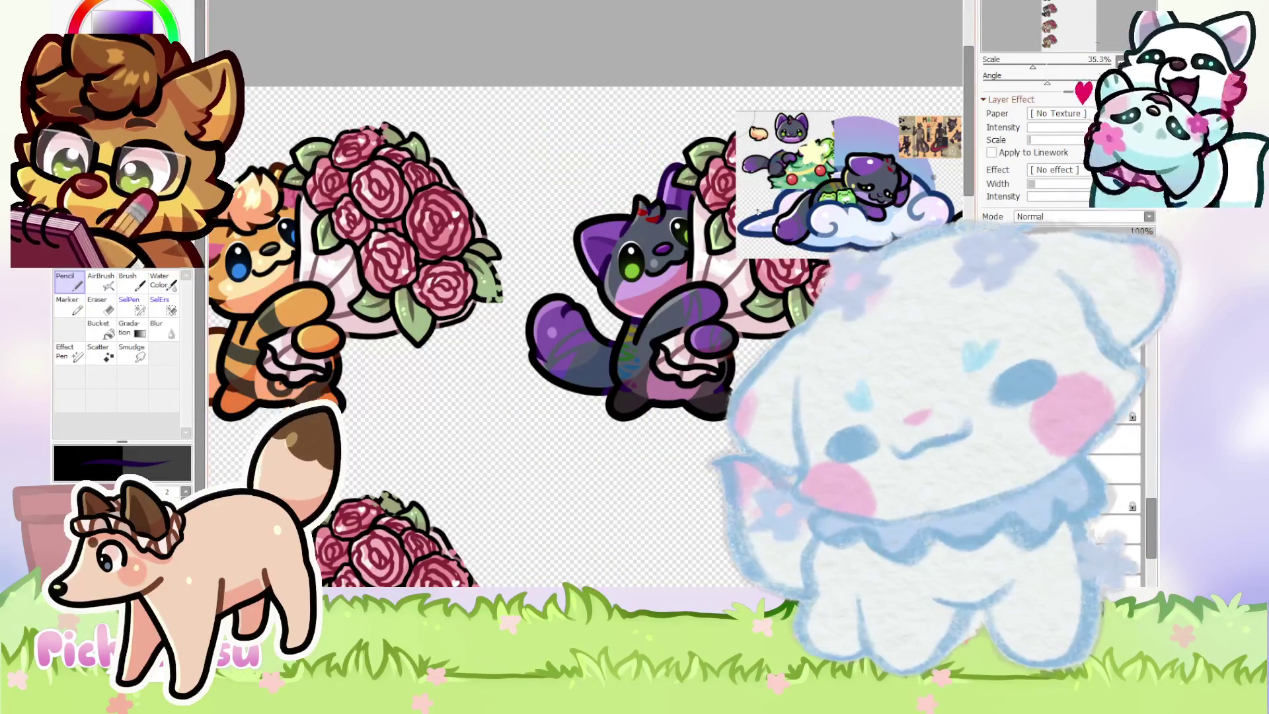
scroll(775, 182, "up", 1)
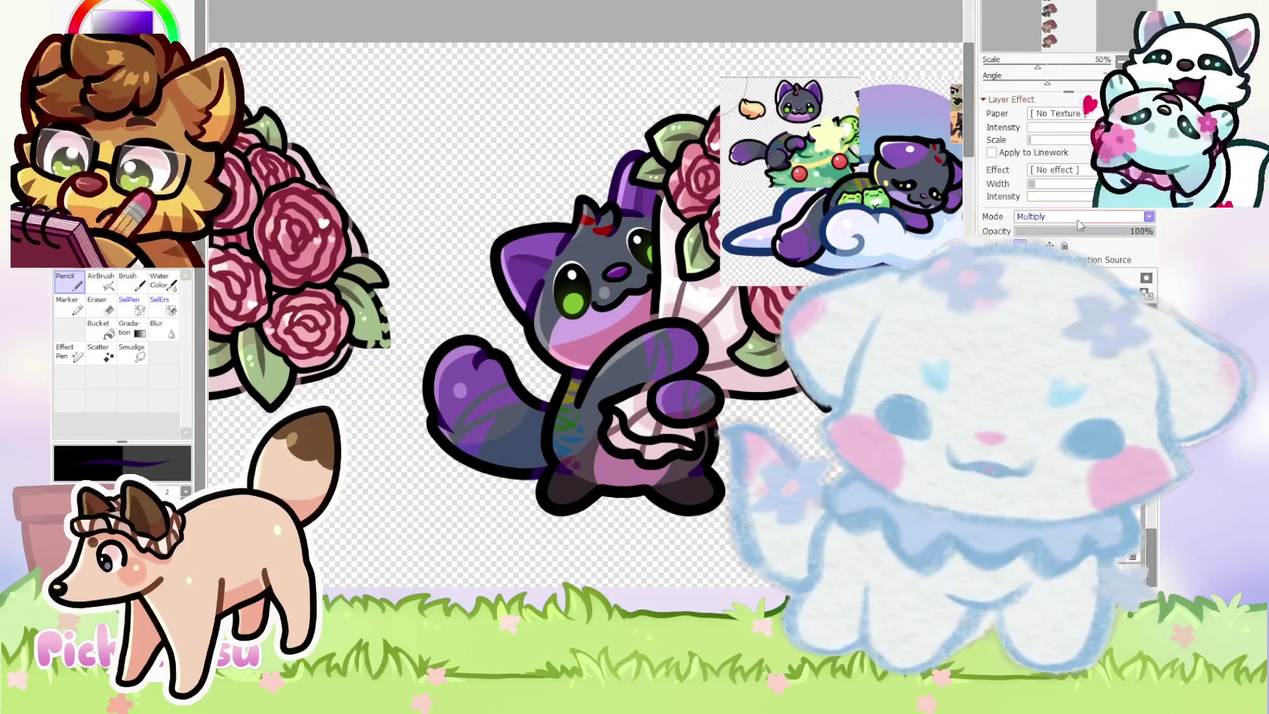
Pick light blue, enlarge the brush, and tint the cat's lower body blue-violet.
left_click(517, 427)
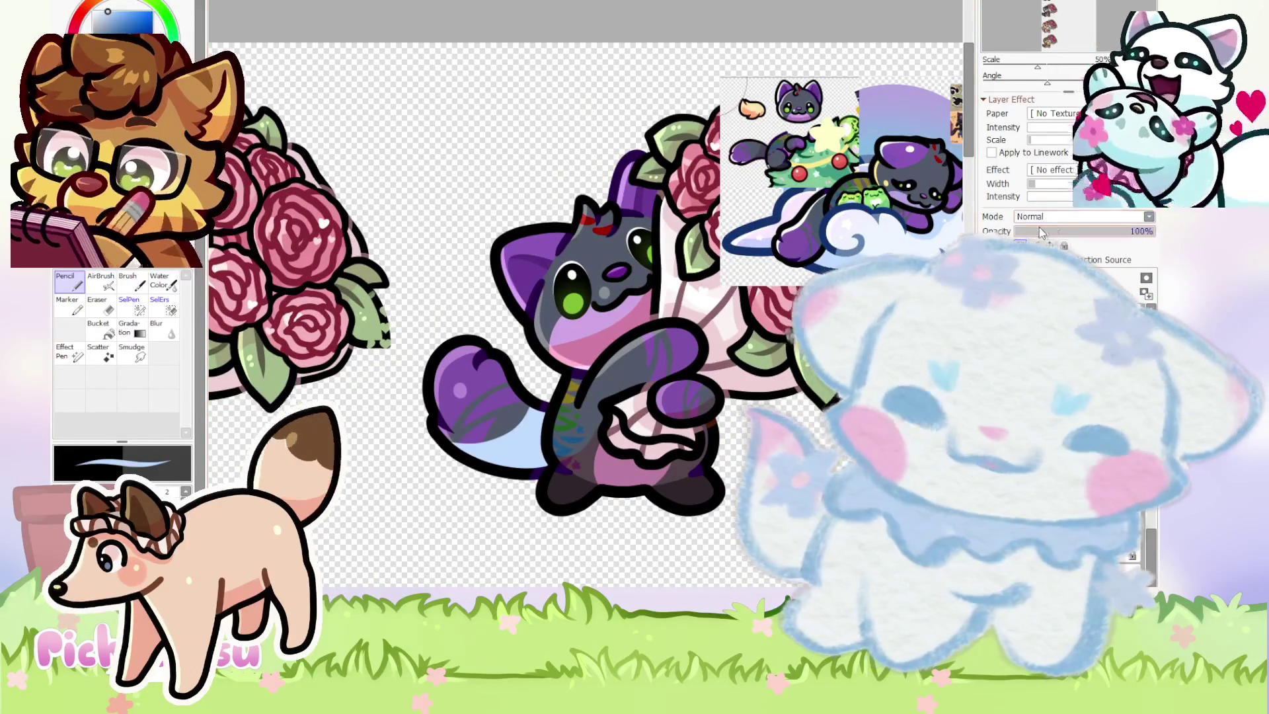
scroll(1042, 218, "down", 1)
scroll(622, 340, "up", 2)
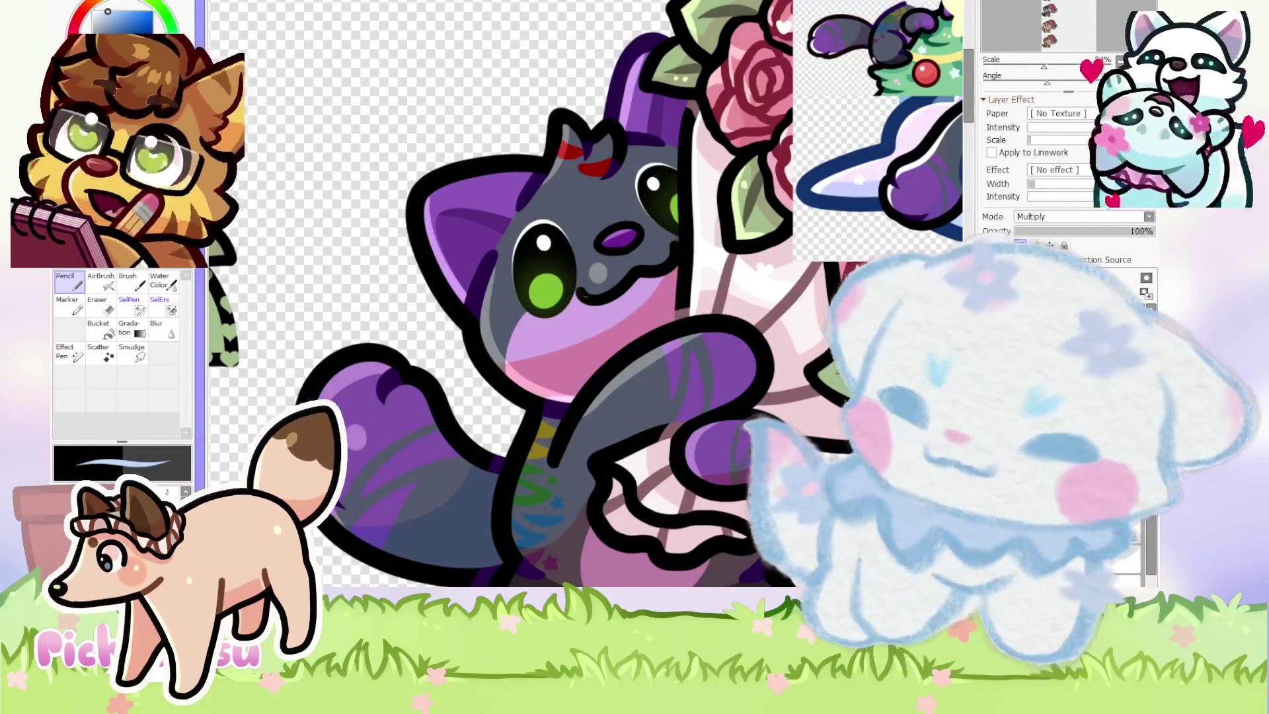
key("bracketright")
key("bracketright")
key("bracketright")
scroll(551, 369, "down", 1)
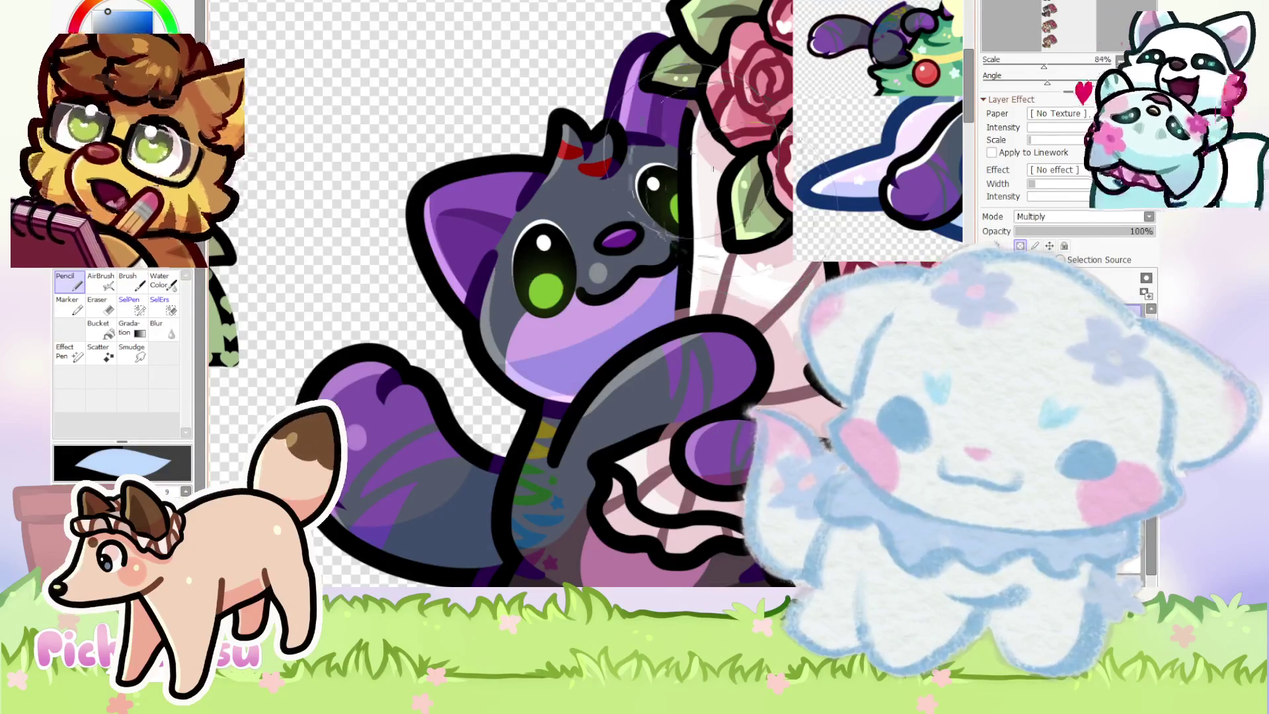
left_click_drag(552, 369, 540, 162)
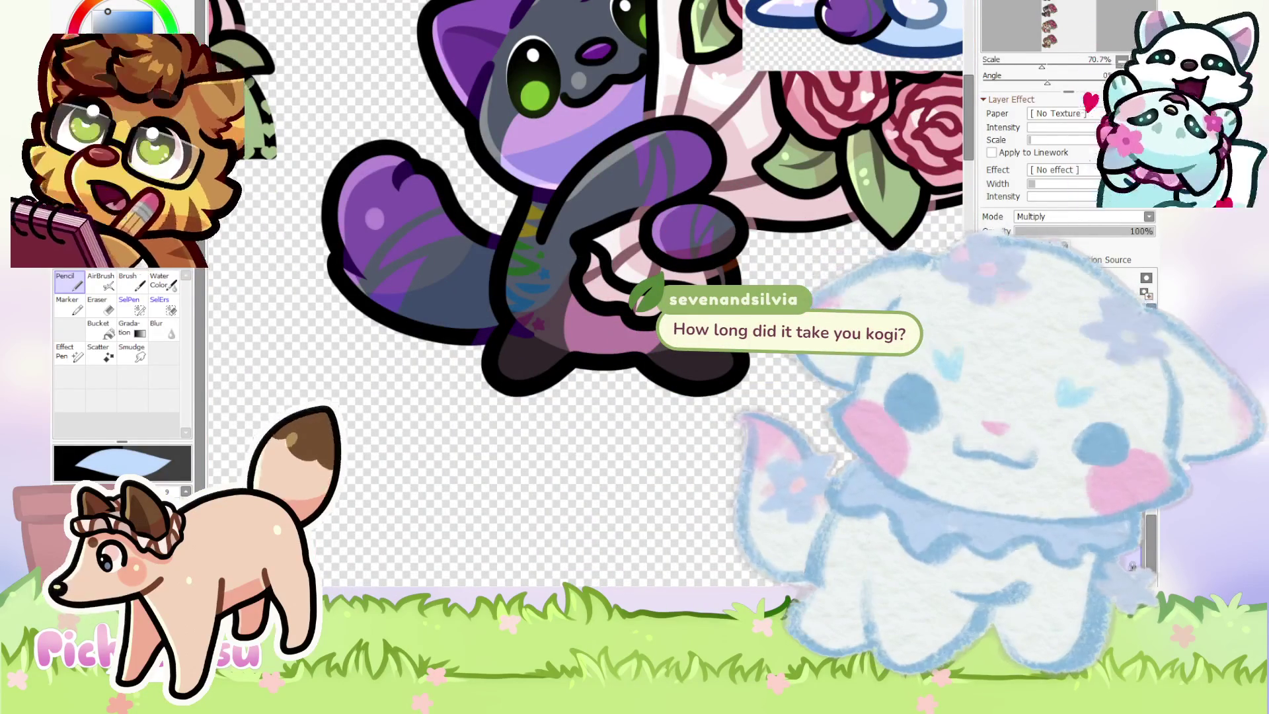
left_click_drag(582, 317, 611, 320)
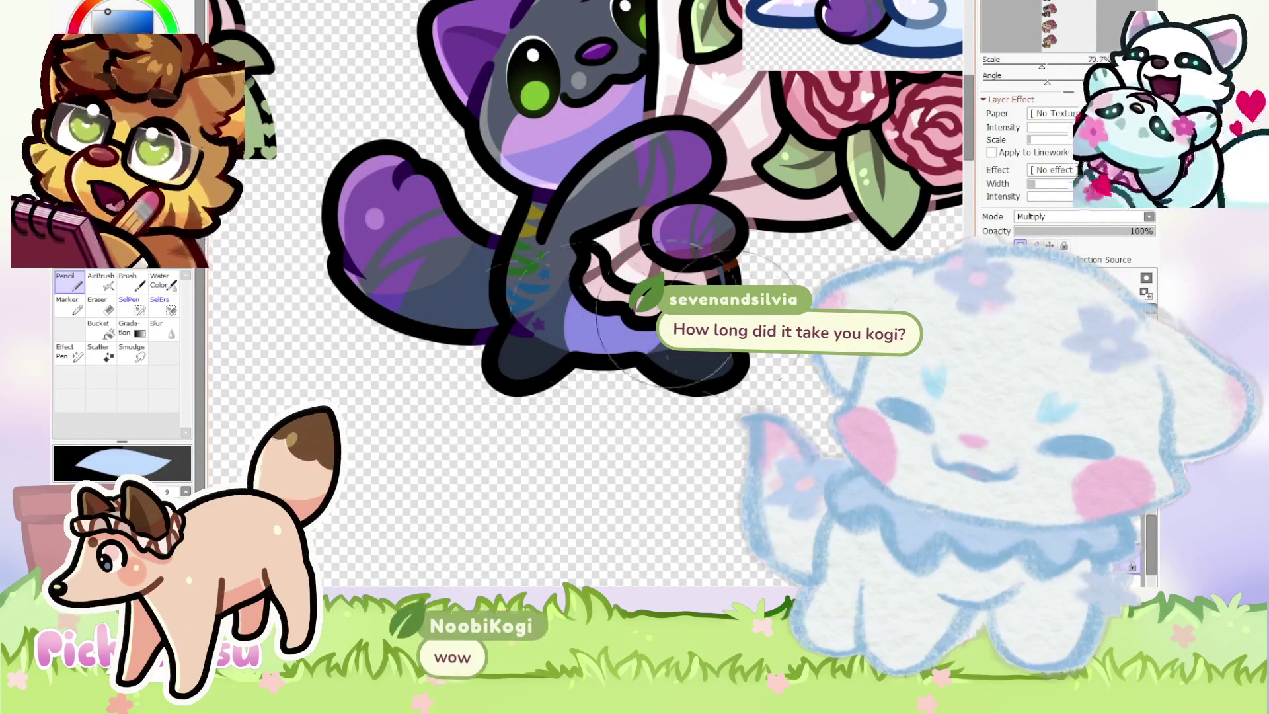
Paint the brown part of the cat's collar purple.
scroll(797, 237, "up", 3)
scroll(797, 236, "up", 3)
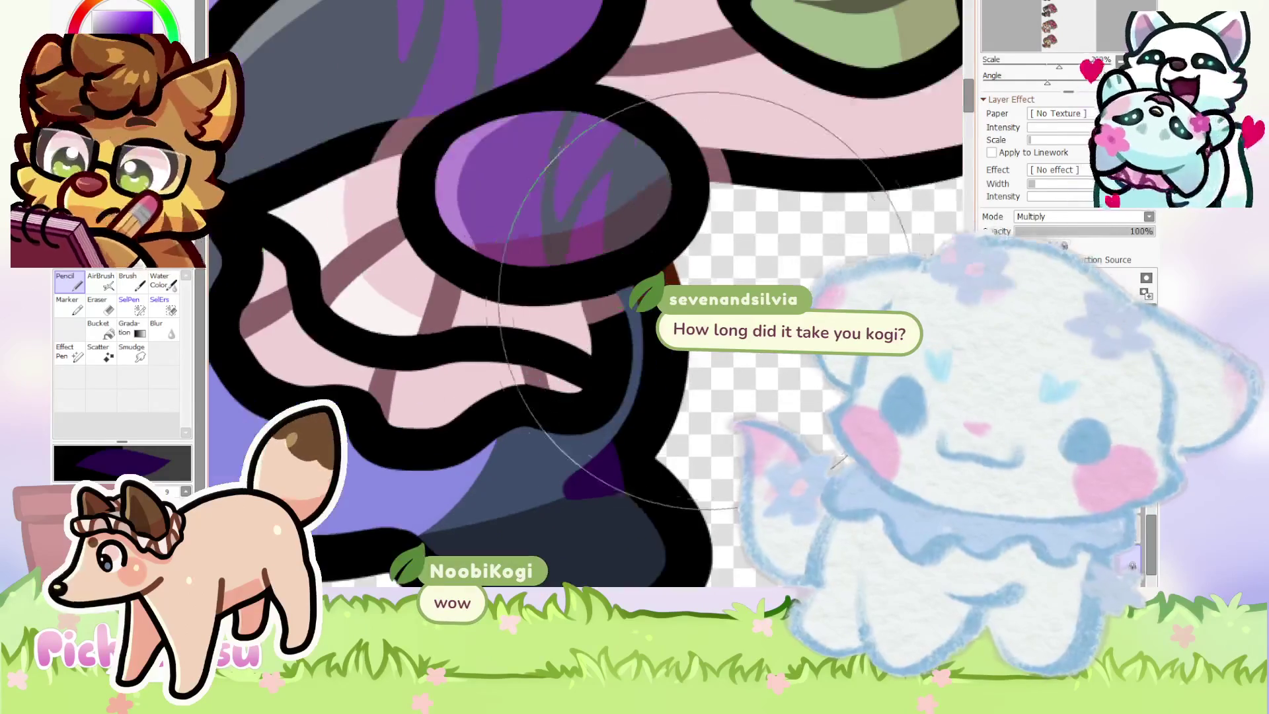
scroll(796, 237, "up", 4)
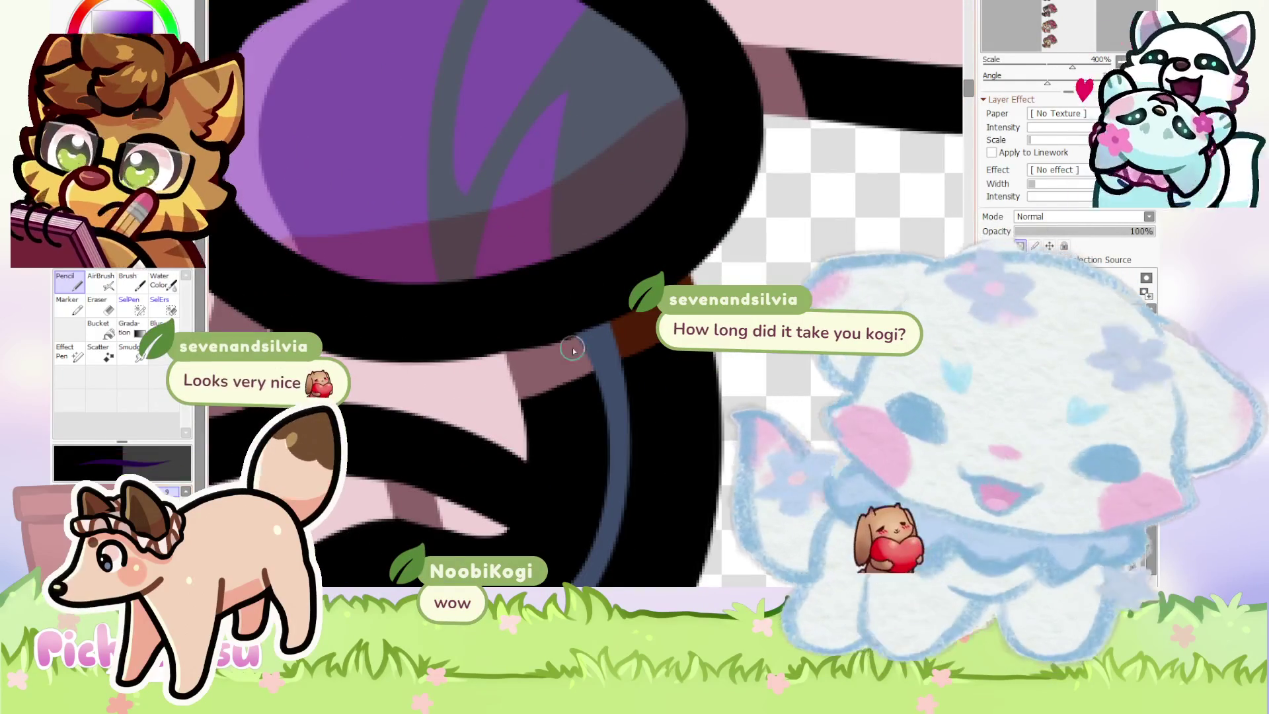
scroll(614, 346, "up", 3)
mouse_move(726, 281)
left_mouse_down()
mouse_move(730, 297)
mouse_move(703, 286)
mouse_move(668, 312)
mouse_move(716, 260)
mouse_move(581, 339)
mouse_move(736, 243)
mouse_move(721, 246)
left_mouse_up()
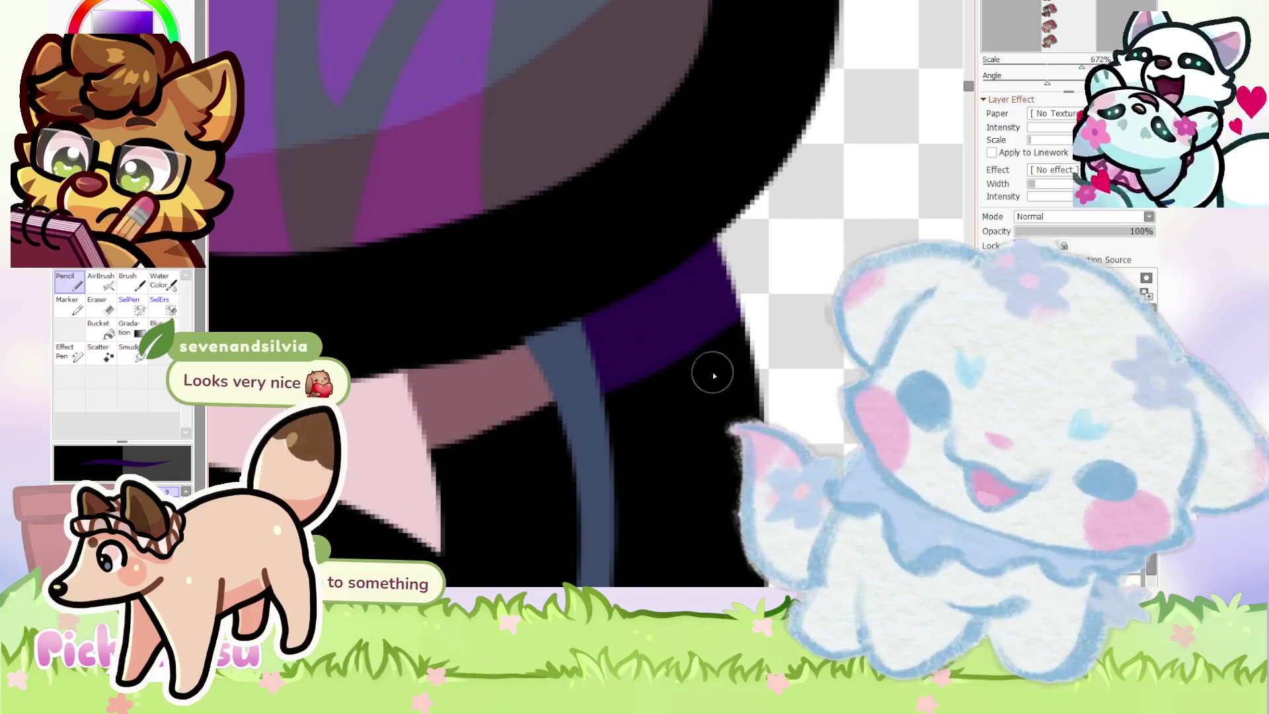
scroll(510, 409, "down", 10)
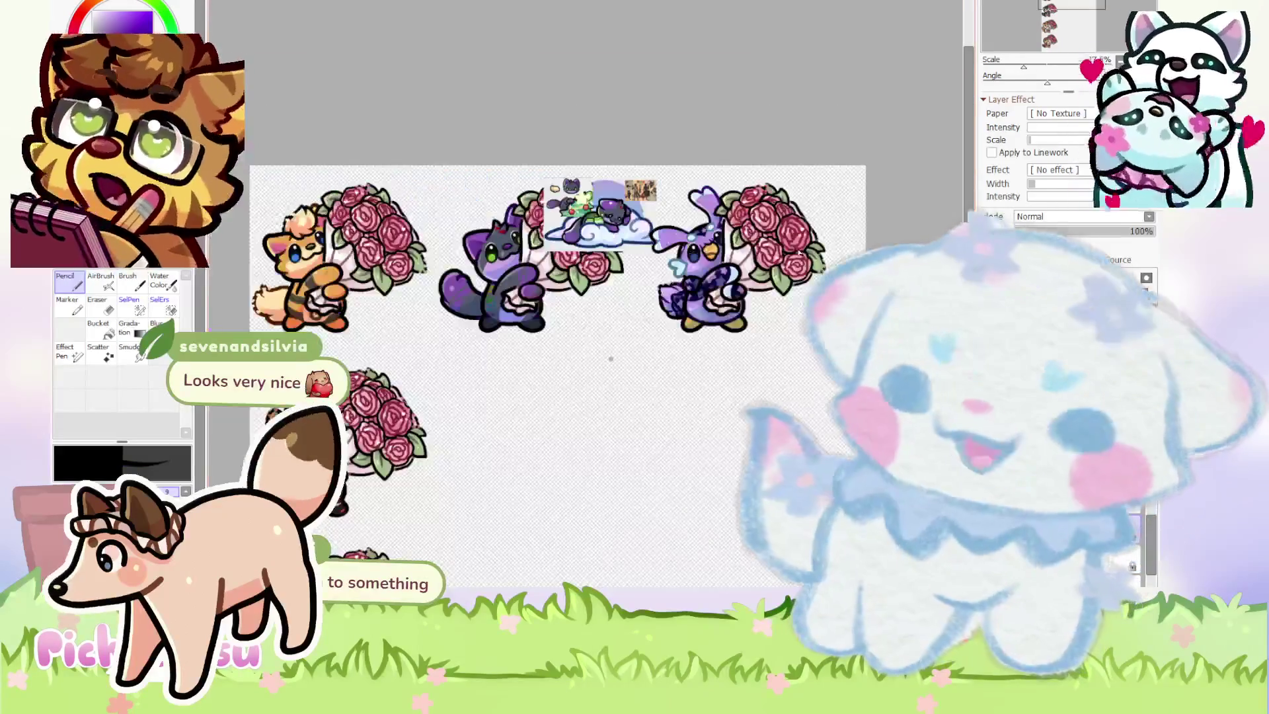
Zoom in and out to review the rose-bouquet sticker sheet.
scroll(721, 548, "up", 2)
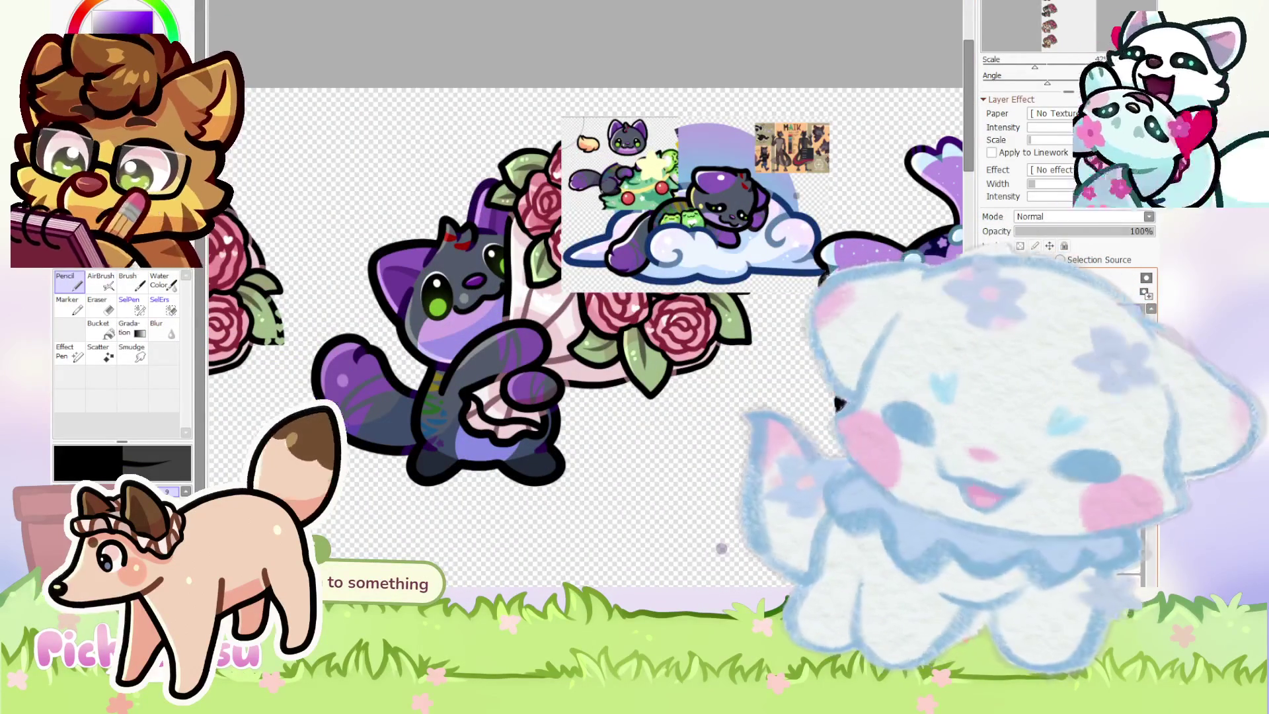
scroll(721, 548, "down", 2)
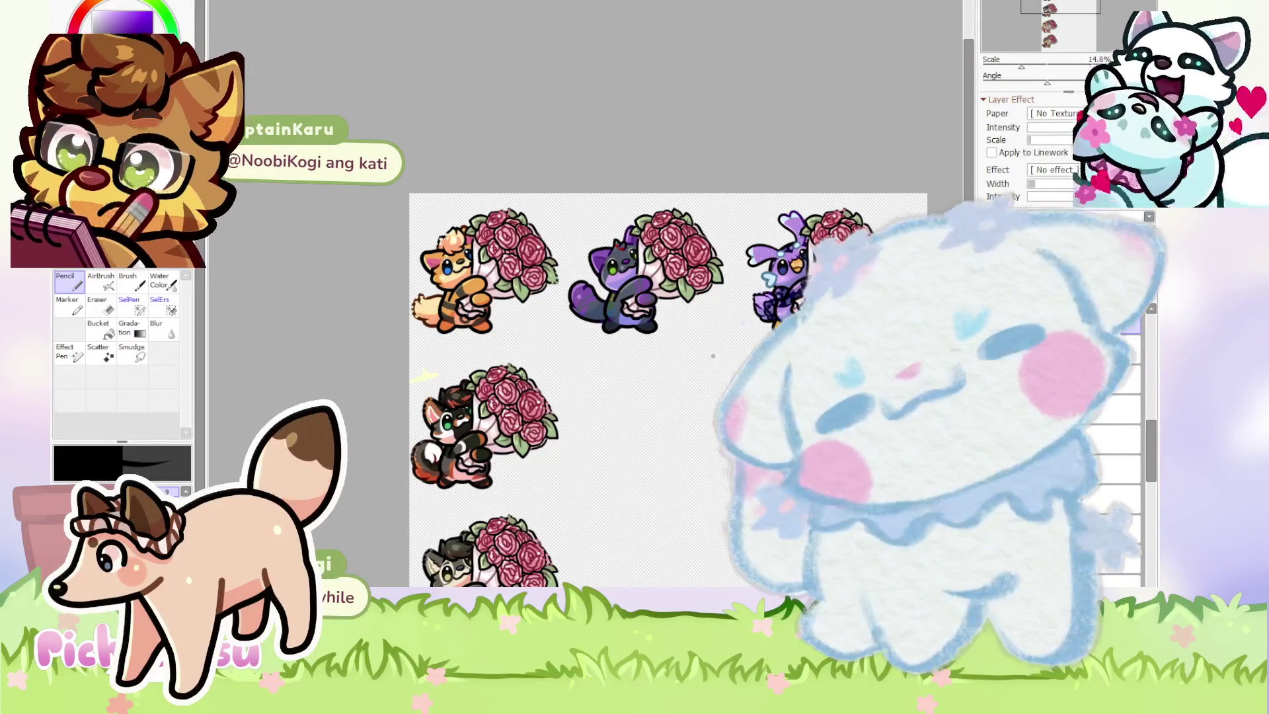
scroll(448, 149, "down", 2)
scroll(448, 149, "up", 1)
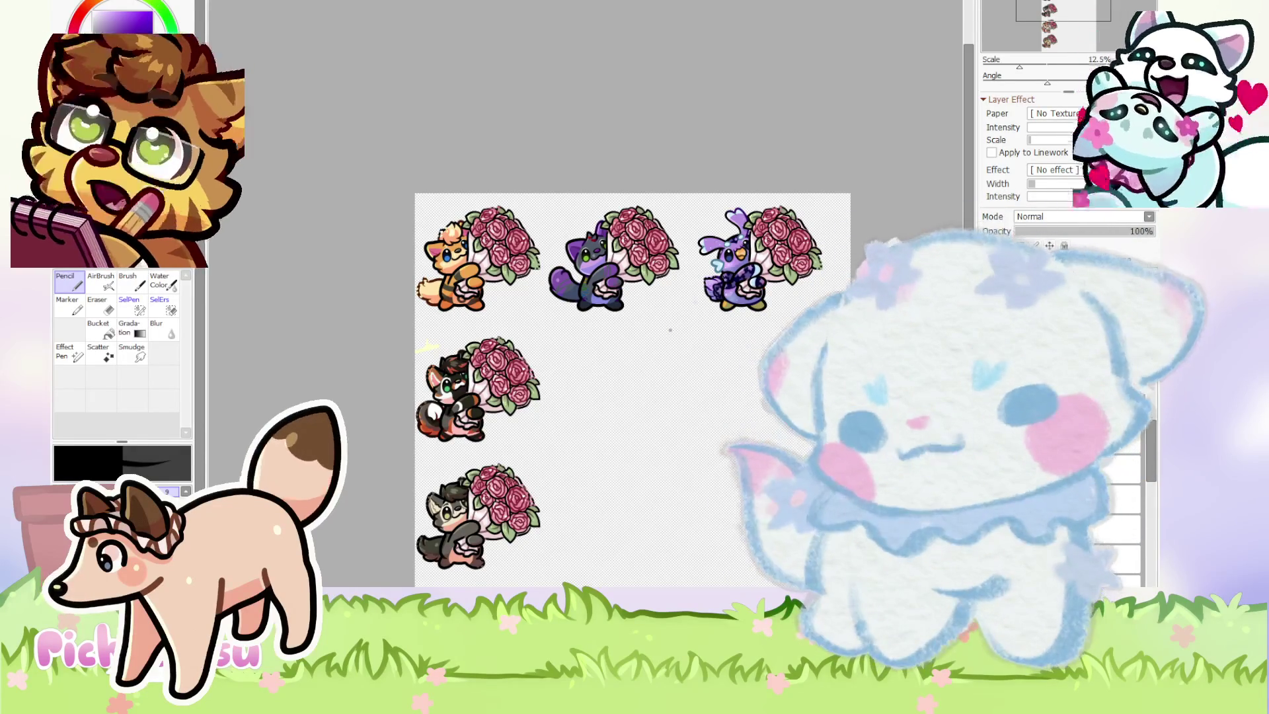
scroll(670, 330, "up", 4)
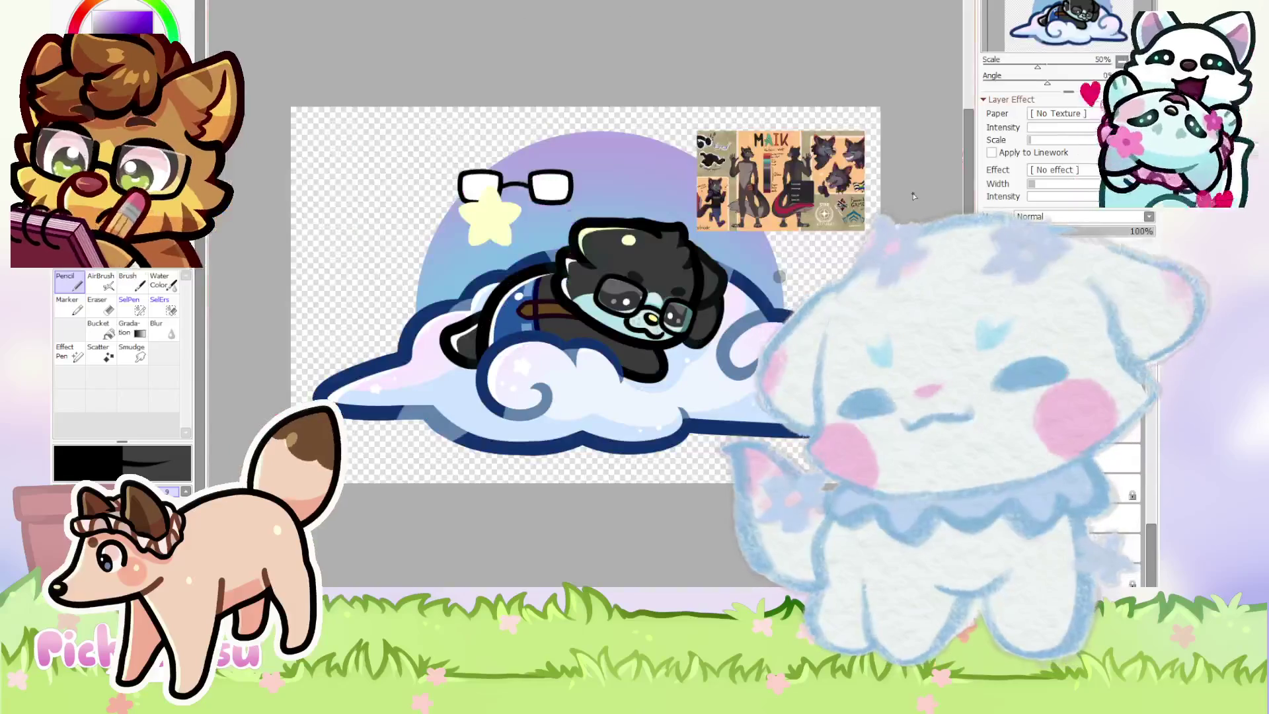
Zoom around the cloud illustration, then select the Eraser tool.
scroll(657, 321, "up", 1)
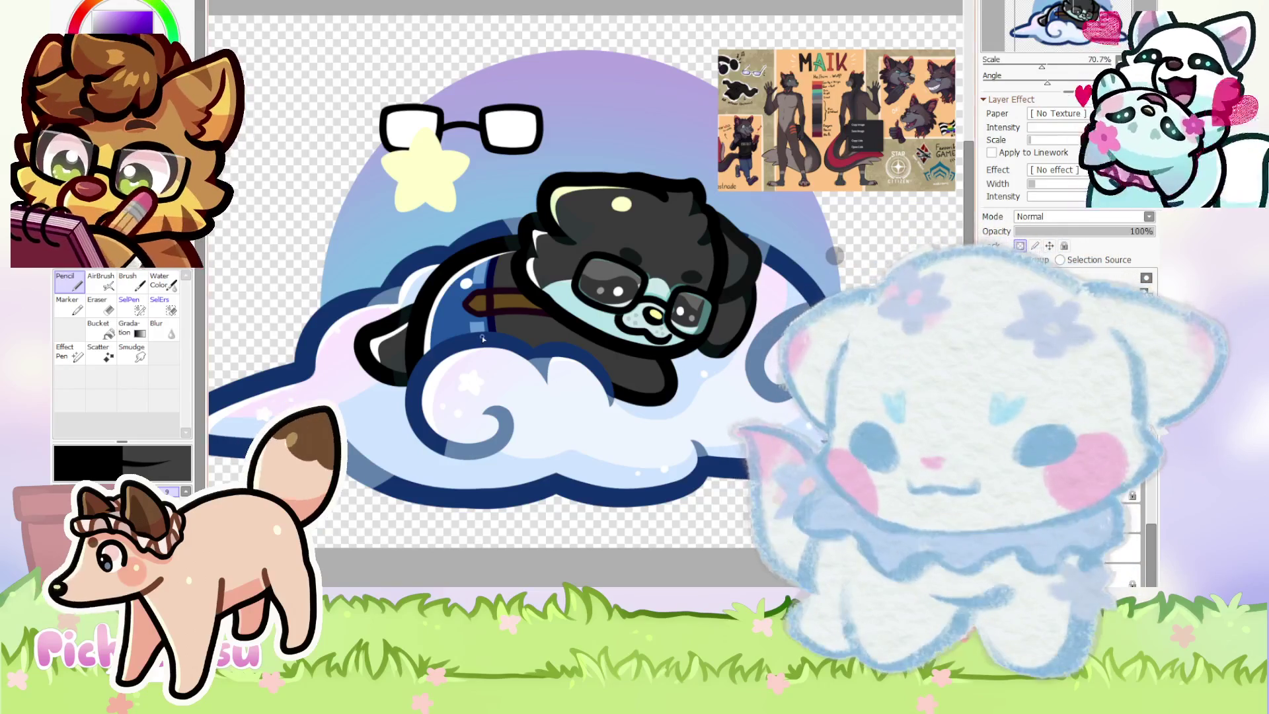
scroll(482, 335, "down", 1)
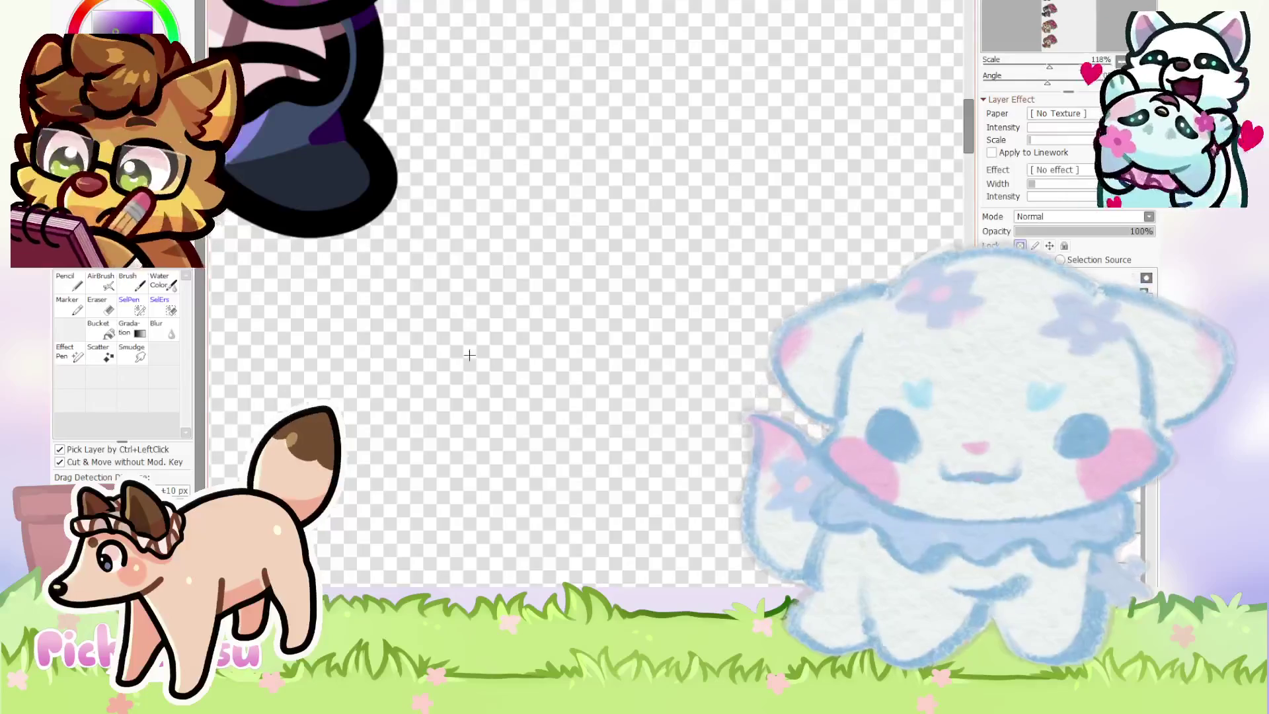
left_click(99, 299)
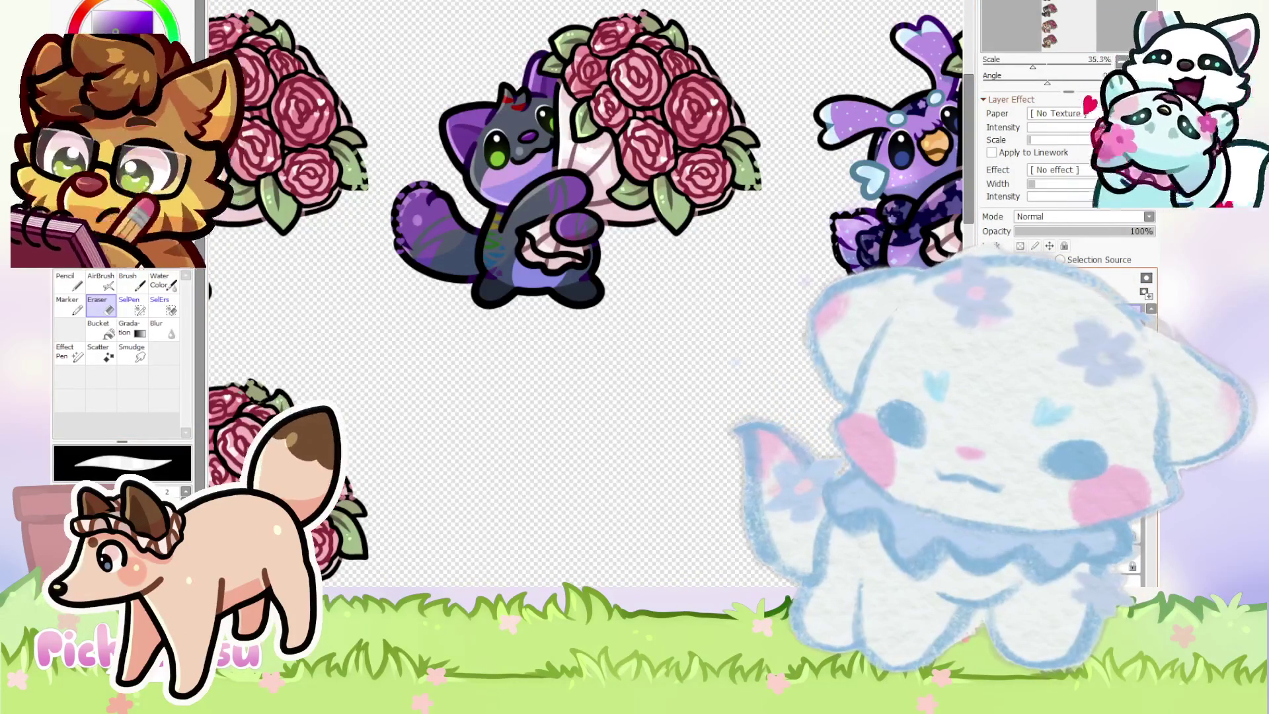
With the Pencil at brush size 2, fill the gap beside the cat's cheek outline dark purple.
scroll(598, 400, "up", 2)
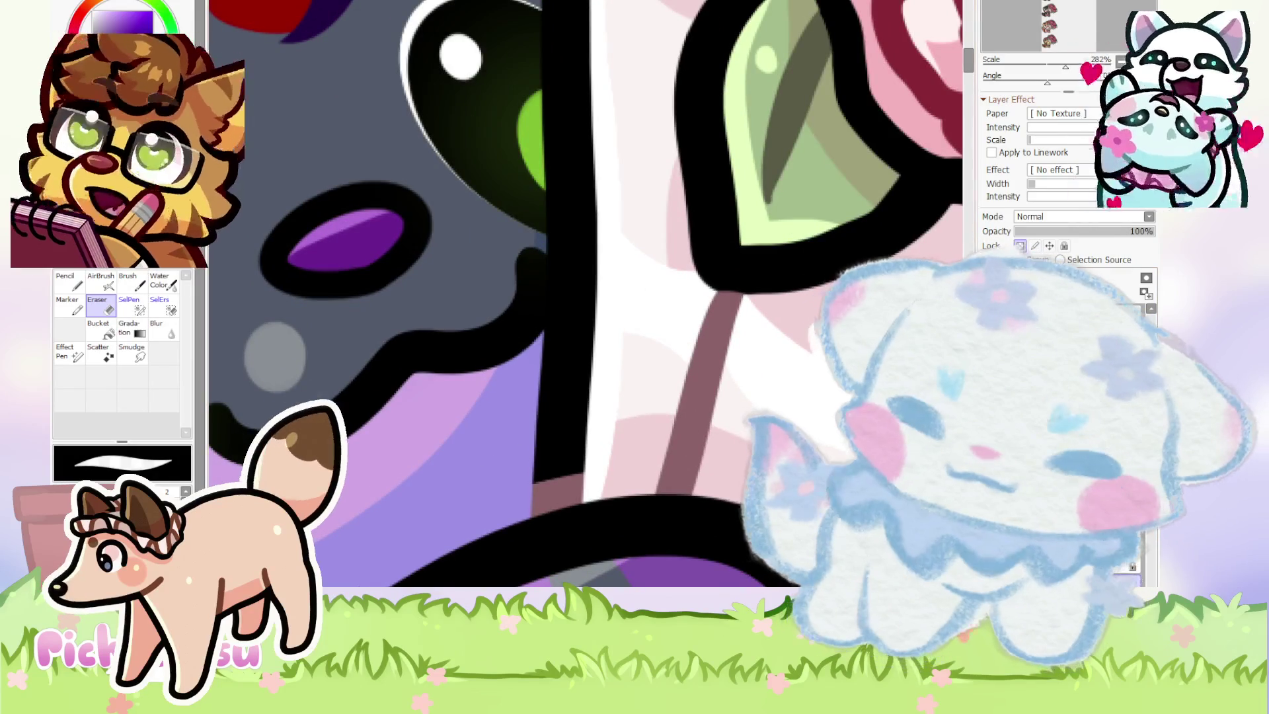
key("n")
scroll(401, 428, "up", 1)
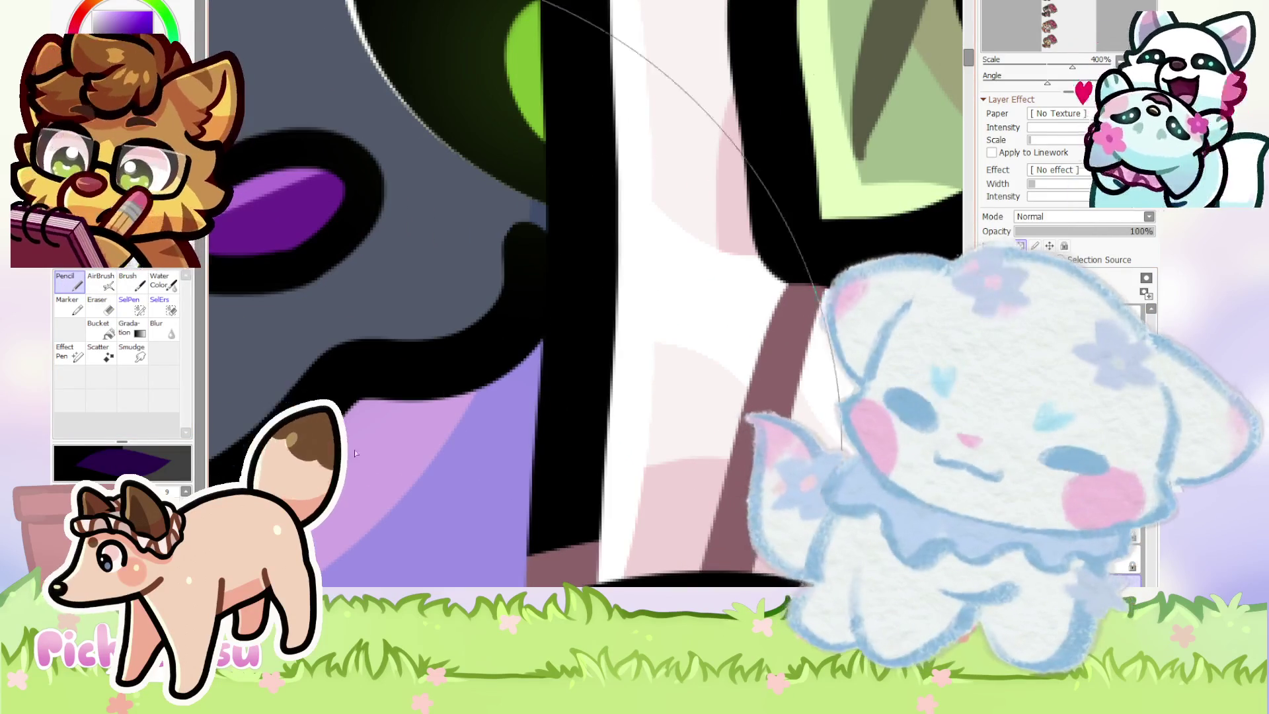
key("bracketleft")
left_click_drag(541, 248, 543, 331)
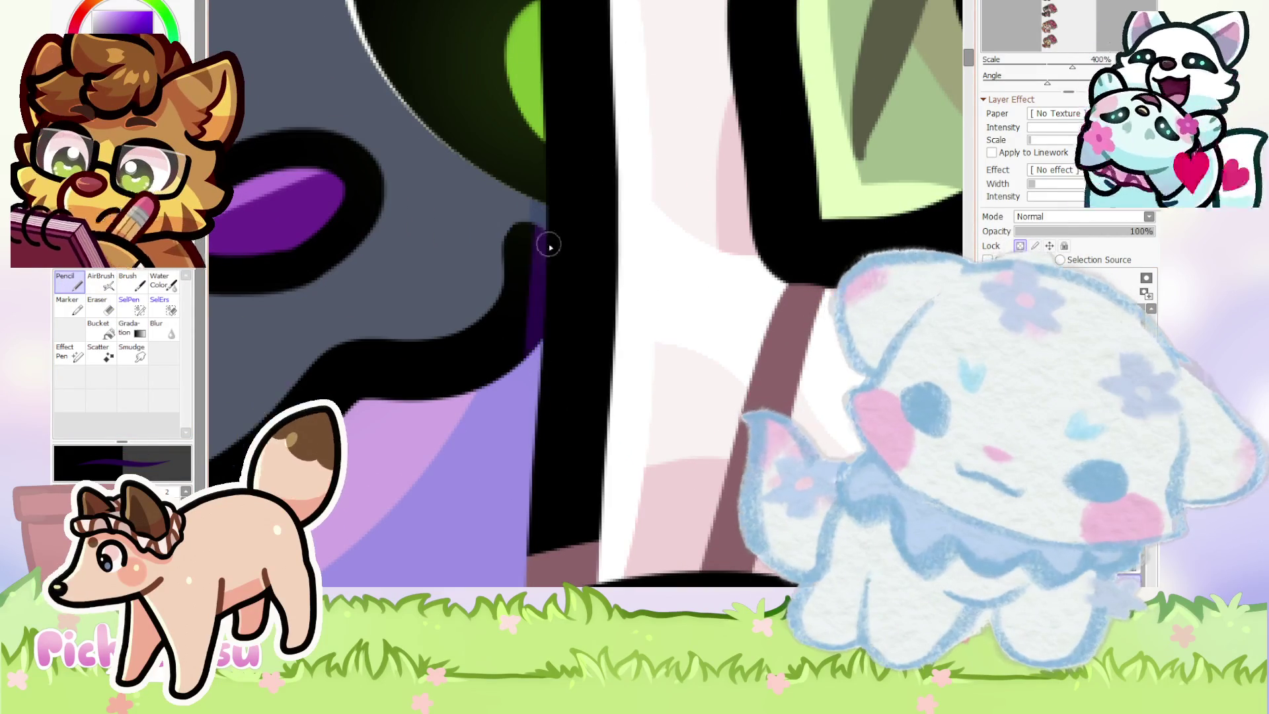
scroll(533, 315, "down", 14)
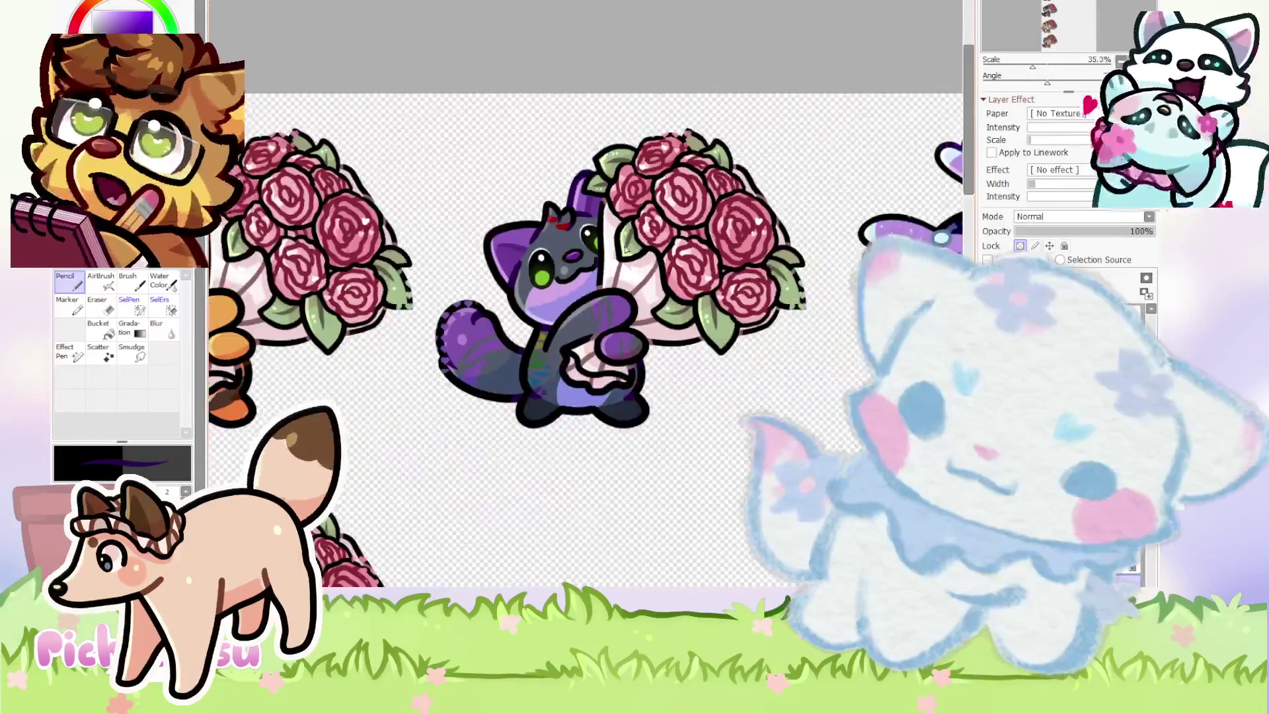
scroll(654, 225, "down", 3)
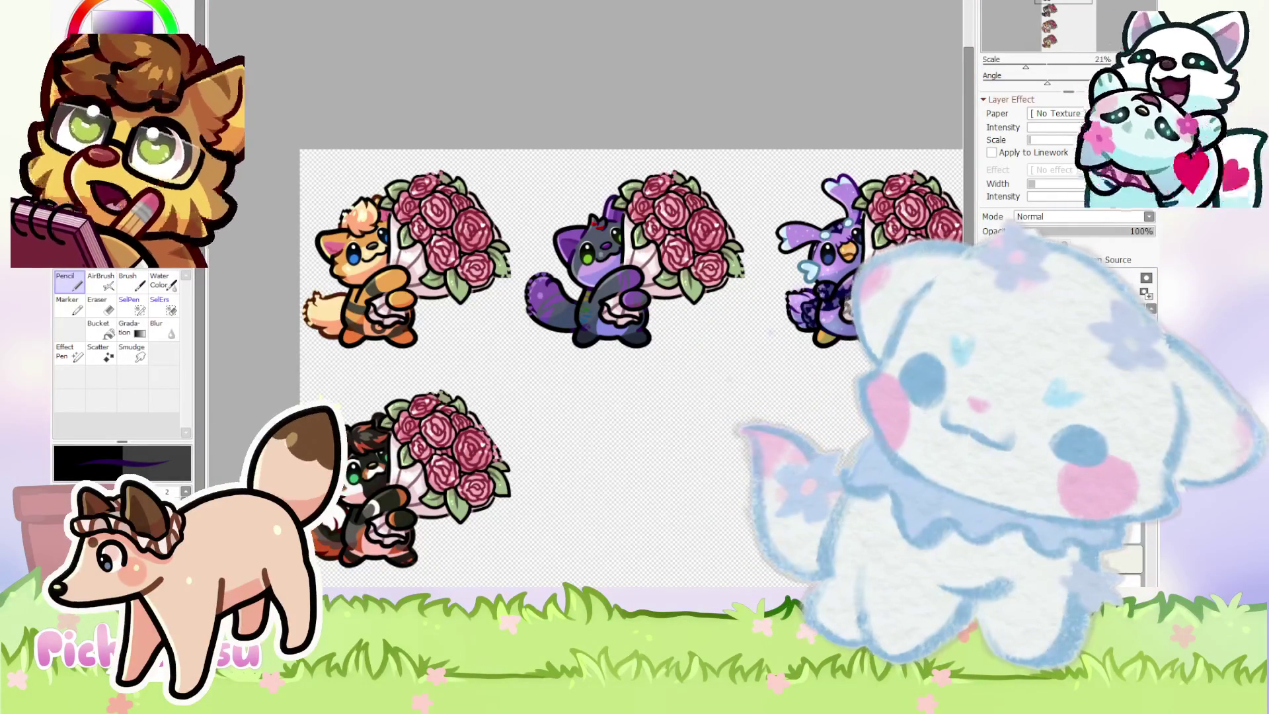
Move the duplicated purple cat down into the empty second-row slot.
scroll(538, 383, "up", 2)
left_click(688, 230, "ctrl")
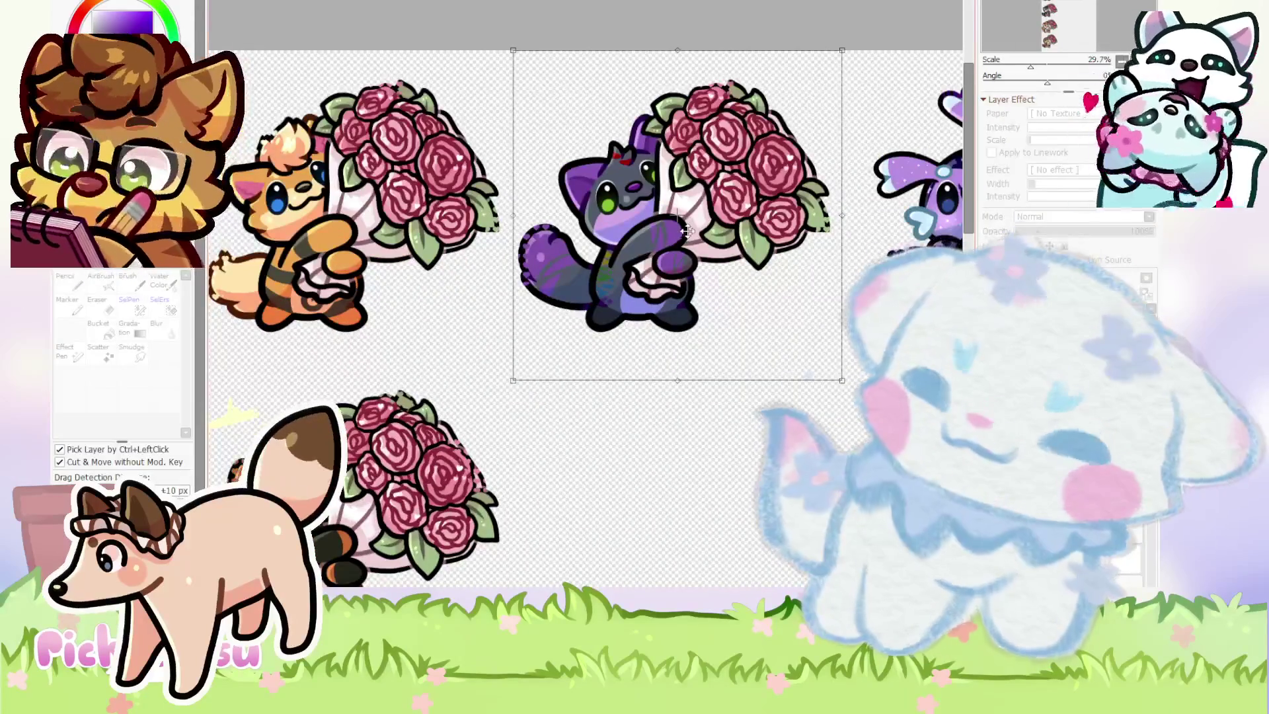
left_click_drag(687, 231, 687, 522)
scroll(687, 430, "down", 2)
scroll(687, 423, "up", 2)
left_click_drag(687, 419, 687, 436)
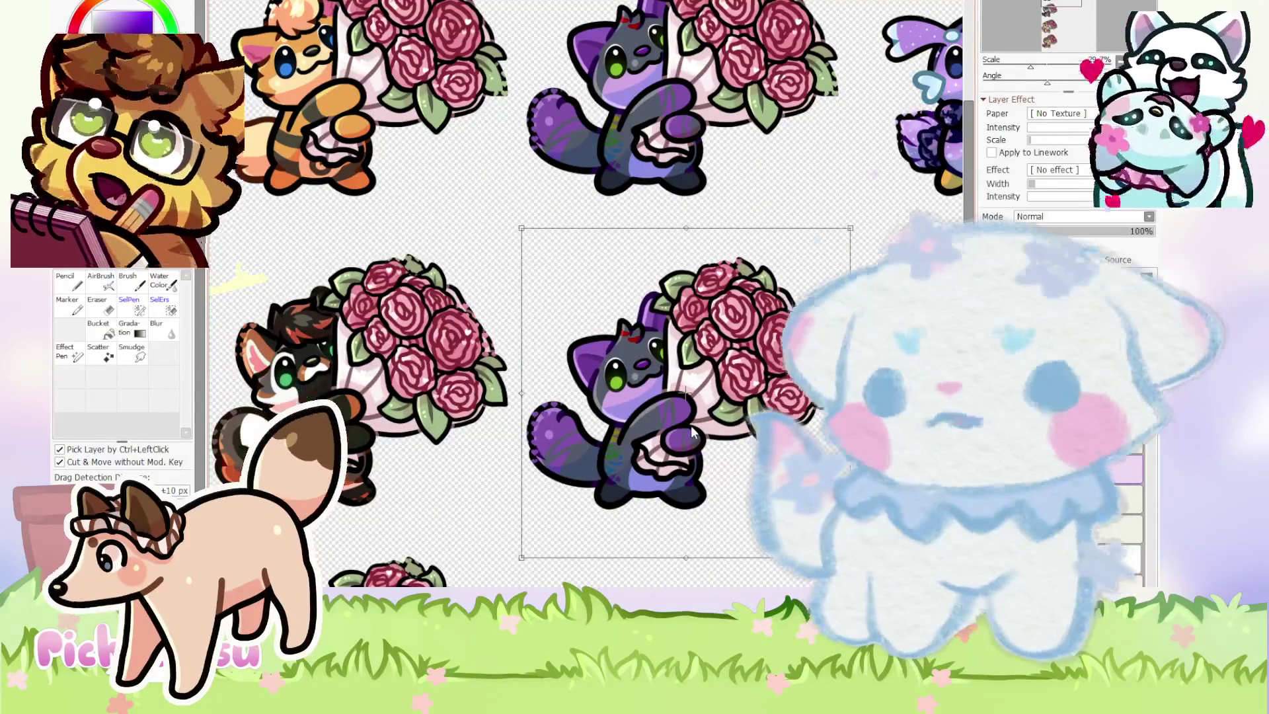
Free Transform (Ctrl+T) the cat figure, stretching its top-left corner outward.
scroll(691, 431, "down", 1)
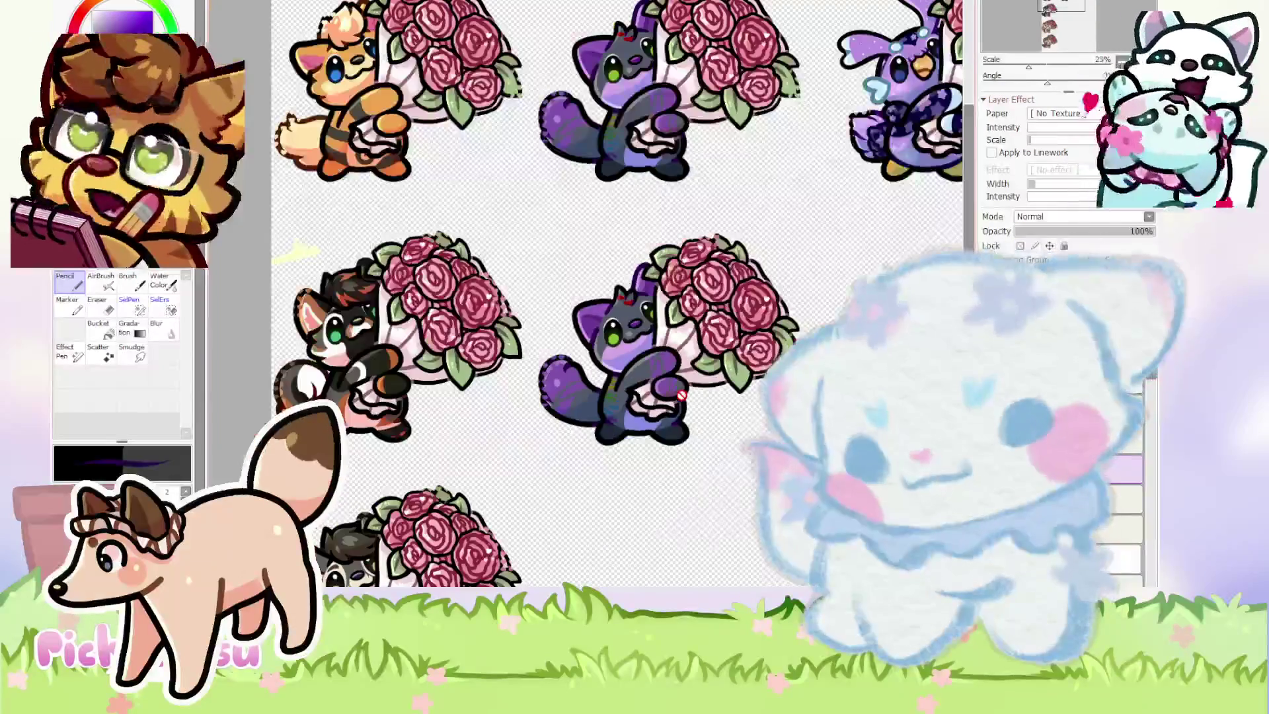
scroll(603, 453, "up", 4)
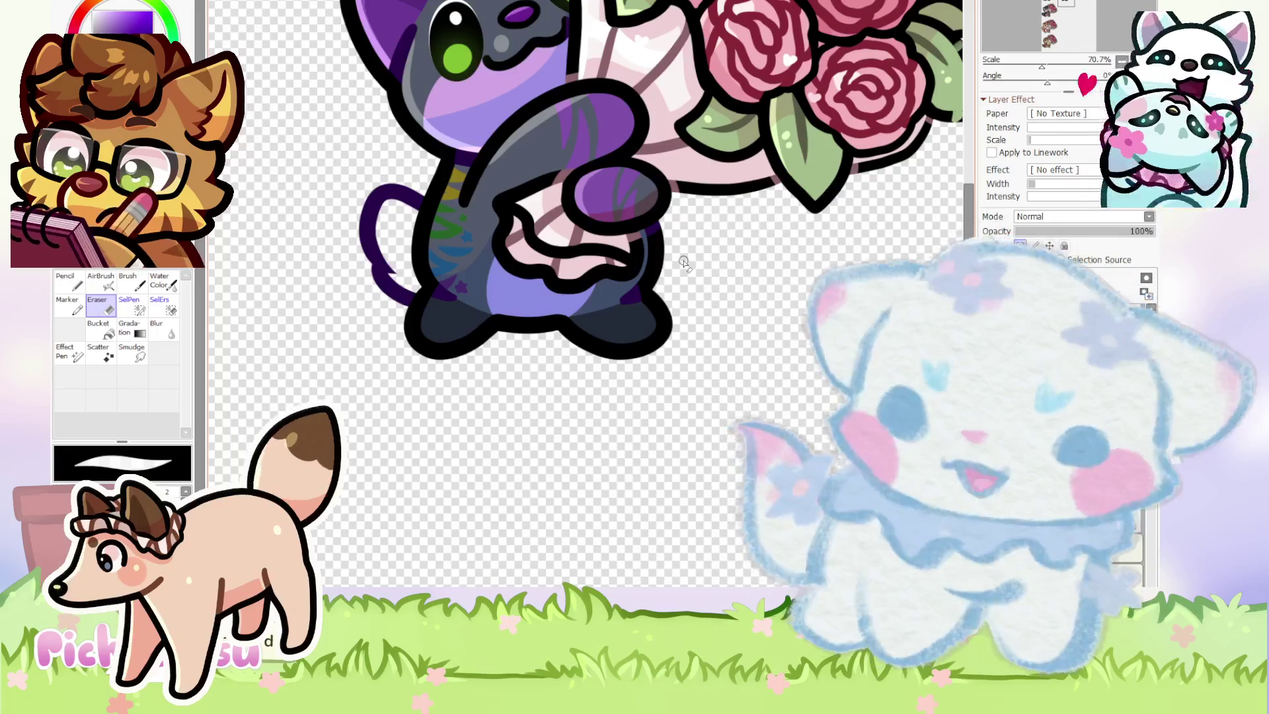
key("ctrl+t")
left_click_drag(404, 148, 391, 147)
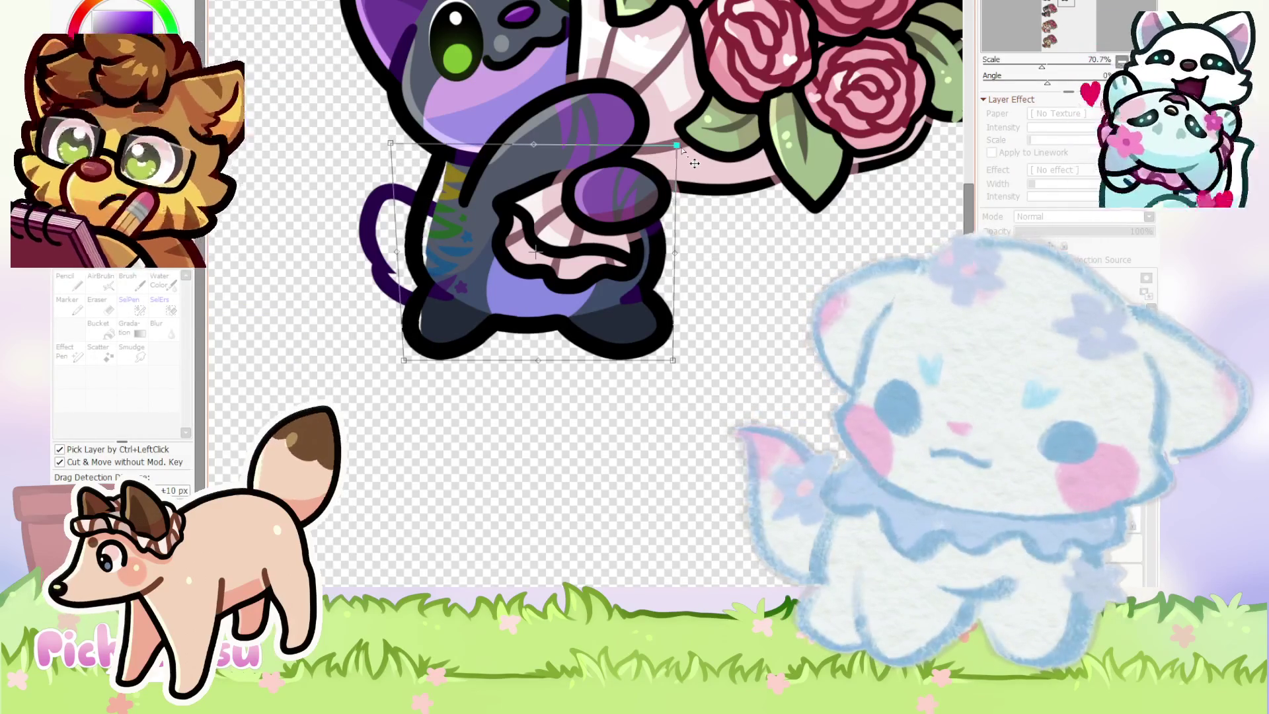
Commit the transform on the cat's lower body and zoom out over the sheet.
key("Return")
scroll(690, 164, "down", 2)
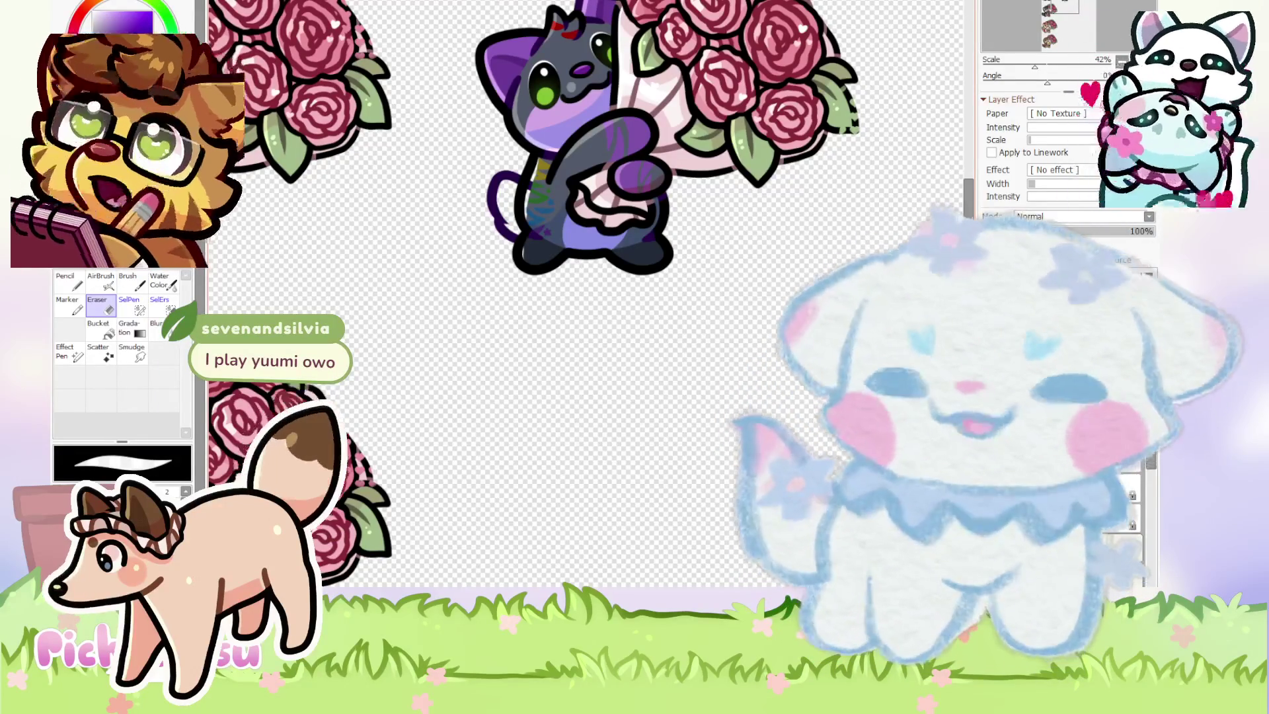
scroll(490, 352, "up", 4)
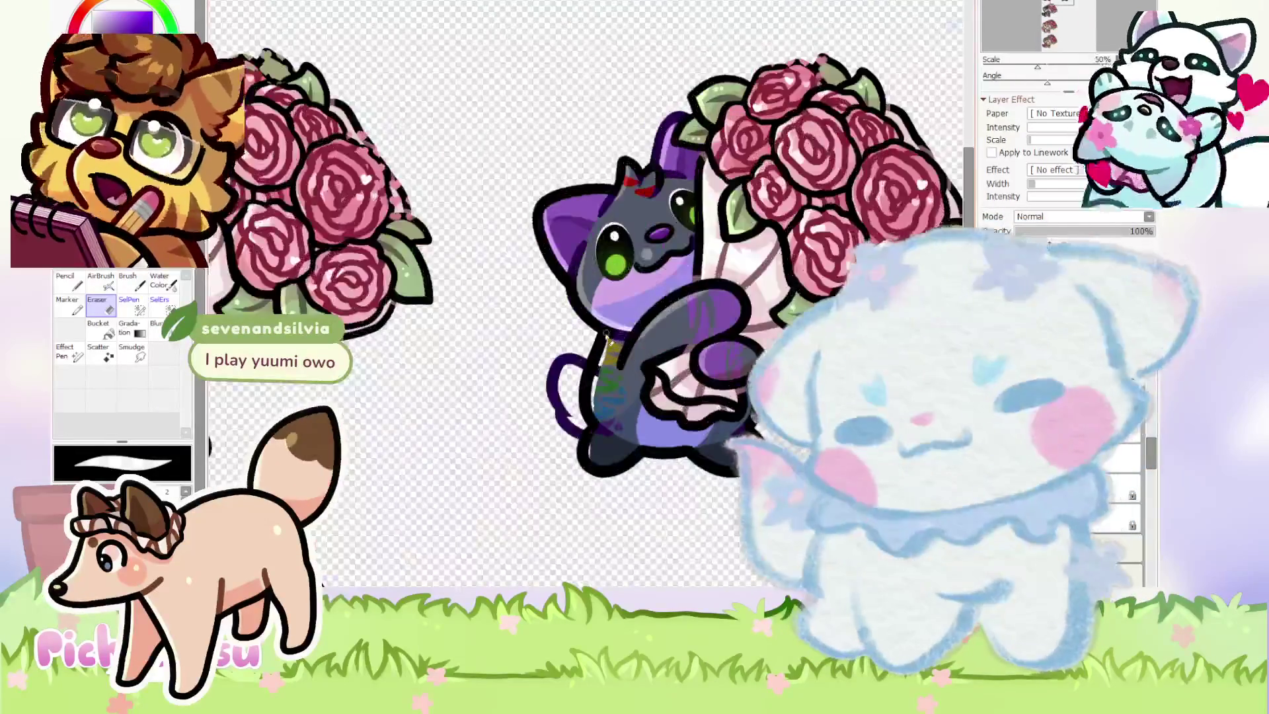
scroll(591, 283, "down", 8)
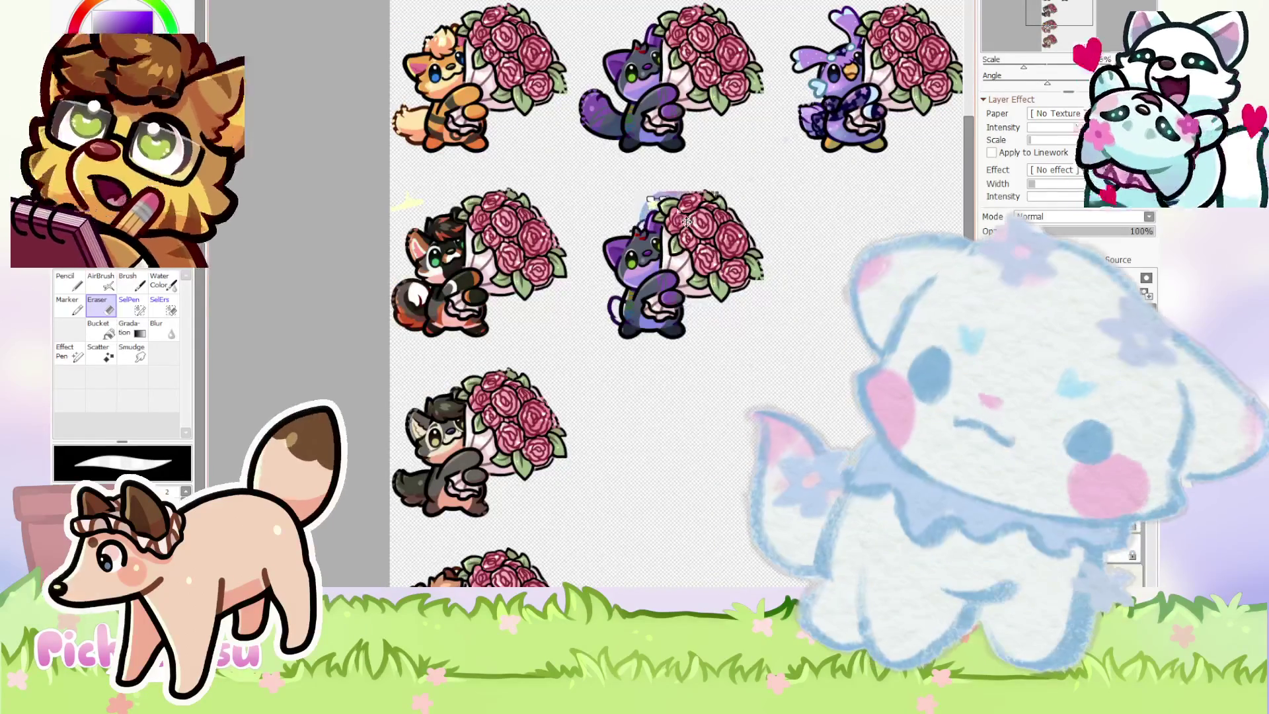
scroll(663, 200, "up", 3)
Move the cloud reference image up beside the cat.
left_click_drag(507, 94, 476, 74)
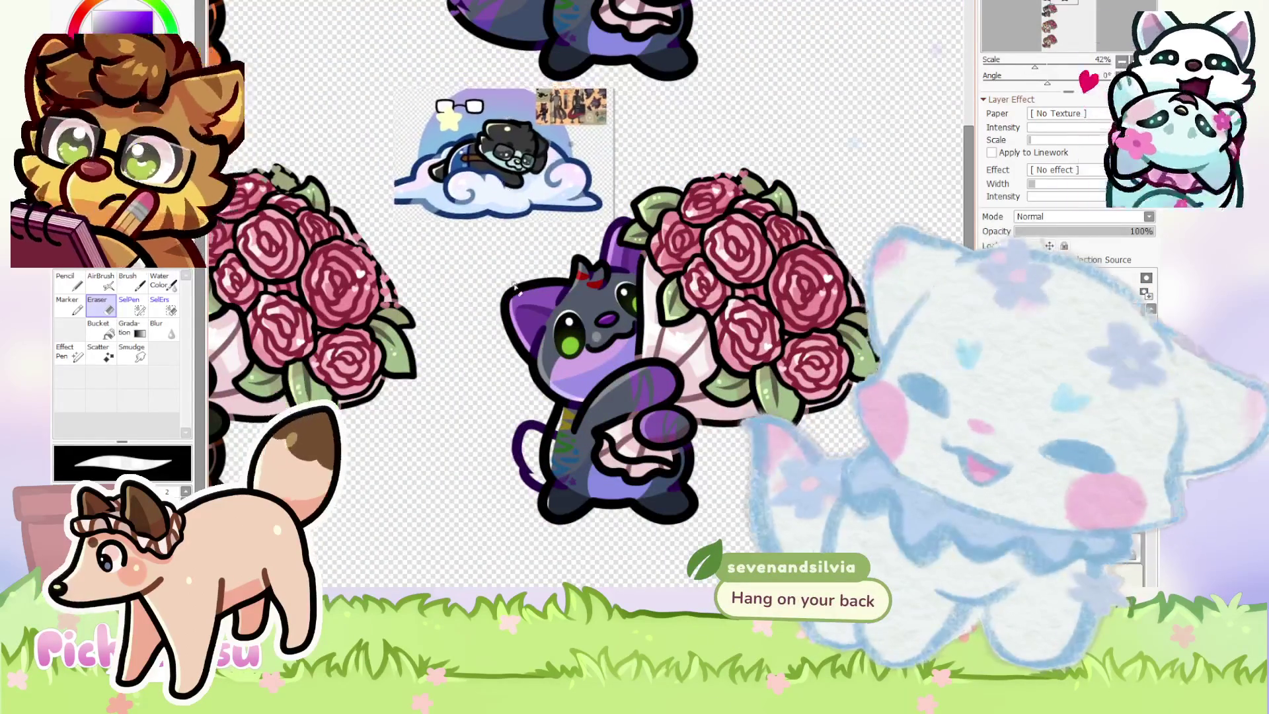
scroll(504, 159, "up", 7)
scroll(523, 169, "down", 5)
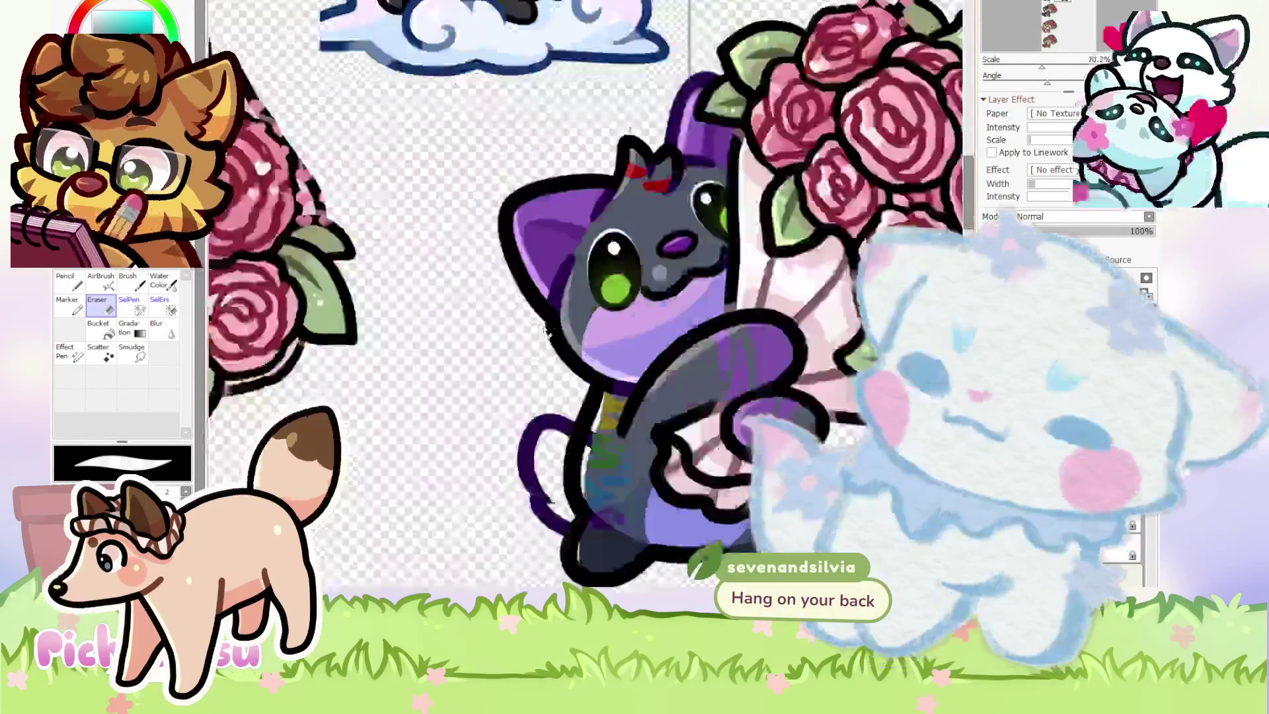
Paste back the cat's tail layer and fill the tail with dark gray Pencil strokes.
scroll(523, 170, "up", 3)
scroll(523, 169, "down", 3)
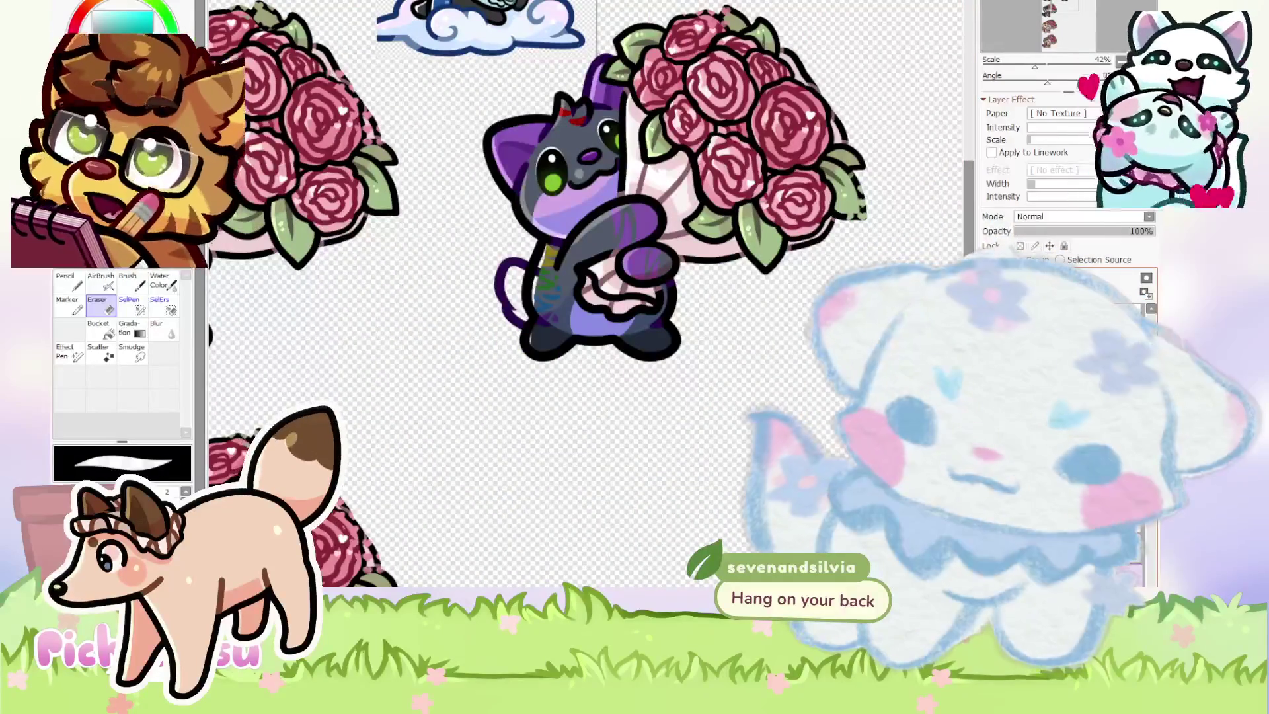
key("ctrl+v")
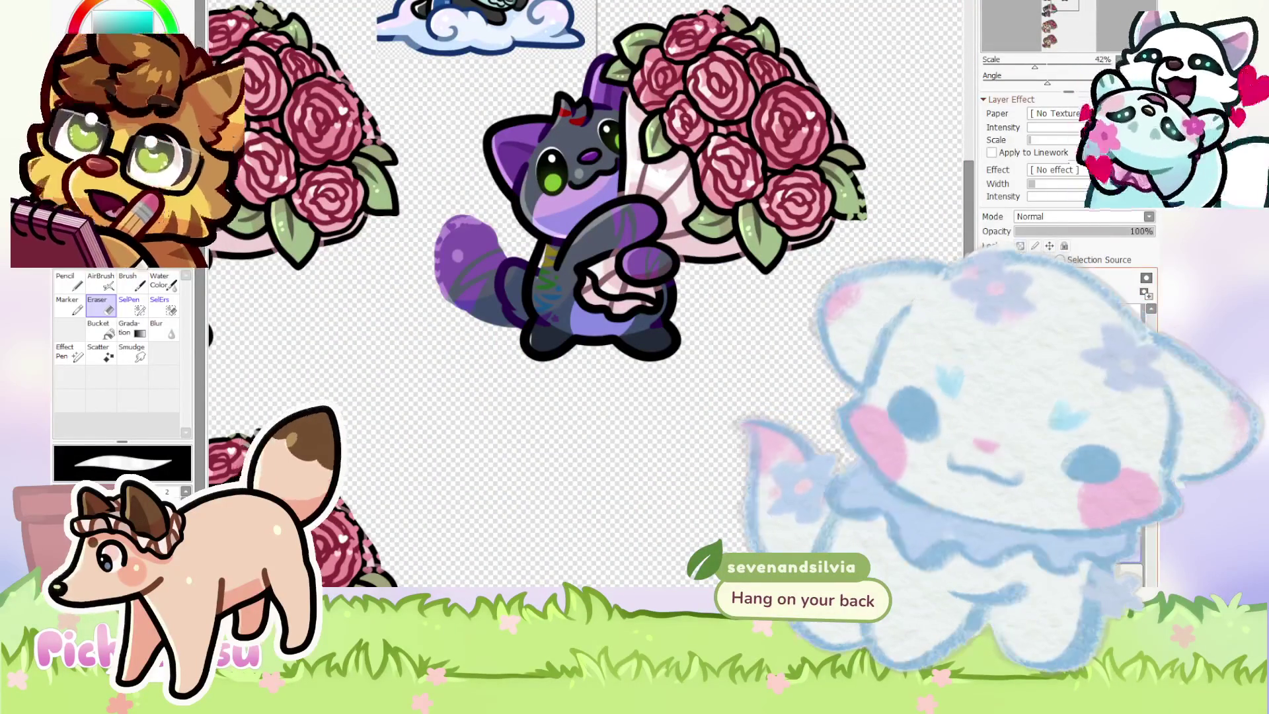
scroll(529, 243, "up", 3)
key("n")
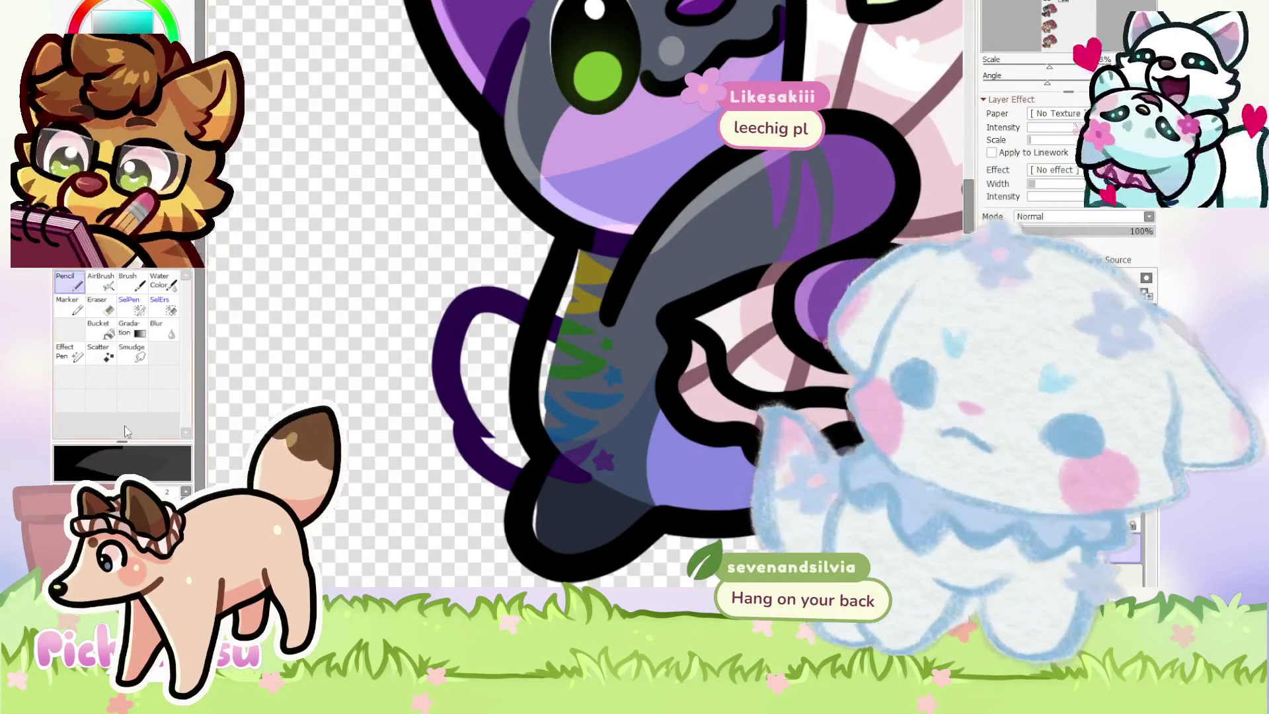
left_click_drag(477, 333, 487, 405)
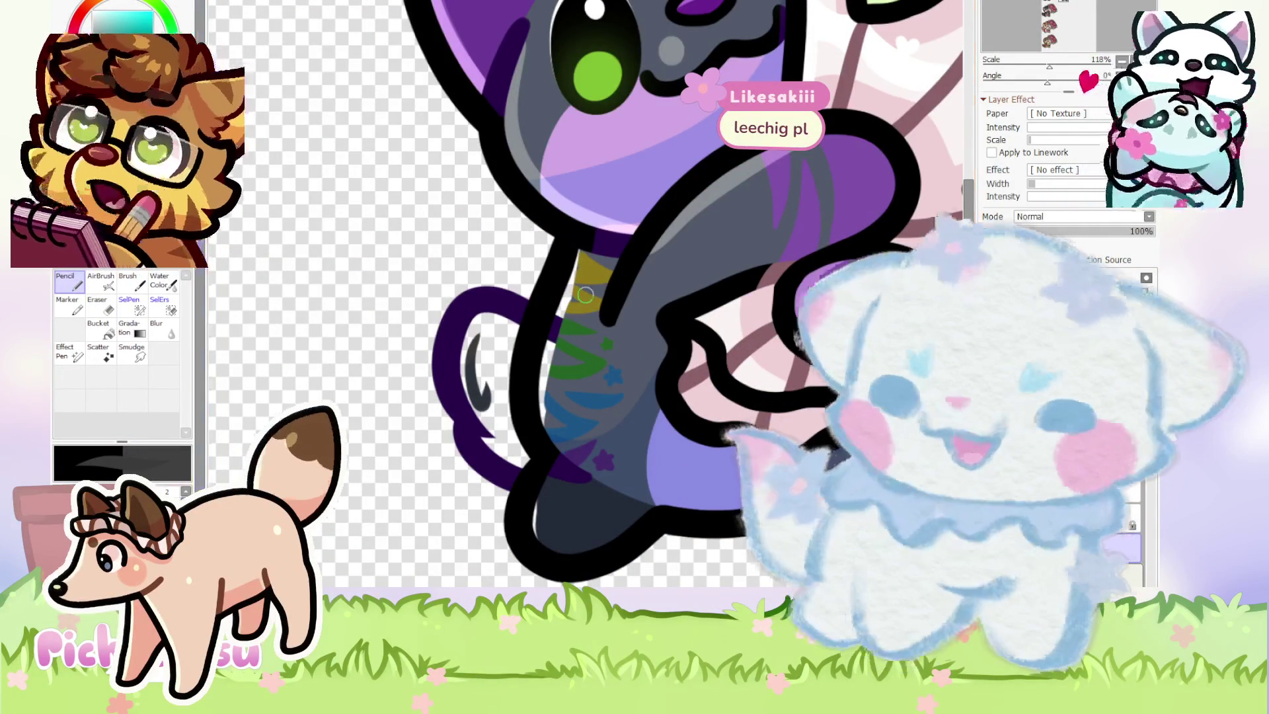
mouse_move(479, 327)
left_mouse_down()
mouse_move(515, 434)
mouse_move(529, 337)
mouse_move(492, 315)
mouse_move(468, 385)
left_mouse_up()
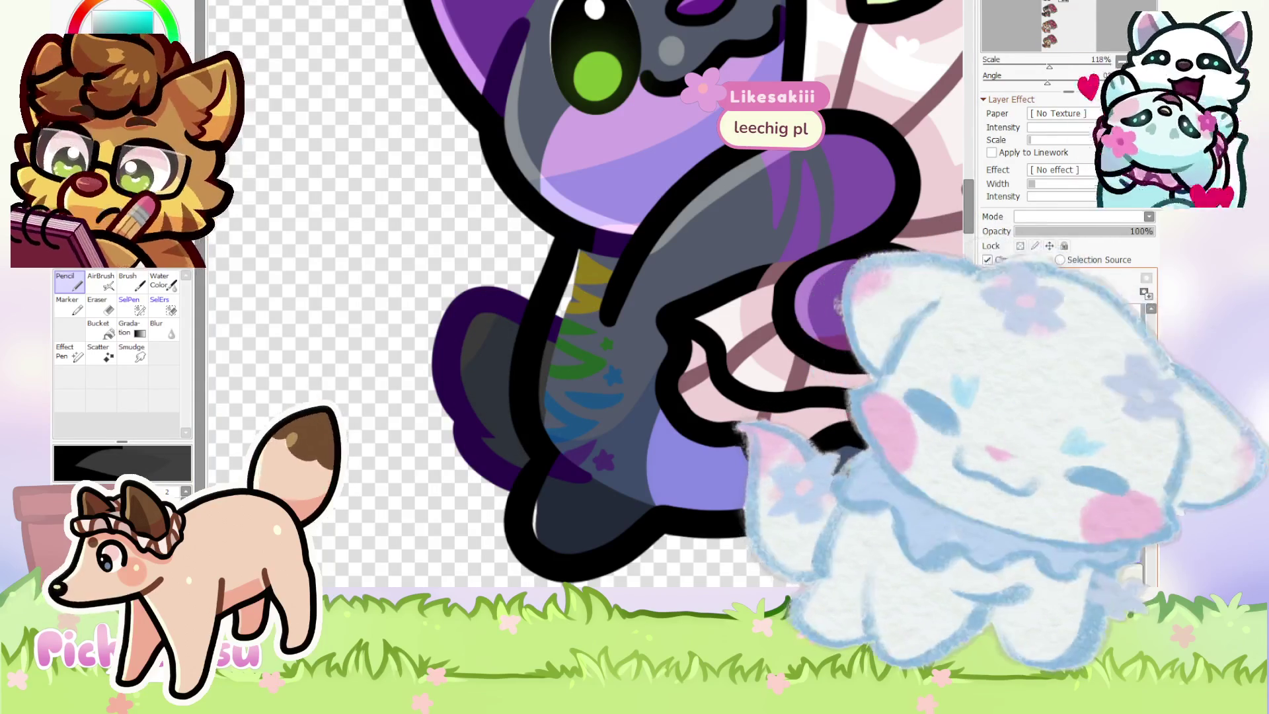
Shift the tail shading left into place and deselect.
mouse_move(575, 411)
left_mouse_down()
mouse_move(553, 411)
mouse_move(560, 390)
left_mouse_up()
key("ctrl+d")
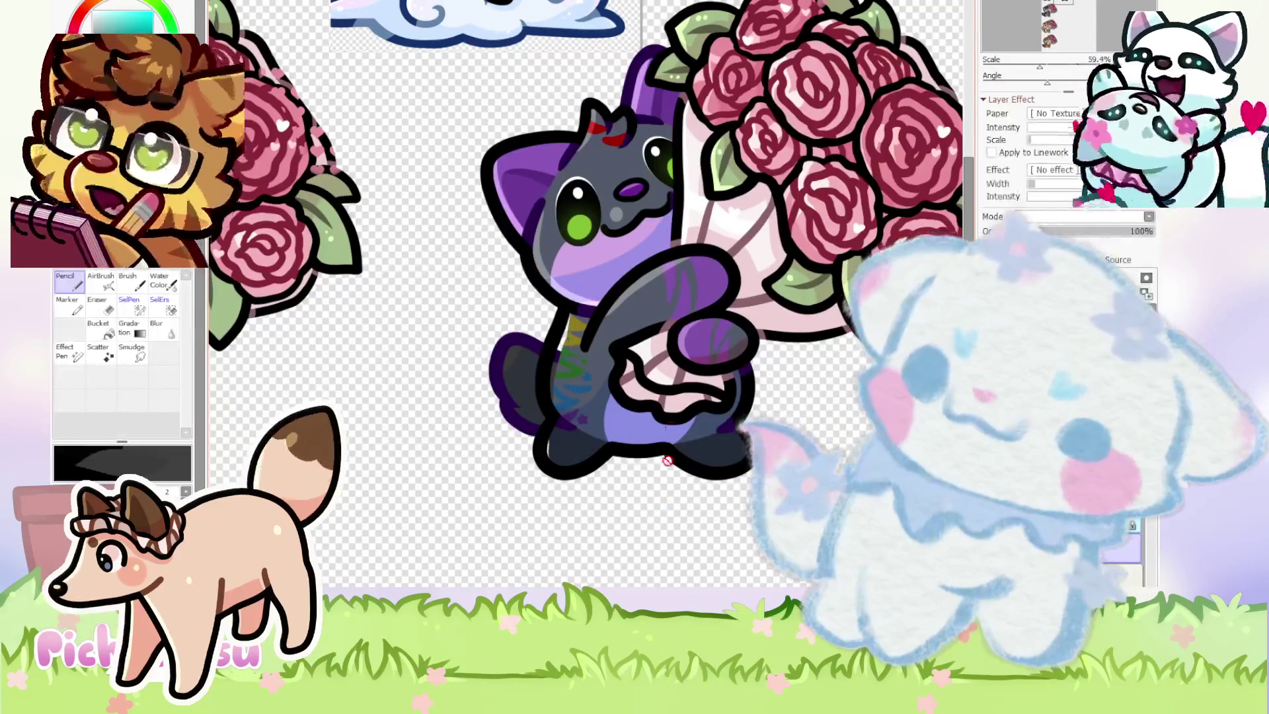
scroll(726, 380, "up", 5)
scroll(759, 347, "down", 3)
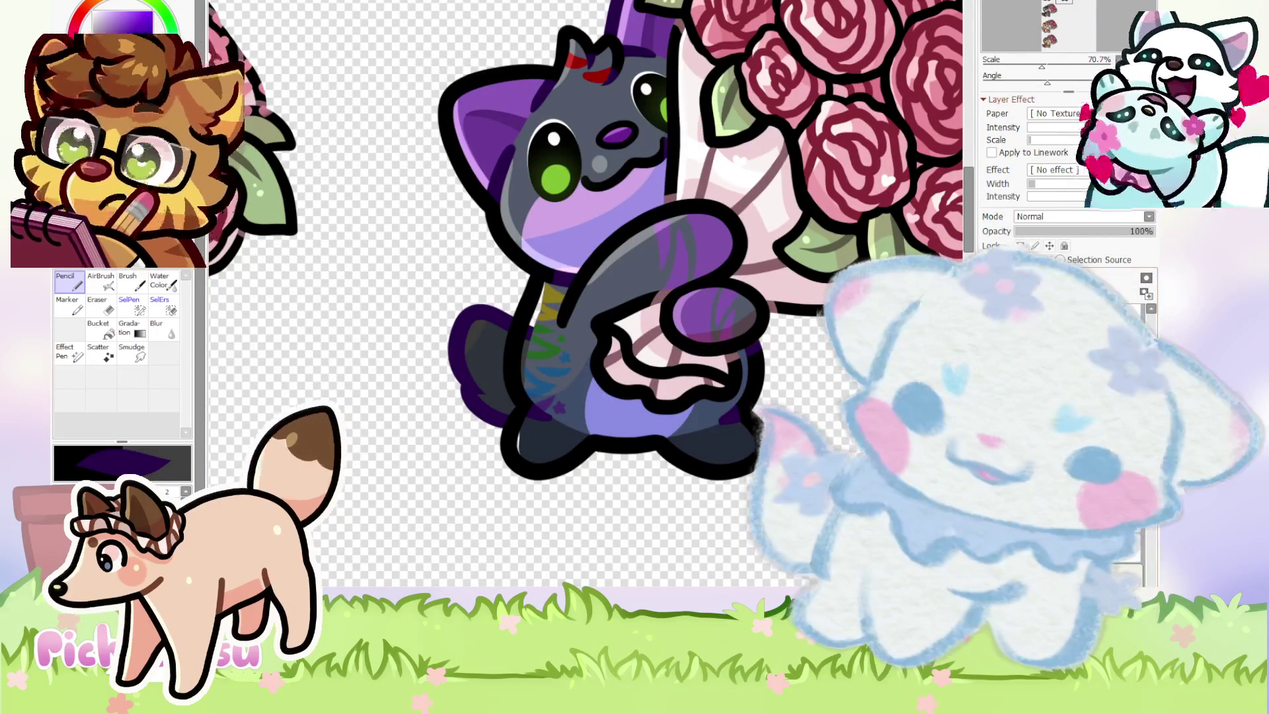
scroll(545, 363, "up", 1)
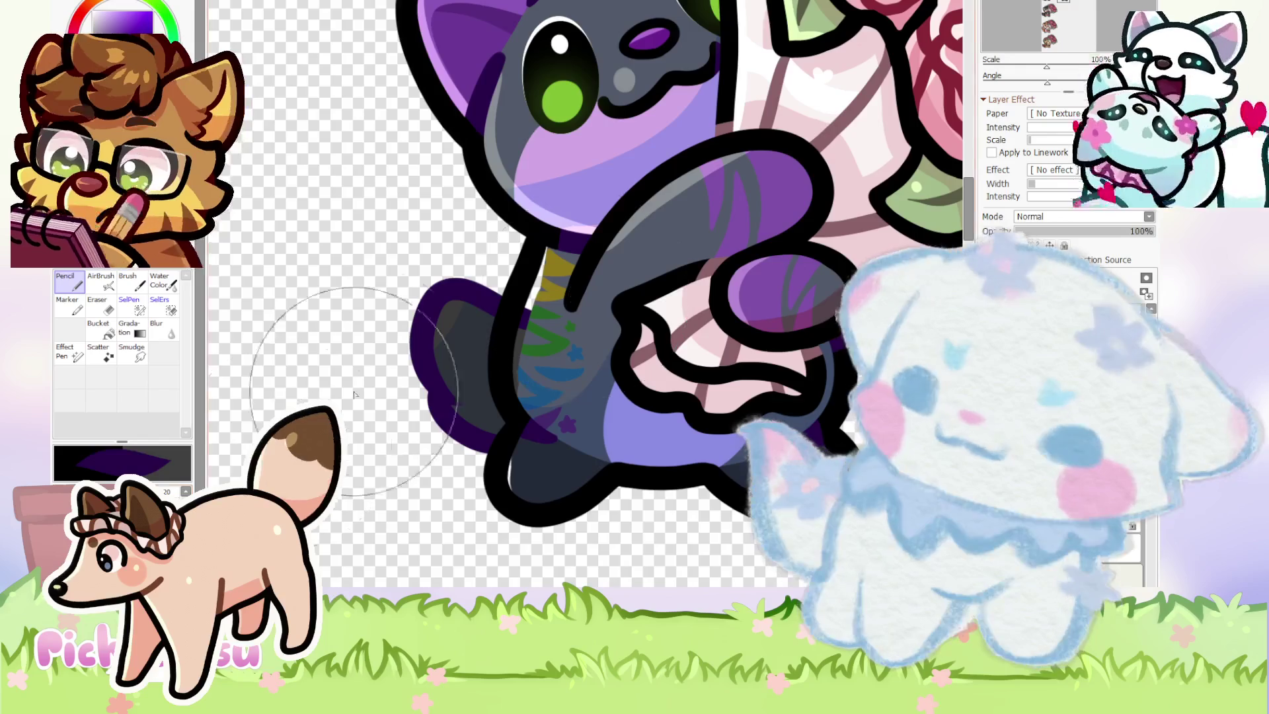
scroll(497, 389, "down", 3)
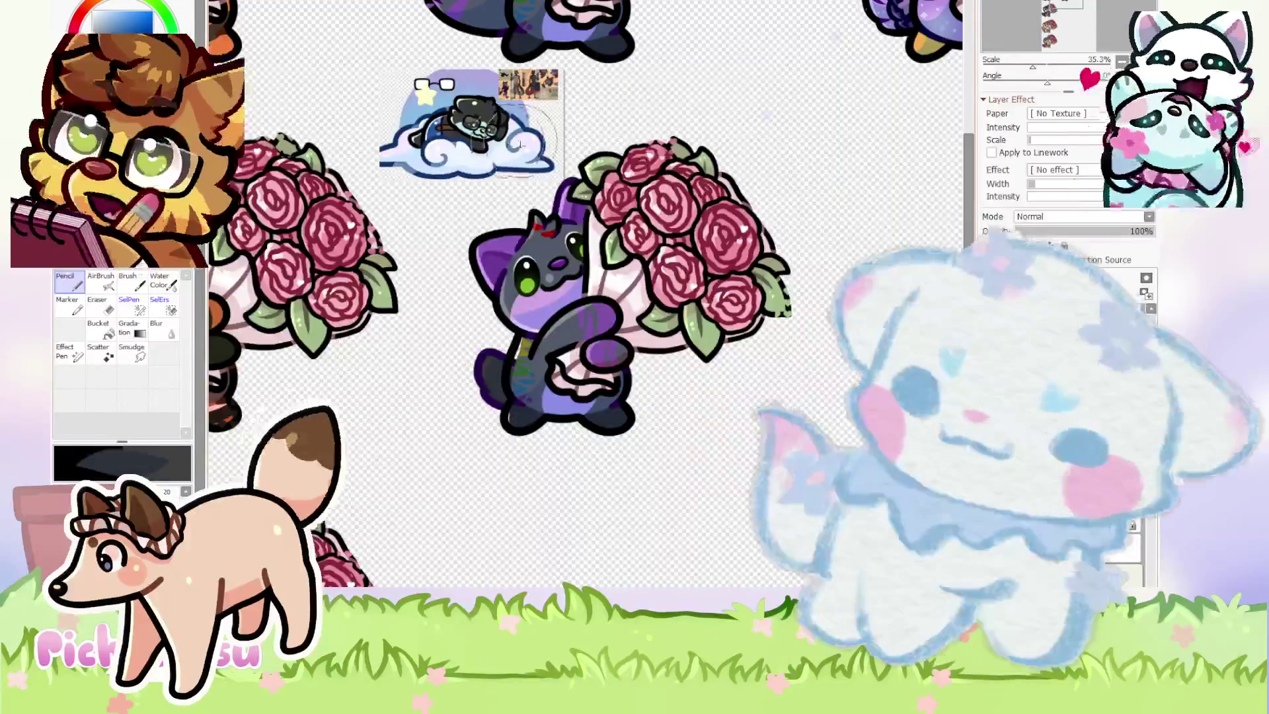
Erase part of the dark shadow on the gray cat's back foot to lighten it.
scroll(669, 148, "down", 1)
scroll(669, 148, "up", 6)
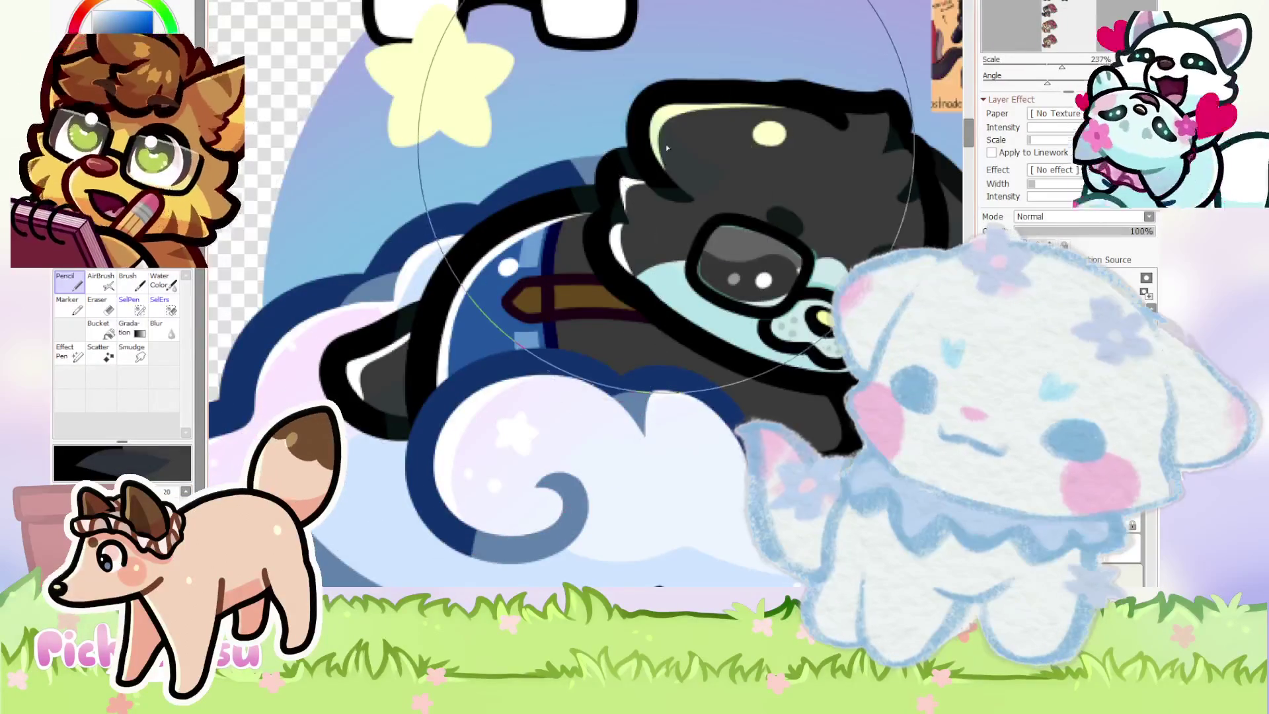
scroll(669, 148, "up", 2)
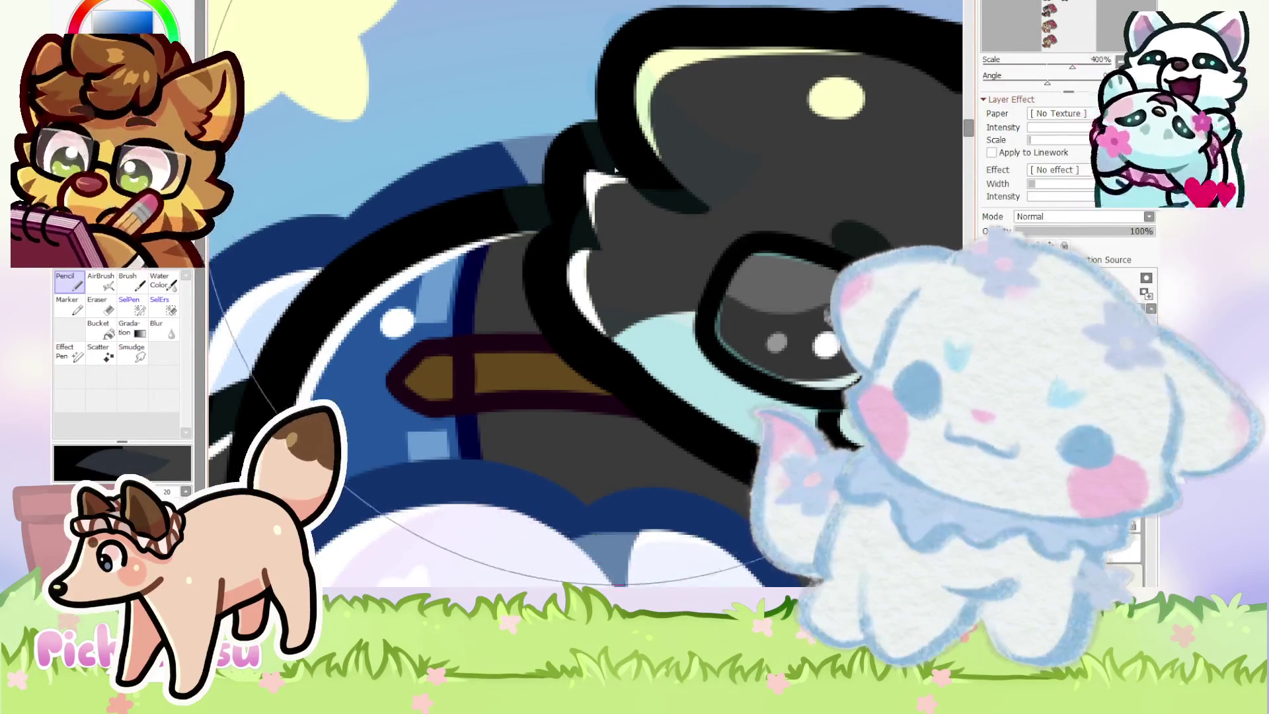
scroll(624, 175, "down", 6)
scroll(593, 500, "up", 4)
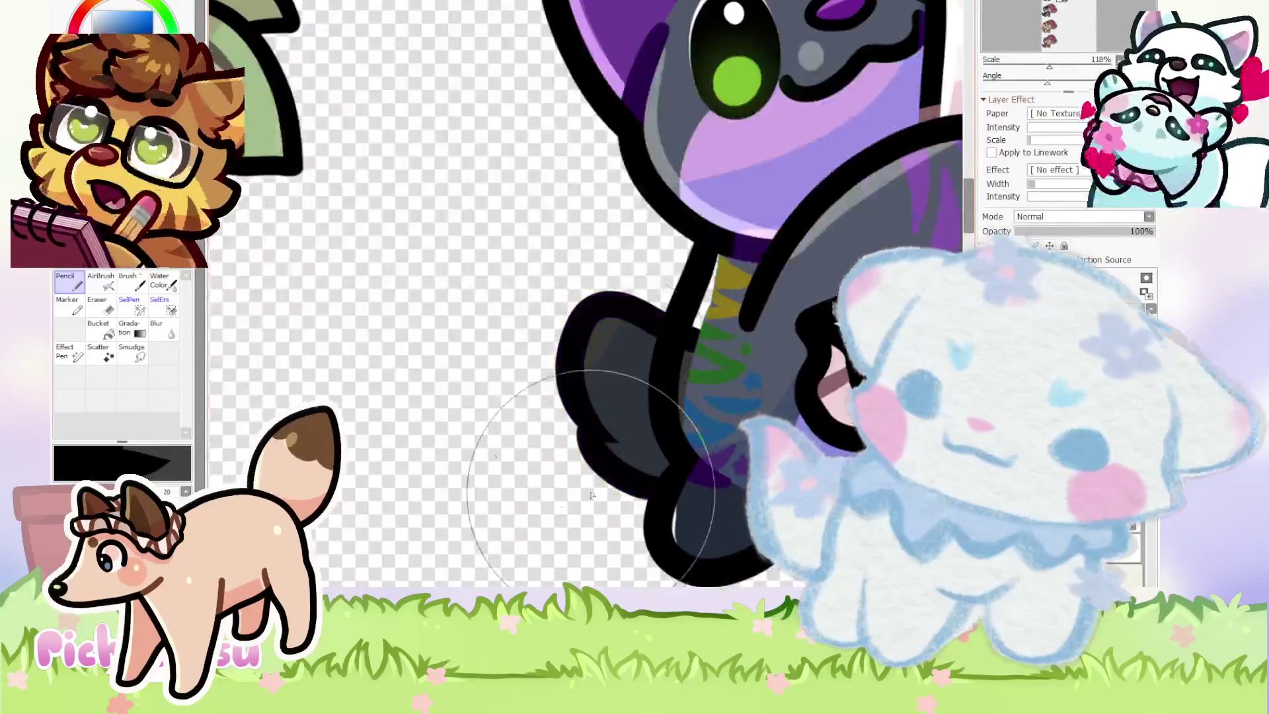
scroll(425, 311, "down", 2)
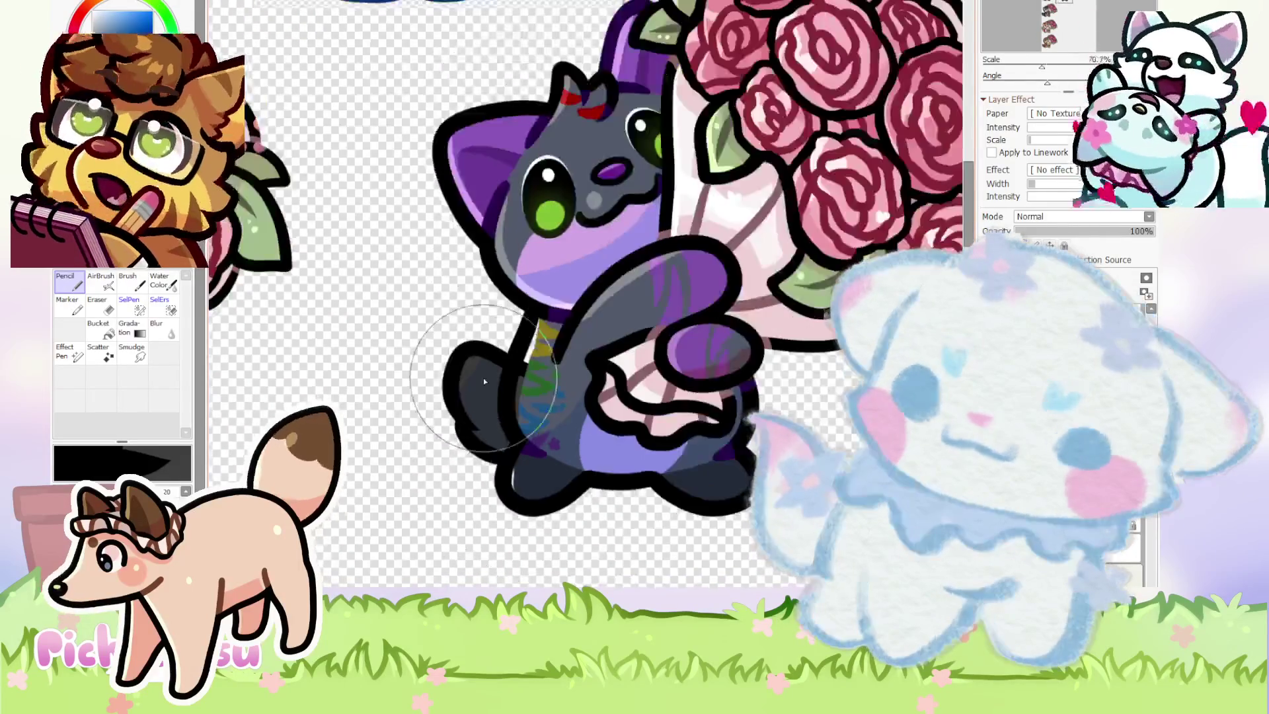
scroll(485, 383, "up", 1)
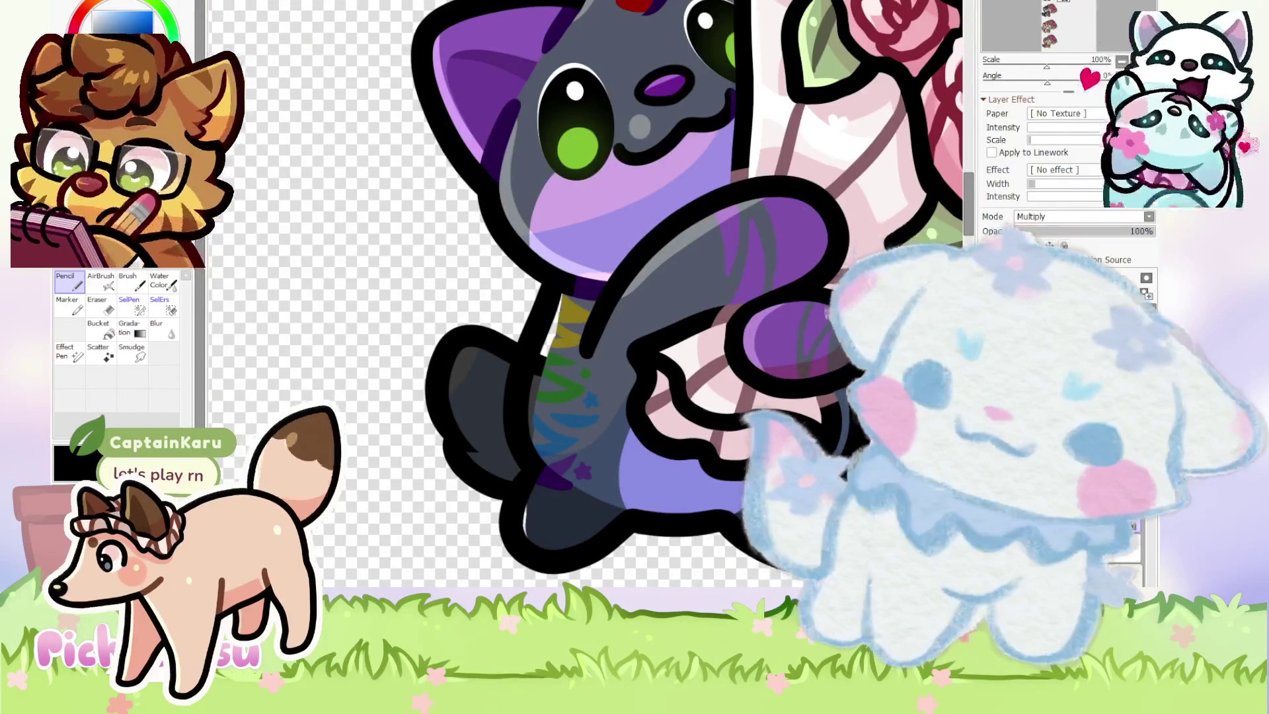
scroll(660, 462, "up", 2)
key("e")
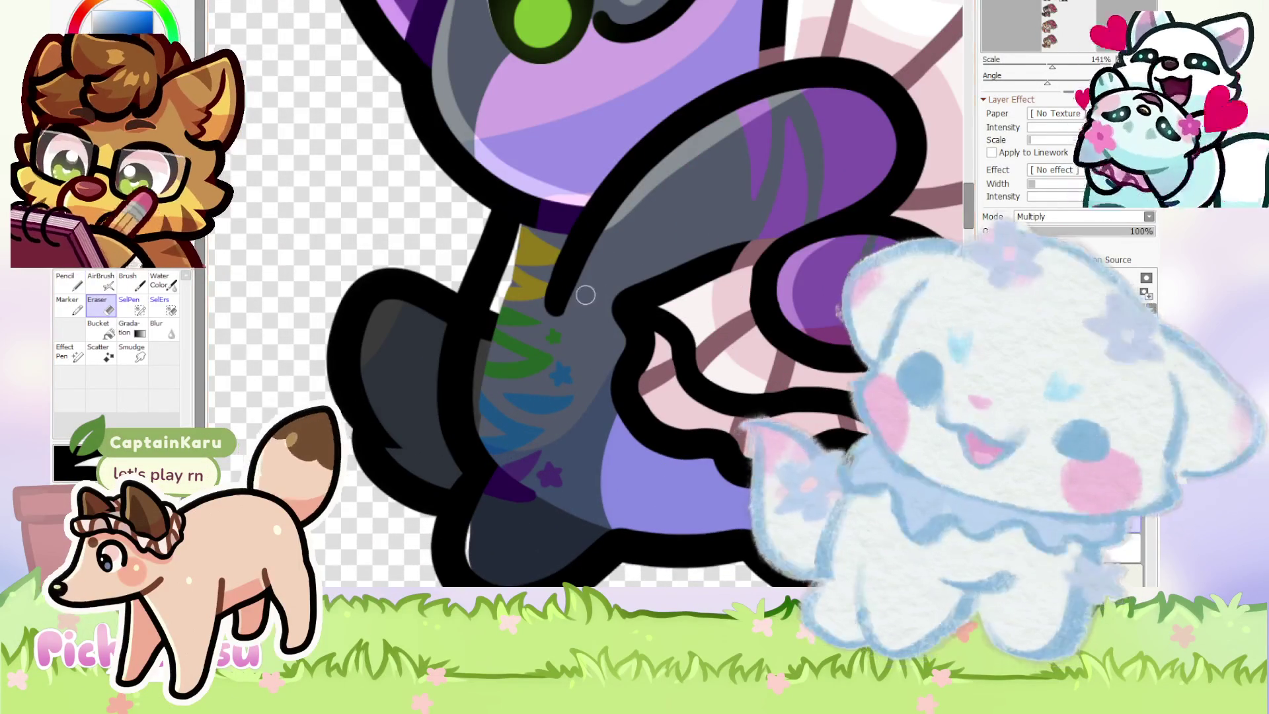
mouse_move(357, 441)
left_mouse_down()
mouse_move(397, 311)
mouse_move(394, 382)
left_mouse_up()
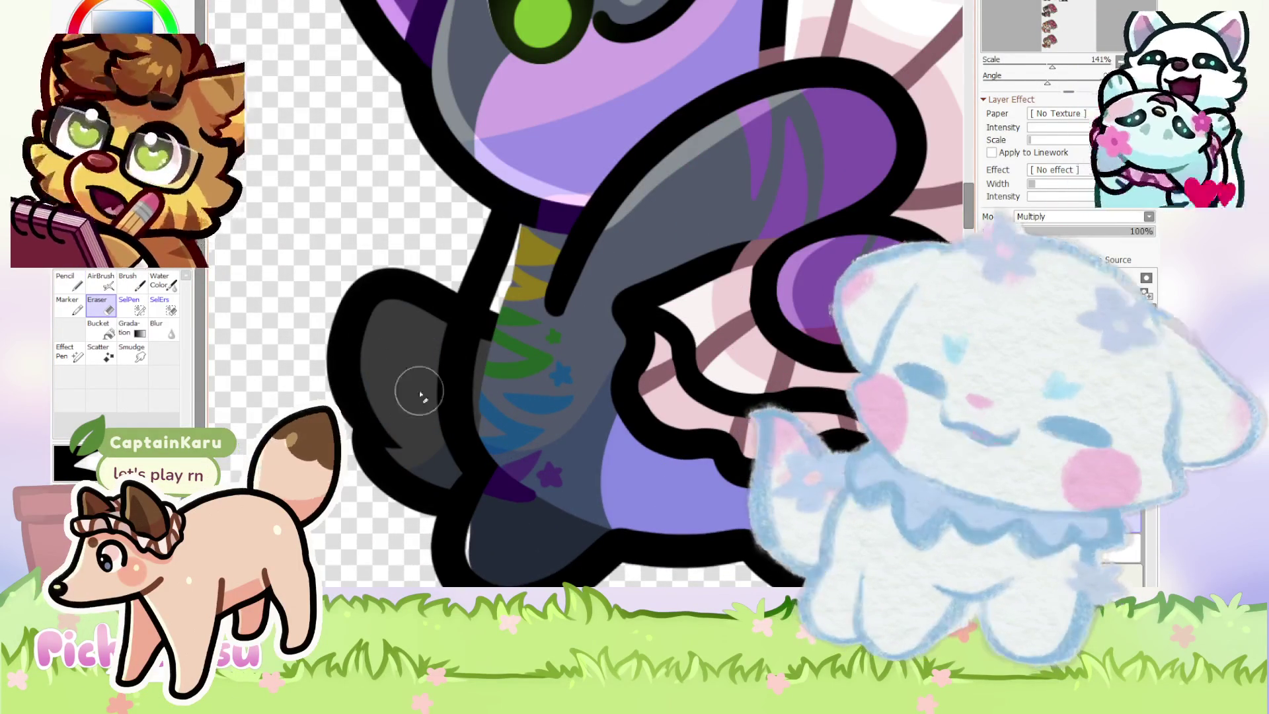
scroll(557, 301, "down", 5)
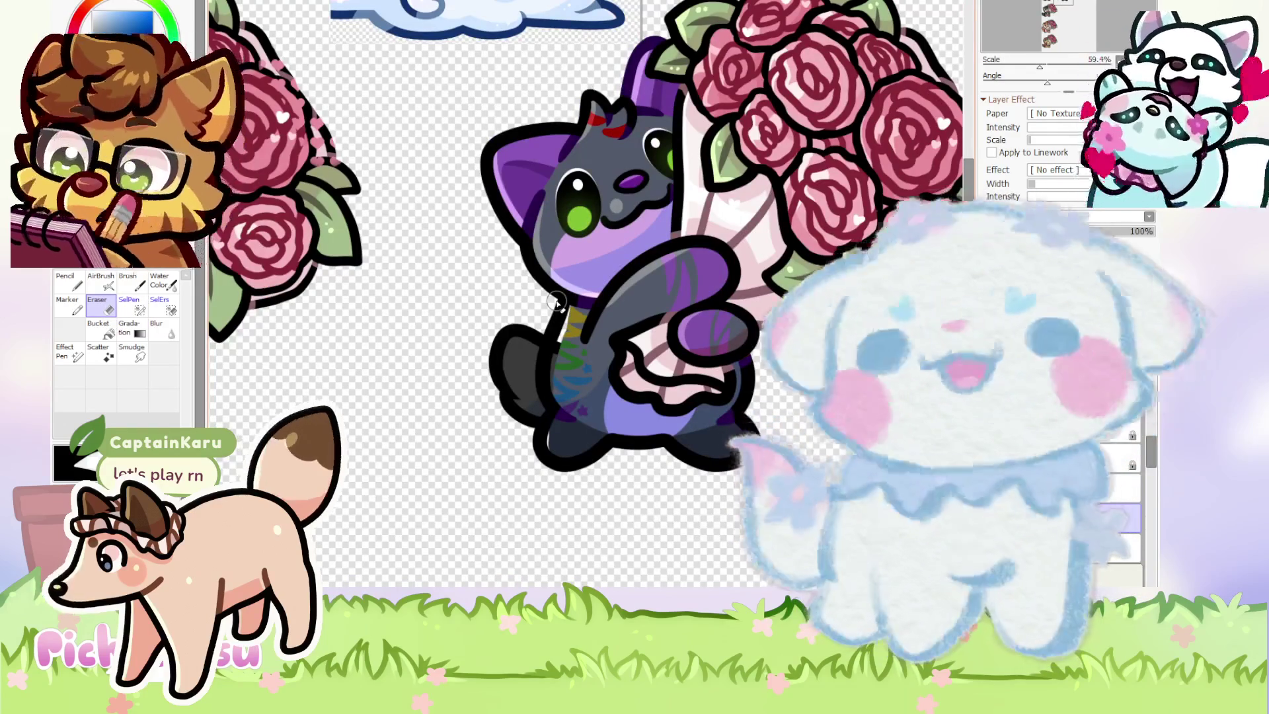
scroll(557, 301, "down", 3)
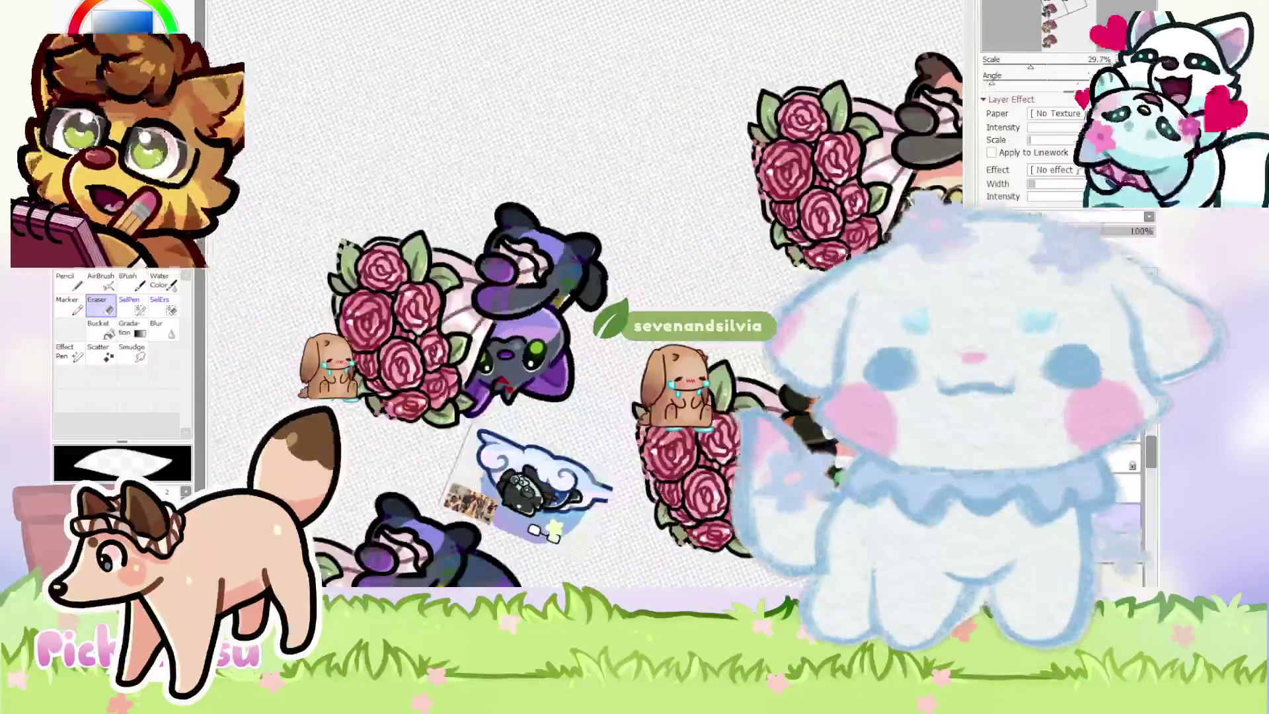
scroll(660, 244, "up", 5)
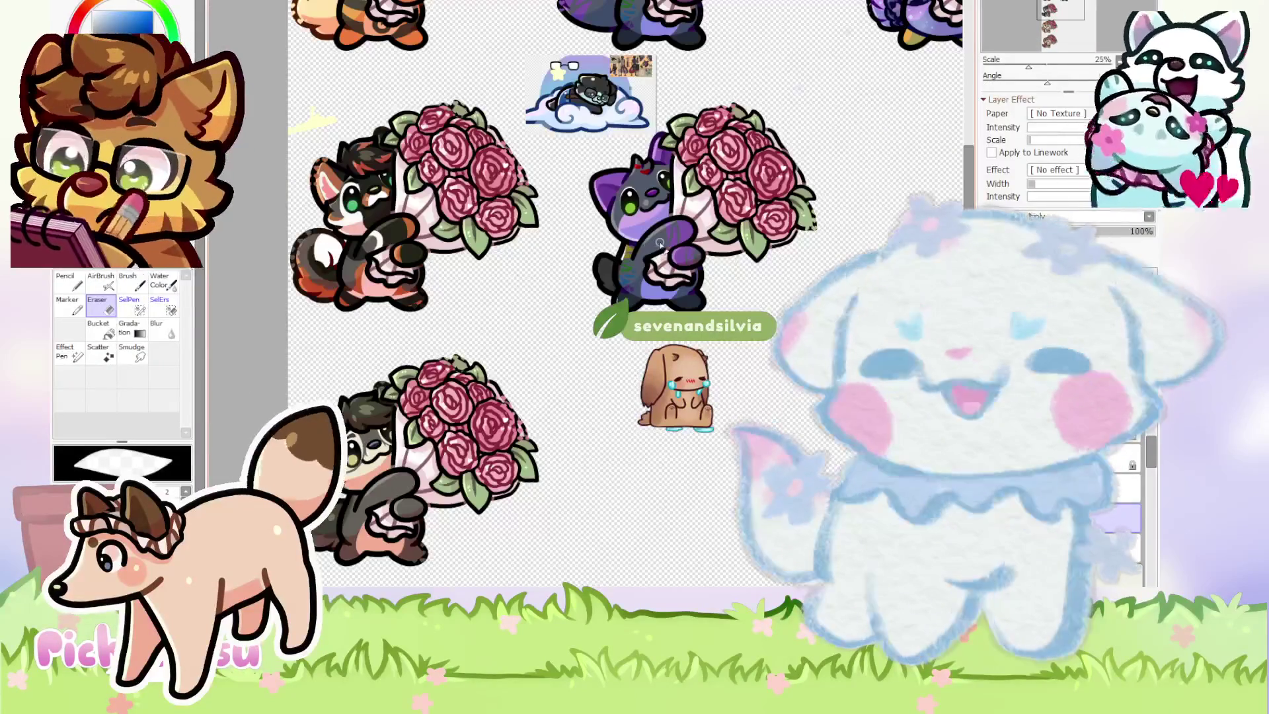
scroll(559, 39, "up", 4)
scroll(588, 172, "up", 3)
scroll(462, 185, "down", 6)
scroll(609, 411, "up", 3)
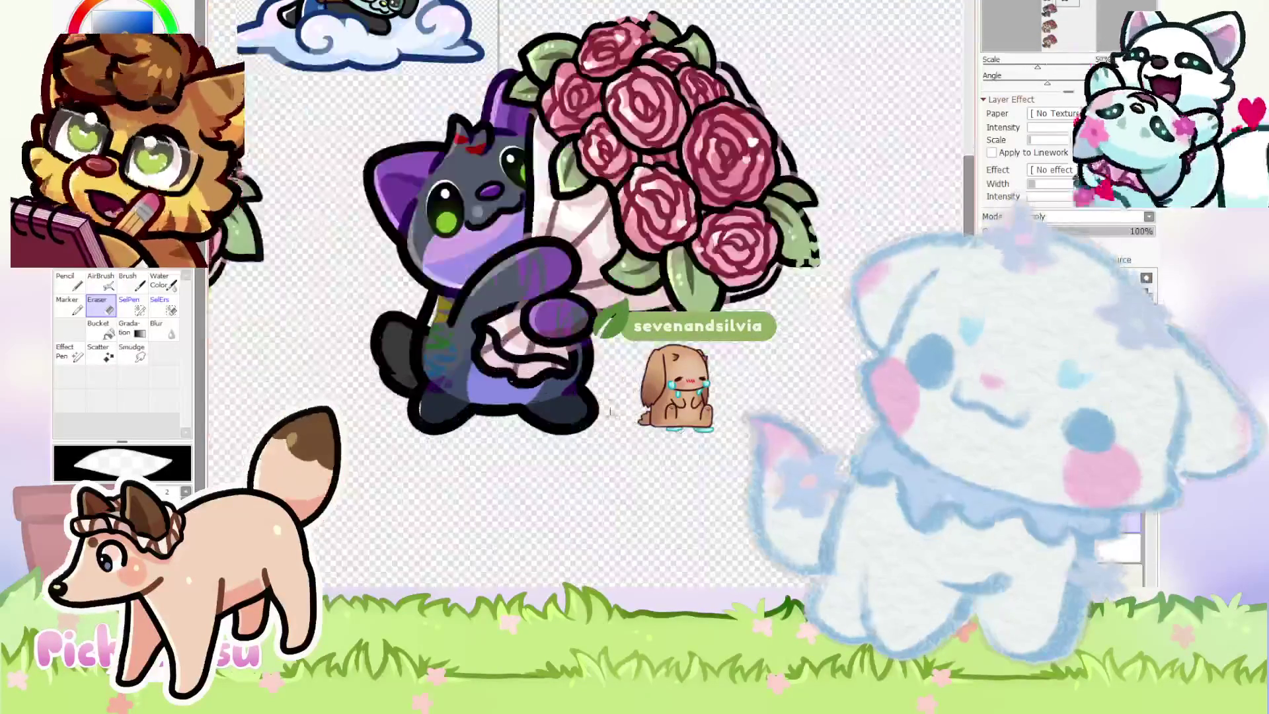
scroll(449, 338, "up", 2)
scroll(452, 338, "up", 2)
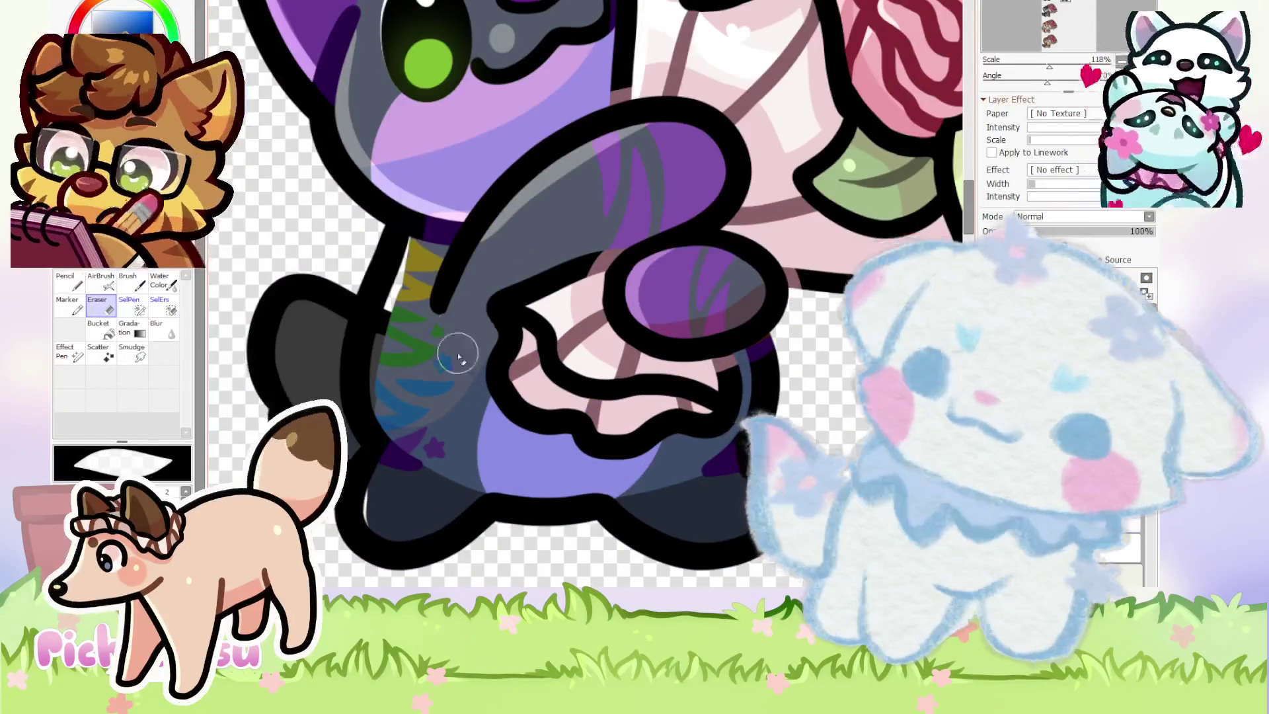
Paint blue over the rainbow stripe's left edge with the Pencil.
scroll(451, 336, "up", 2)
key("n")
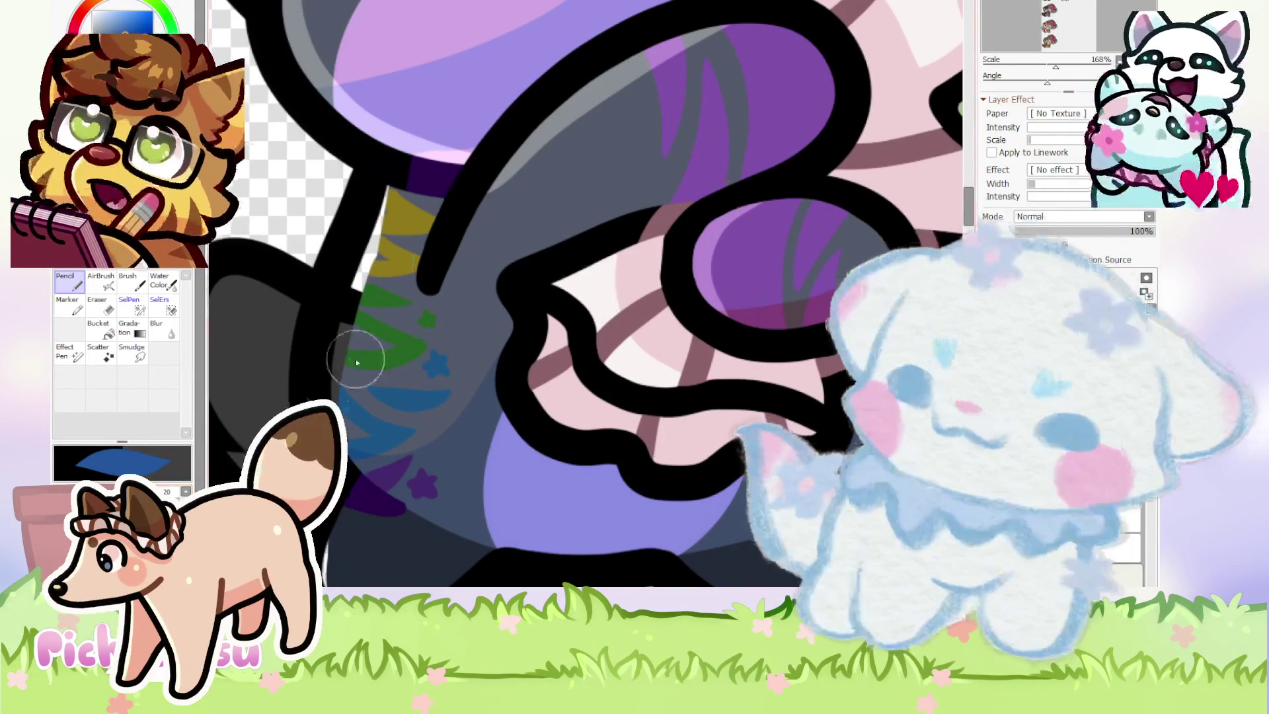
left_click_drag(347, 371, 354, 400)
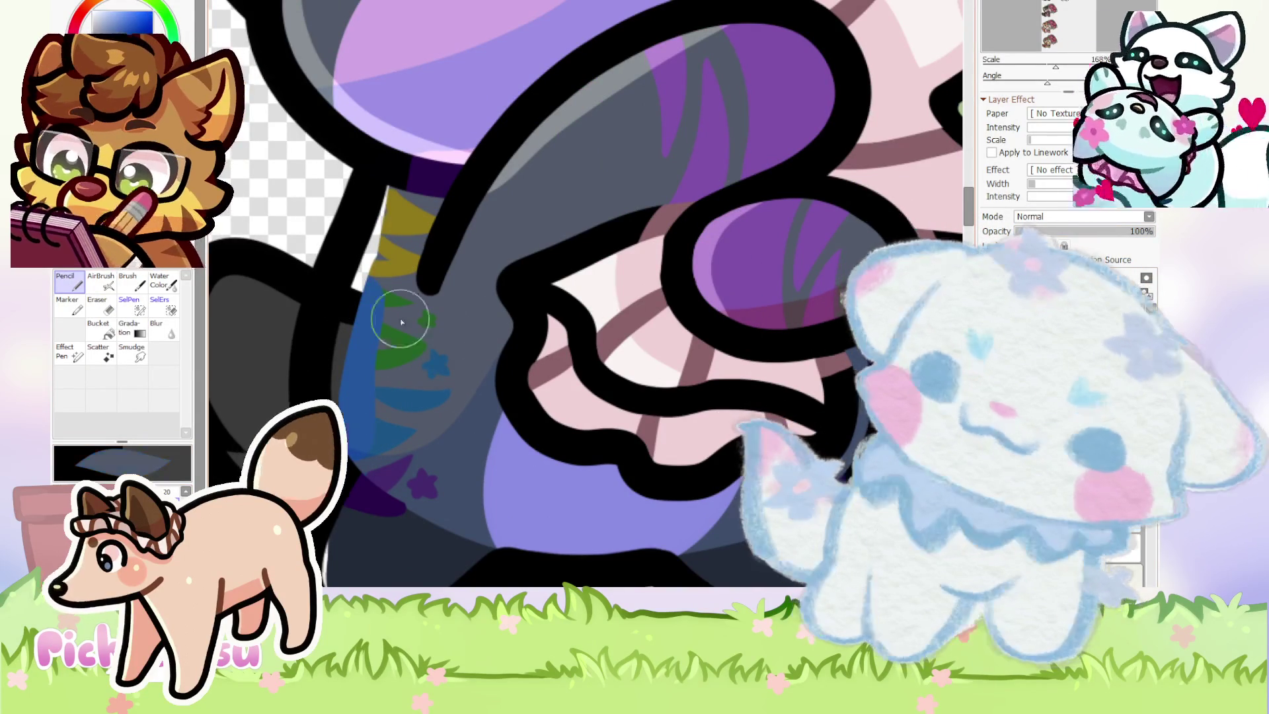
Paint the cat's raised purple paw and its paw pad dark grey.
key("ctrl+0")
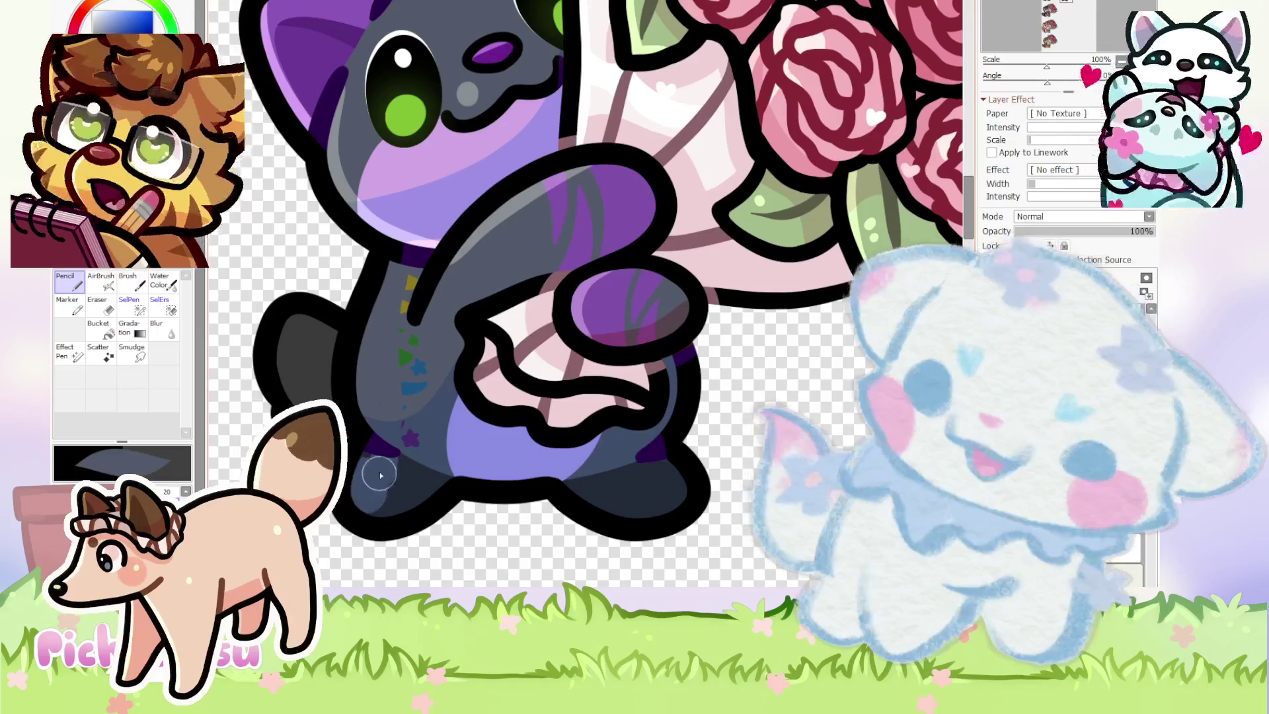
scroll(380, 488, "down", 3)
scroll(380, 488, "up", 2)
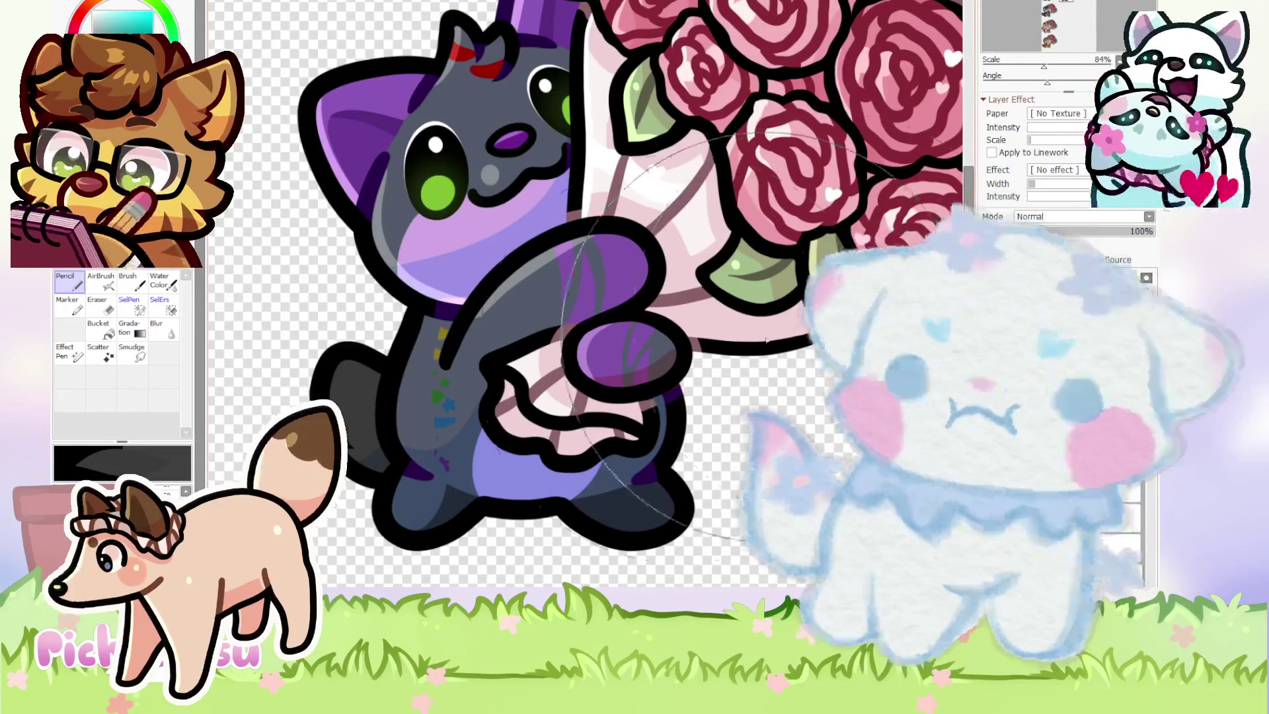
scroll(727, 326, "down", 2)
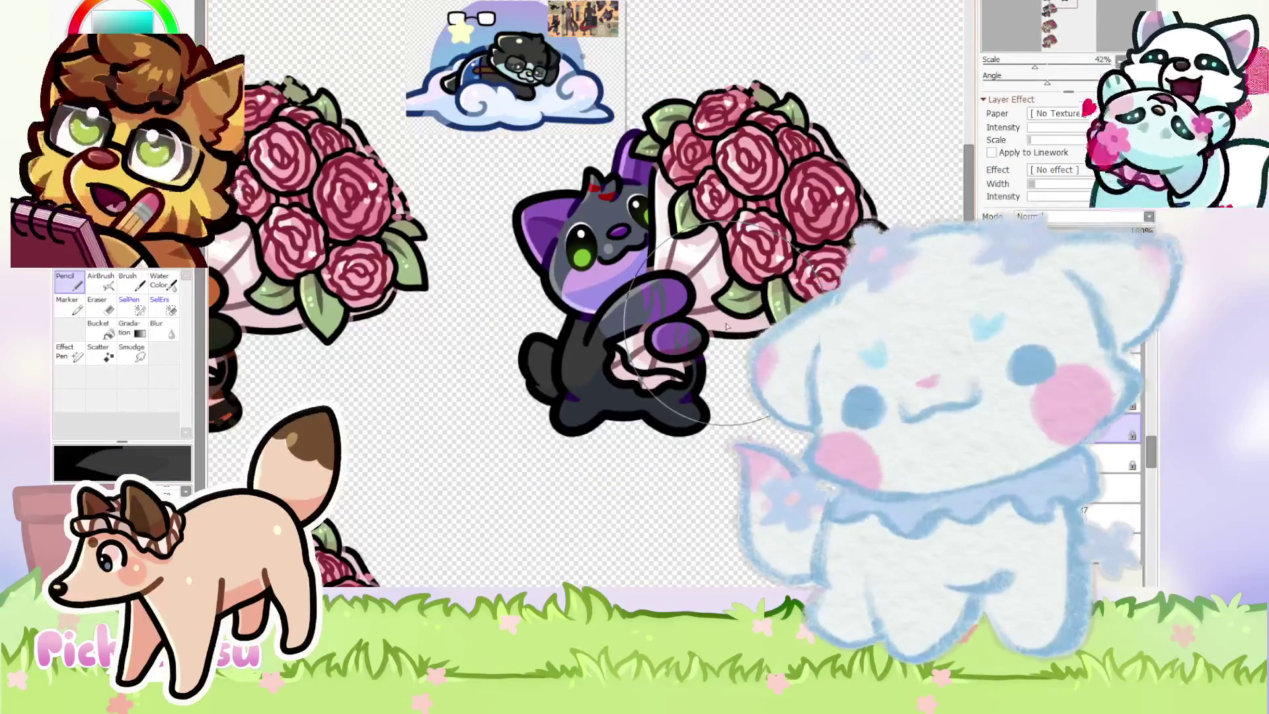
scroll(704, 301, "up", 4)
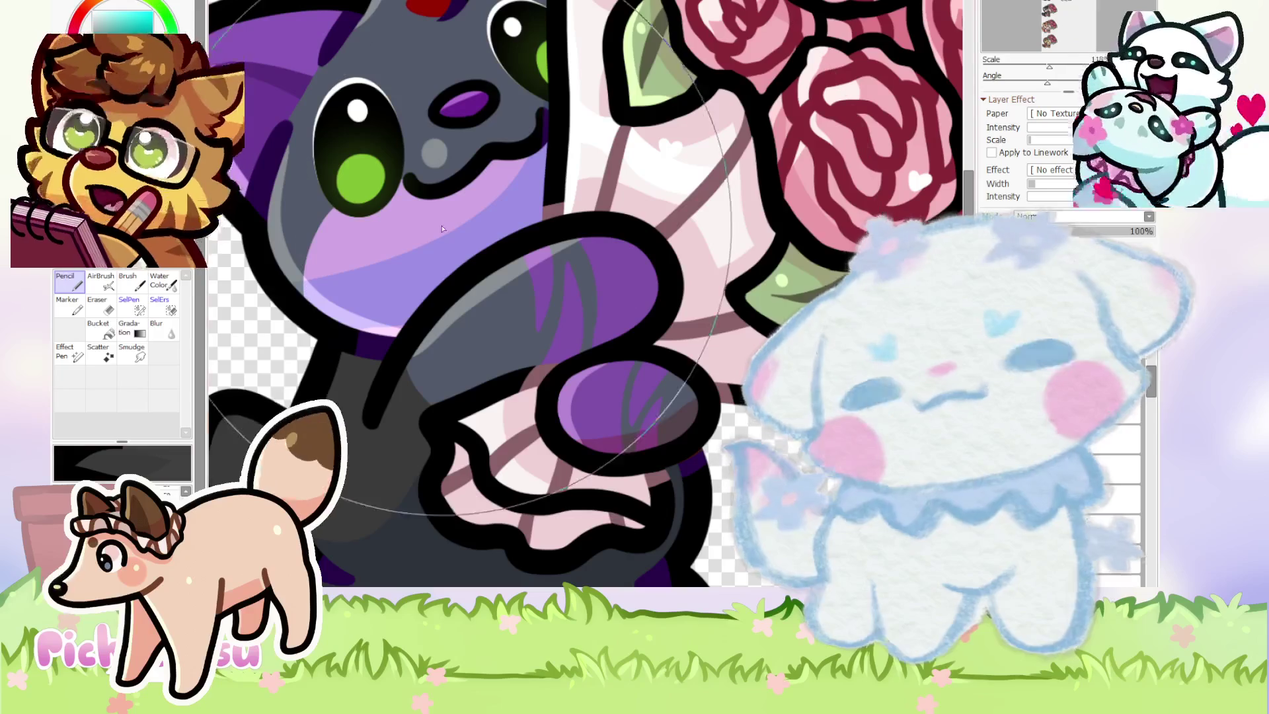
scroll(438, 340, "up", 2)
mouse_move(438, 340)
left_mouse_down()
mouse_move(453, 380)
mouse_move(646, 324)
mouse_move(678, 225)
mouse_move(473, 323)
mouse_move(493, 300)
mouse_move(423, 351)
left_mouse_up()
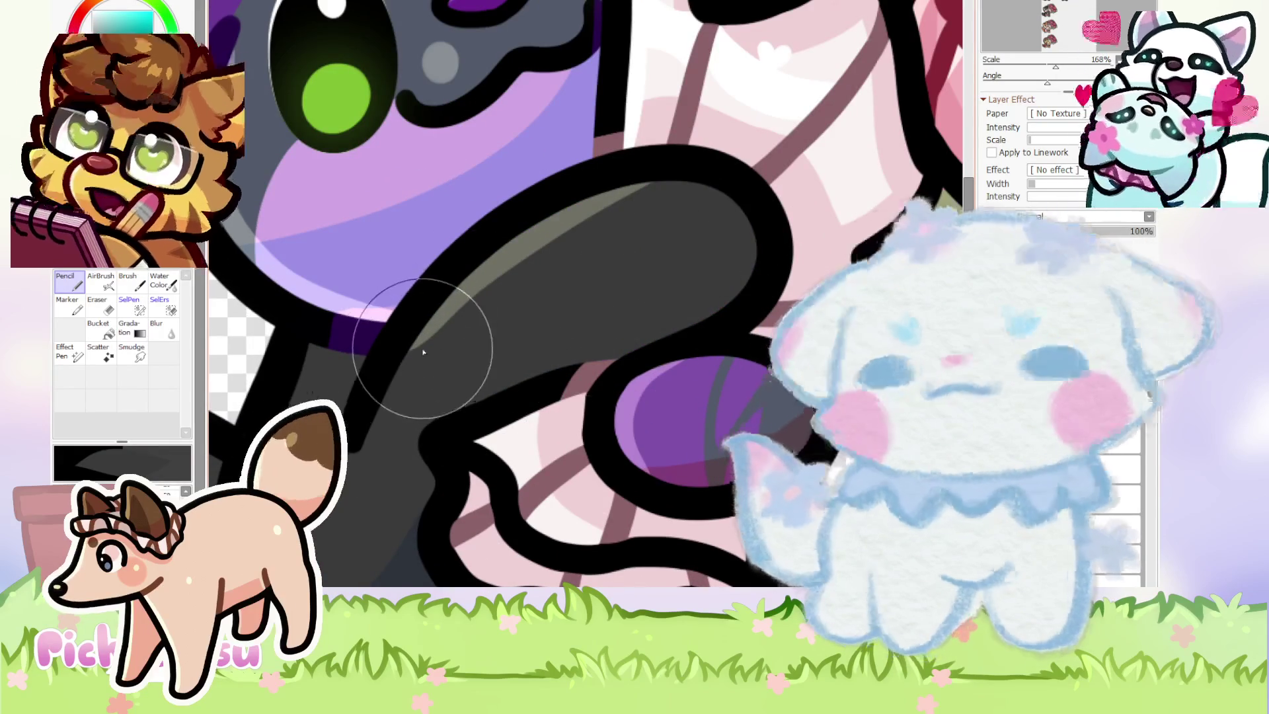
scroll(423, 352, "down", 3)
scroll(706, 412, "up", 4)
mouse_move(623, 292)
left_mouse_down()
mouse_move(538, 269)
mouse_move(467, 278)
mouse_move(671, 283)
left_mouse_up()
scroll(775, 301, "down", 2)
scroll(776, 301, "down", 4)
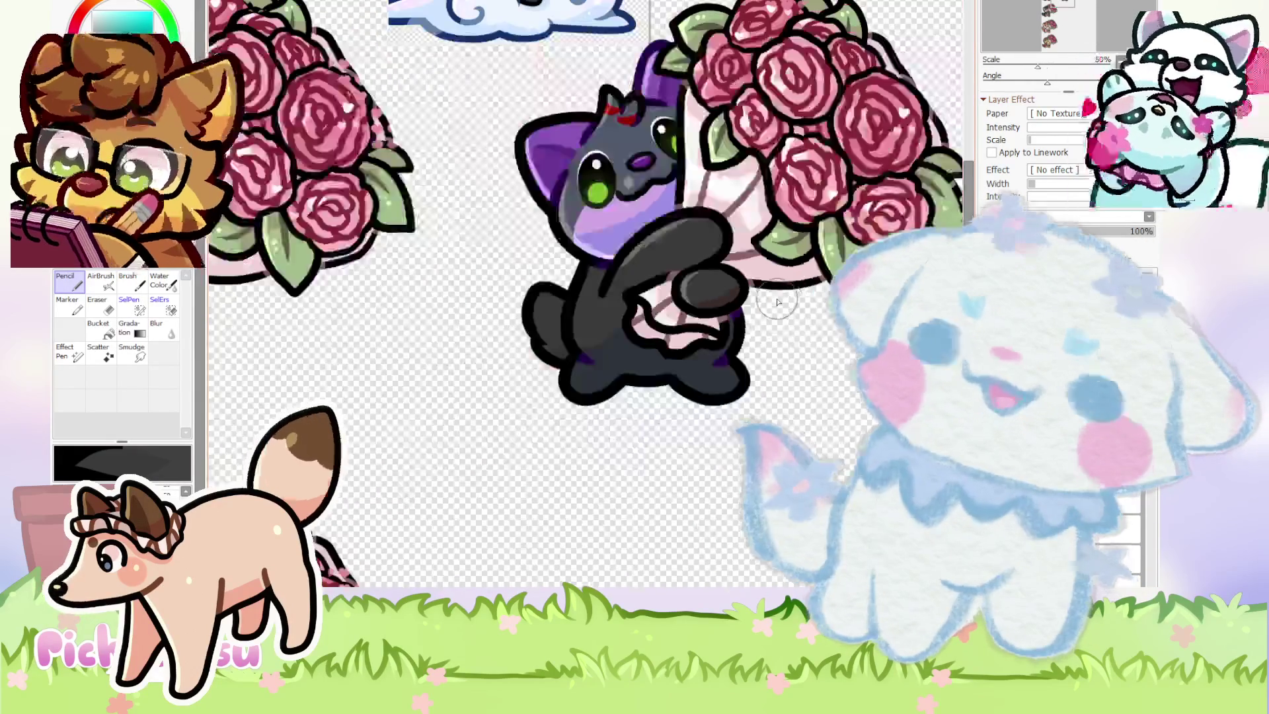
scroll(701, 264, "up", 5)
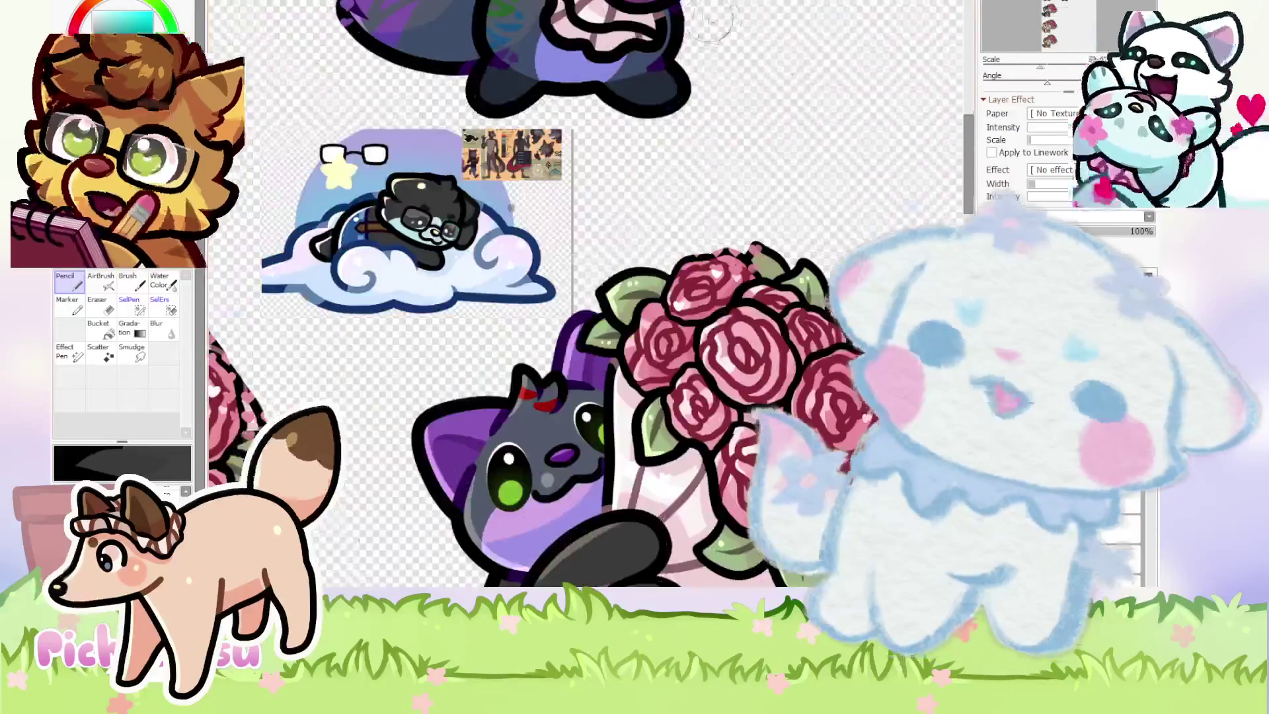
Move the cloud reference picture beside the cat and rotate the view clockwise.
scroll(631, 188, "up", 3)
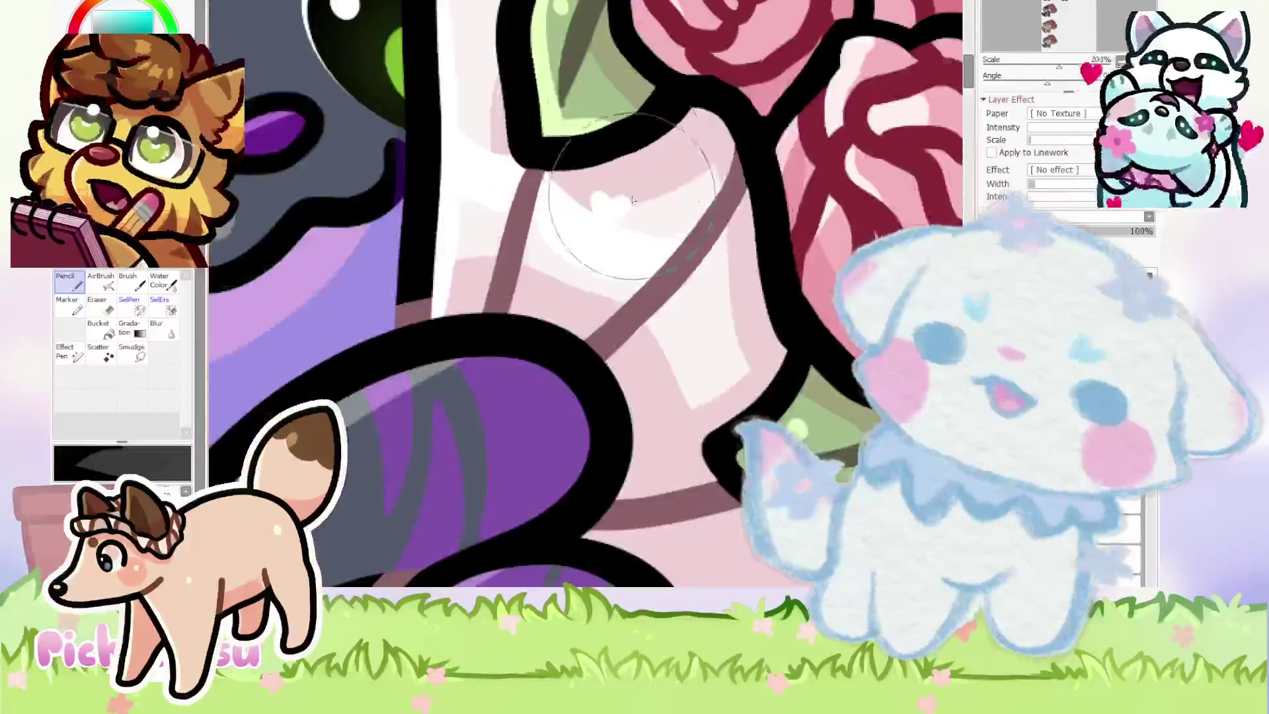
scroll(631, 102, "down", 3)
scroll(608, 351, "up", 6)
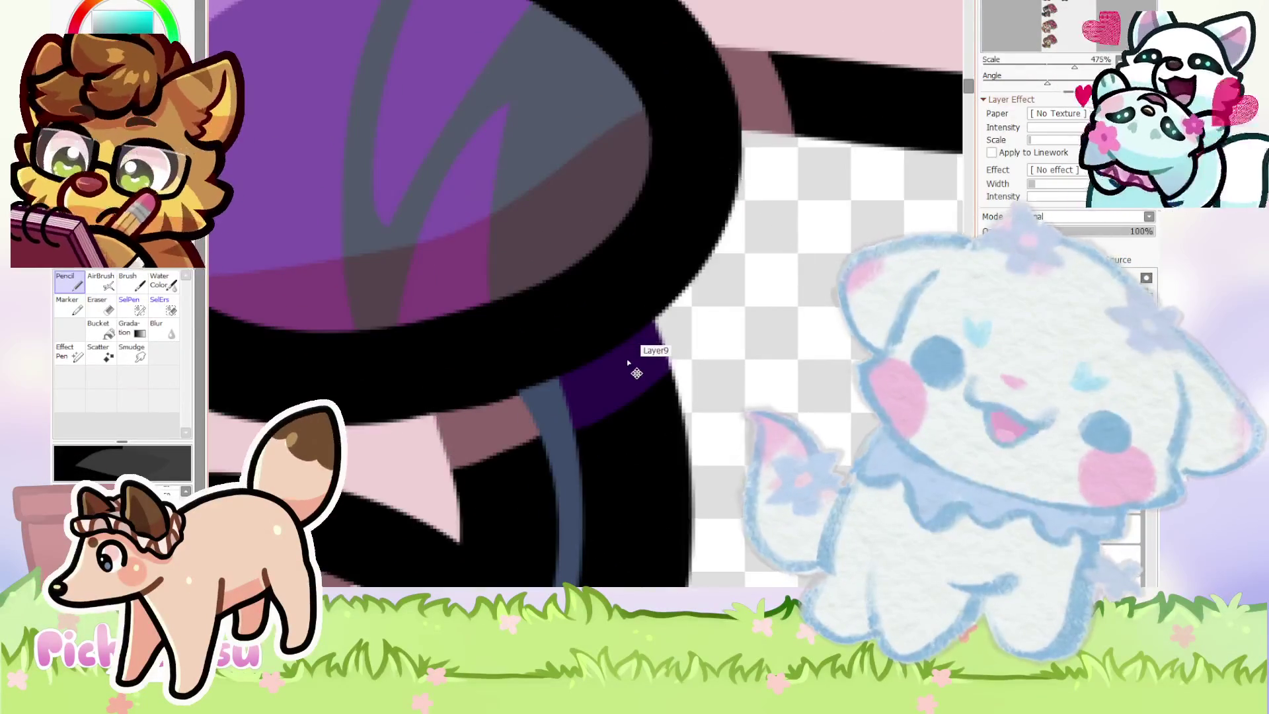
scroll(614, 136, "down", 8)
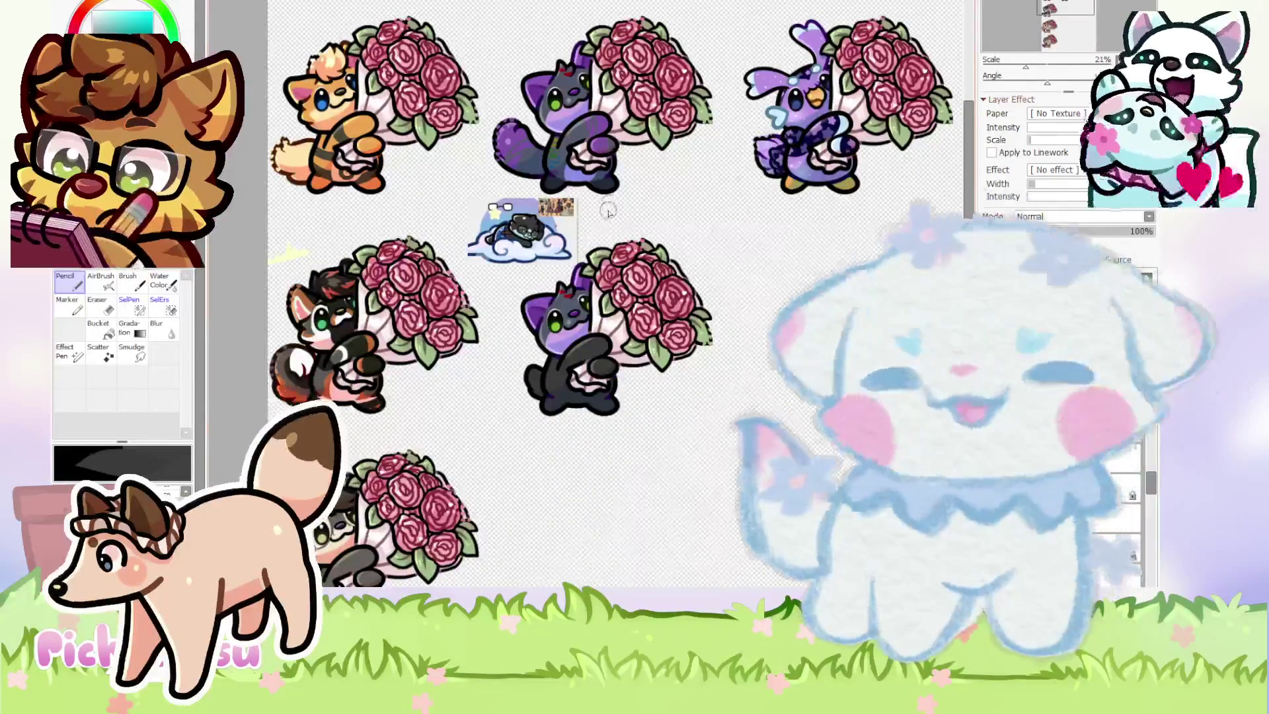
scroll(609, 213, "up", 2)
scroll(516, 191, "down", 2)
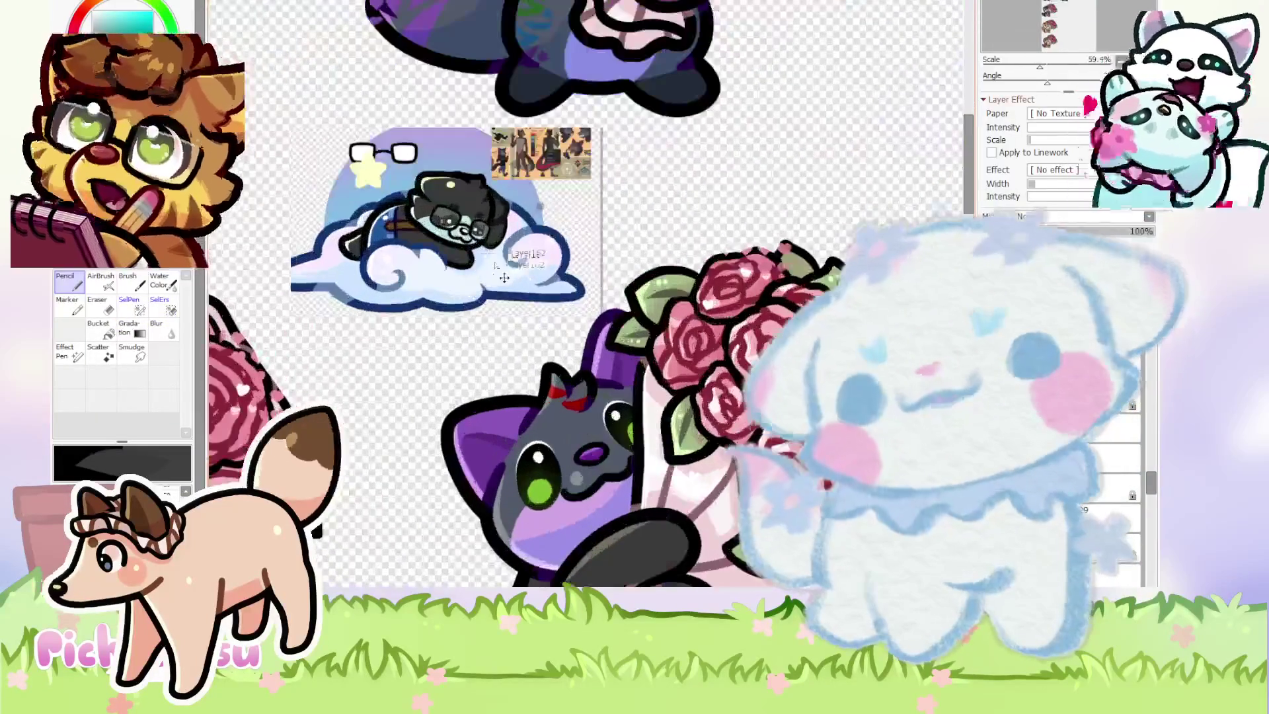
scroll(437, 224, "up", 3)
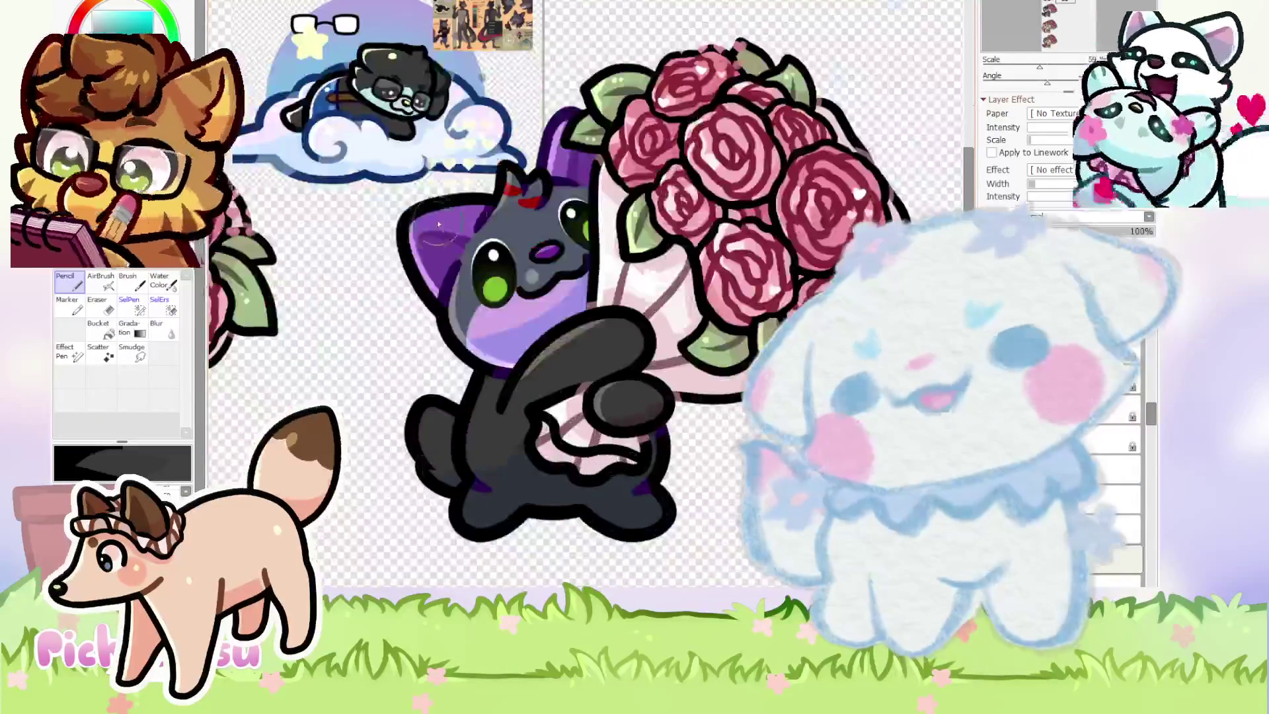
mouse_move(408, 113)
left_mouse_down()
mouse_move(421, 125)
mouse_move(466, 83)
mouse_move(370, 311)
mouse_move(374, 151)
mouse_move(402, 121)
left_mouse_up()
scroll(476, 470, "up", 3)
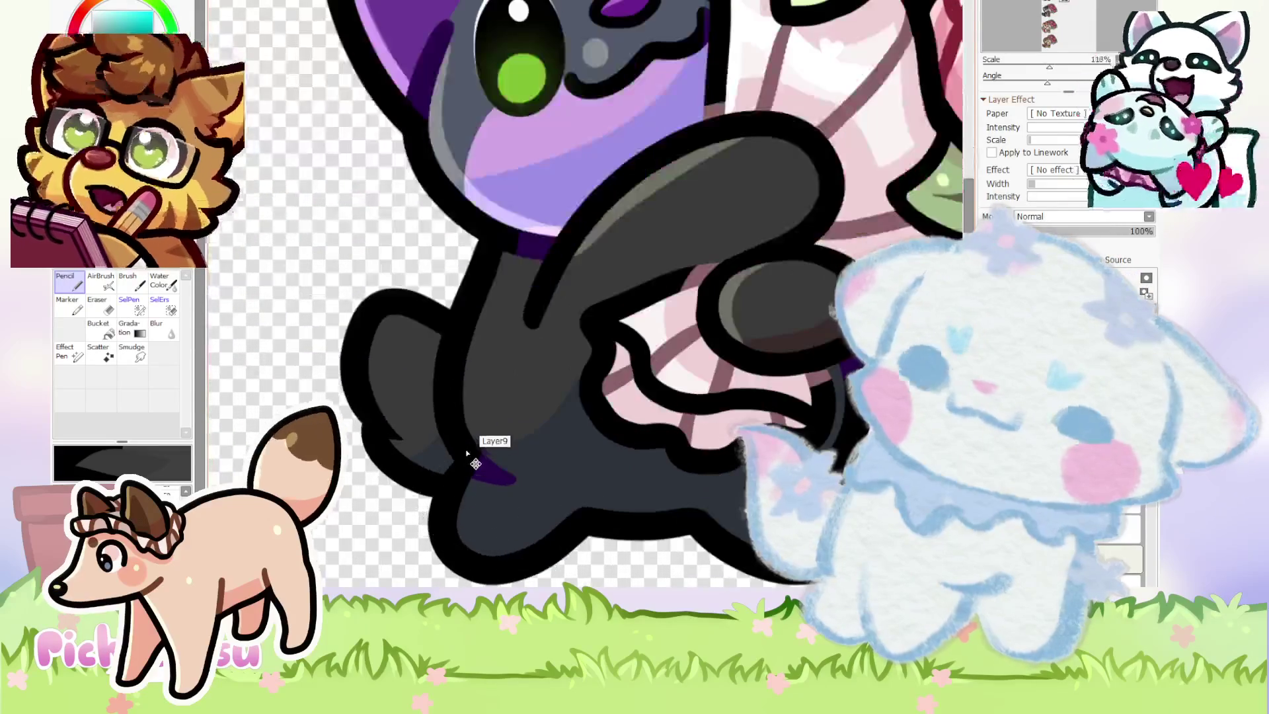
scroll(468, 448, "down", 3)
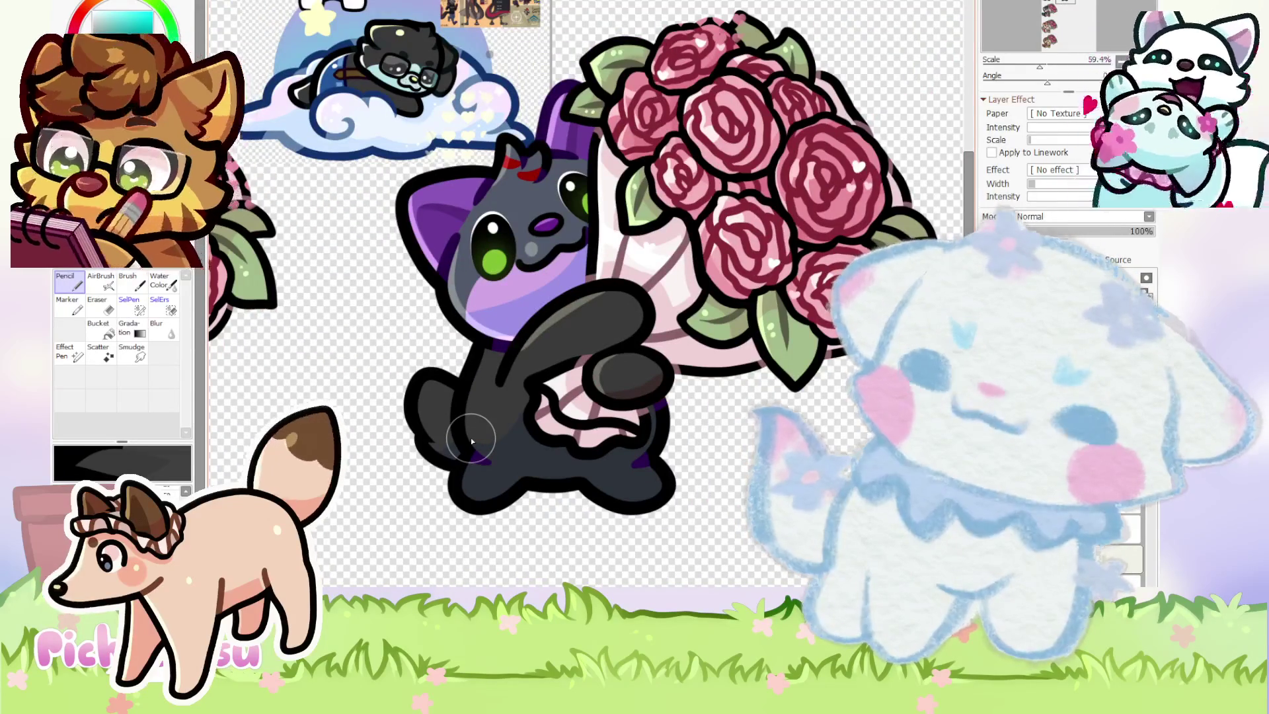
left_click_drag(467, 448, 509, 413)
scroll(509, 414, "up", 1)
scroll(714, 259, "up", 2)
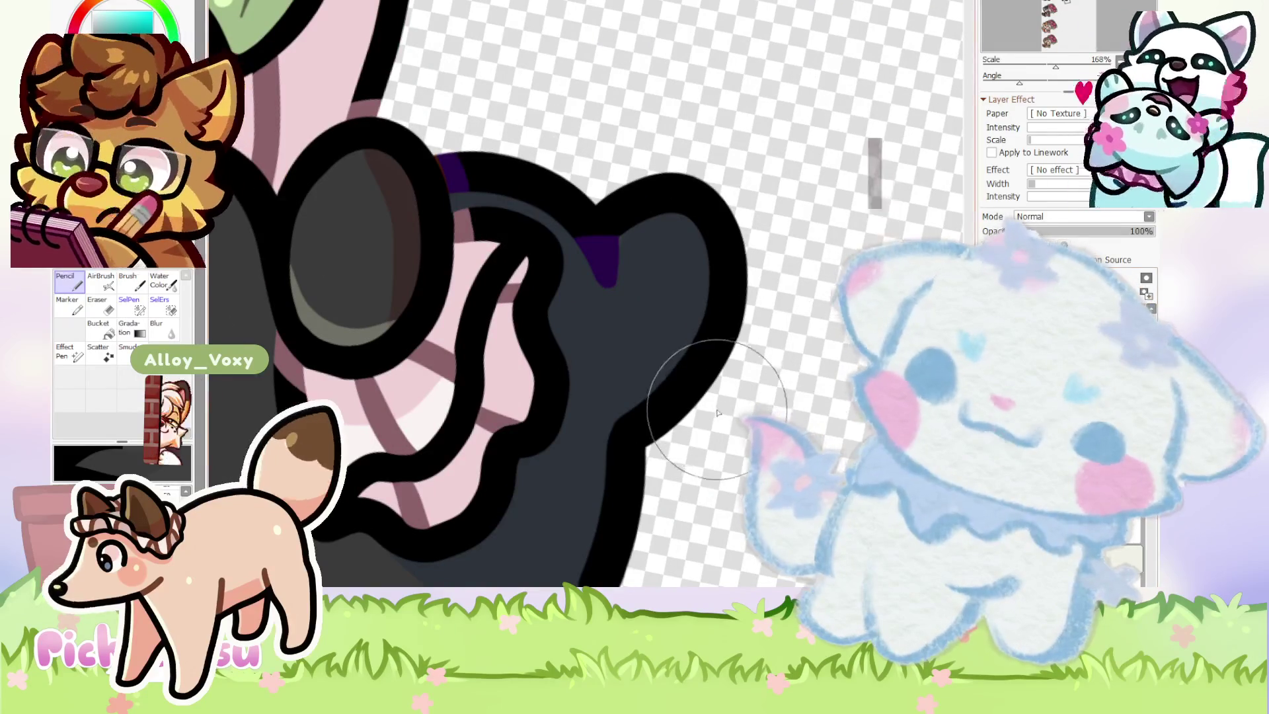
Draw a dark purple accent stroke down the cat's dark leg, redrawing until smooth.
left_click(579, 269, "alt")
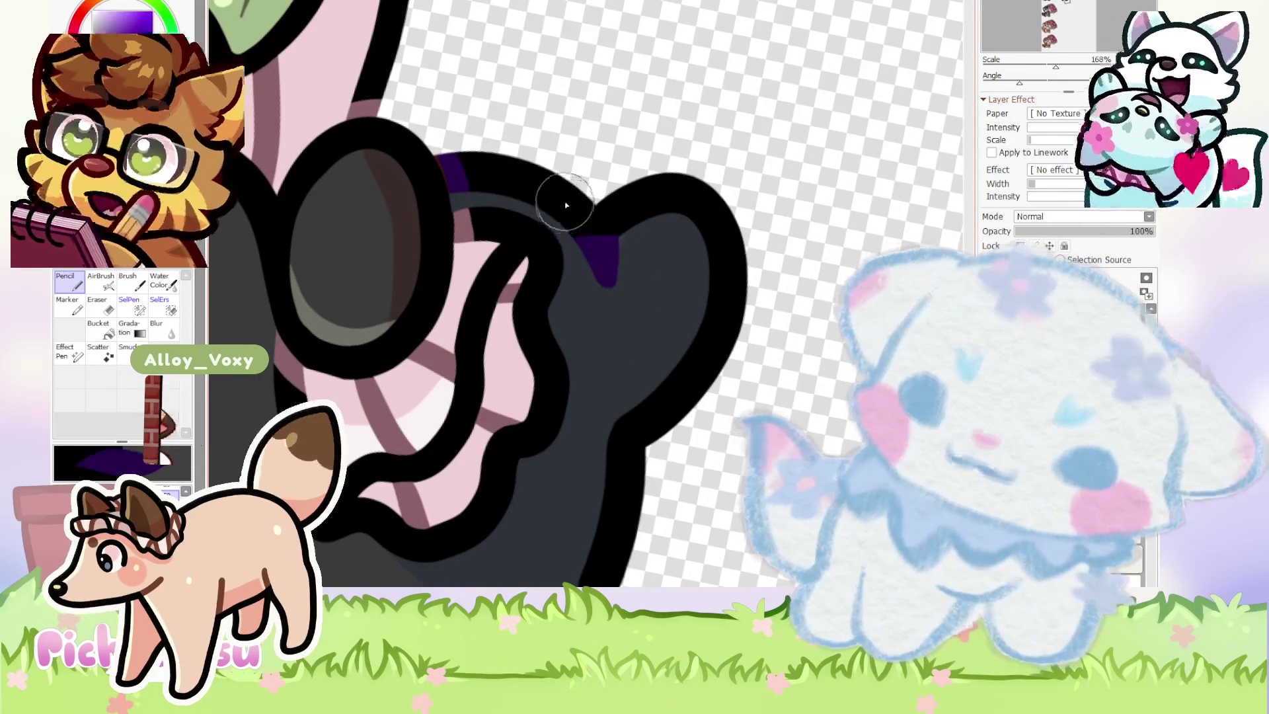
left_click_drag(567, 204, 609, 471)
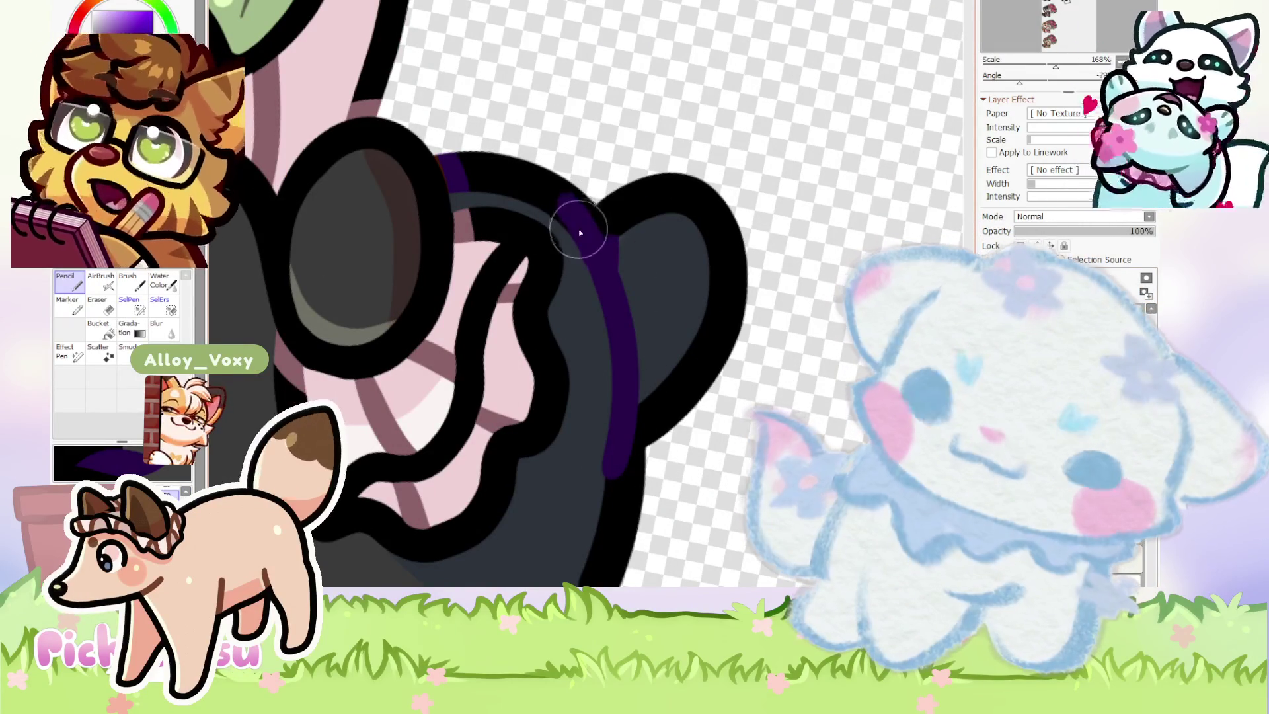
key("ctrl+z")
left_click_drag(559, 205, 618, 452)
key("ctrl+z")
left_click_drag(564, 201, 624, 471)
key("ctrl+z")
left_click_drag(564, 201, 625, 470)
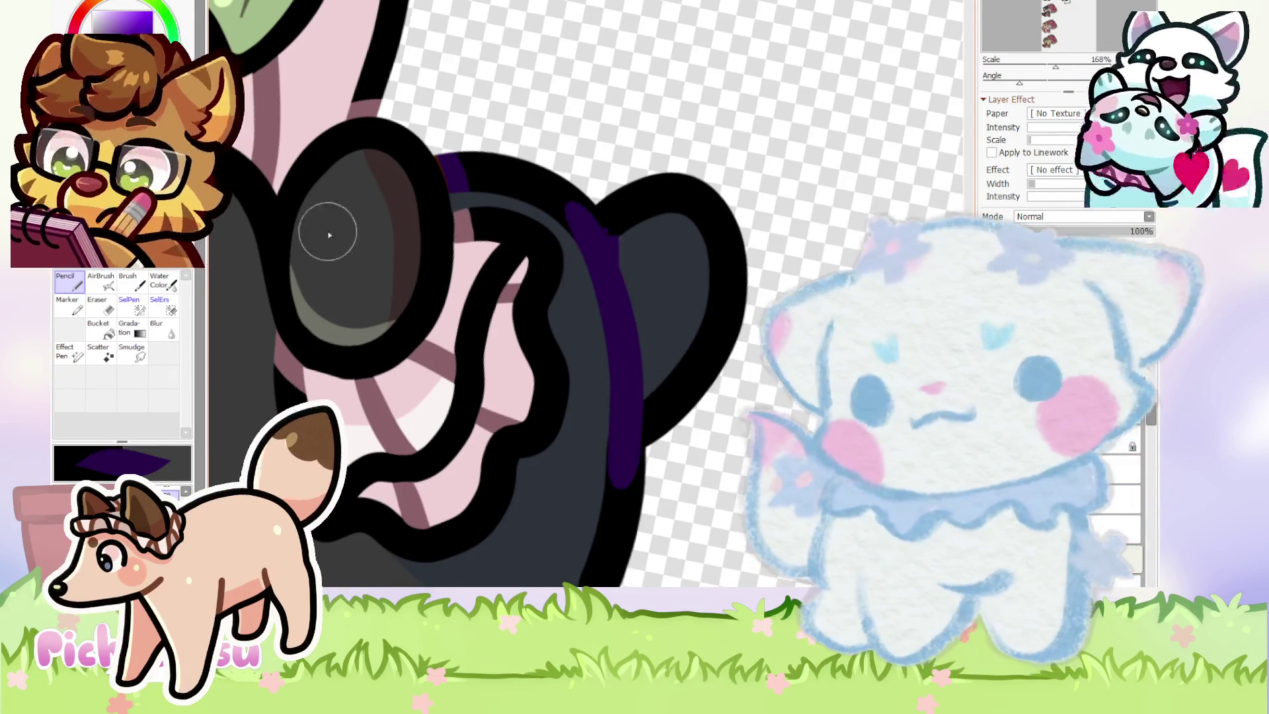
Turn the view toward the leg and erase stray colour around its edges.
left_click(102, 312)
scroll(646, 240, "up", 3)
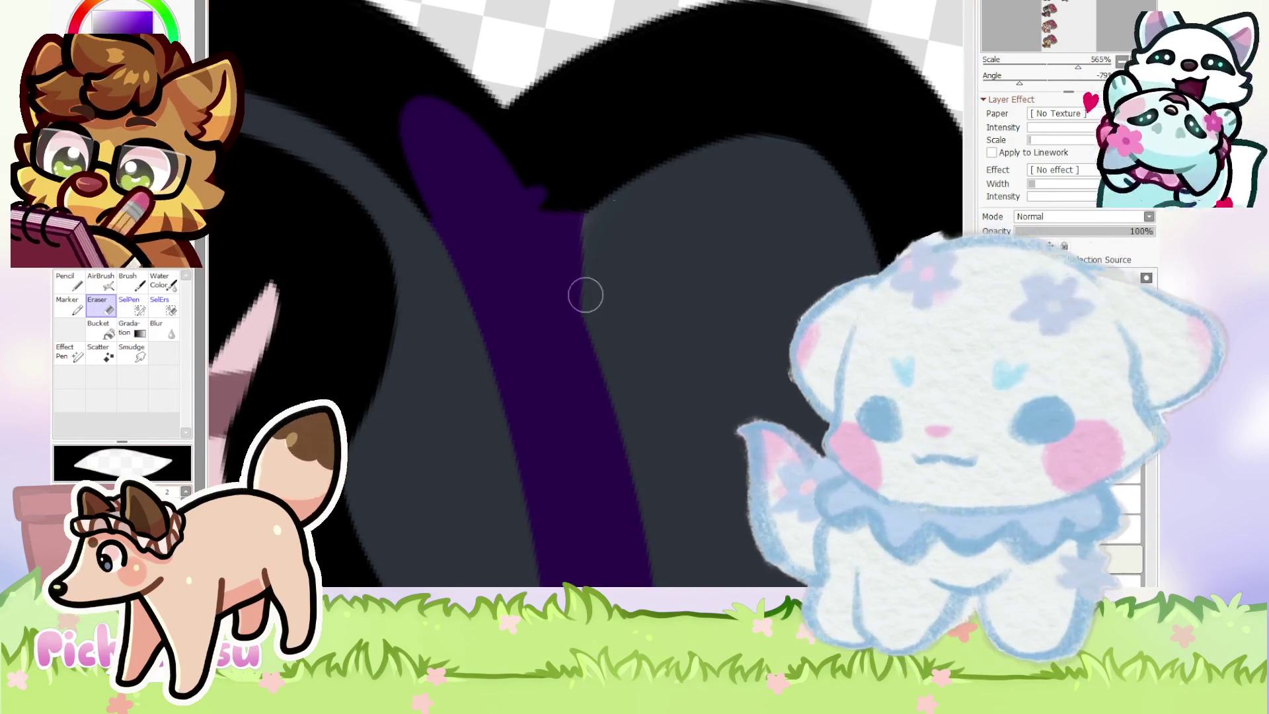
scroll(592, 232, "up", 2)
scroll(591, 320, "down", 8)
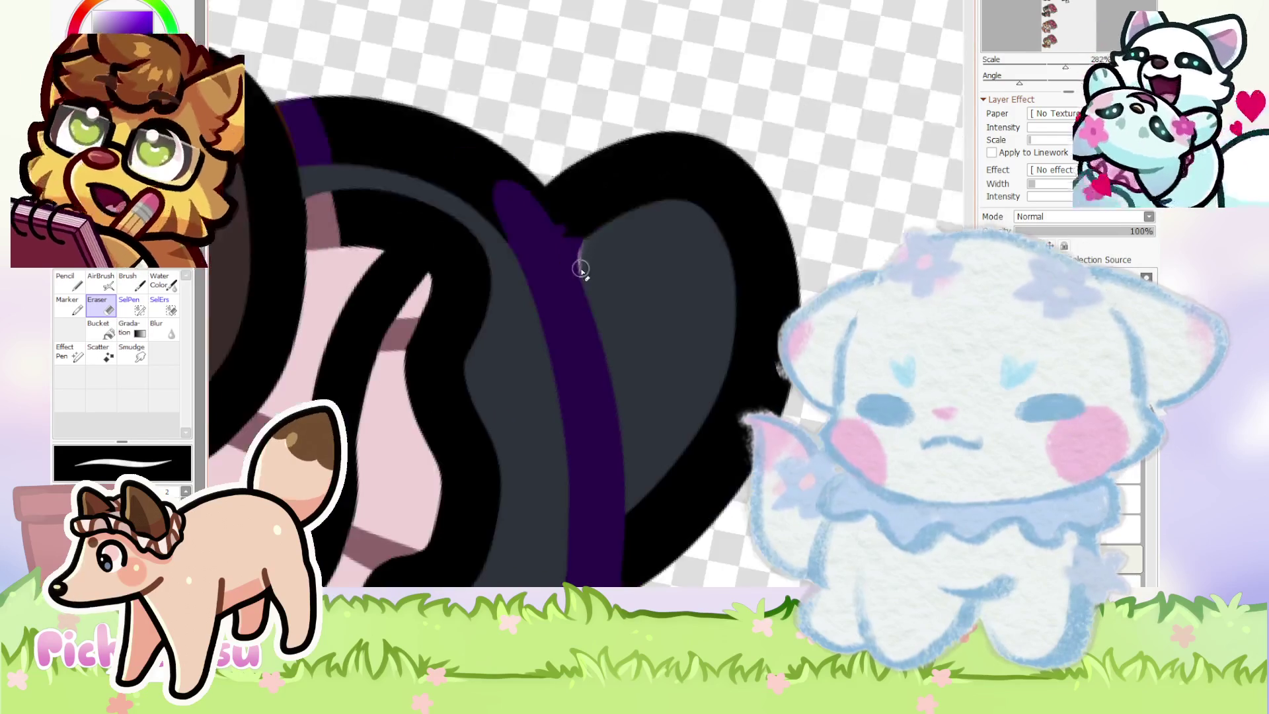
scroll(685, 326, "up", 1)
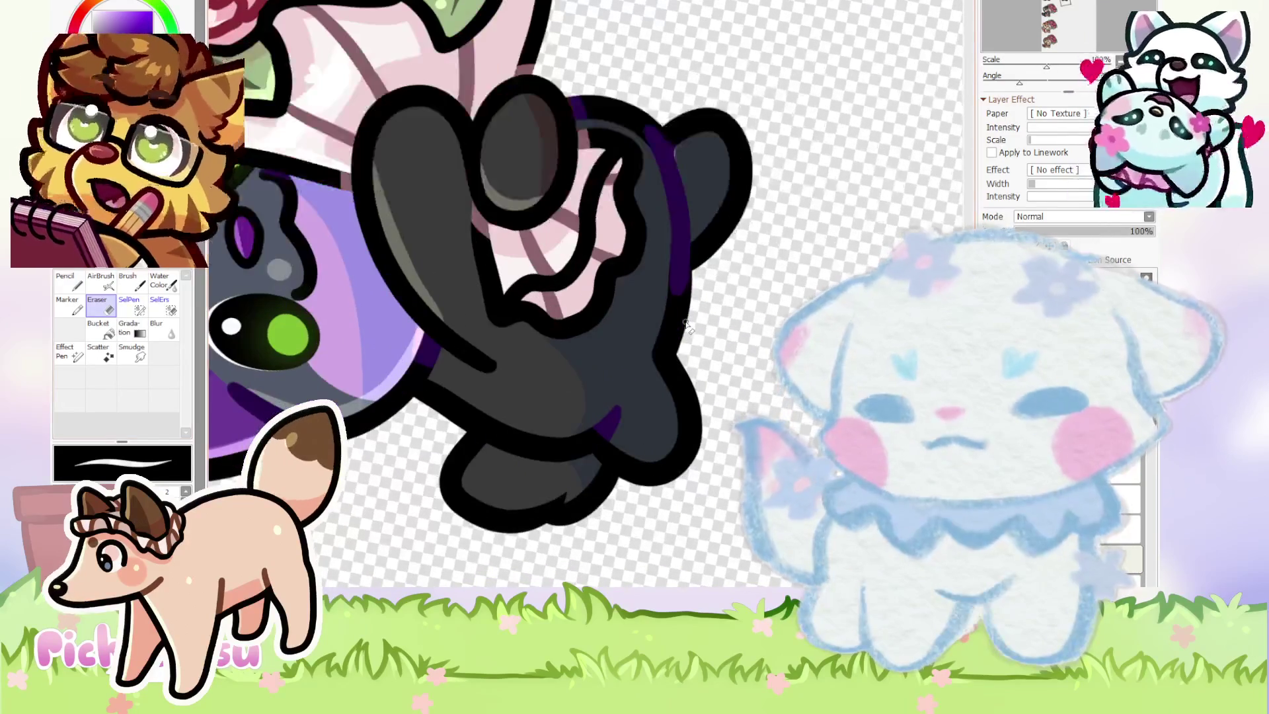
left_click(83, 284)
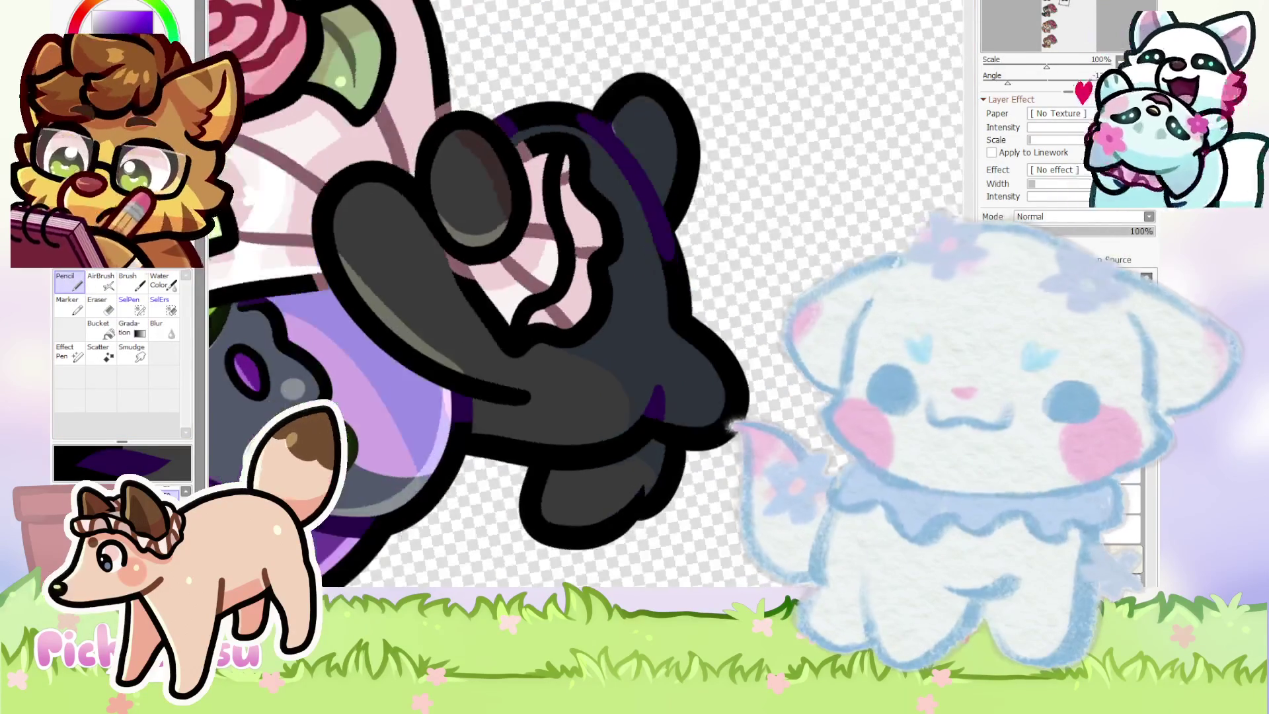
scroll(639, 226, "up", 2)
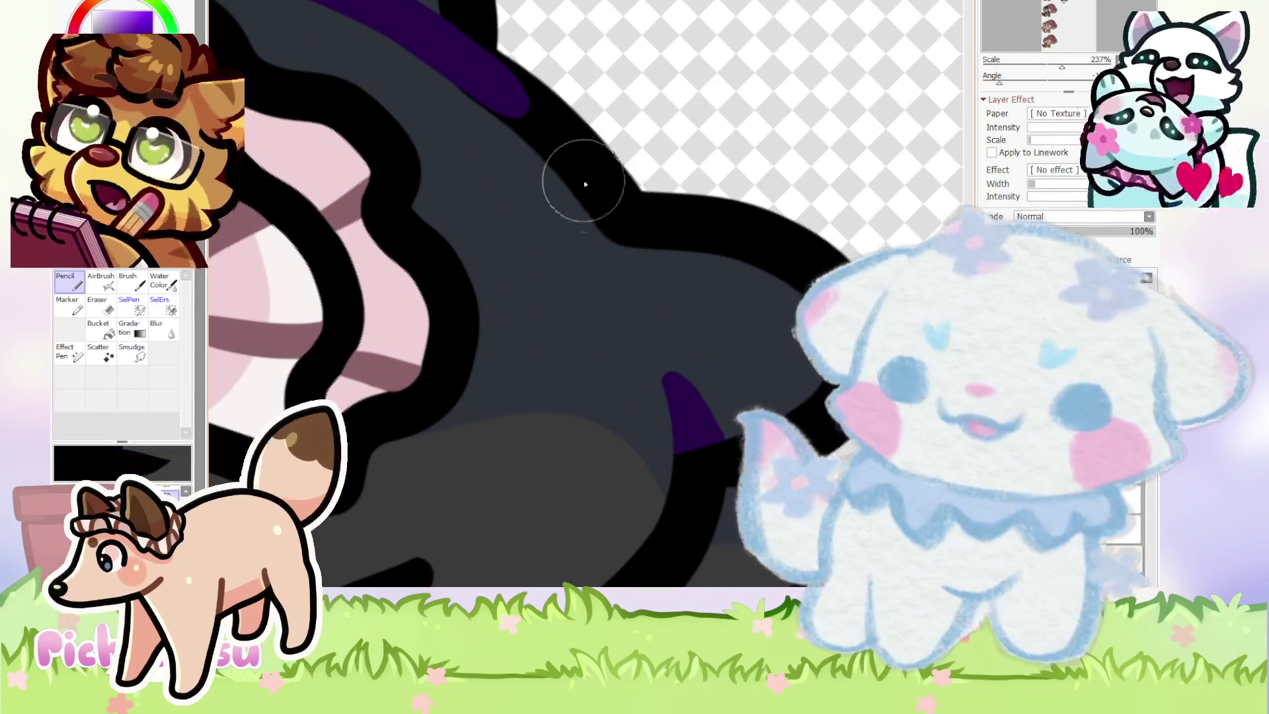
mouse_move(582, 185)
left_mouse_down()
mouse_move(674, 332)
mouse_move(686, 498)
left_mouse_up()
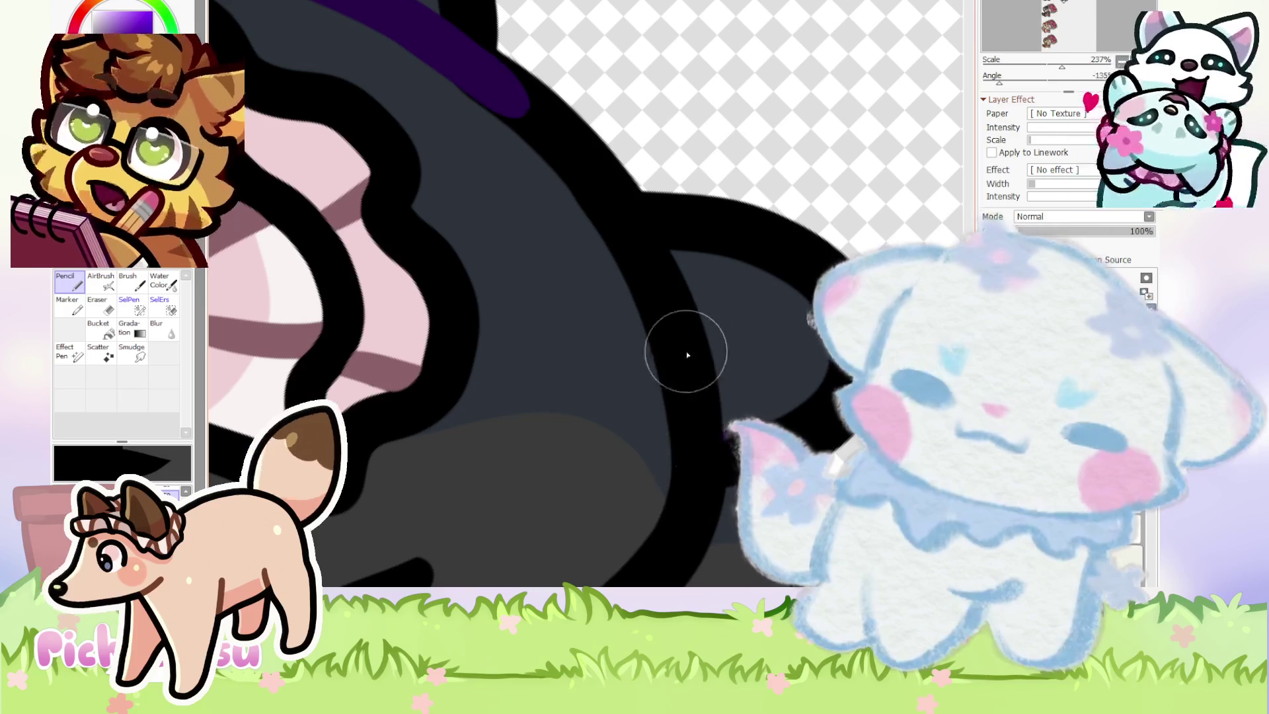
left_click(99, 306)
scroll(561, 244, "up", 2)
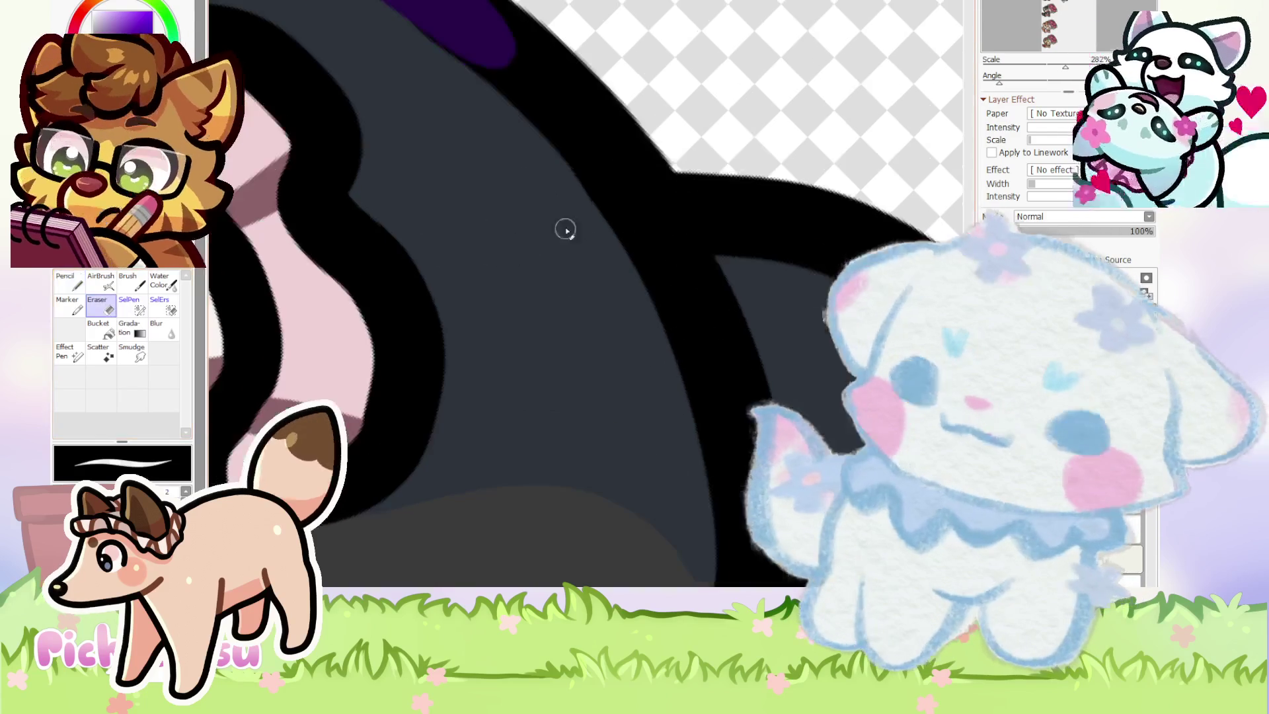
scroll(610, 244, "down", 5)
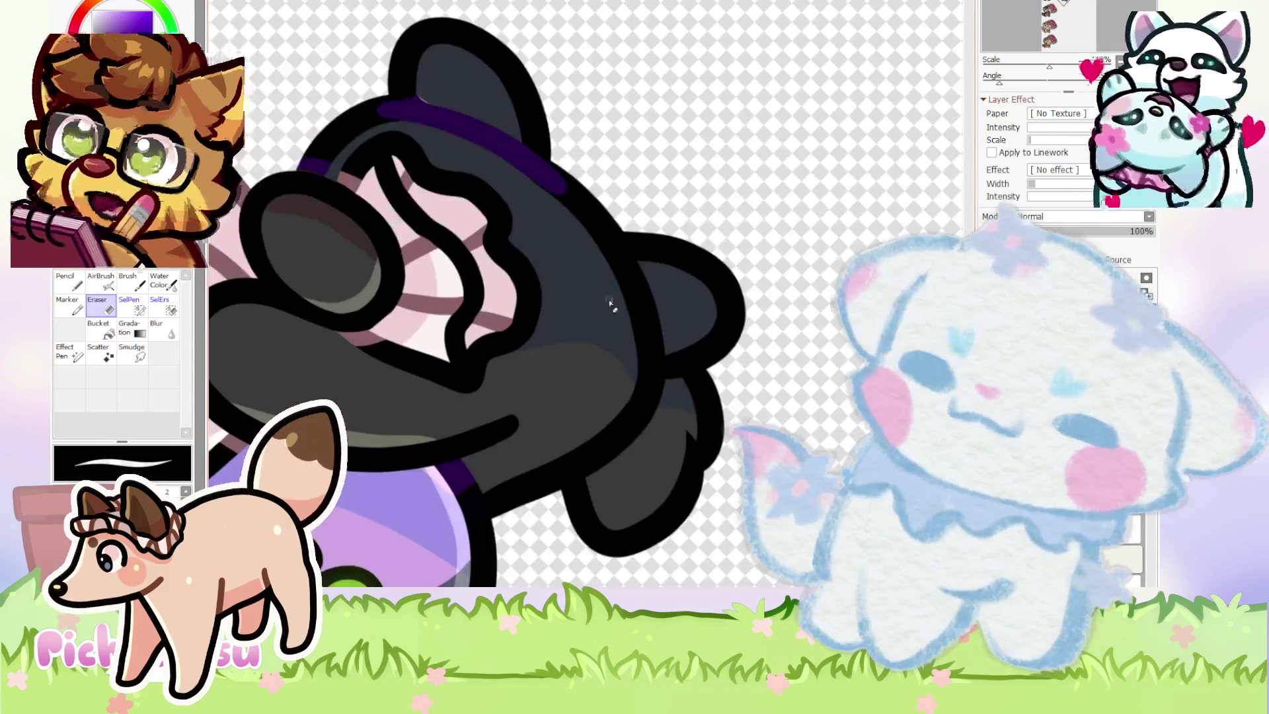
scroll(487, 250, "up", 5)
scroll(487, 250, "up", 1)
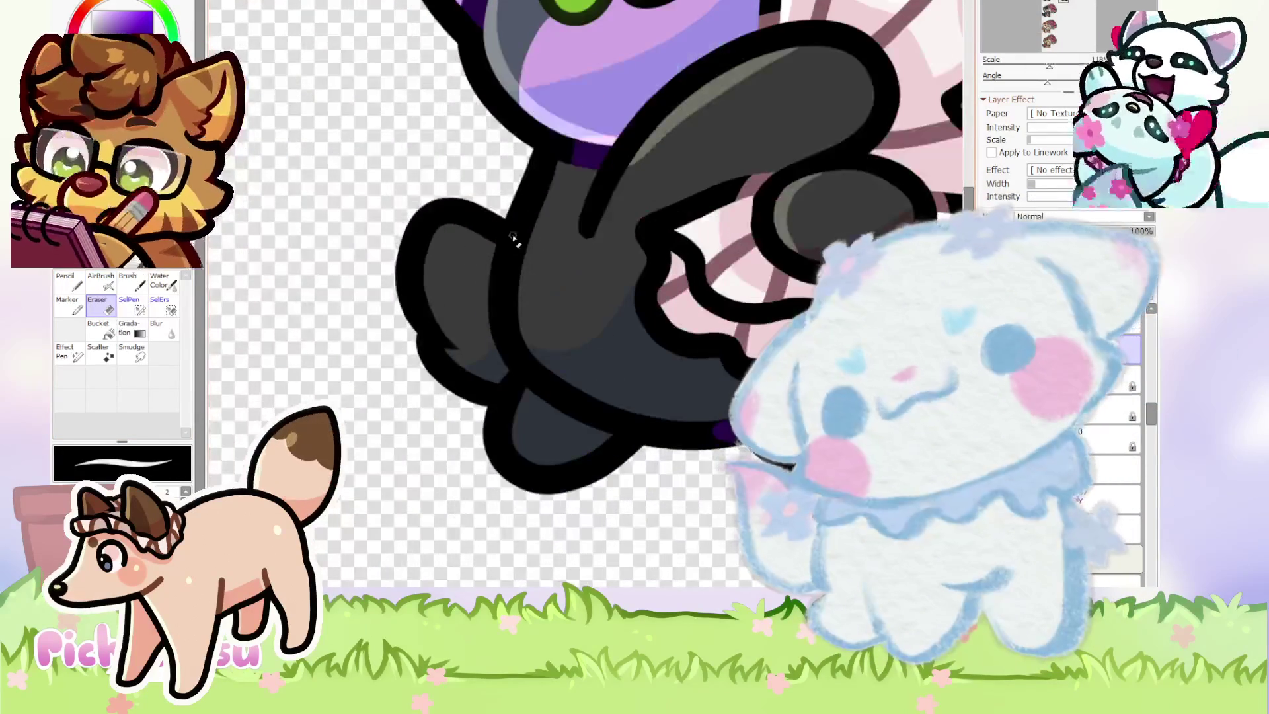
scroll(555, 207, "up", 3)
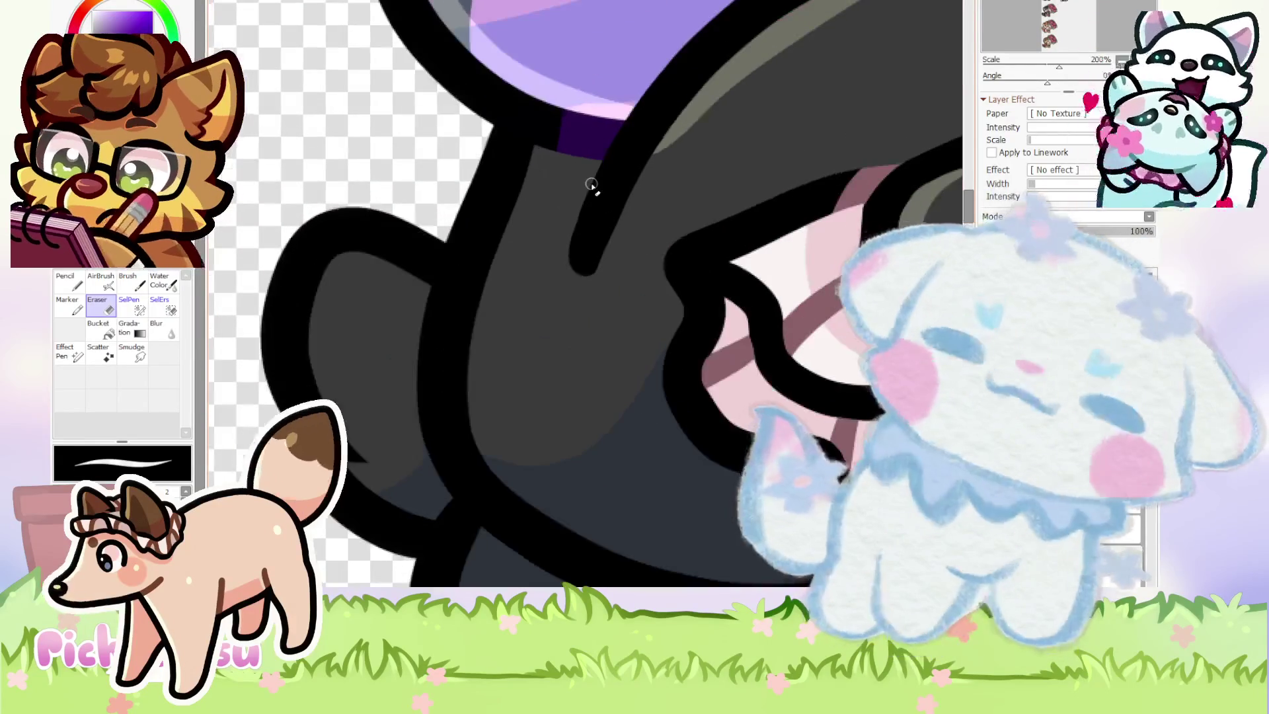
scroll(453, 285, "down", 3)
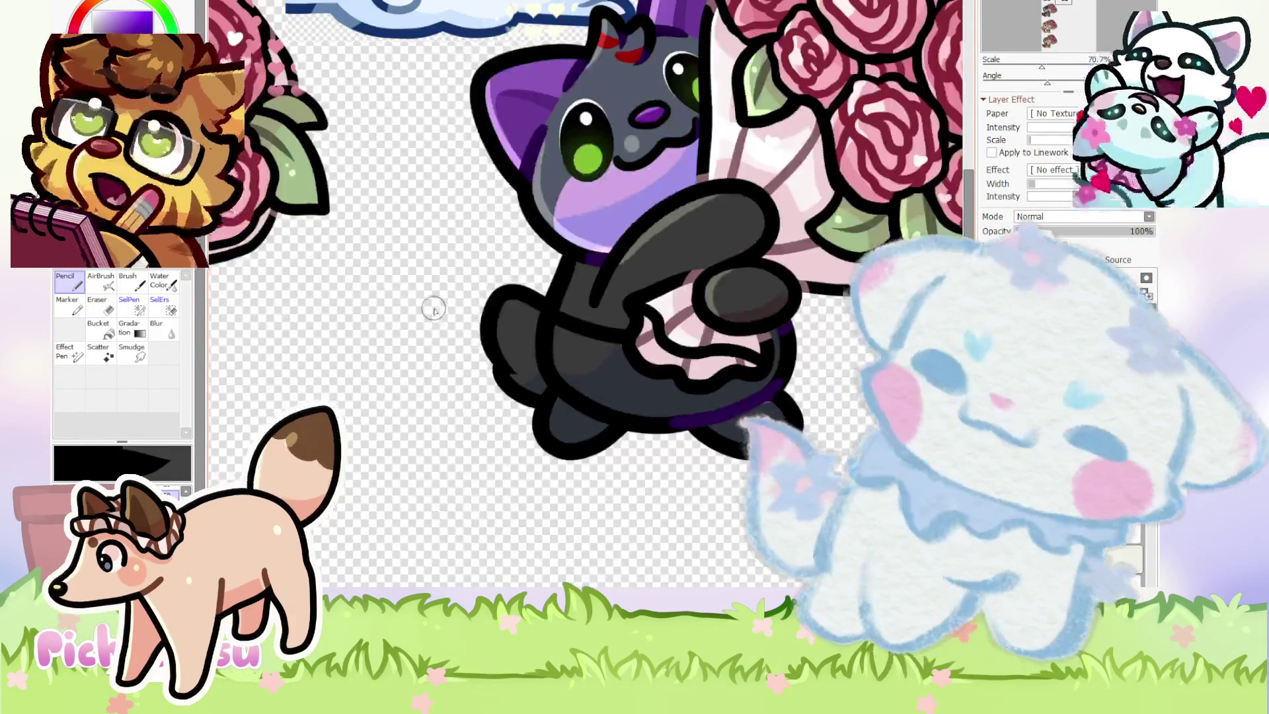
scroll(593, 261, "up", 4)
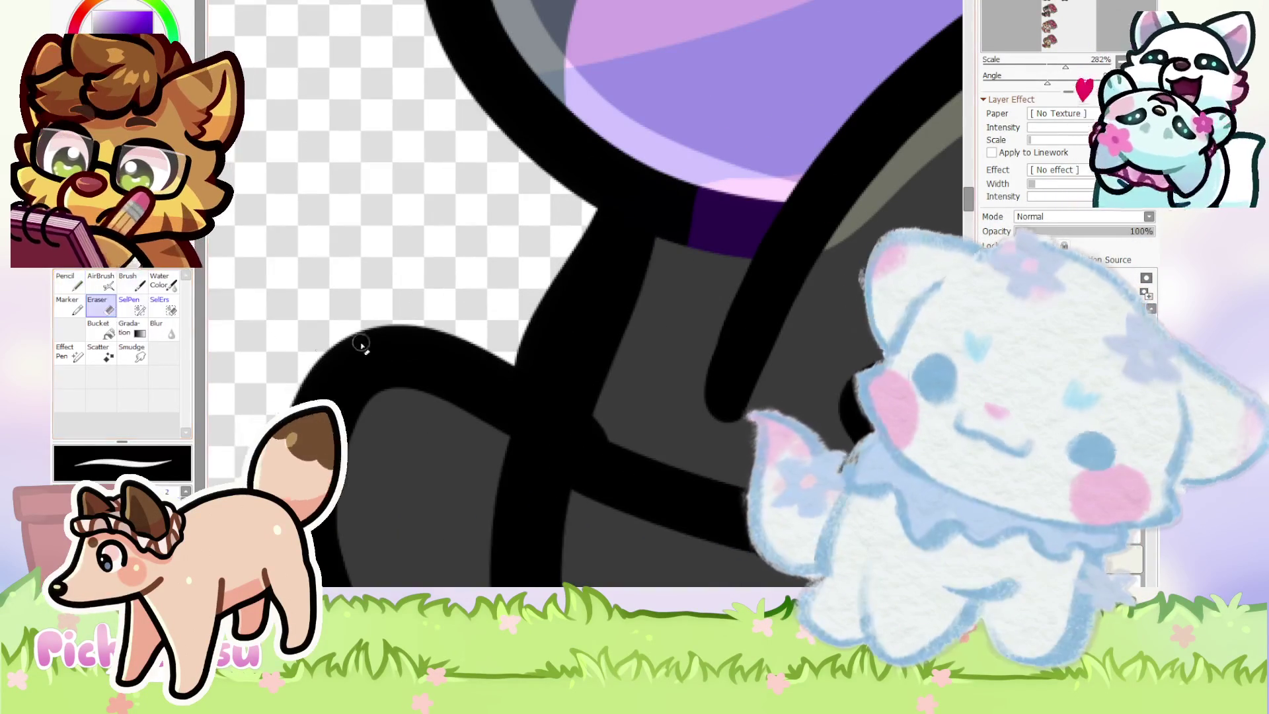
scroll(655, 252, "up", 1)
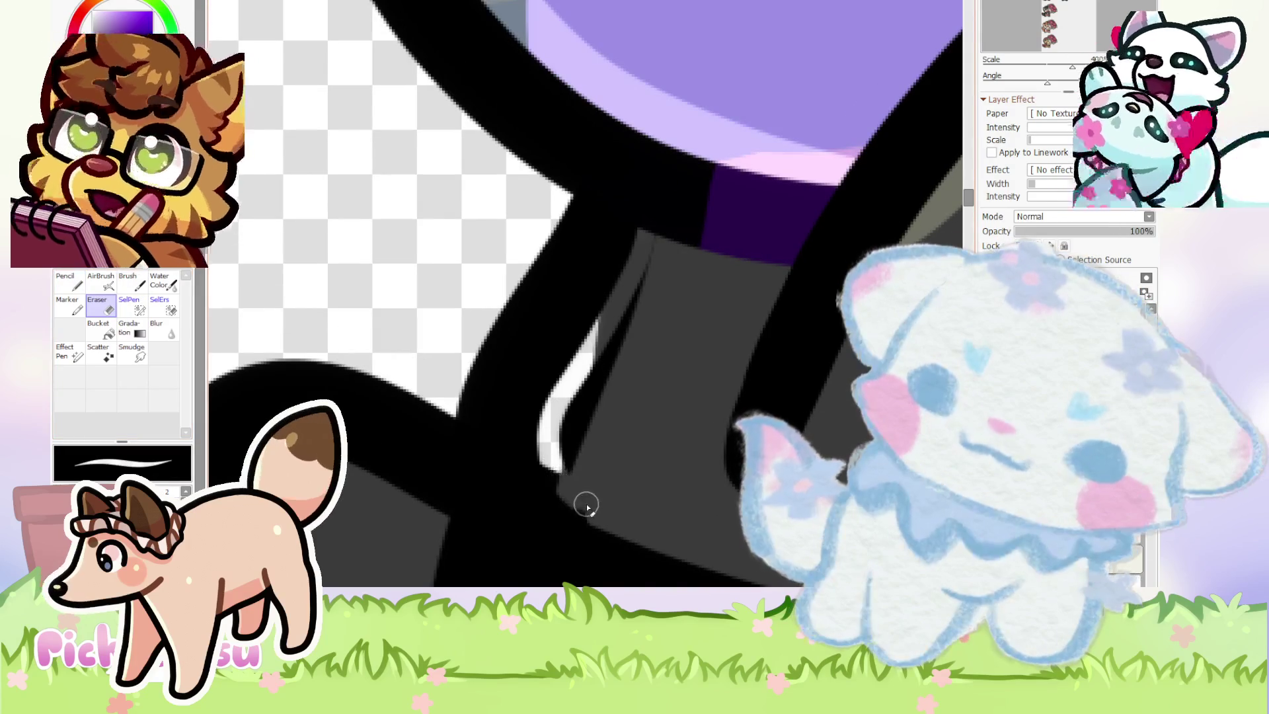
scroll(609, 487, "down", 5)
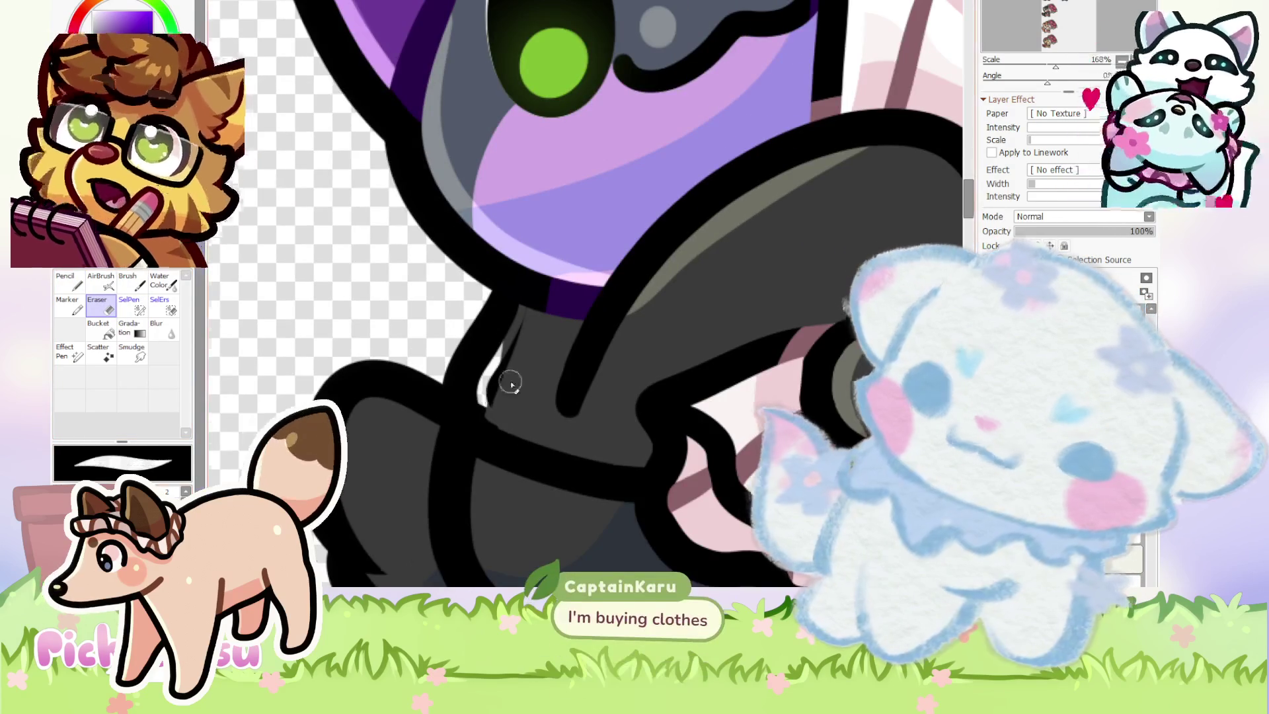
scroll(489, 406, "up", 1)
scroll(506, 377, "up", 2)
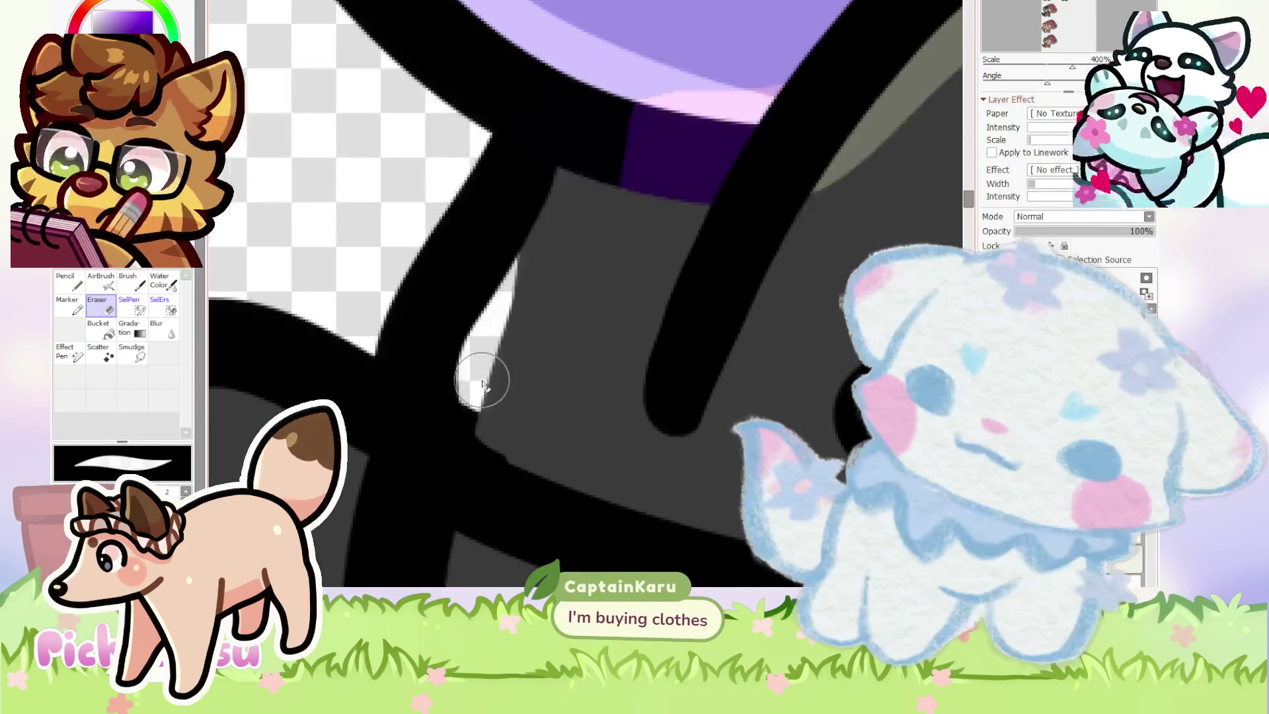
scroll(537, 448, "down", 6)
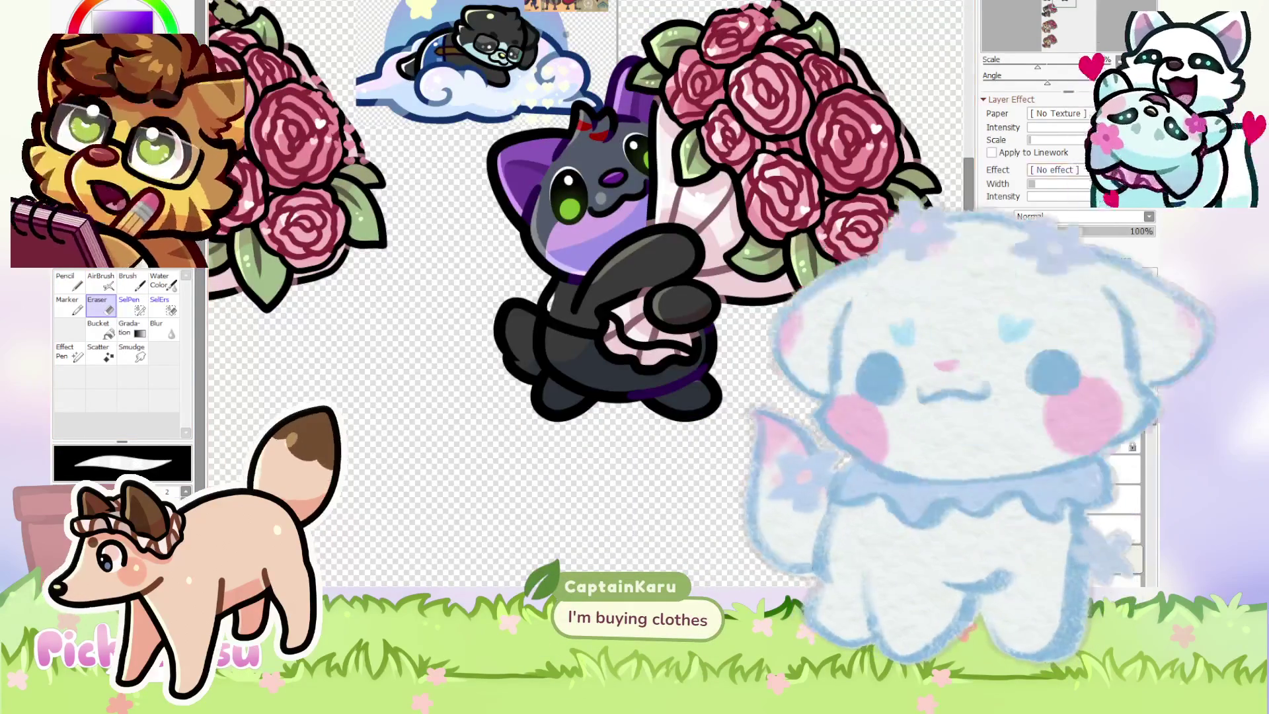
Rotate the view and erase the stray light-grey shading along the body's edge.
scroll(595, 298, "up", 2)
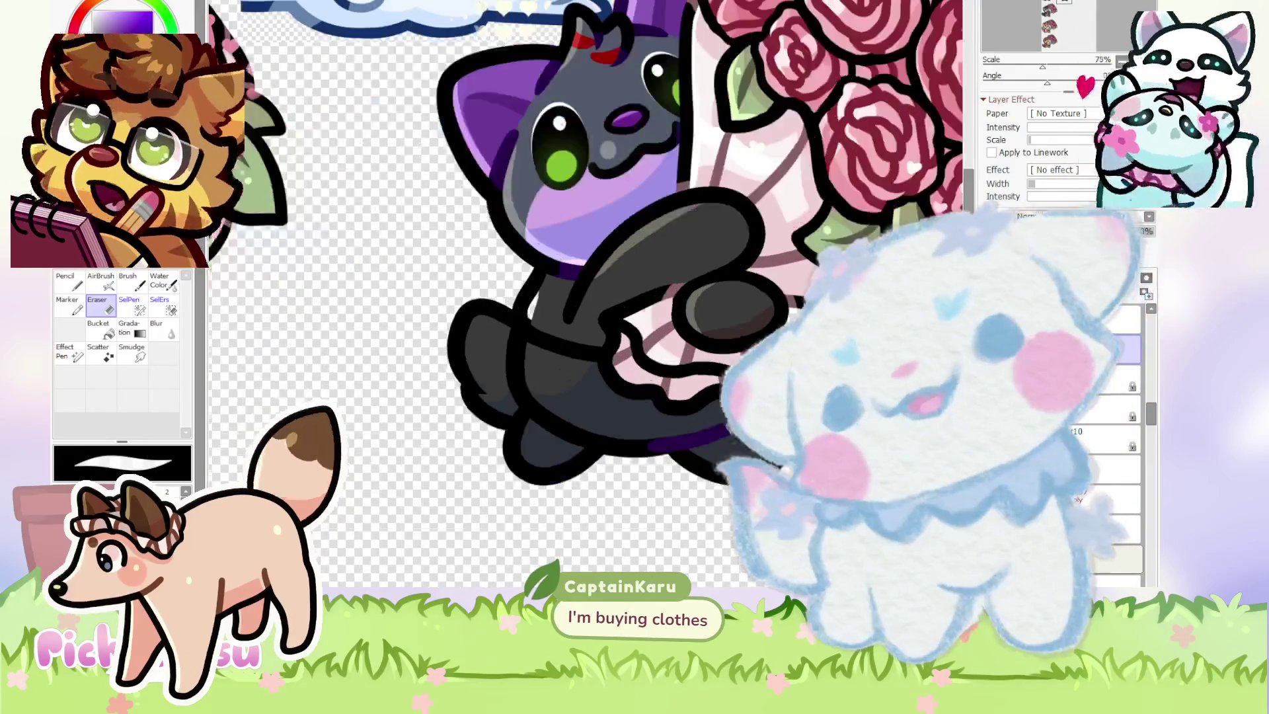
scroll(745, 346, "down", 3)
scroll(745, 346, "up", 3)
scroll(745, 346, "down", 2)
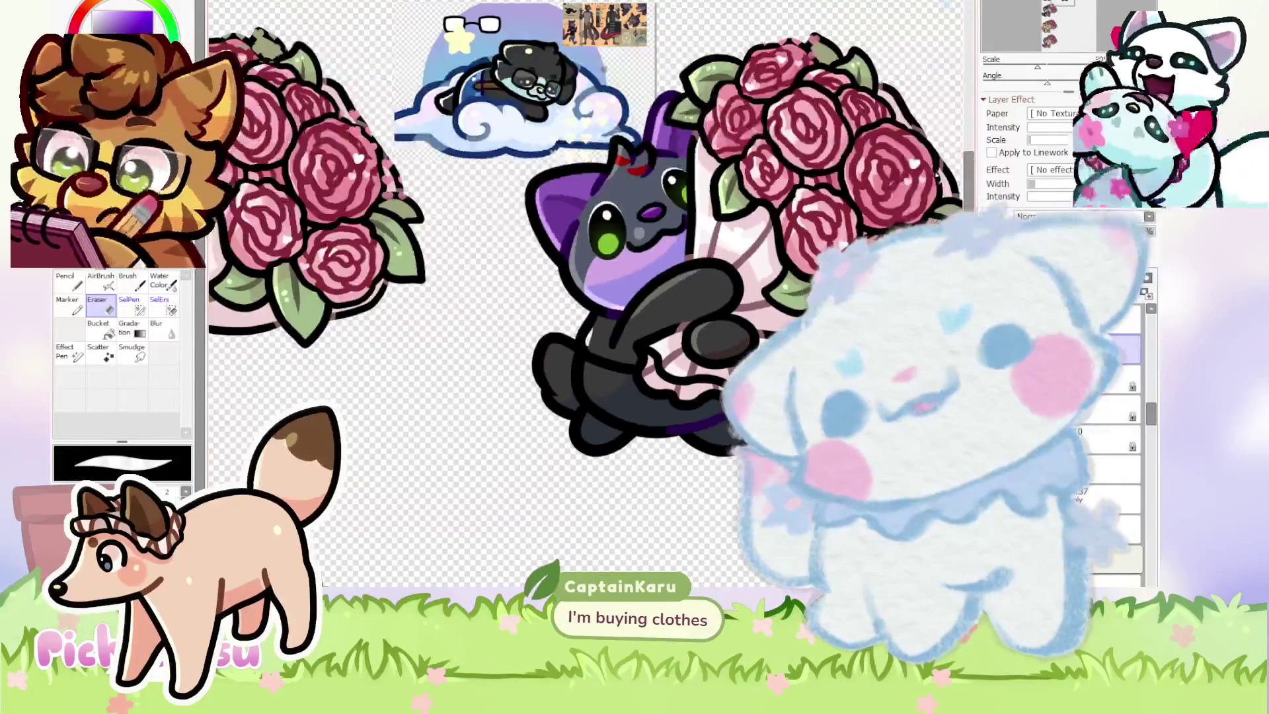
key("End")
key("End")
key("End")
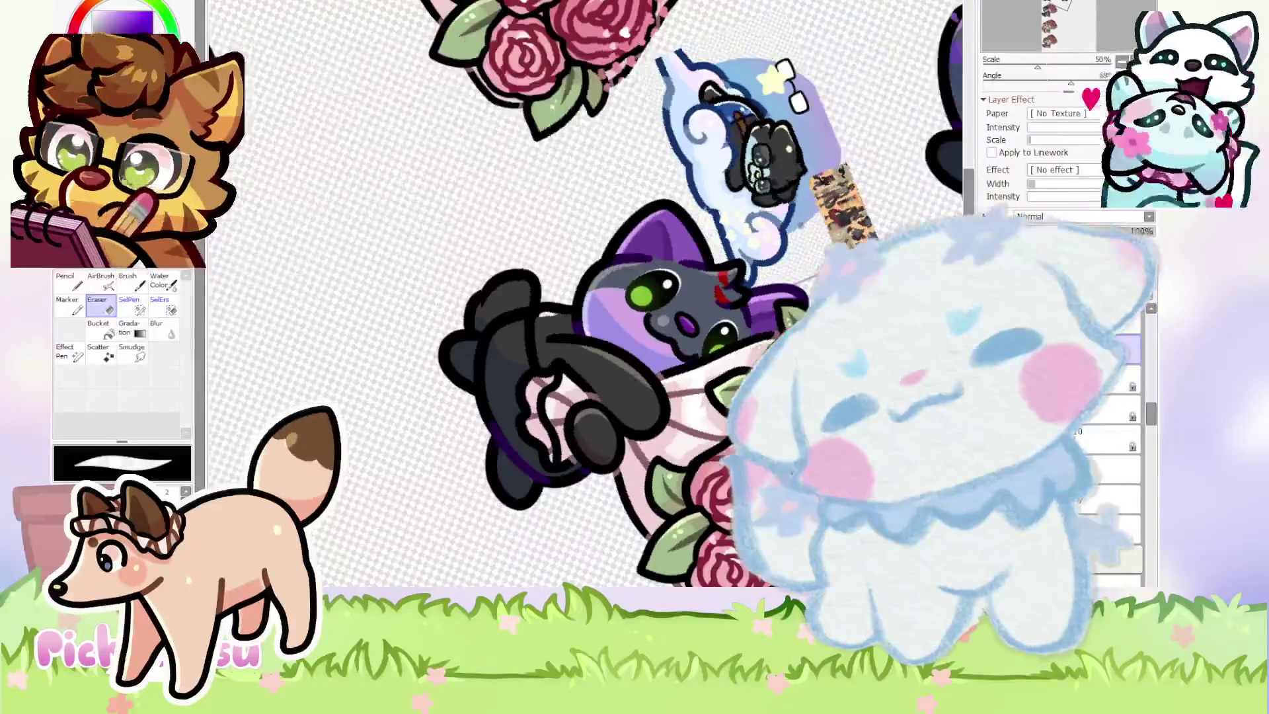
scroll(433, 150, "up", 5)
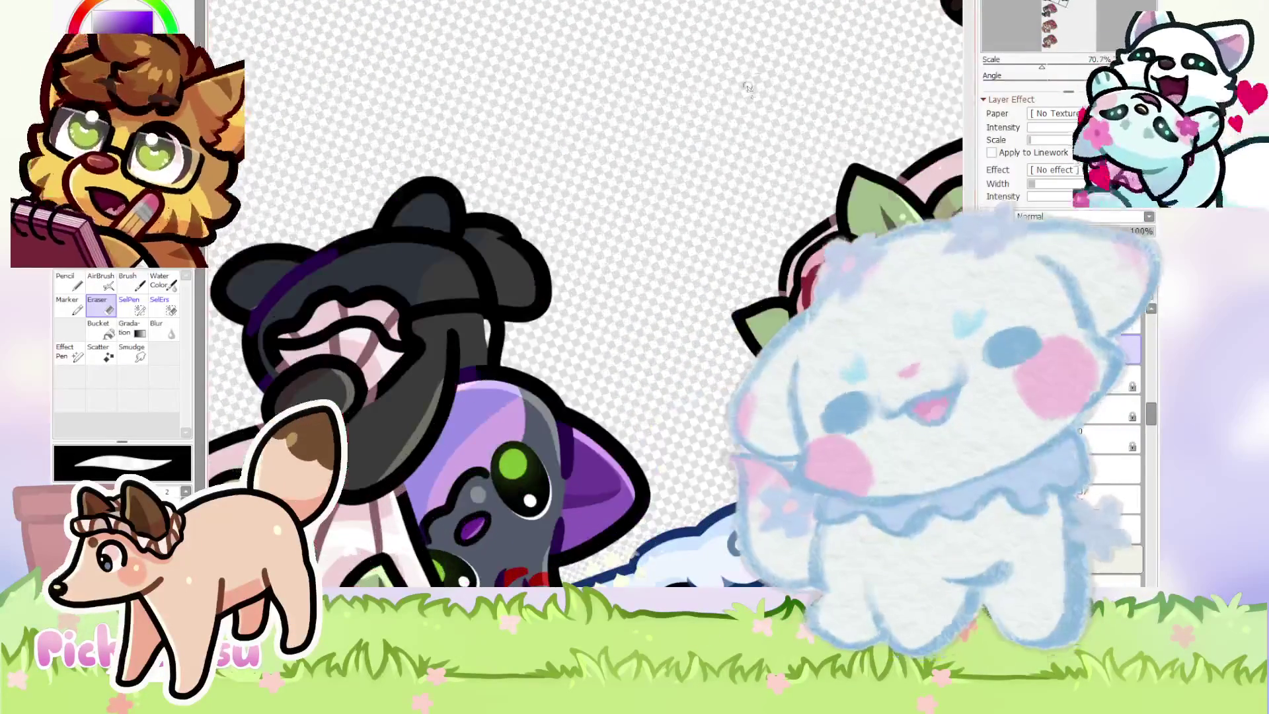
scroll(507, 391, "up", 5)
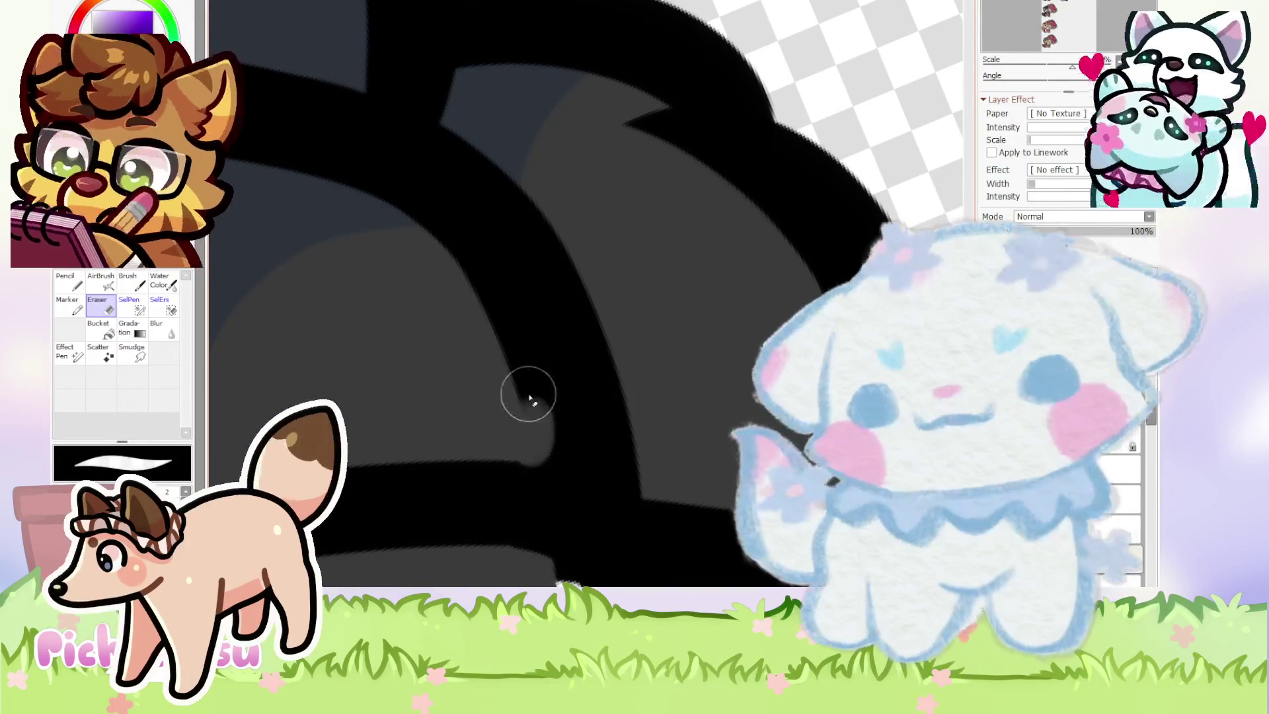
scroll(454, 303, "down", 5)
scroll(331, 263, "up", 5)
mouse_move(320, 240)
left_mouse_down()
mouse_move(585, 449)
mouse_move(443, 267)
left_mouse_up()
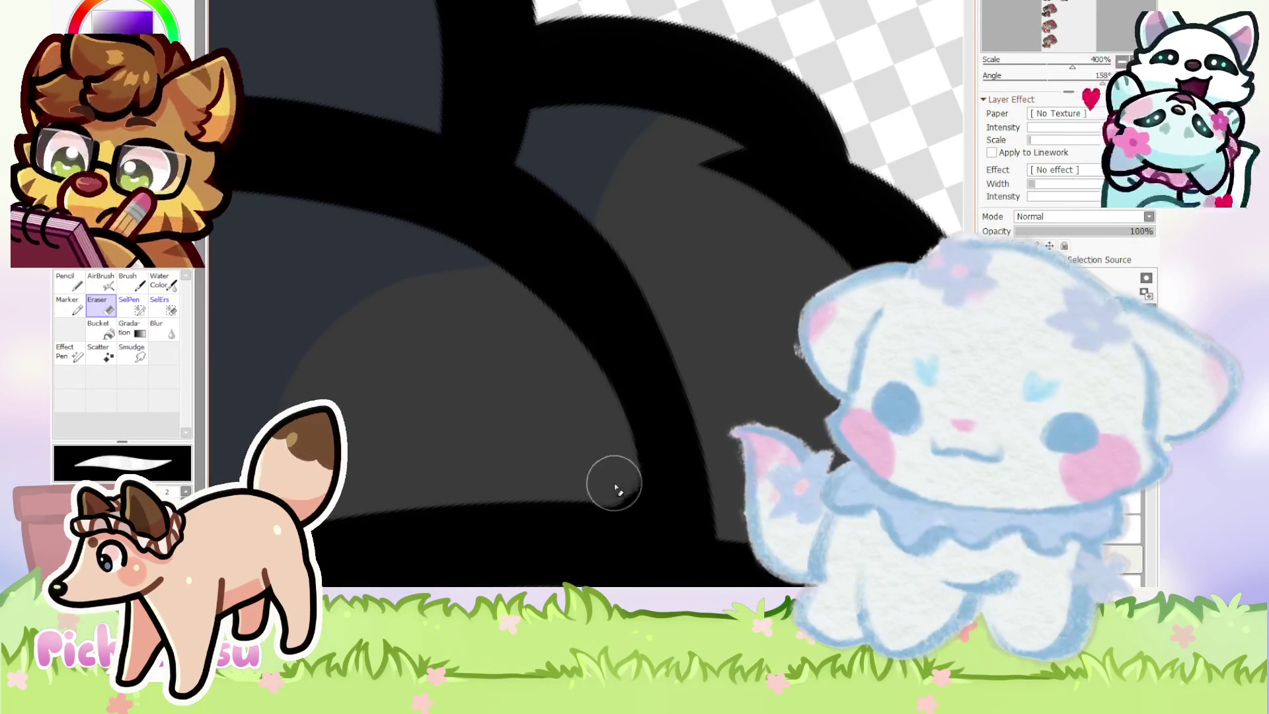
Redraw the black outline along that edge and reset the view to the whole sheet.
scroll(395, 275, "down", 2)
scroll(490, 421, "up", 2)
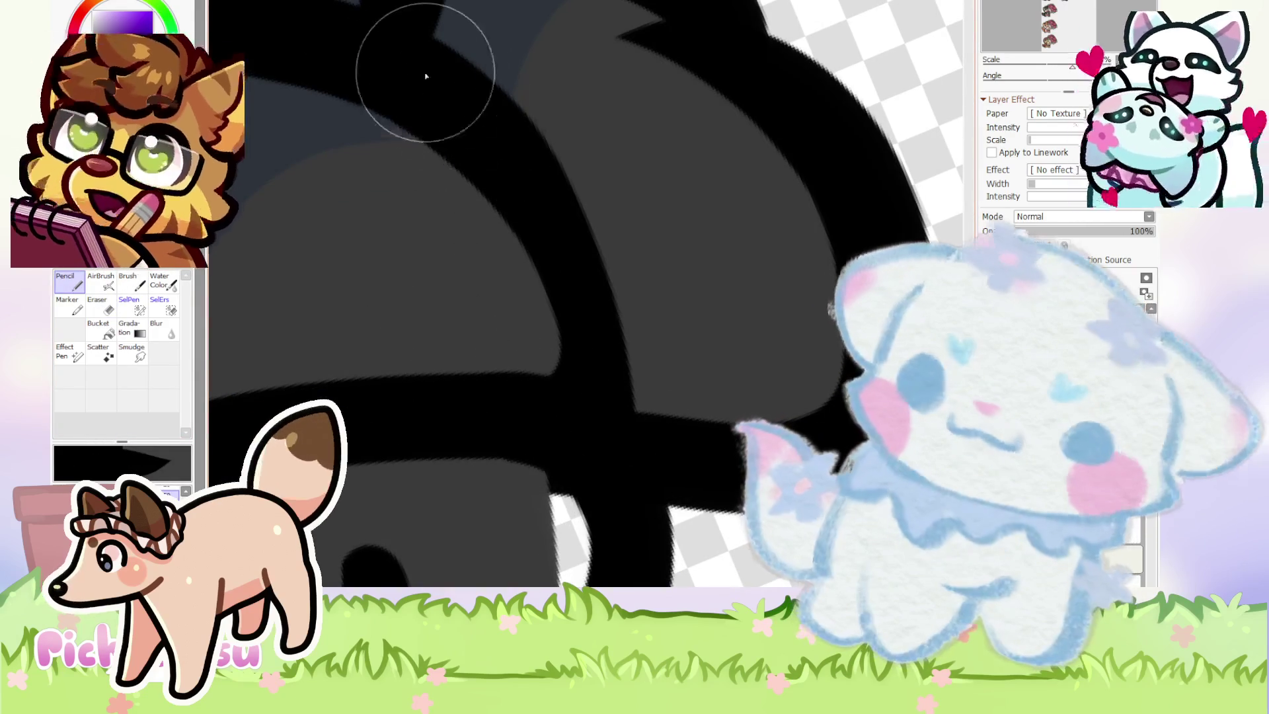
left_click_drag(415, 70, 603, 466)
scroll(457, 104, "down", 6)
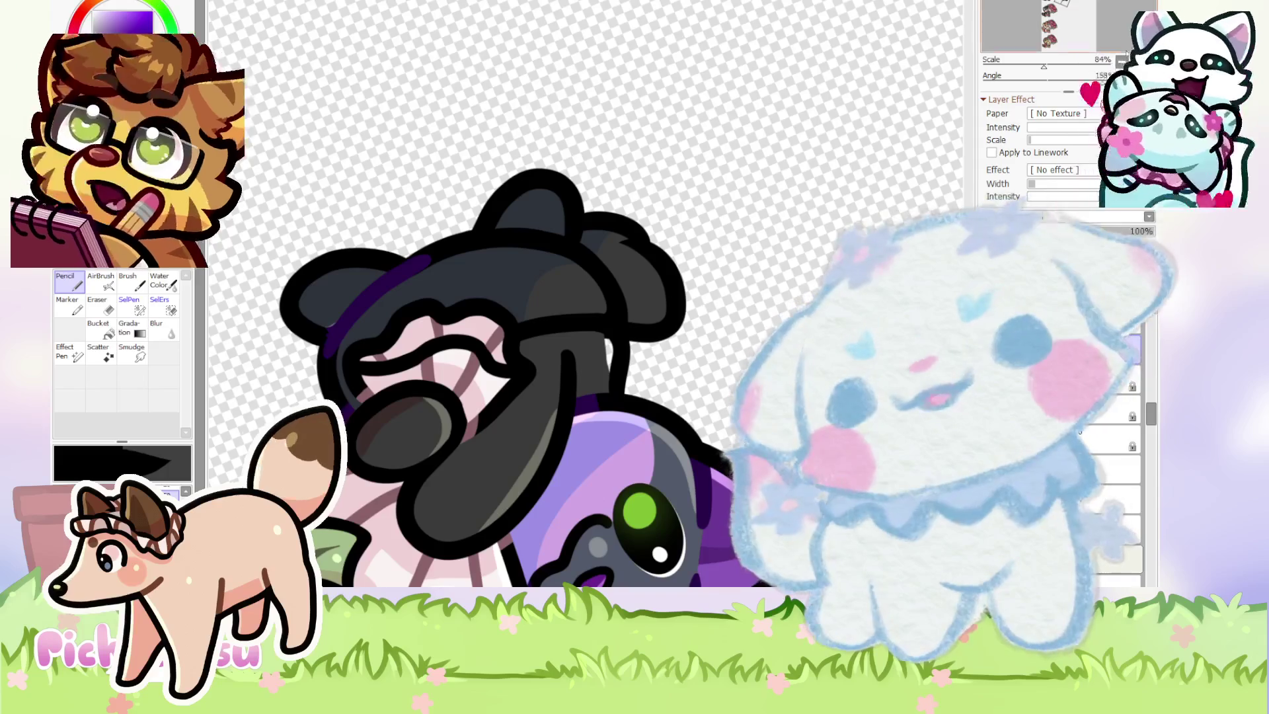
key("Home")
scroll(546, 183, "up", 5)
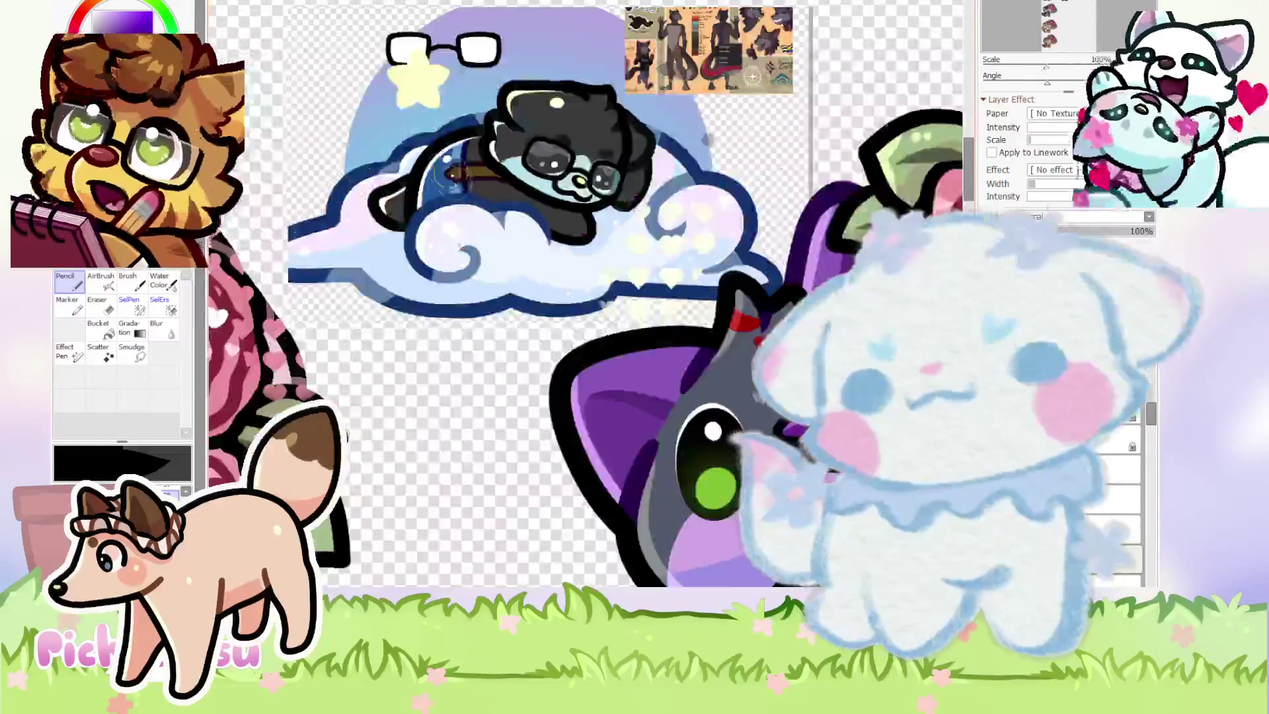
Paint blue pants across the dark cat's lower body.
scroll(427, 281, "up", 4)
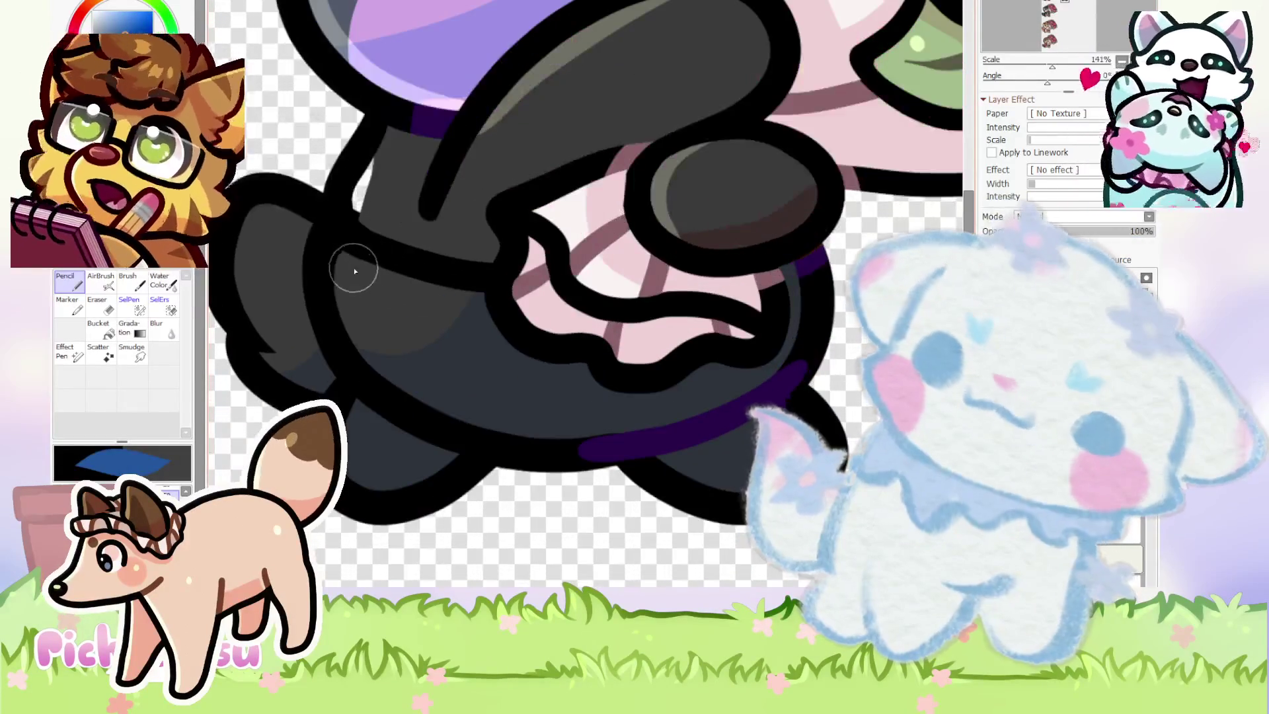
left_click_drag(355, 271, 351, 268)
mouse_move(488, 296)
left_mouse_down()
mouse_move(471, 415)
mouse_move(557, 415)
left_mouse_up()
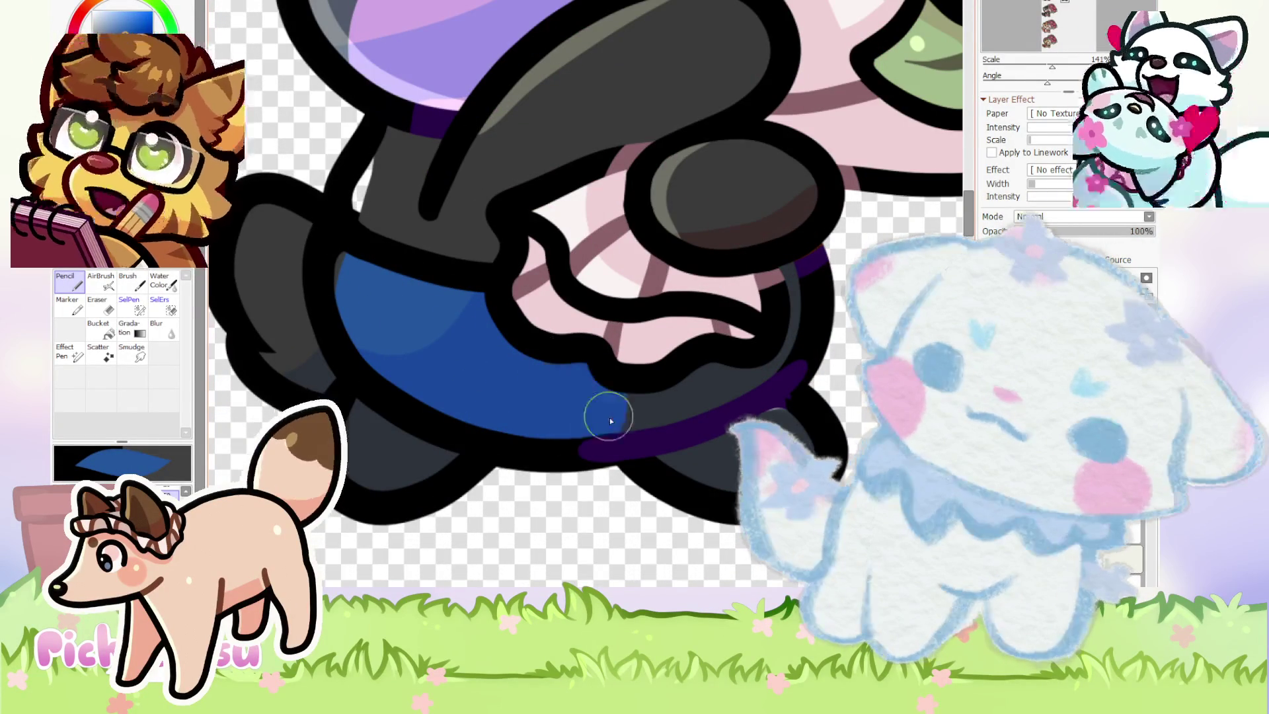
left_click_drag(794, 353, 793, 271)
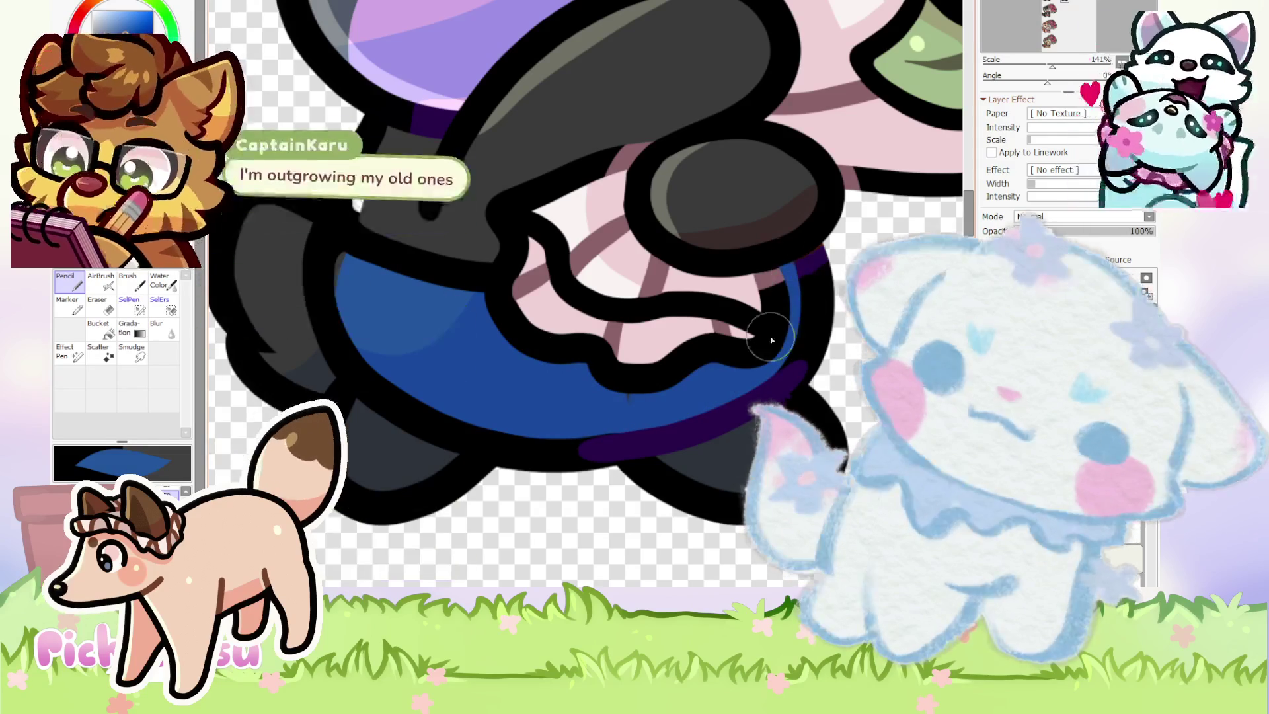
Undo a stray blue stroke near the waist and fill the grey sliver beside the pants blue.
scroll(641, 367, "down", 2)
scroll(634, 383, "up", 5)
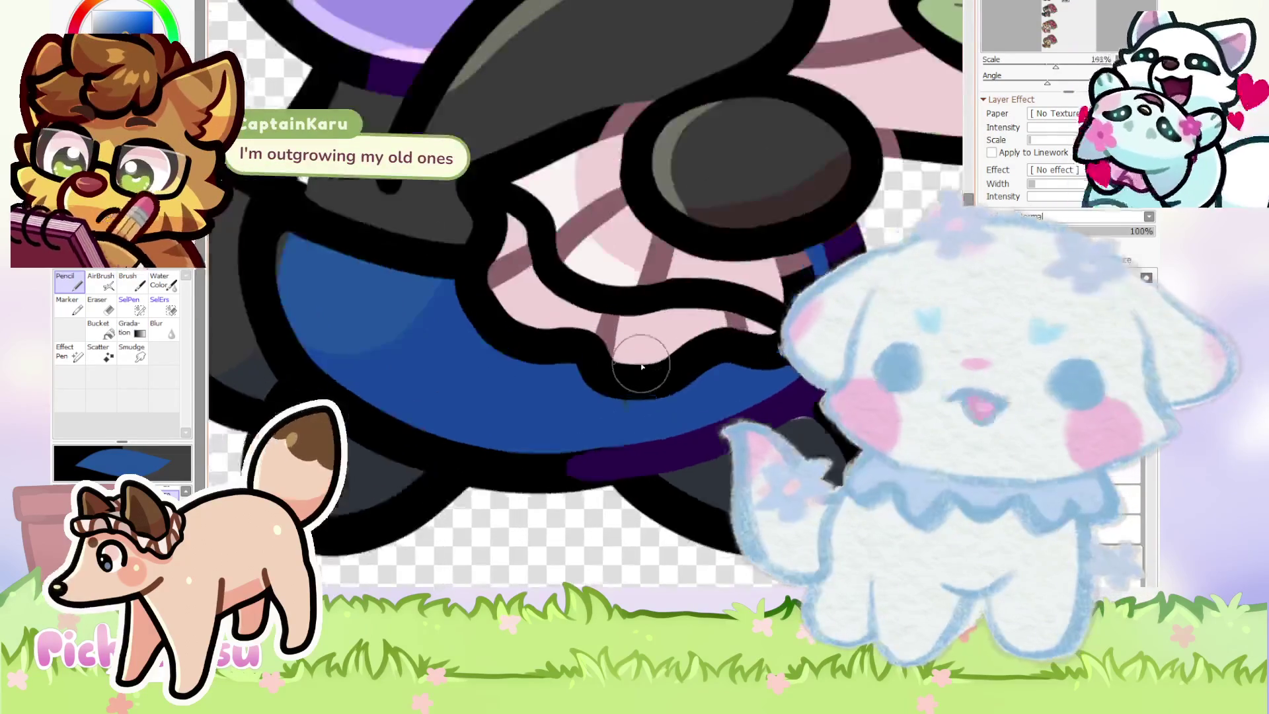
scroll(607, 414, "down", 4)
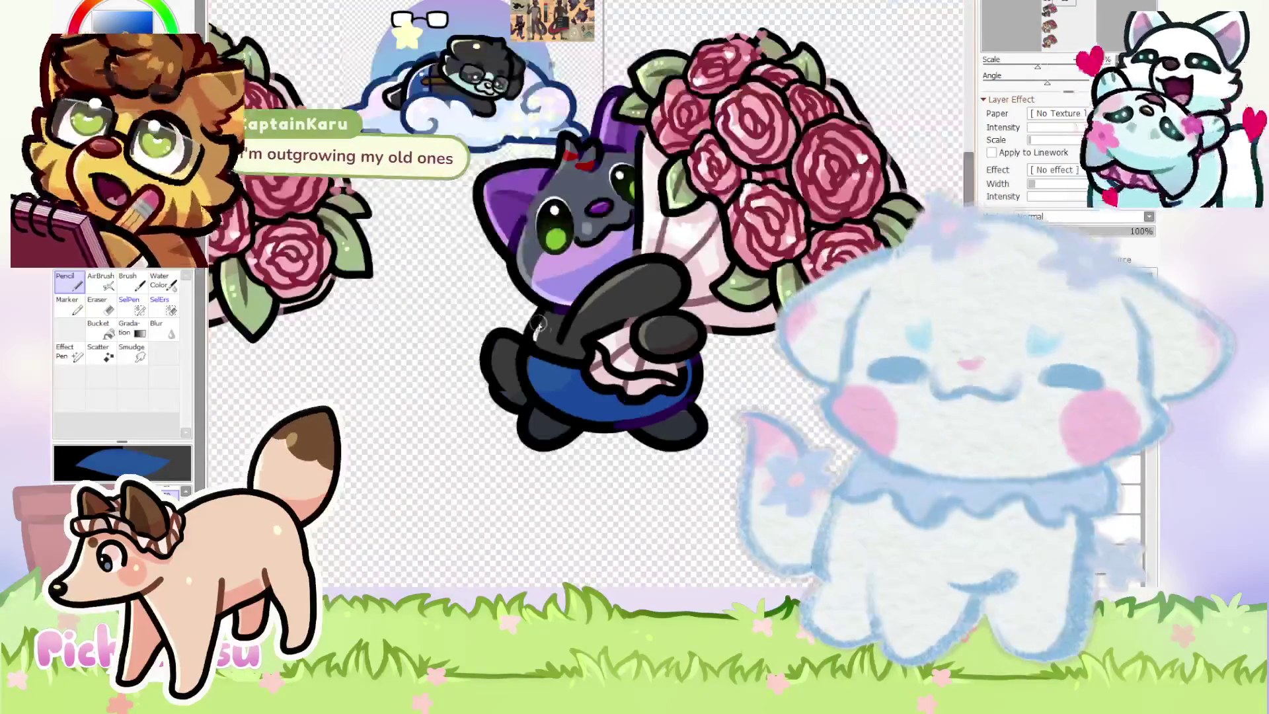
scroll(572, 326, "up", 4)
left_click_drag(565, 327, 522, 385)
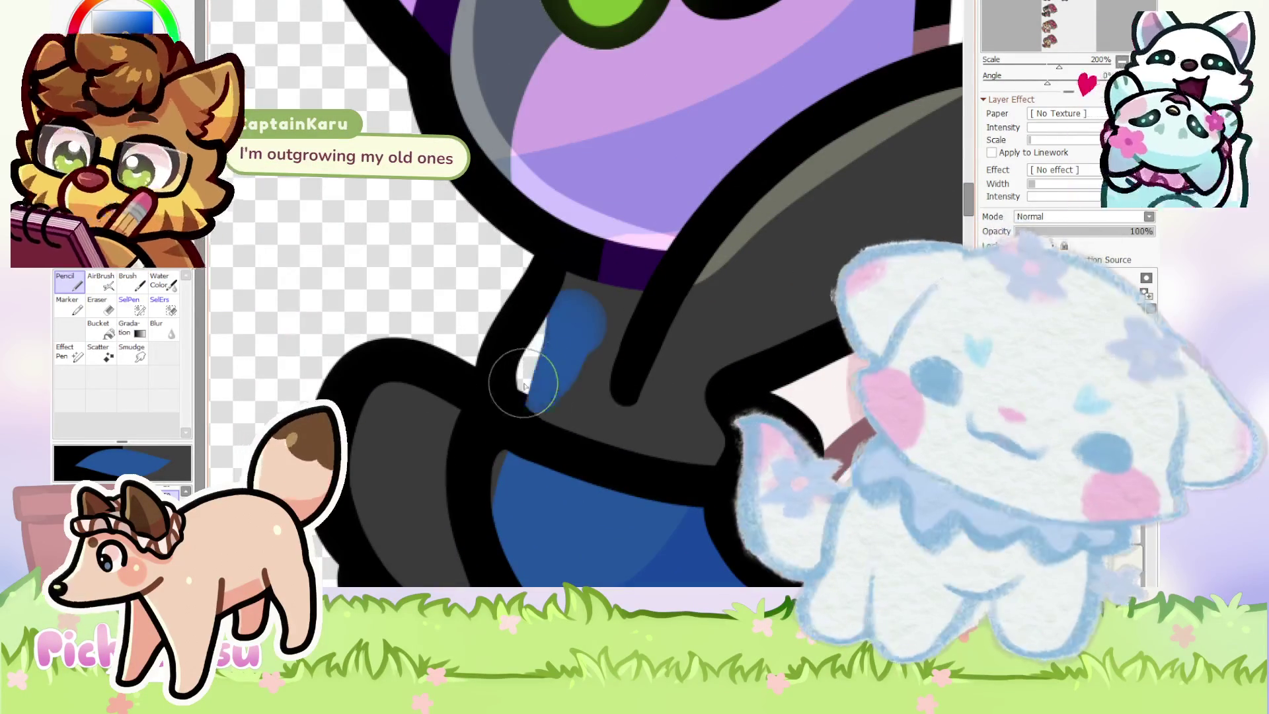
key("ctrl+z")
scroll(598, 356, "up", 2)
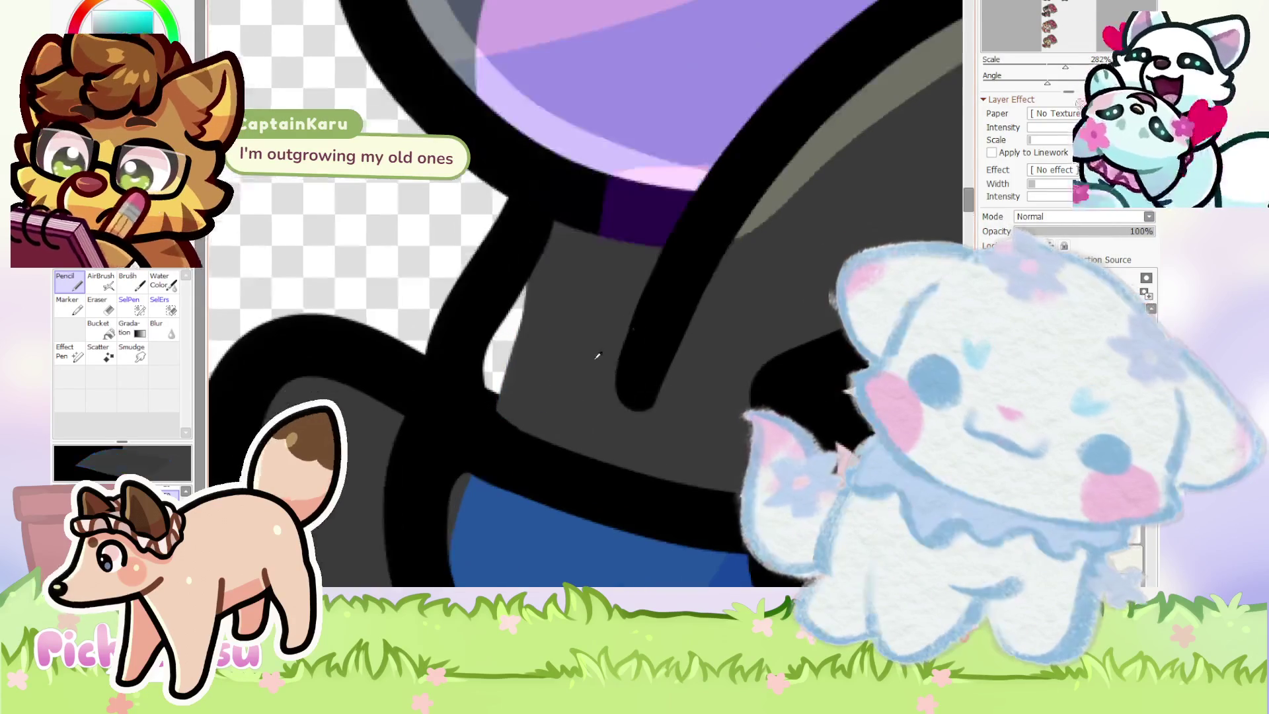
scroll(542, 400, "down", 1)
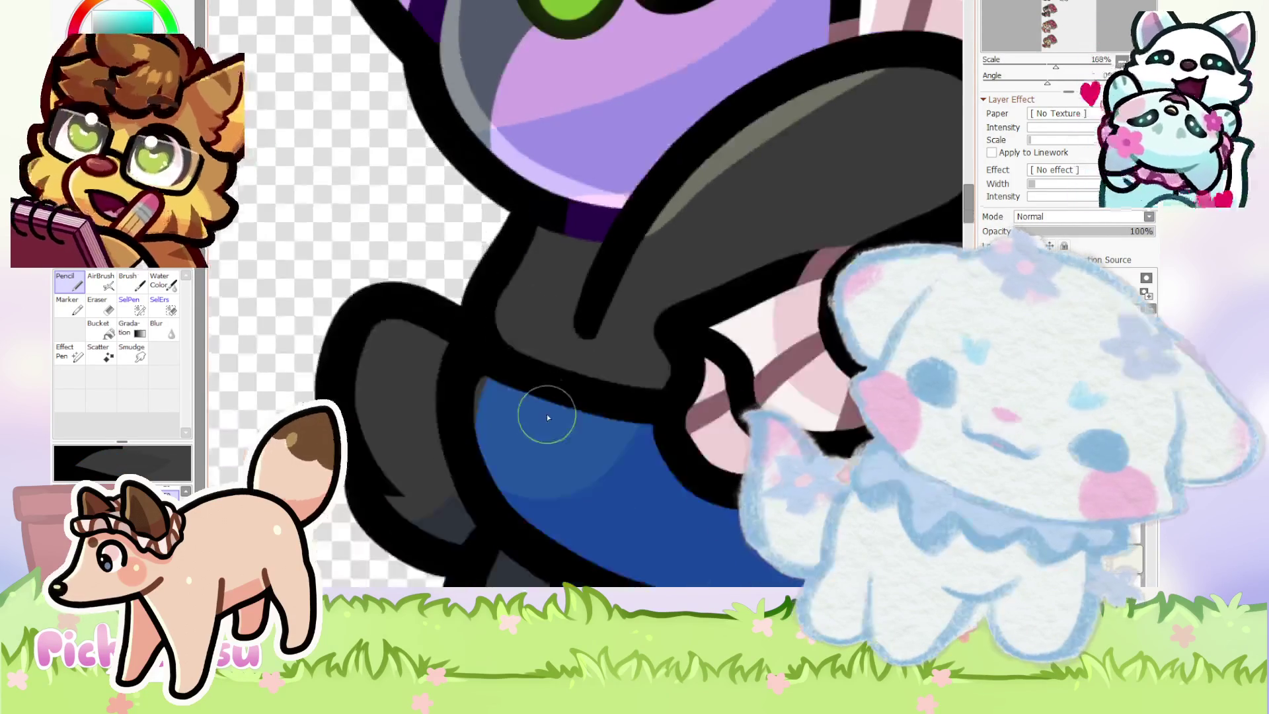
scroll(546, 405, "up", 2)
left_click(536, 393, "alt")
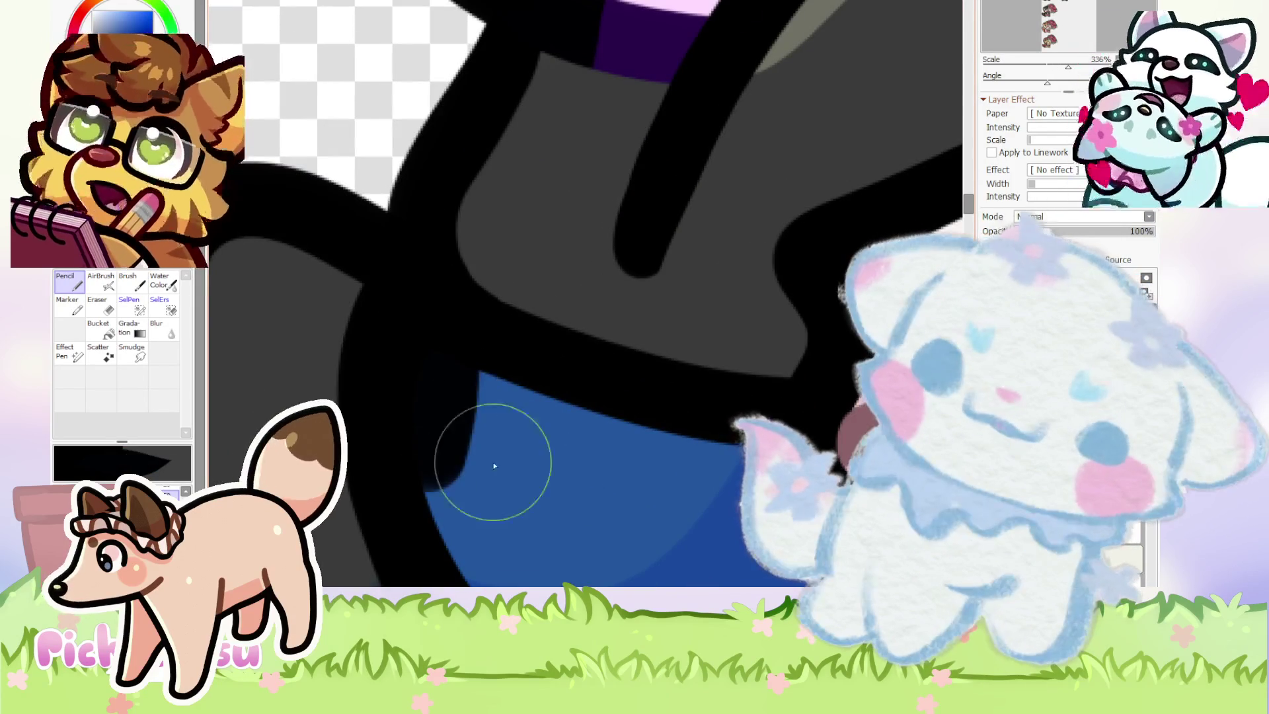
left_click_drag(454, 436, 439, 413)
scroll(439, 412, "down", 10)
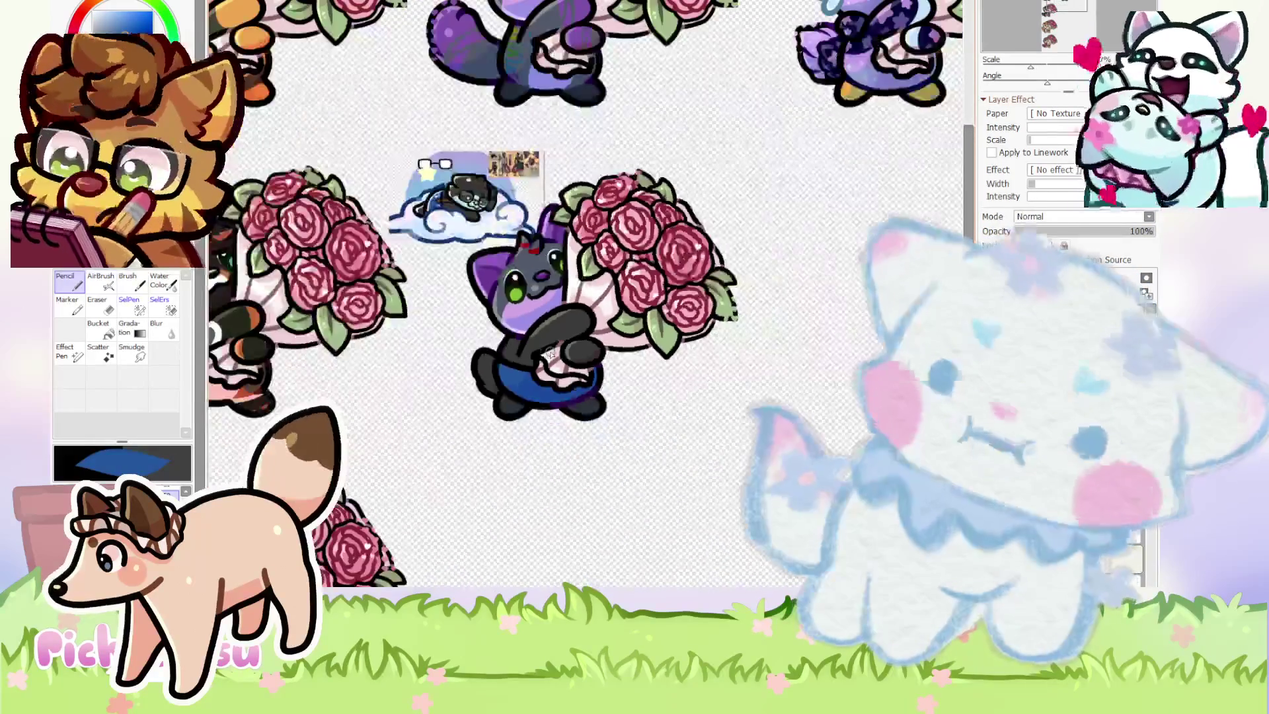
Zoom out over the whole rose-bouquet sheet, then switch to the other open canvas.
scroll(490, 241, "up", 12)
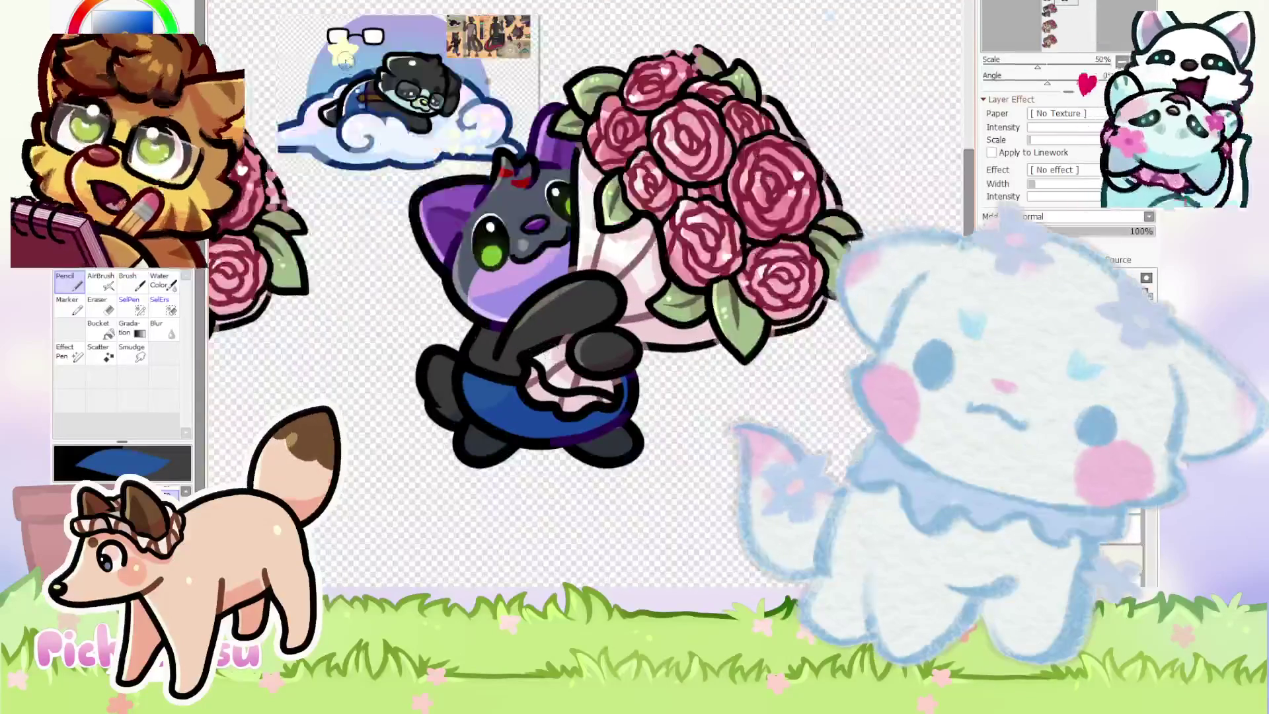
scroll(421, 142, "down", 12)
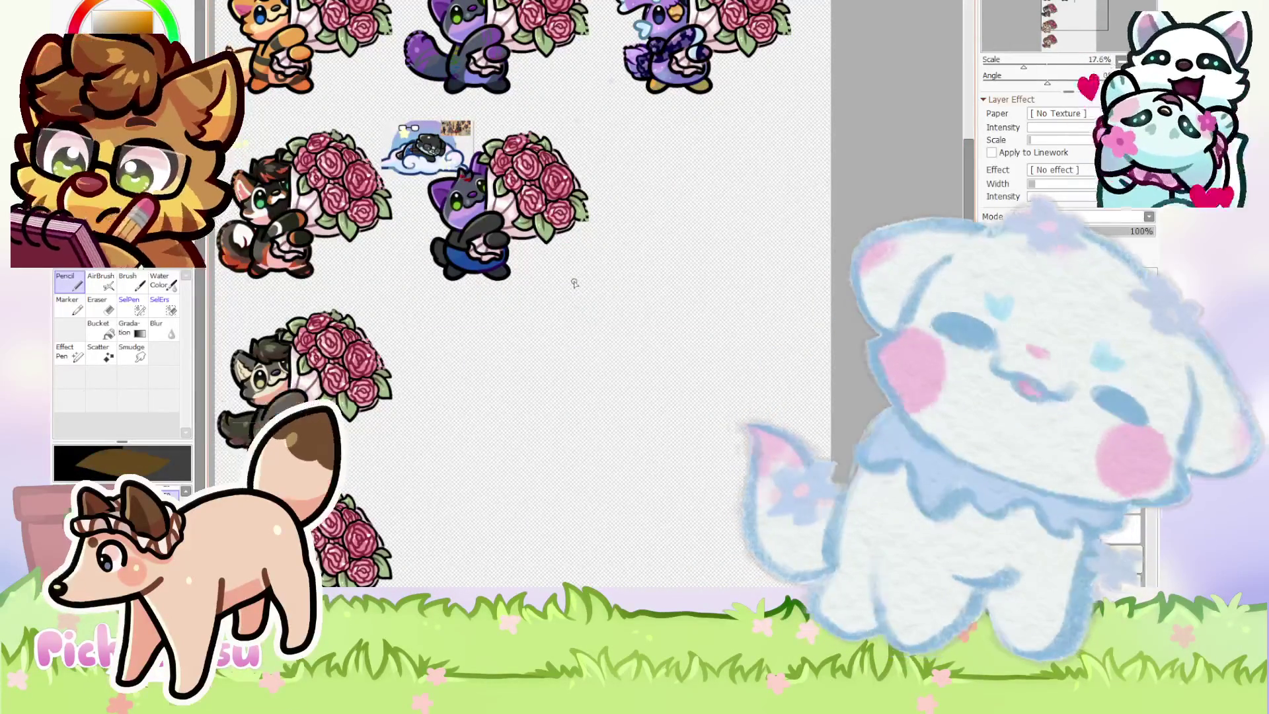
scroll(522, 294, "down", 3)
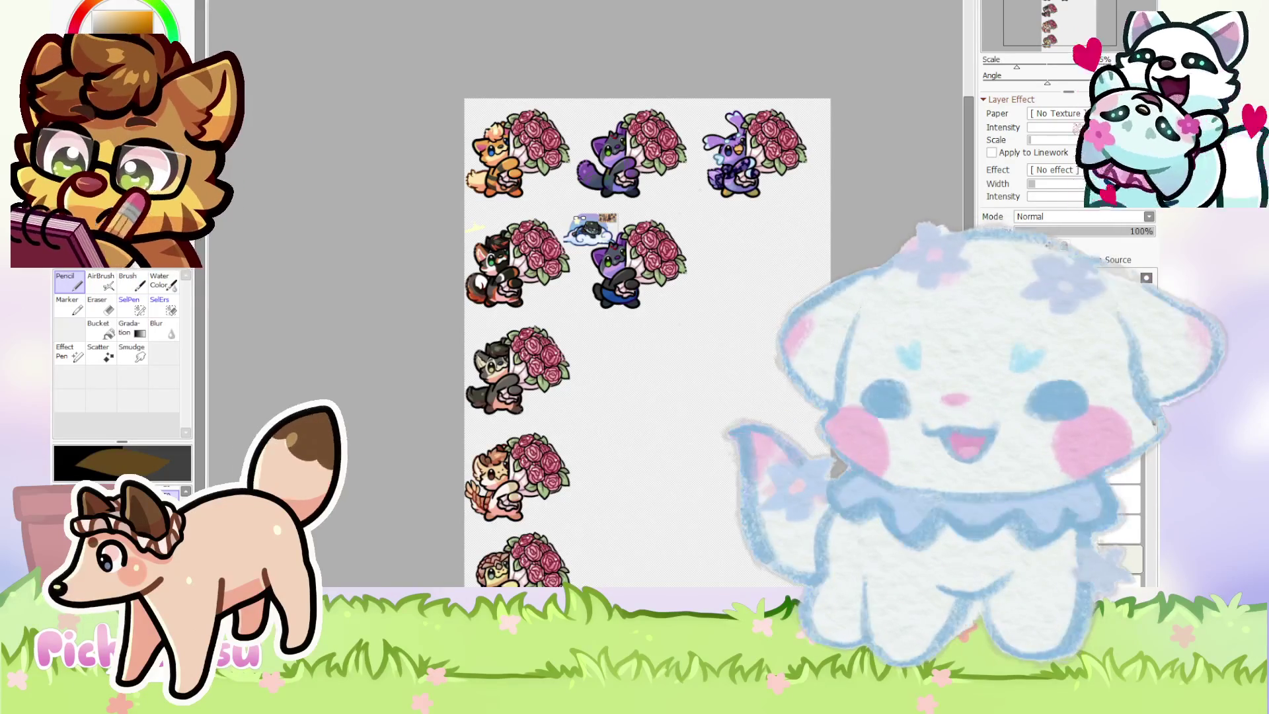
scroll(575, 337, "down", 2)
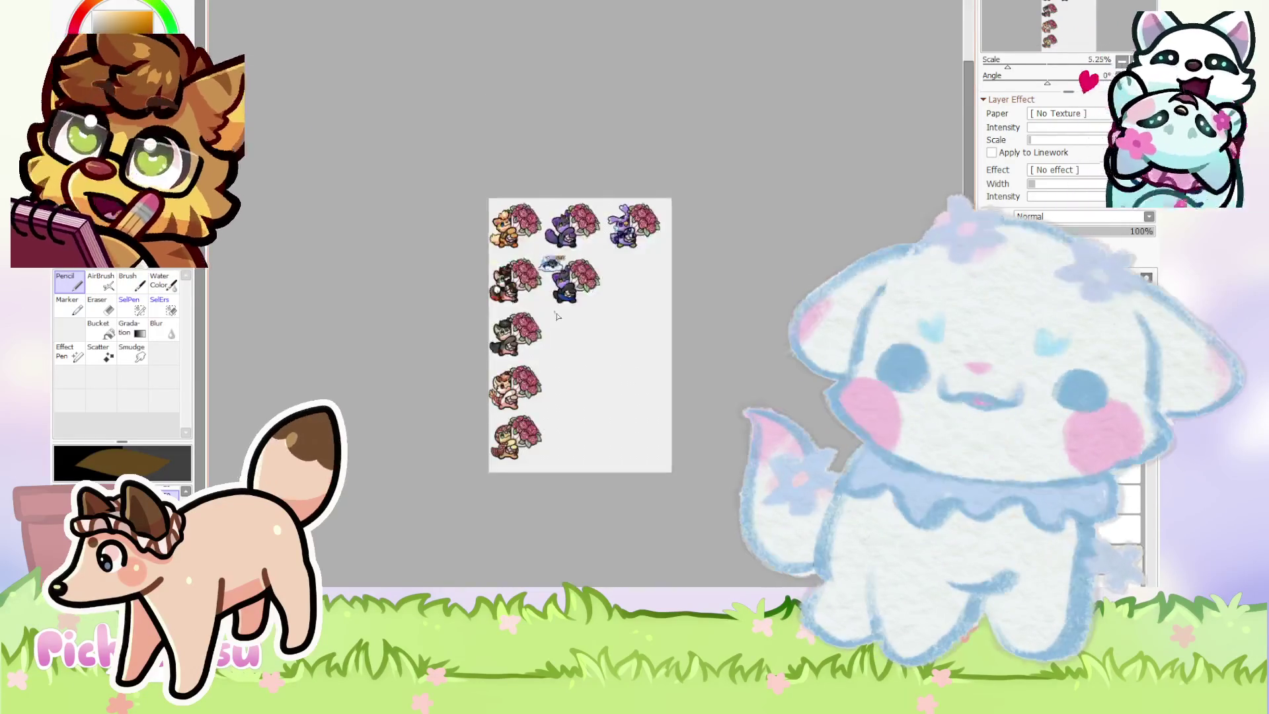
scroll(575, 337, "up", 1)
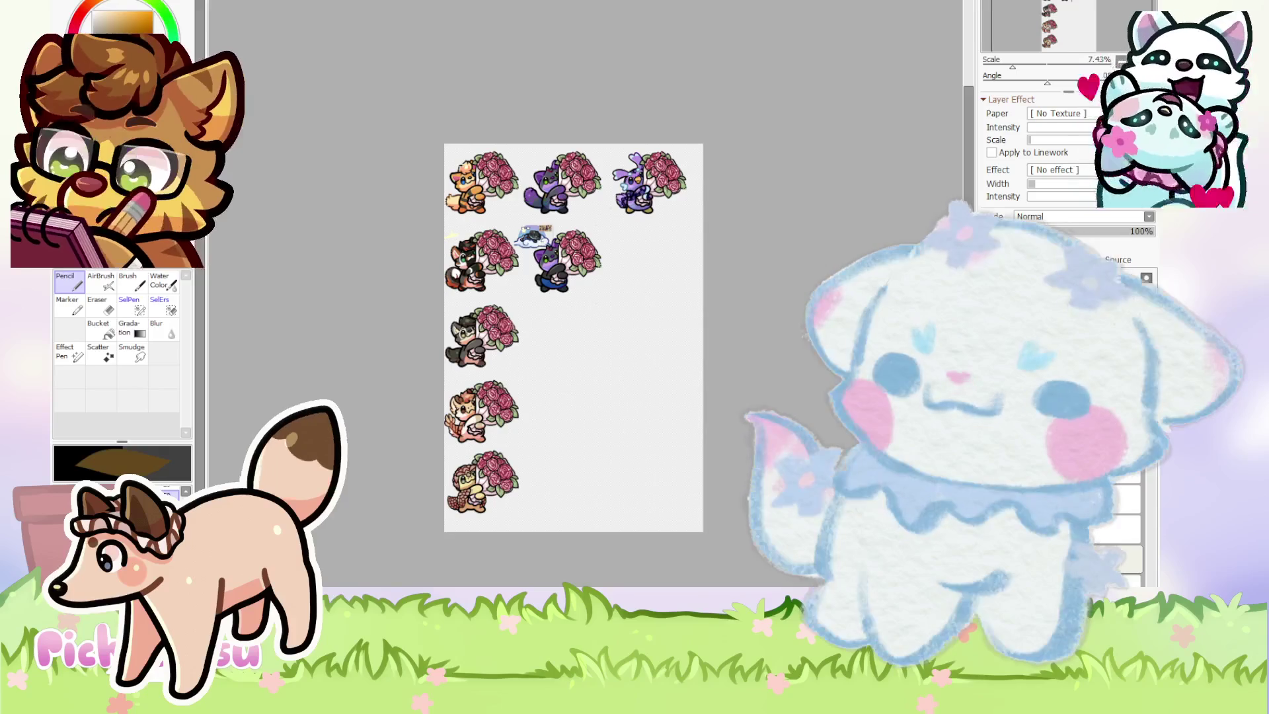
key("ctrl+Tab")
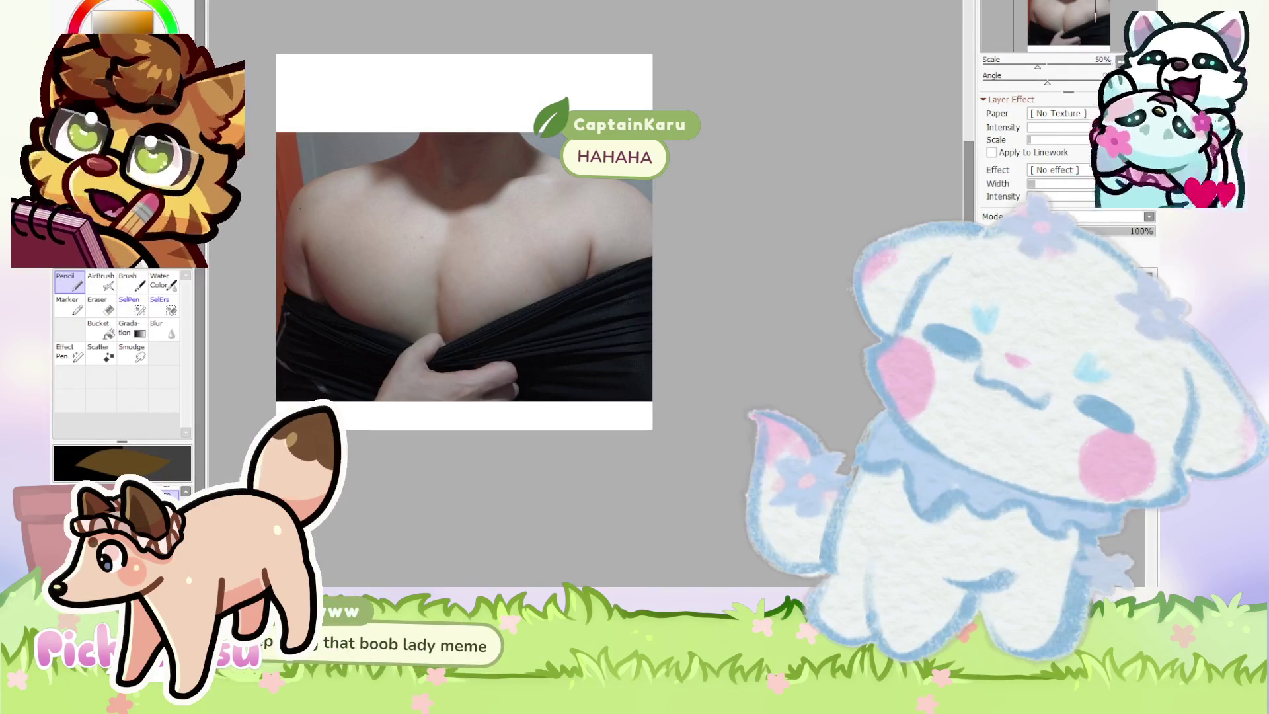
Zoom in on the reference photo of a person's shoulders and chest.
scroll(404, 131, "up", 1)
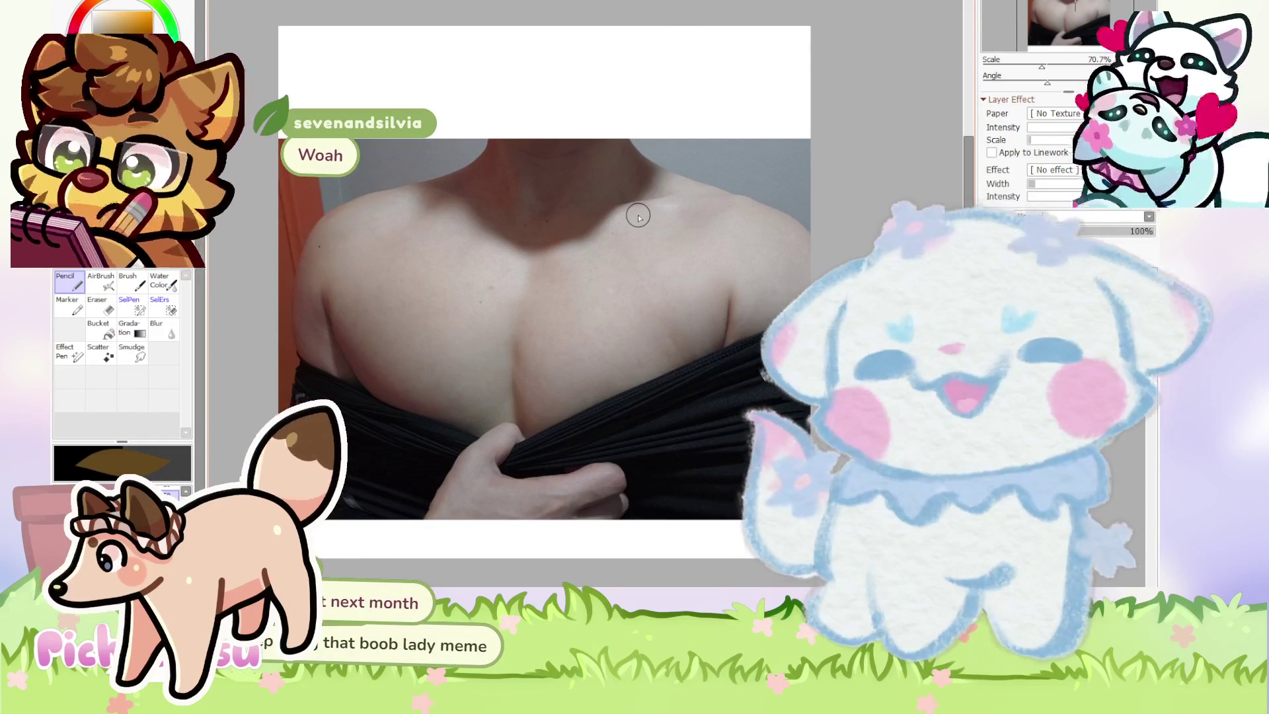
scroll(672, 192, "down", 2)
scroll(678, 198, "up", 2)
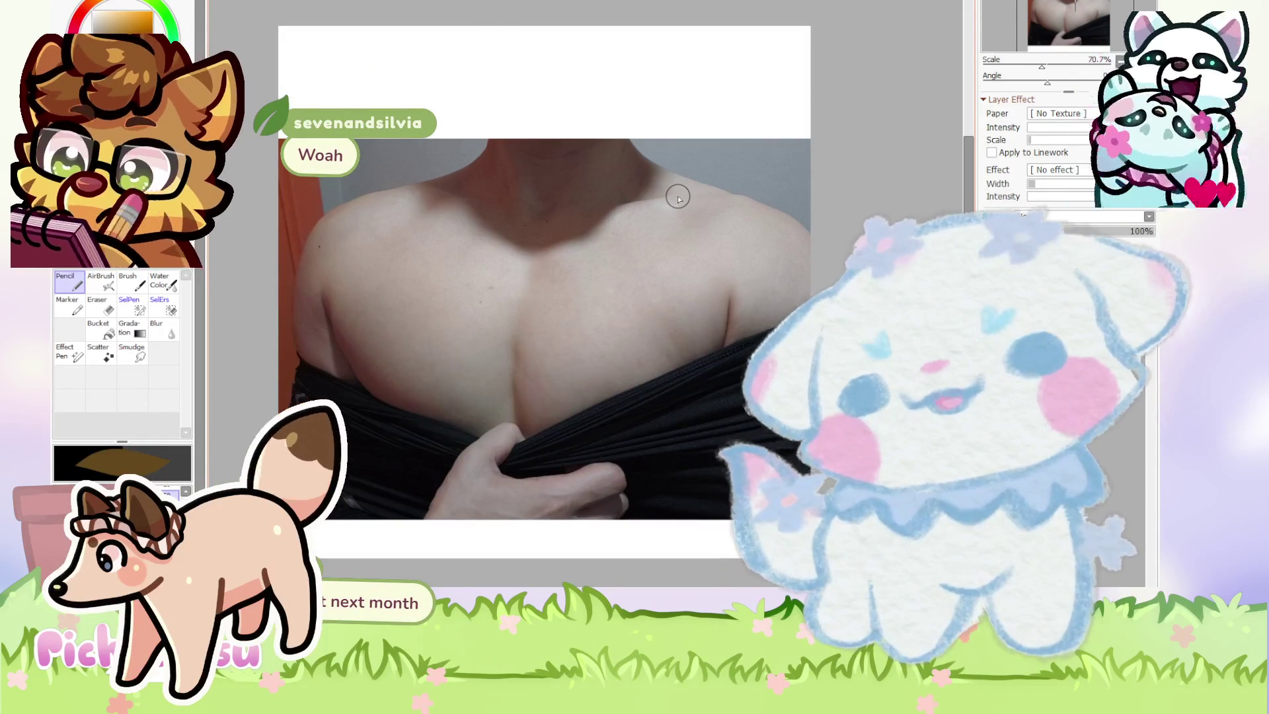
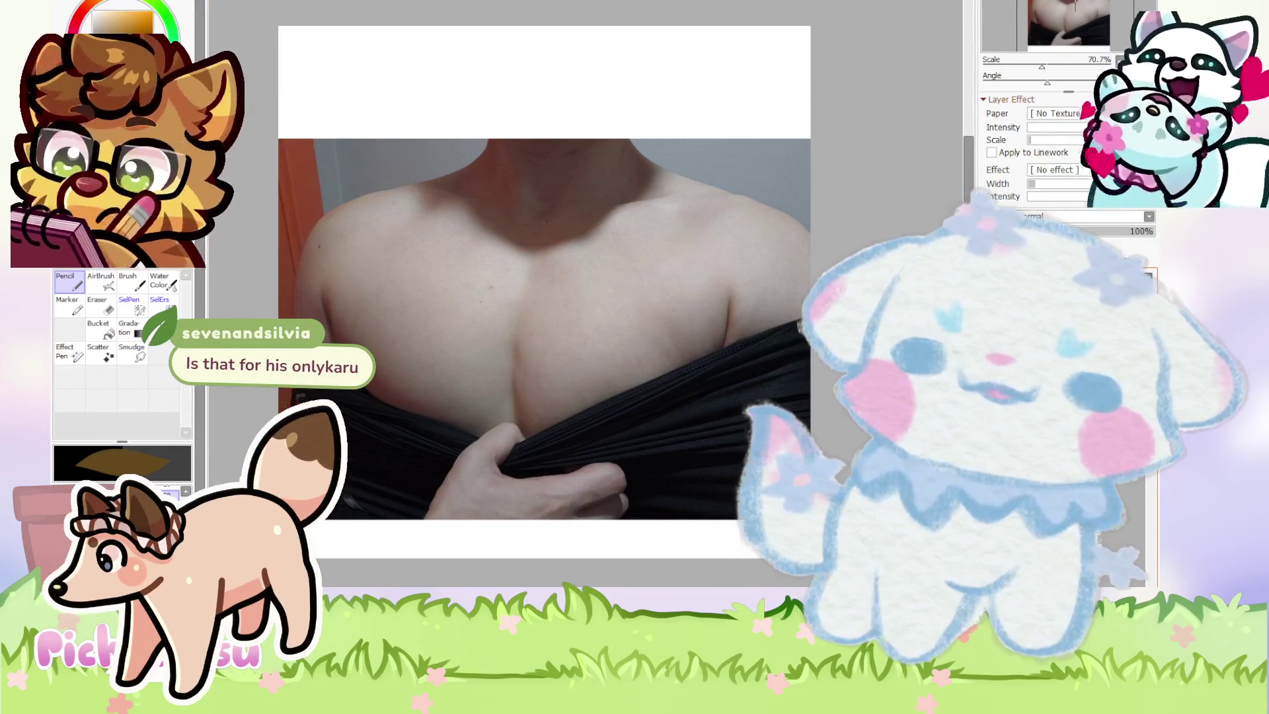
Switch from the blank canvas to the chibi rose-bouquet commission sheet with Ctrl+Tab.
scroll(558, 341, "down", 4)
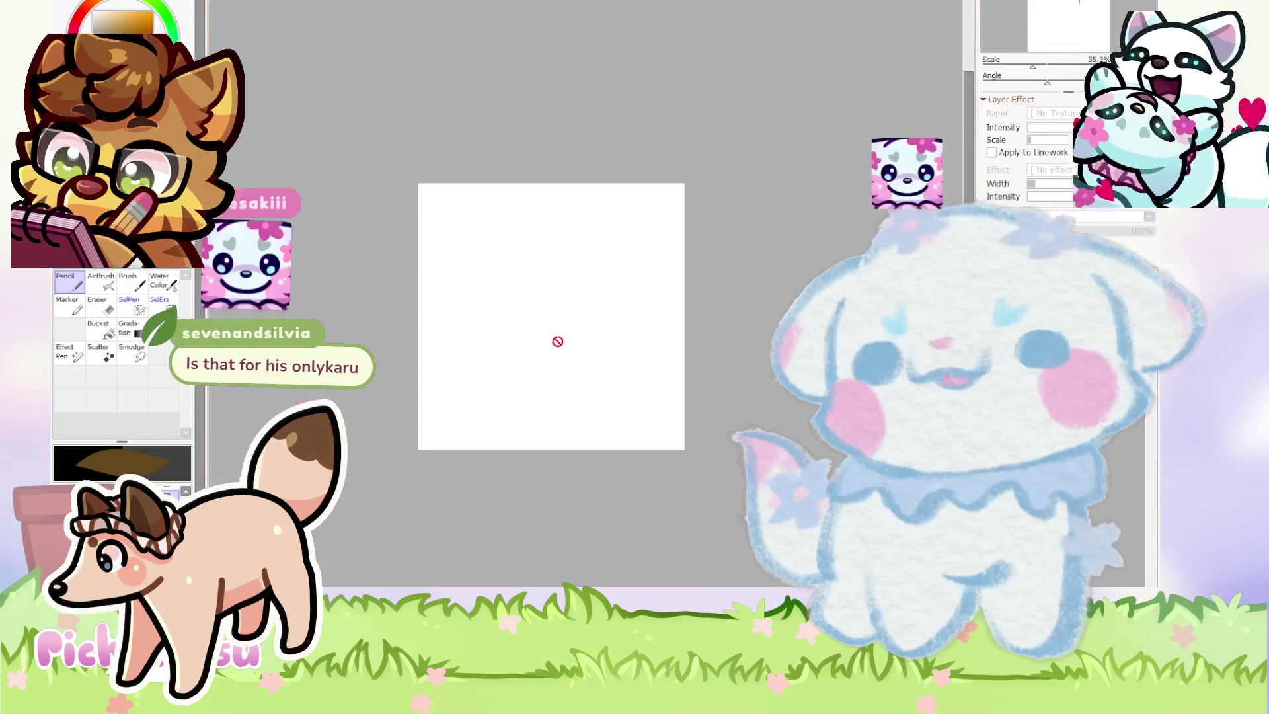
scroll(558, 341, "up", 1)
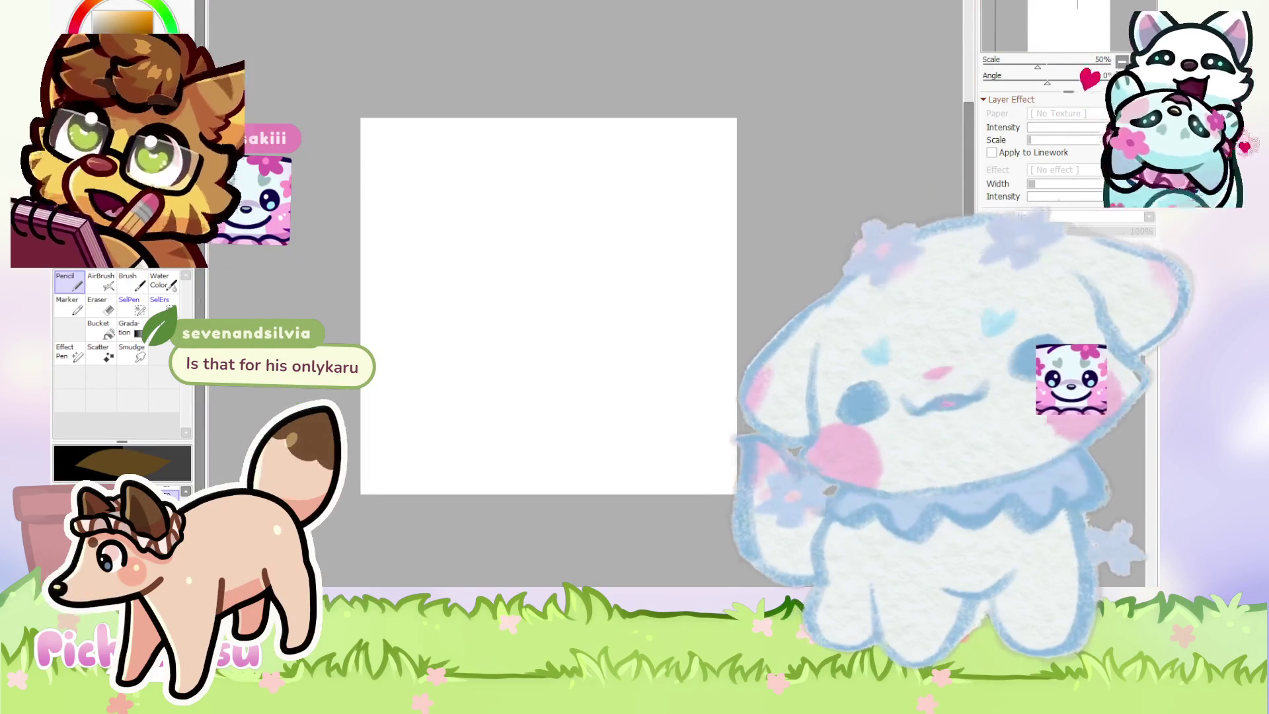
key("ctrl+Tab")
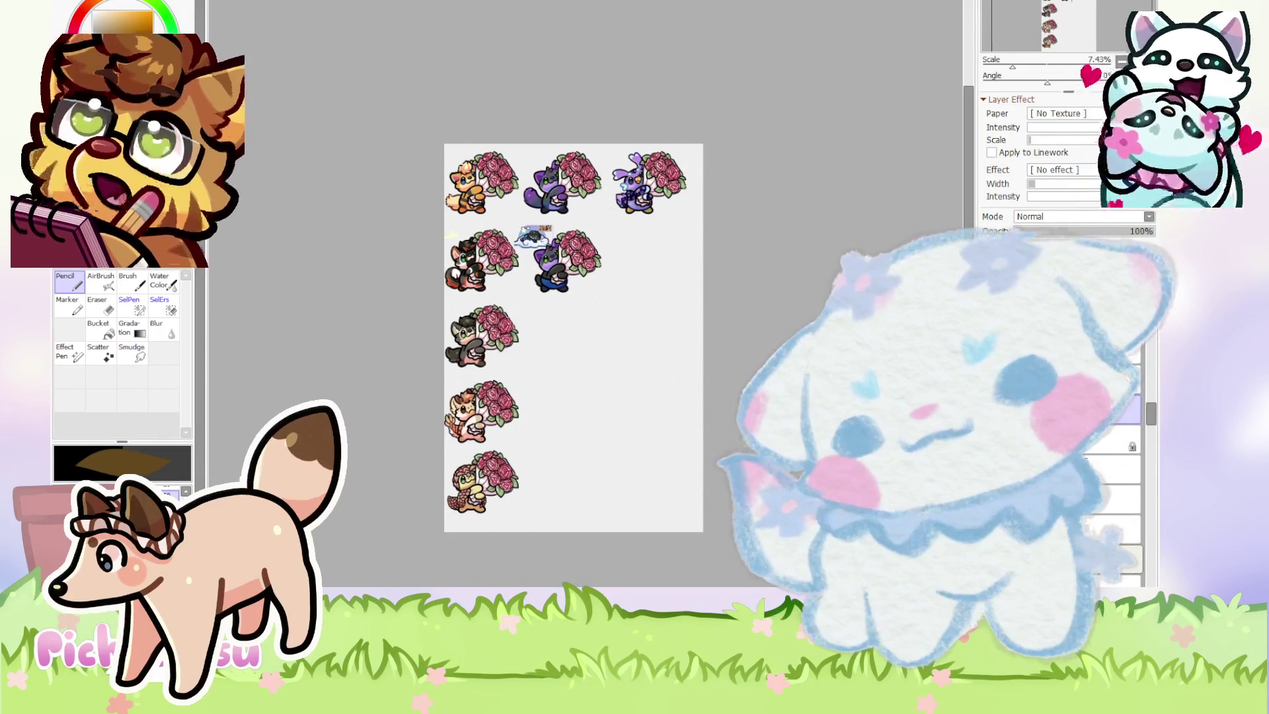
Move the glasses-figure reference image beside the purple cat.
scroll(552, 234, "up", 3)
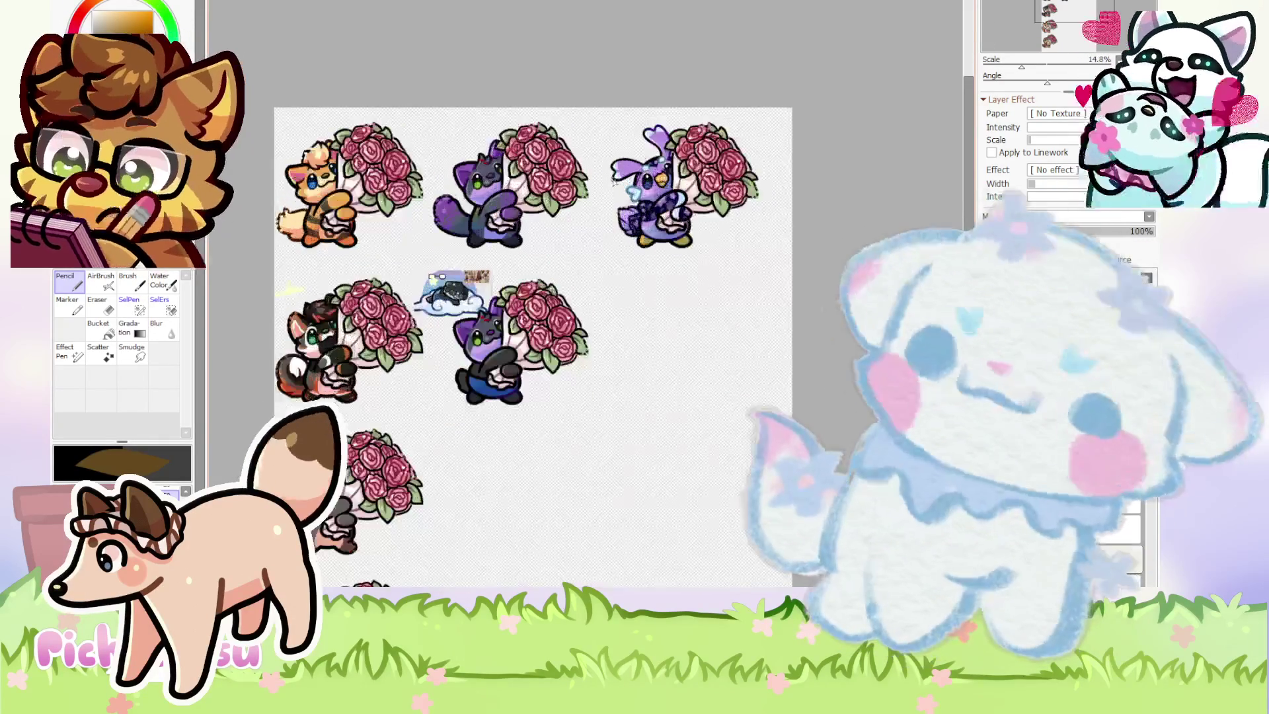
scroll(436, 297, "up", 2)
mouse_move(489, 237)
left_mouse_down()
mouse_move(444, 323)
mouse_move(499, 202)
mouse_move(397, 482)
left_mouse_up()
scroll(383, 456, "up", 5)
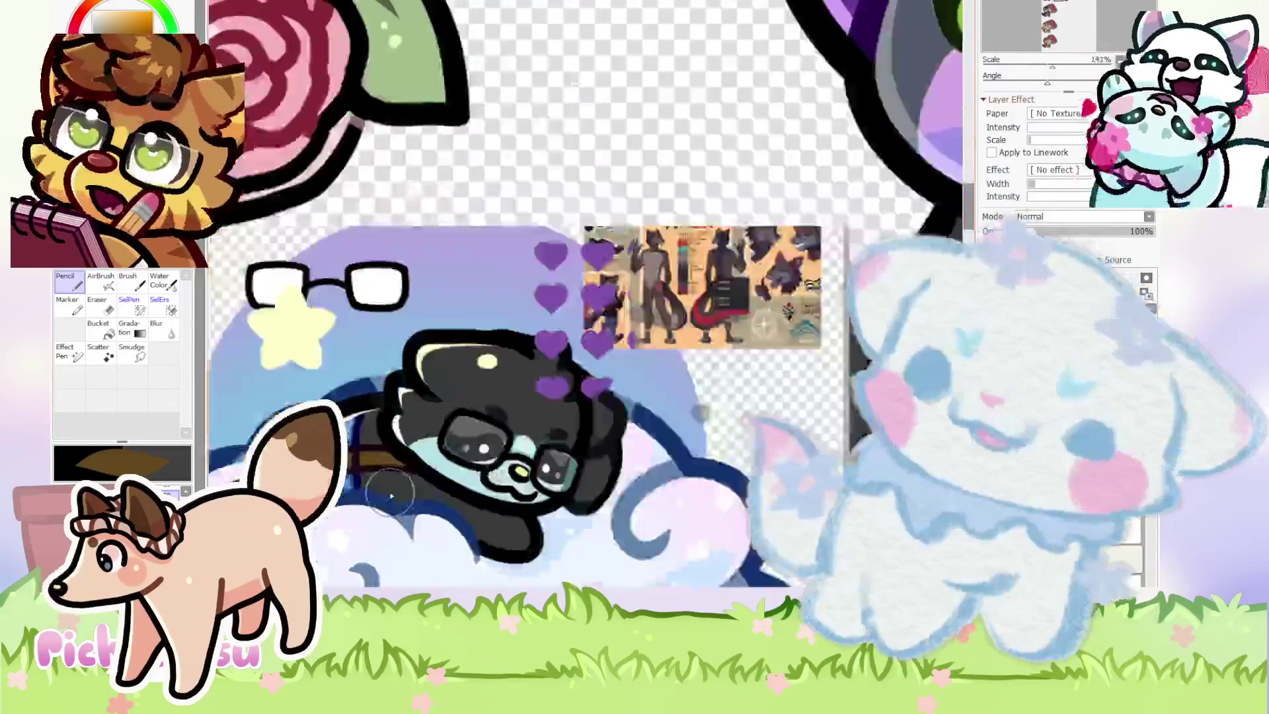
scroll(378, 449, "down", 4)
scroll(767, 386, "up", 4)
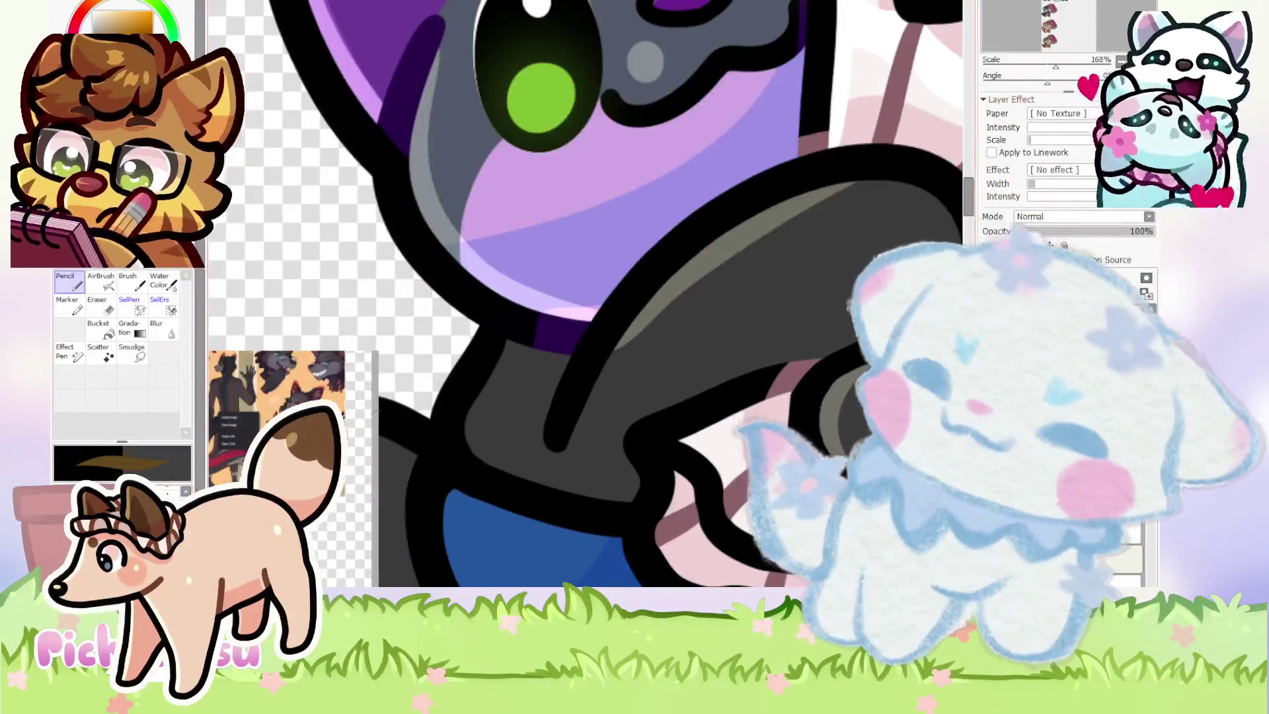
scroll(582, 291, "up", 3)
Paint a brown stroke under the cat's purple neck band.
left_click_drag(489, 377, 667, 340)
scroll(487, 334, "down", 5)
scroll(462, 298, "up", 5)
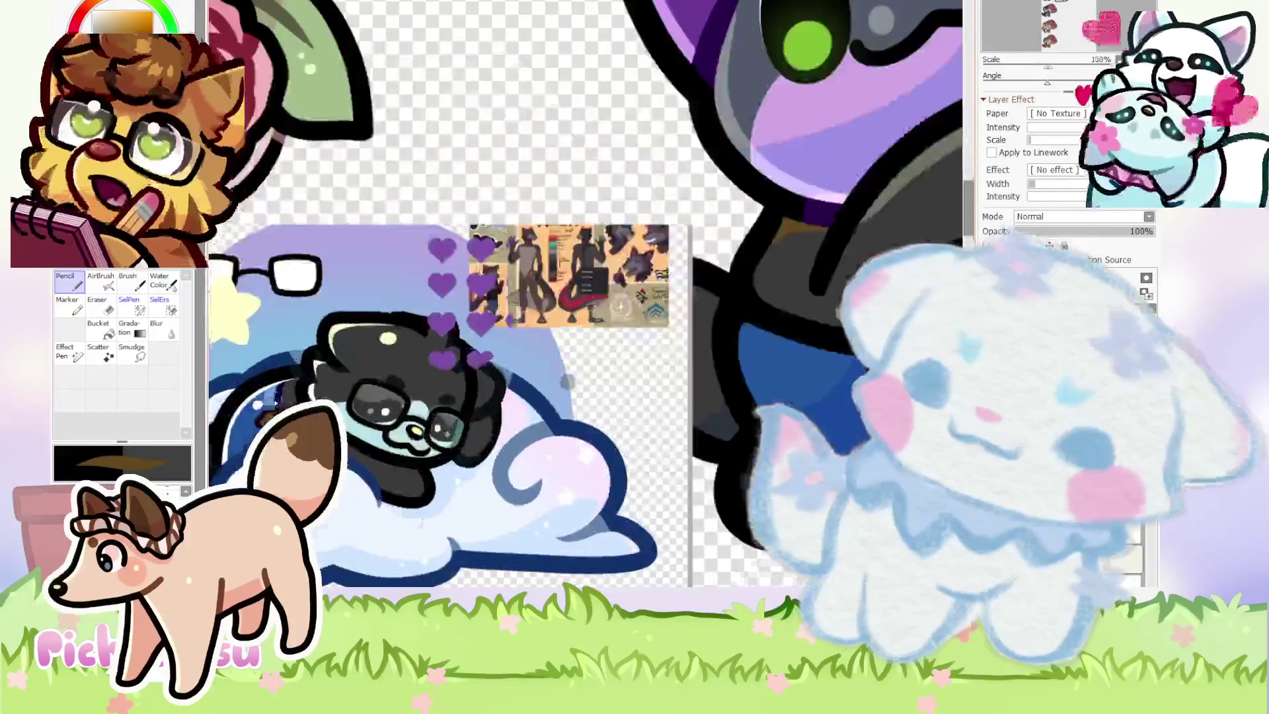
scroll(701, 281, "down", 4)
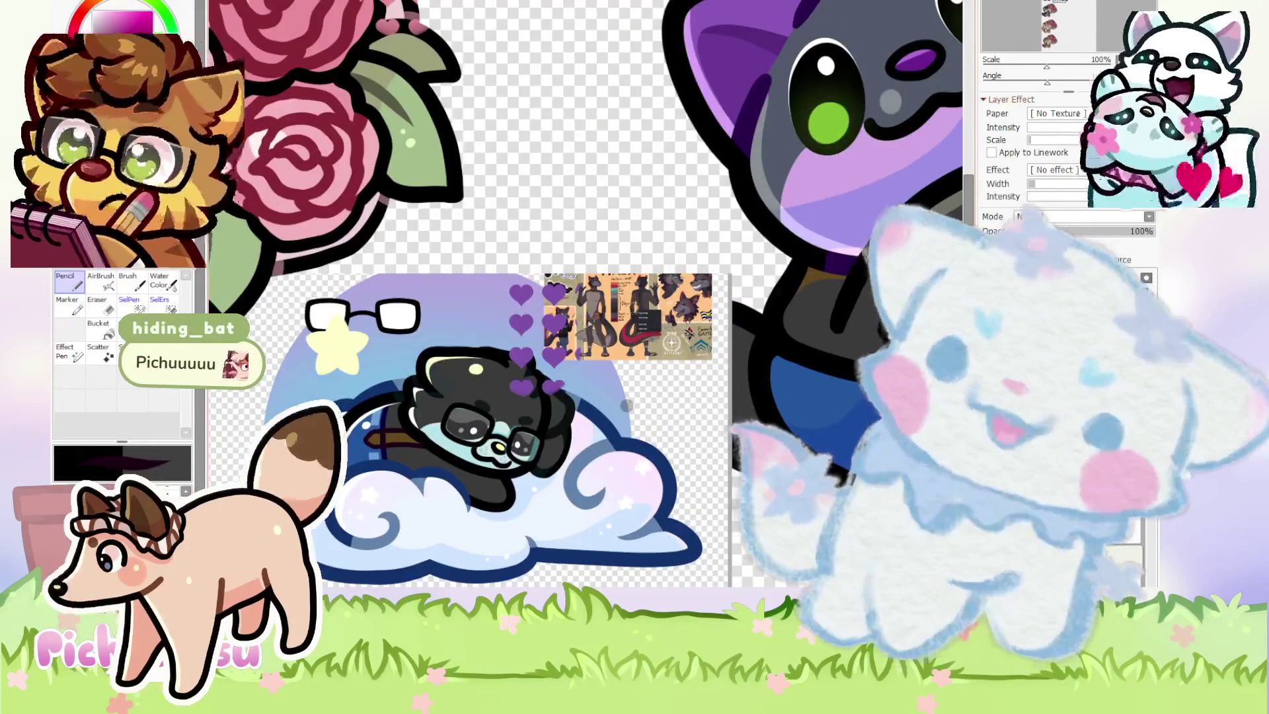
scroll(701, 281, "up", 4)
scroll(582, 360, "up", 4)
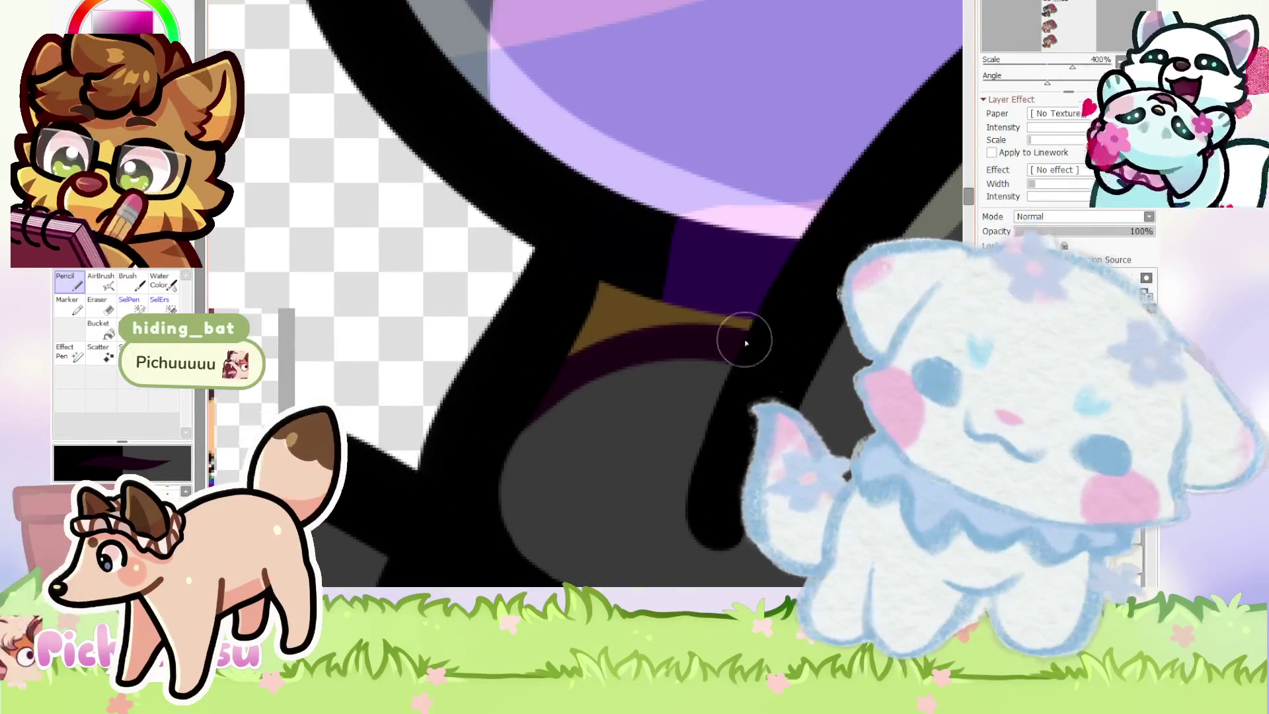
scroll(552, 323, "down", 4)
scroll(553, 323, "down", 3)
scroll(669, 336, "down", 2)
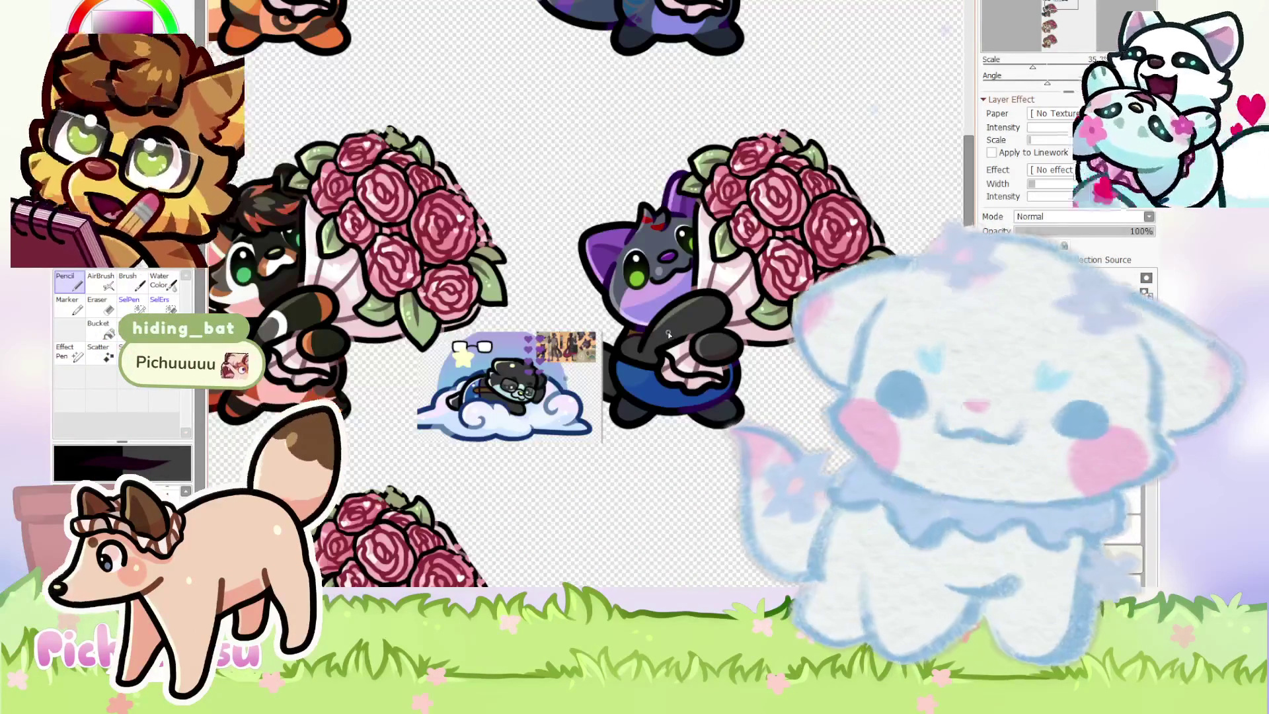
scroll(669, 335, "up", 1)
Shift the glasses-figure reference image further upward.
mouse_move(502, 400)
left_mouse_down()
mouse_move(496, 338)
mouse_move(509, 433)
mouse_move(595, 532)
mouse_move(666, 447)
mouse_move(570, 471)
left_mouse_up()
scroll(559, 468, "up", 3)
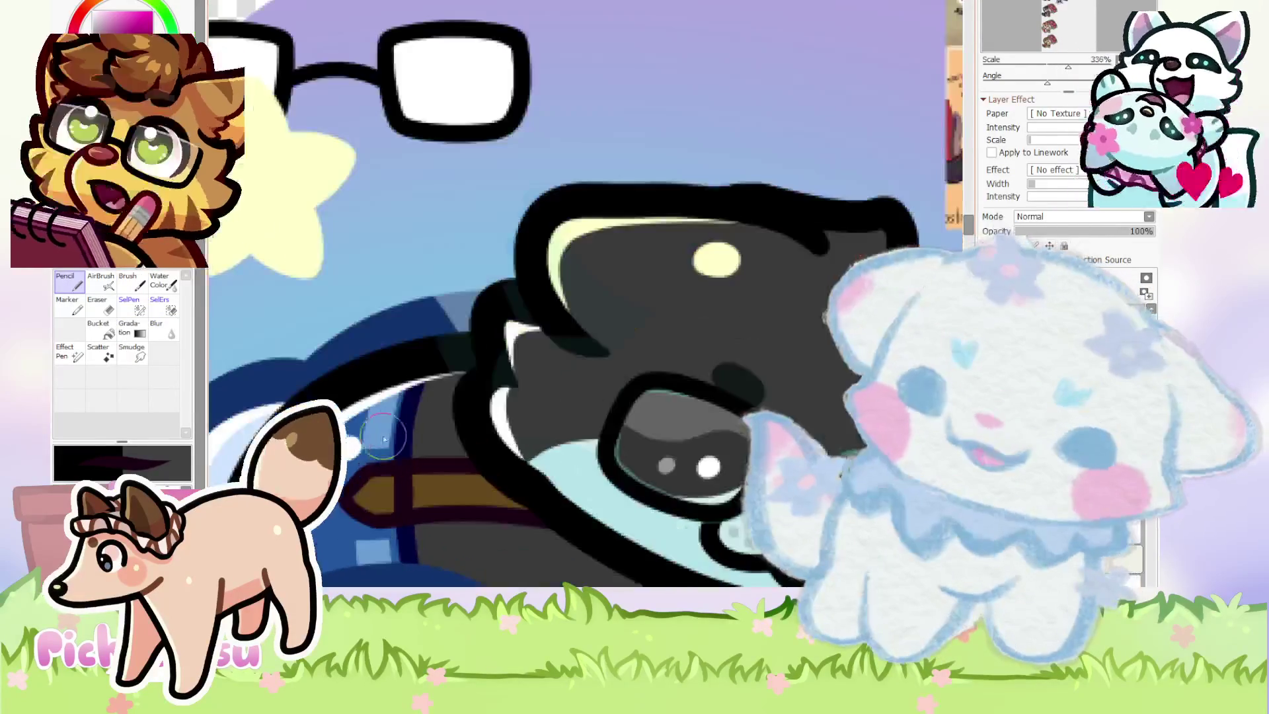
scroll(556, 304, "down", 2)
scroll(585, 295, "up", 3)
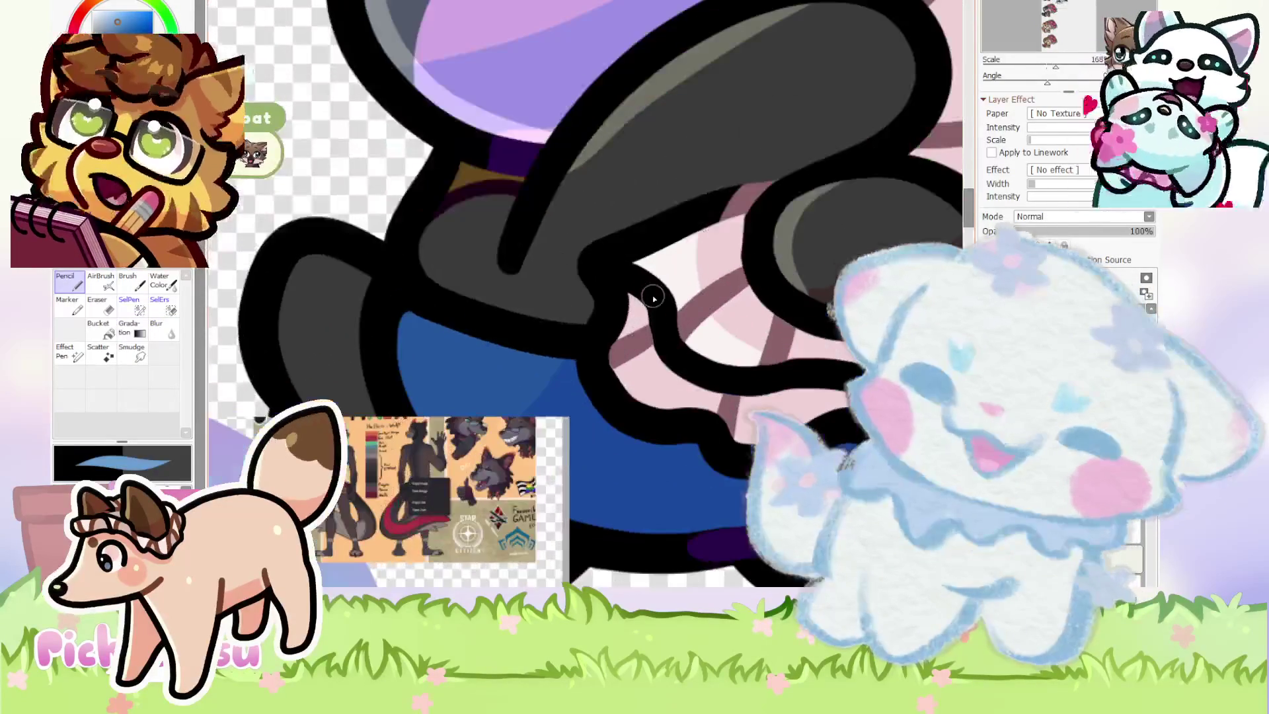
scroll(585, 295, "up", 2)
Add two light-blue highlights along the top of the cat's blue shorts.
mouse_move(397, 320)
left_mouse_down()
mouse_move(555, 388)
mouse_move(668, 396)
mouse_move(672, 368)
left_mouse_up()
left_click_drag(369, 315, 657, 388)
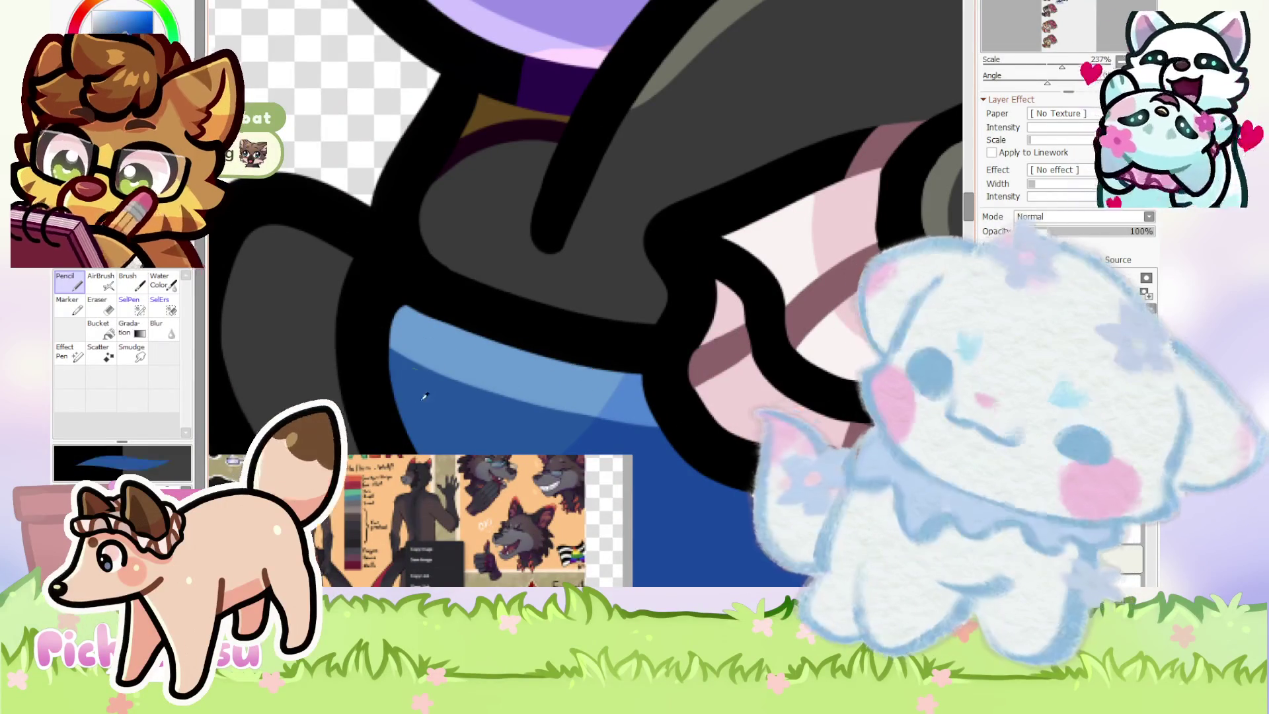
scroll(521, 320, "down", 5)
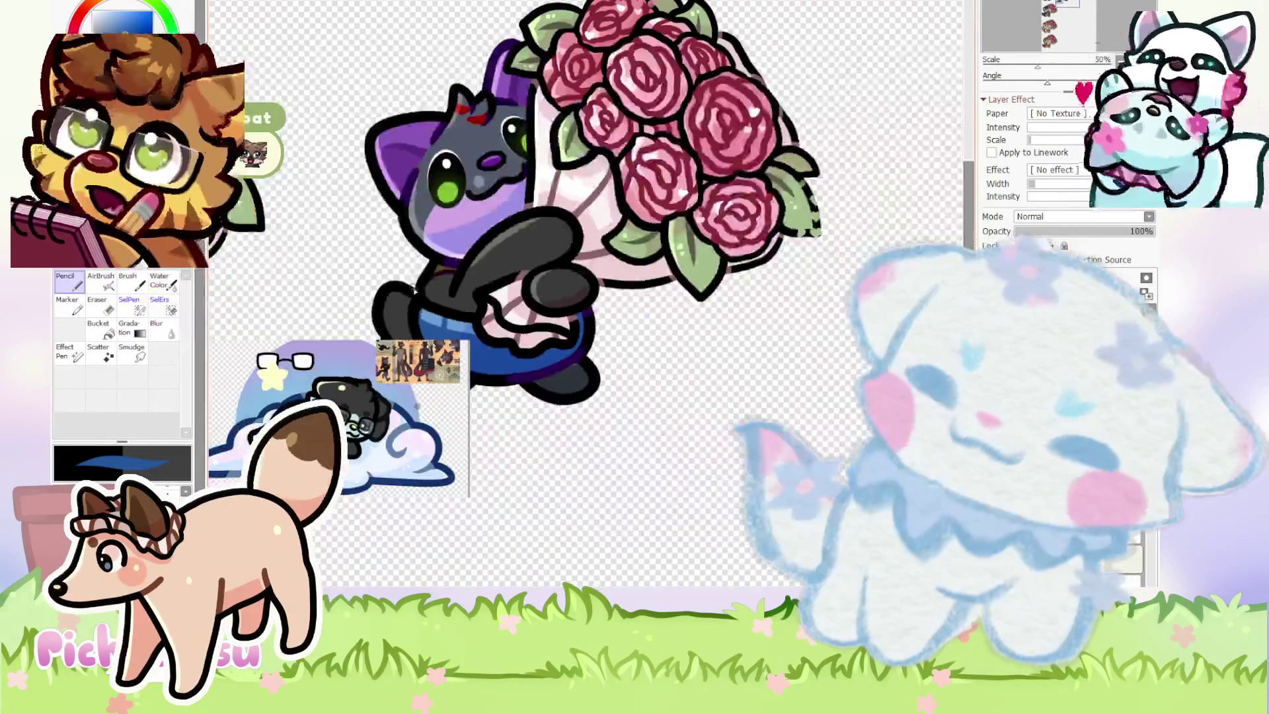
scroll(357, 377, "up", 5)
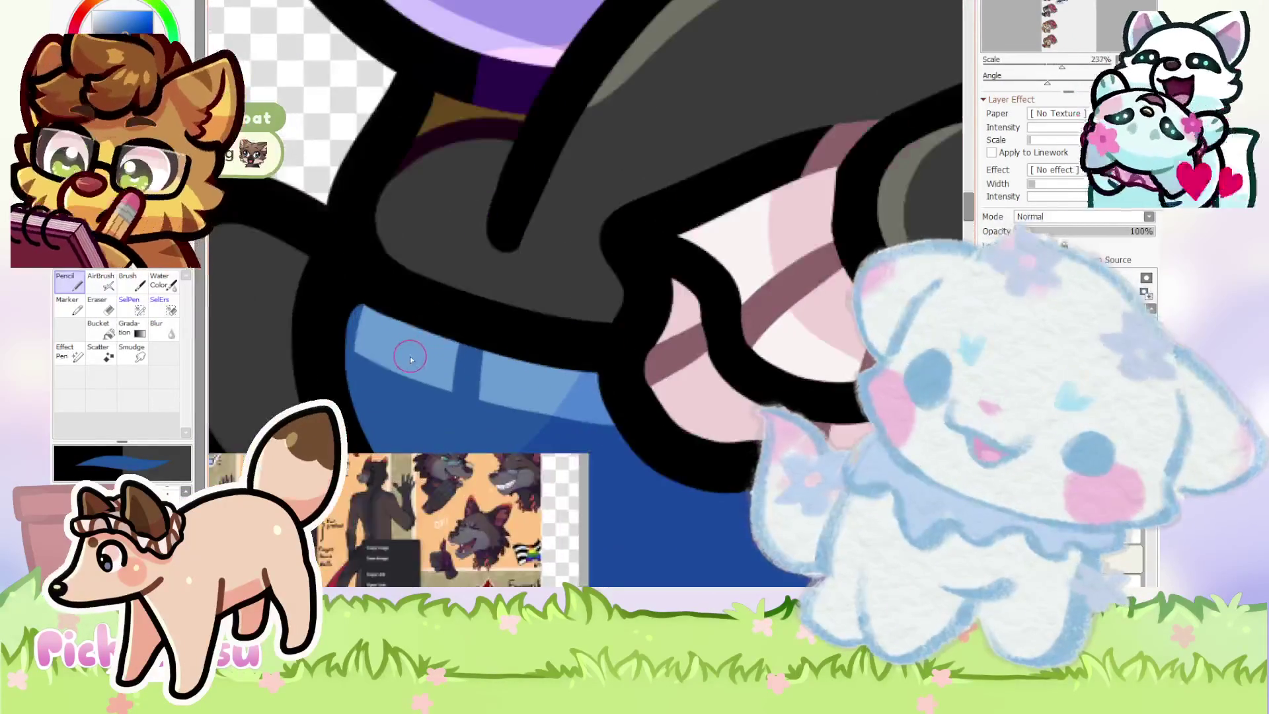
scroll(386, 392, "down", 1)
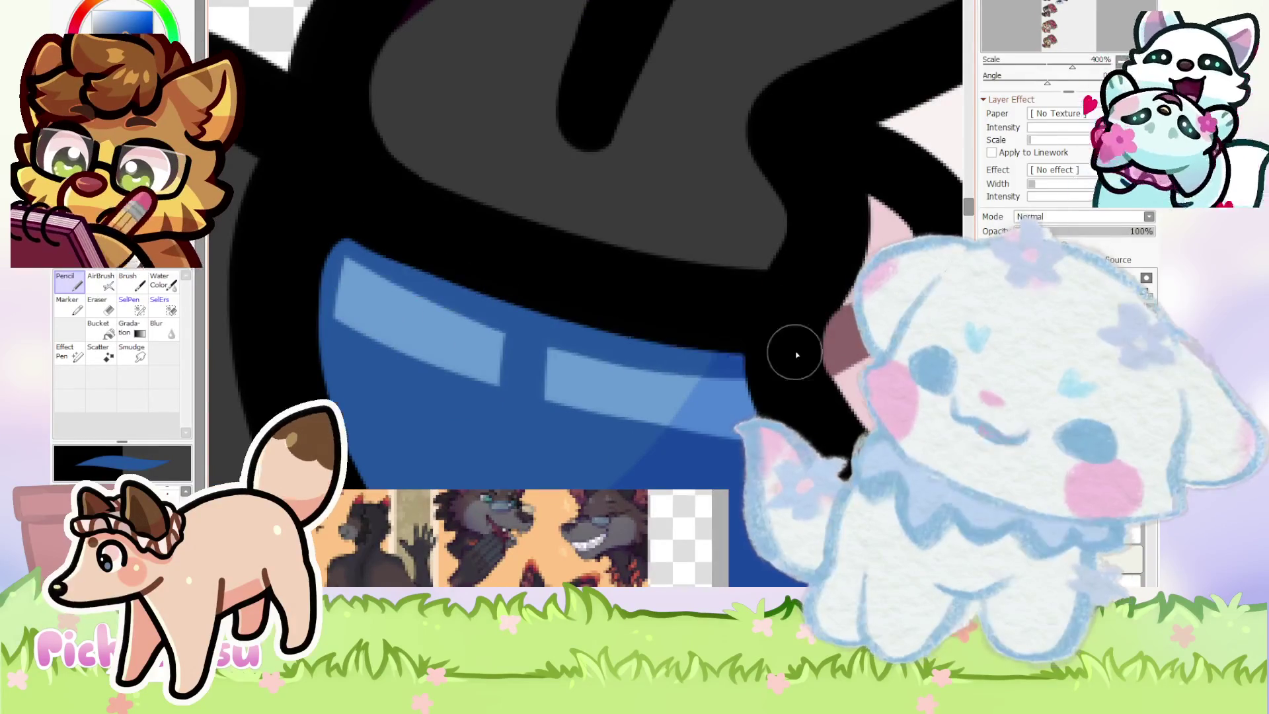
scroll(415, 340, "down", 1)
scroll(415, 340, "down", 3)
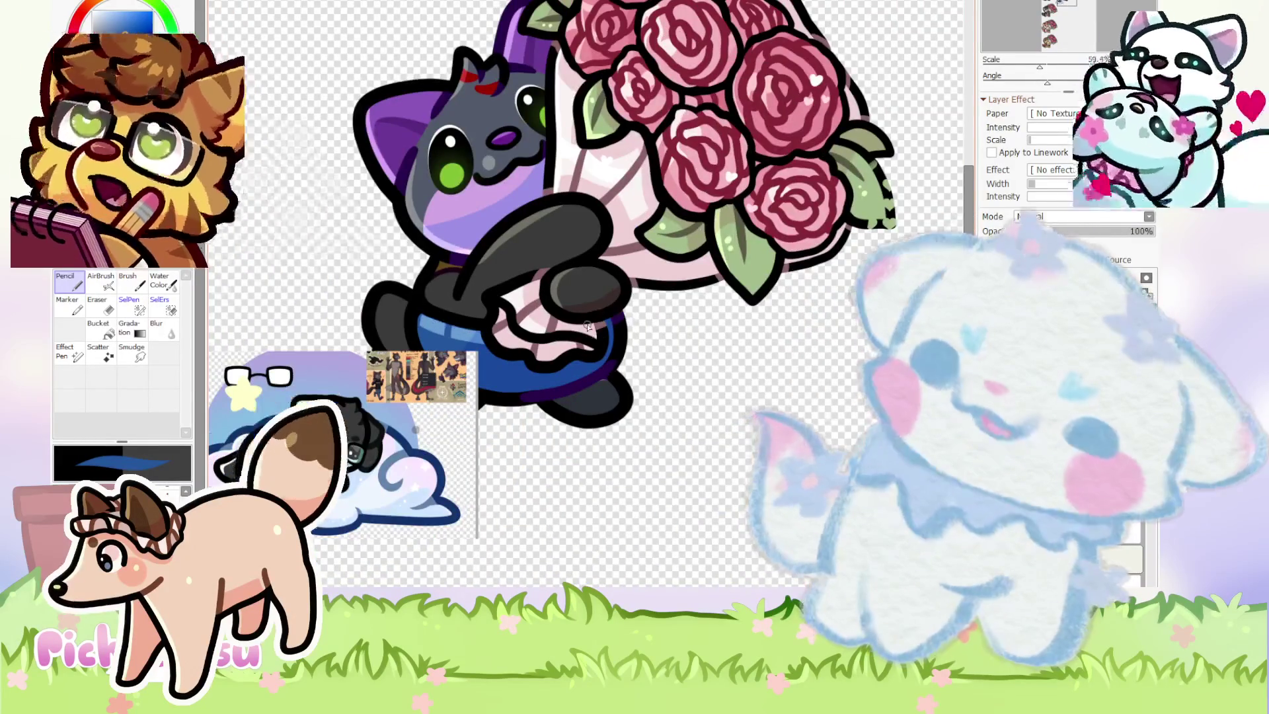
scroll(587, 325, "up", 2)
scroll(618, 327, "up", 3)
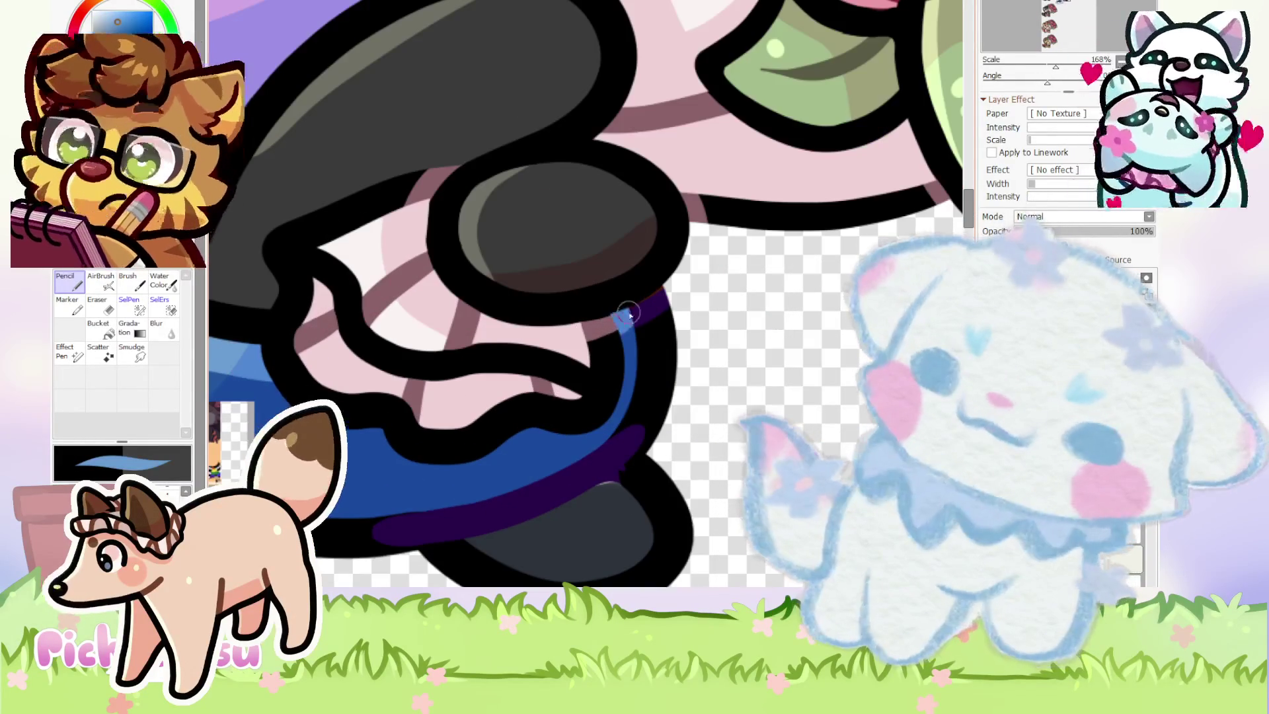
scroll(608, 335, "down", 3)
scroll(362, 359, "up", 5)
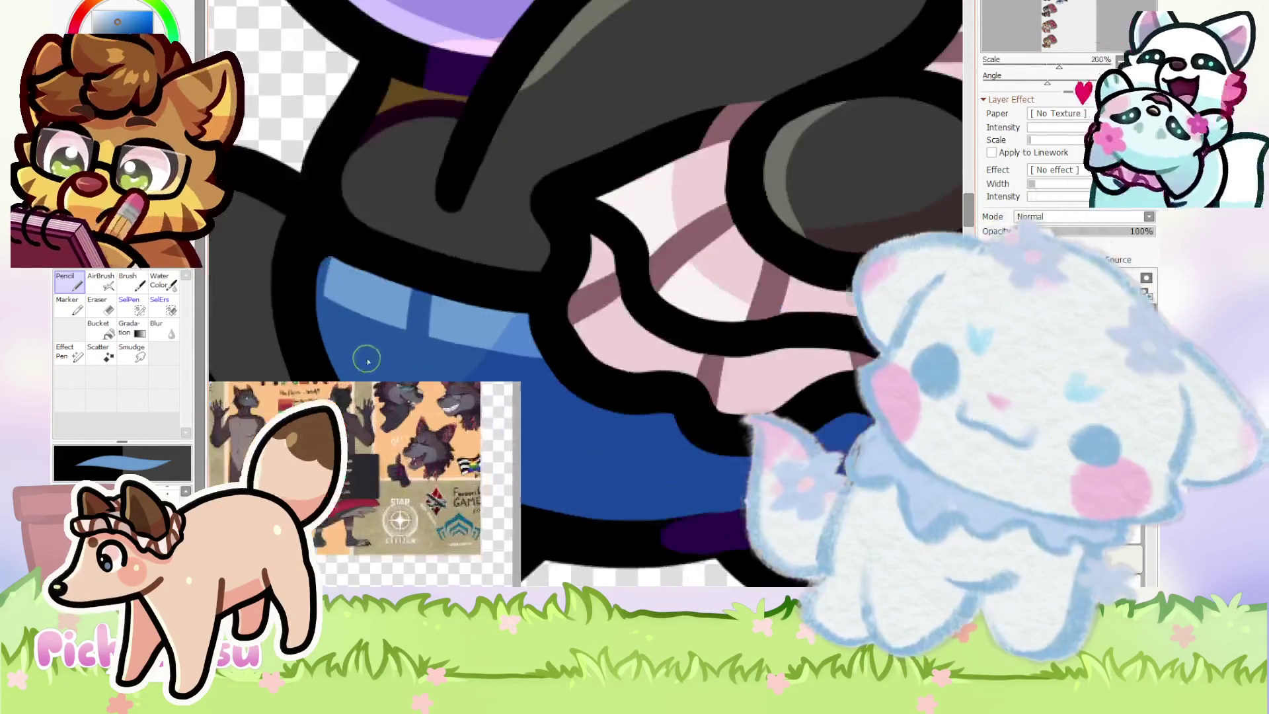
scroll(717, 360, "down", 3)
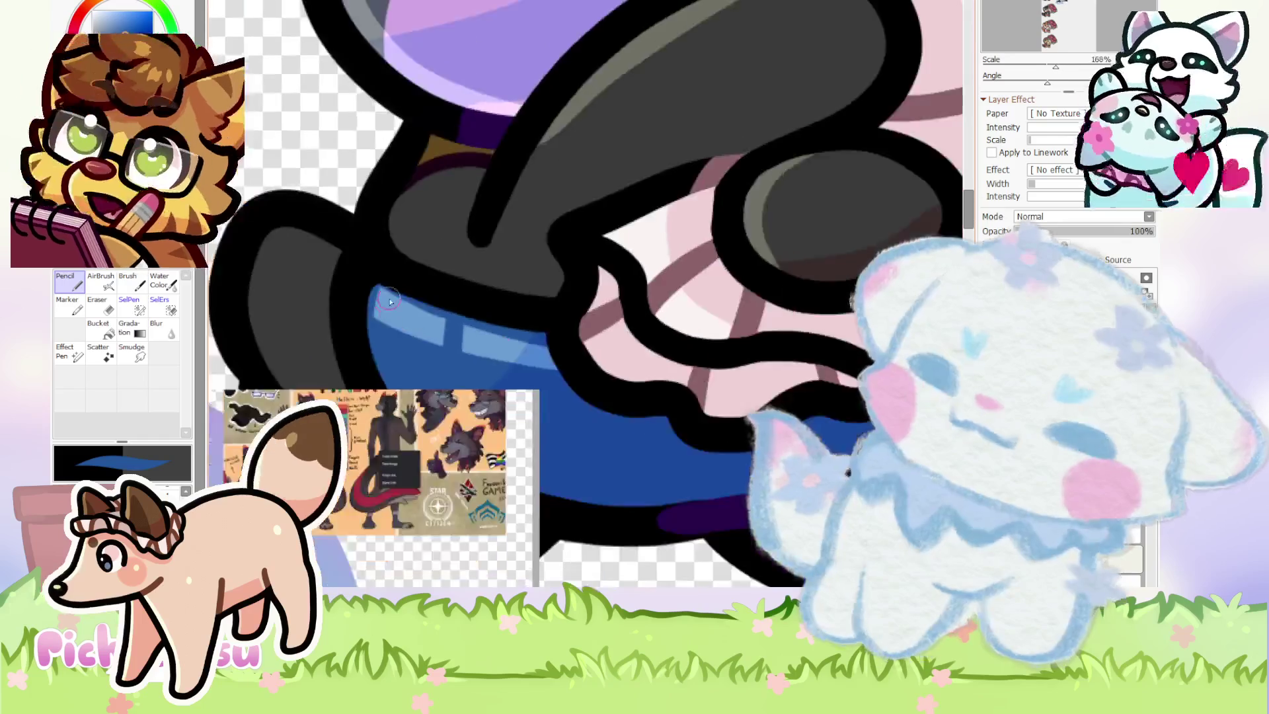
scroll(405, 282, "up", 3)
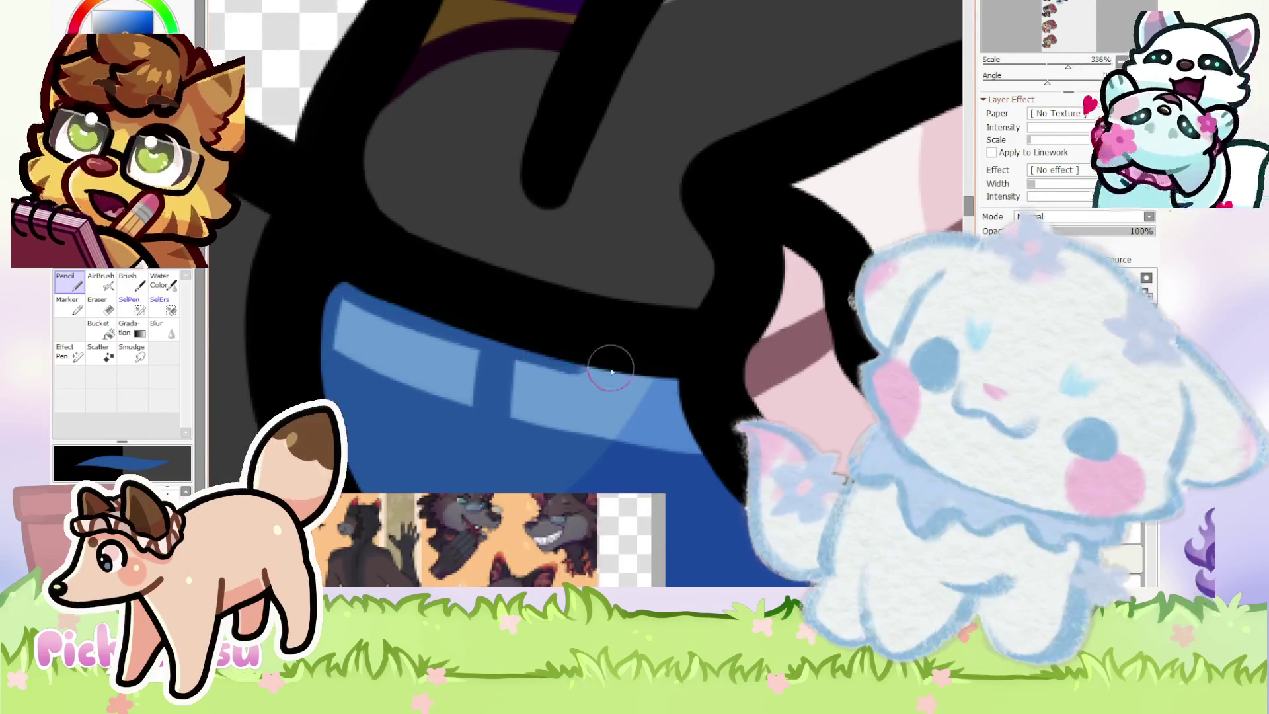
scroll(344, 330, "down", 3)
scroll(463, 317, "up", 1)
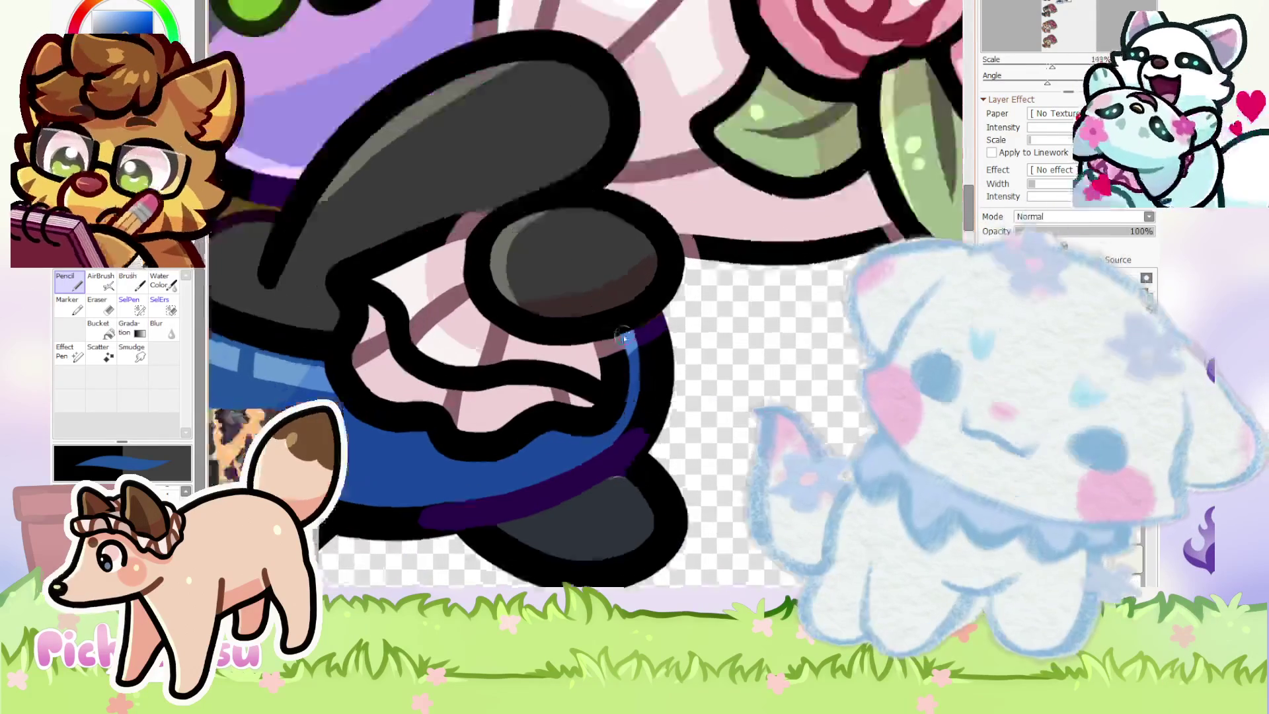
scroll(726, 297, "down", 3)
scroll(417, 483, "down", 1)
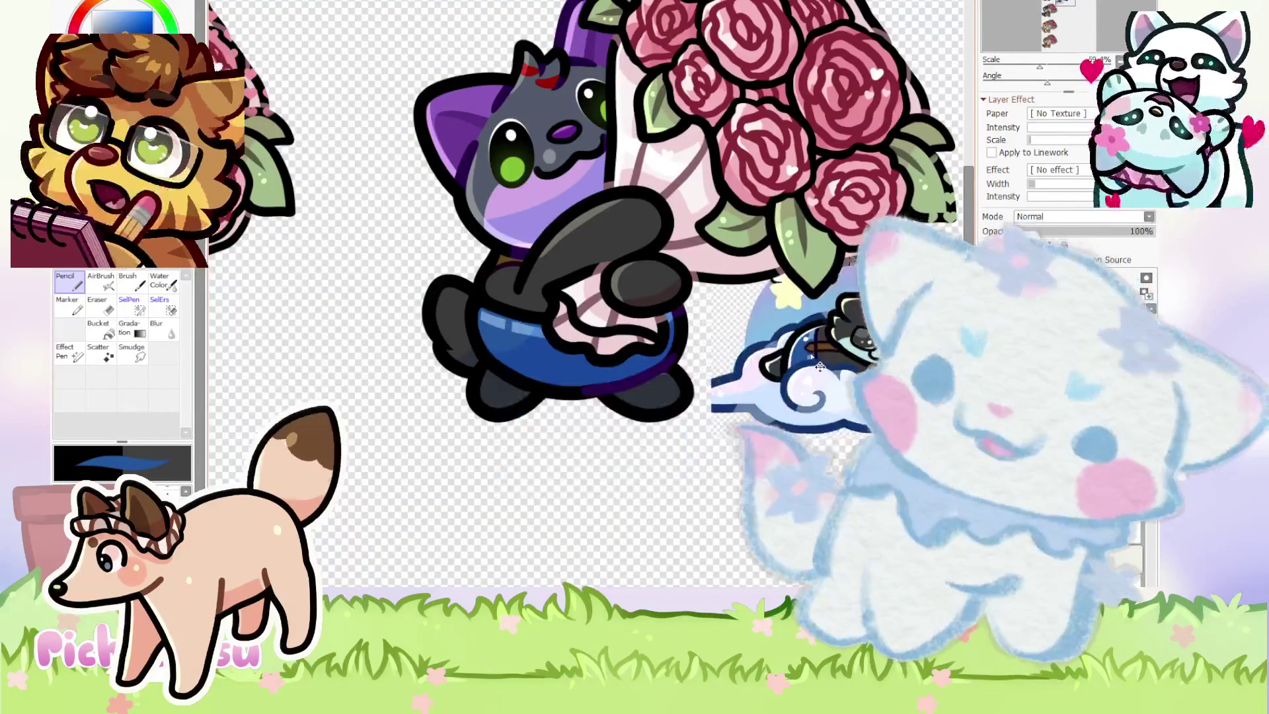
scroll(503, 387, "up", 2)
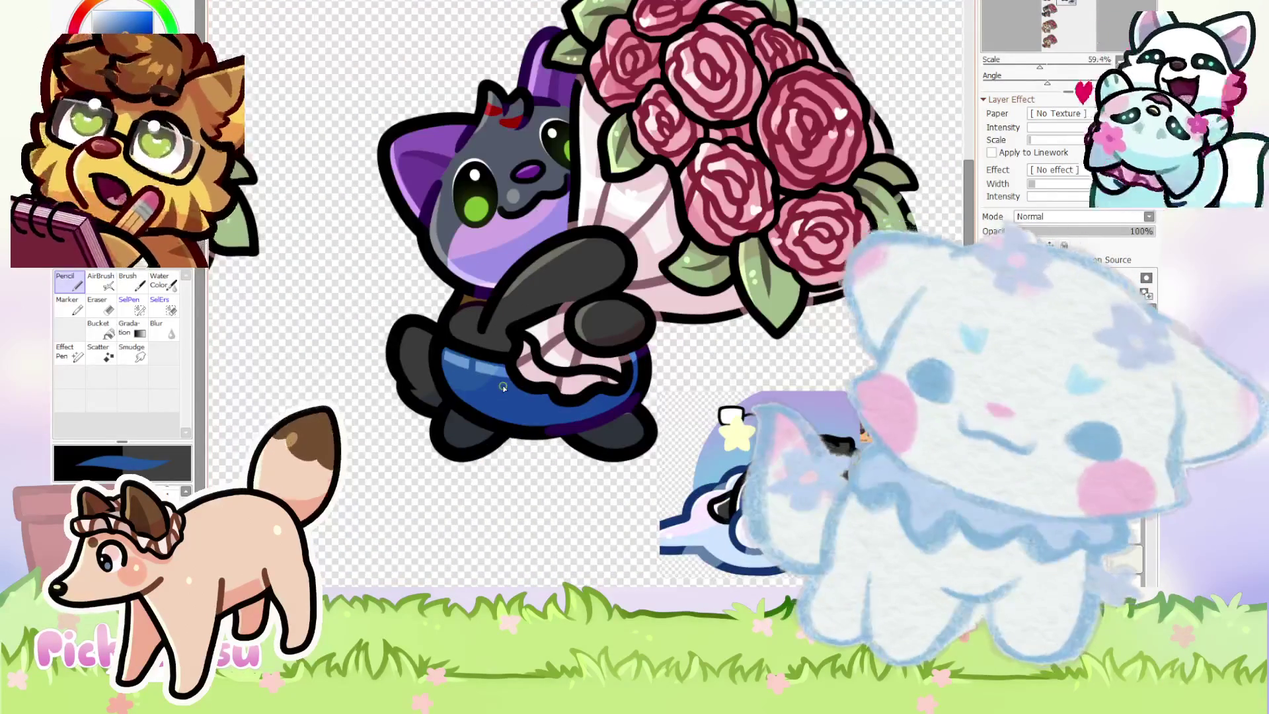
scroll(507, 372, "down", 1)
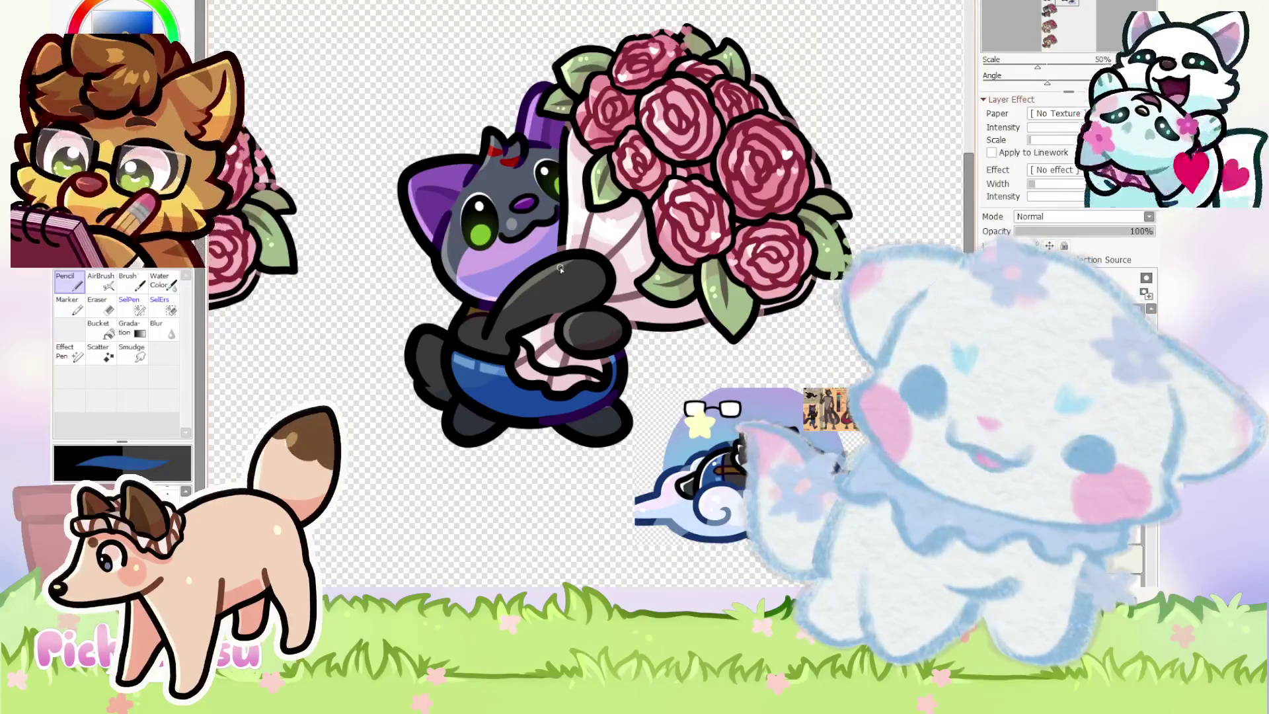
scroll(699, 453, "down", 8)
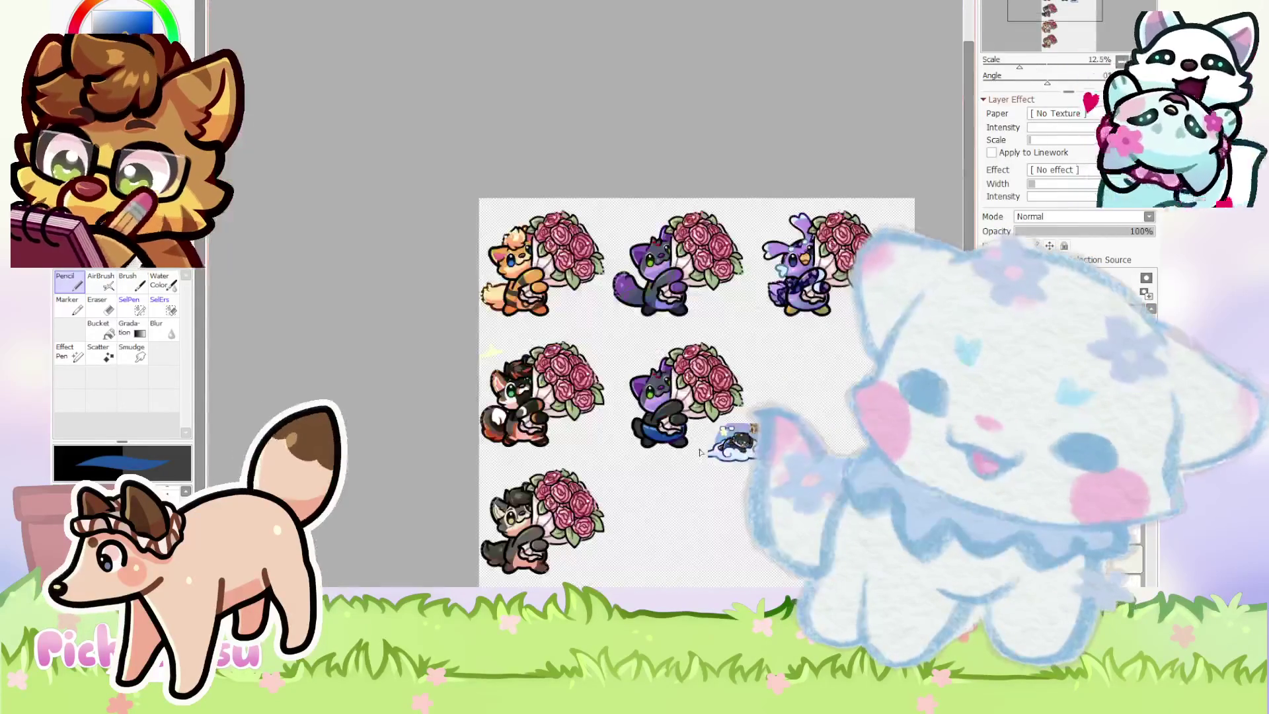
scroll(702, 419, "up", 8)
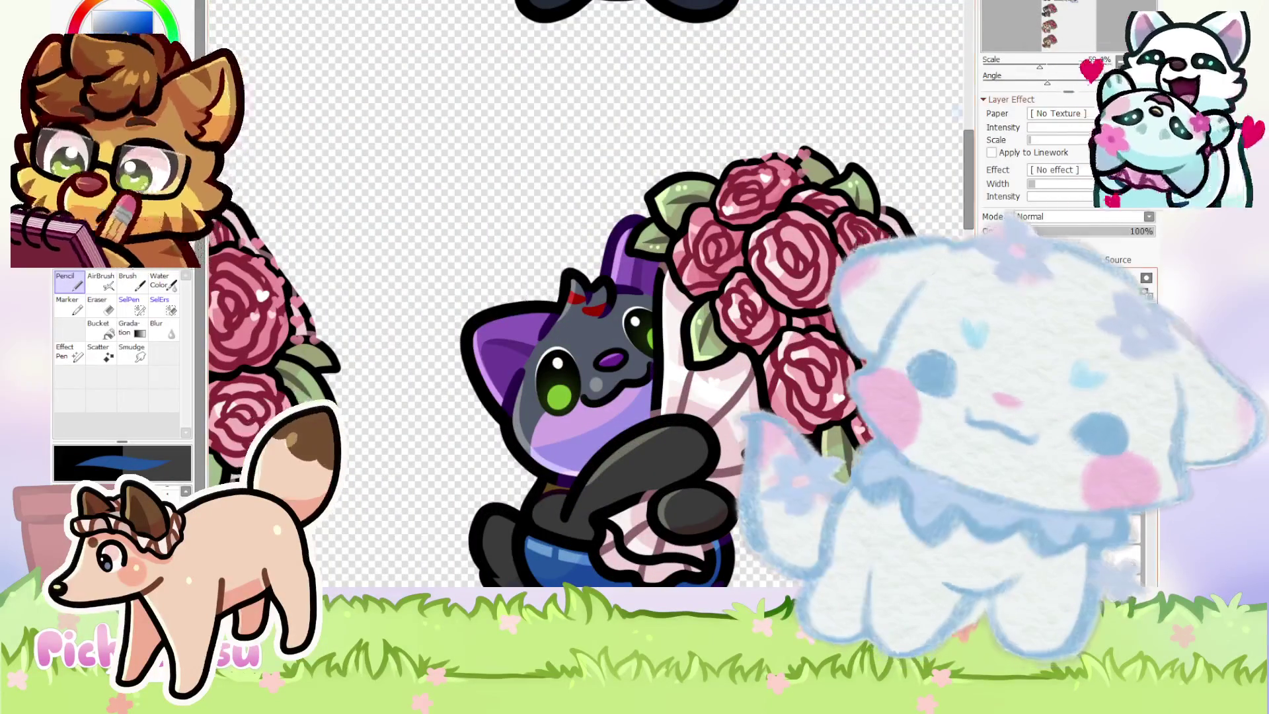
scroll(488, 300, "down", 1)
scroll(488, 300, "up", 1)
scroll(578, 356, "up", 3)
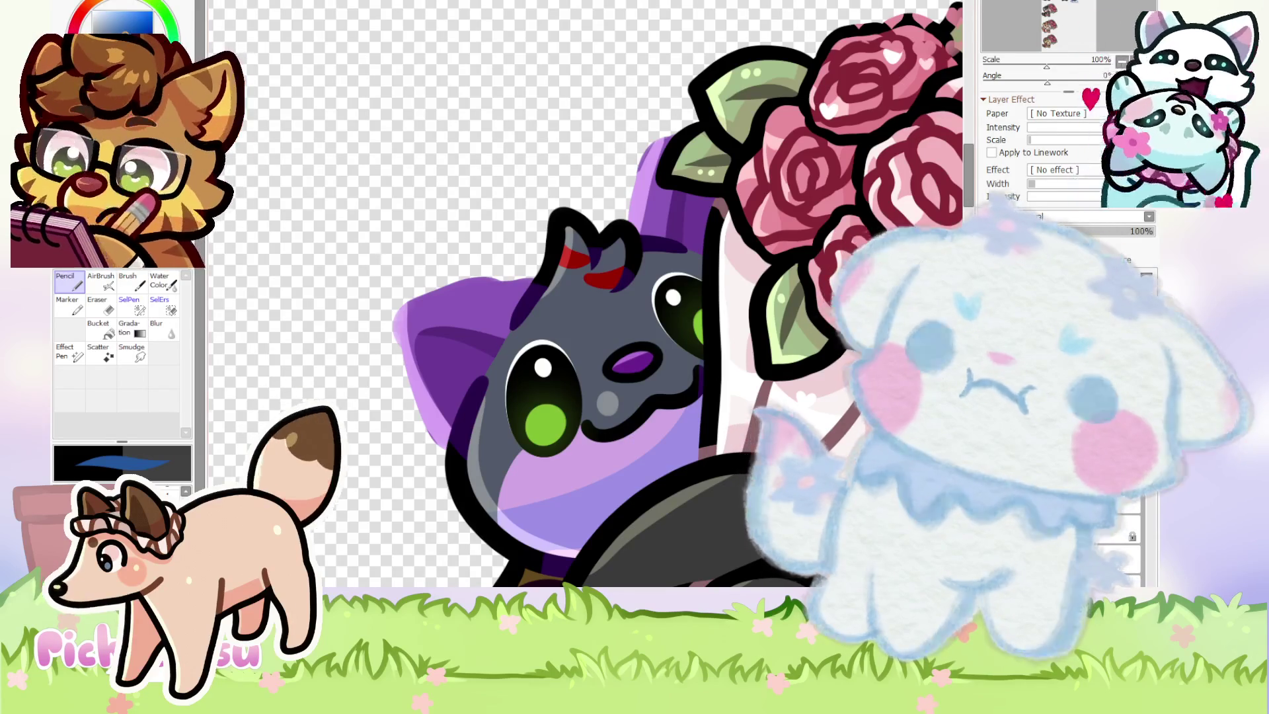
Paint a blue stroke on the ear and start the blue heart-dotted strap around the purple shape.
scroll(523, 325, "up", 2)
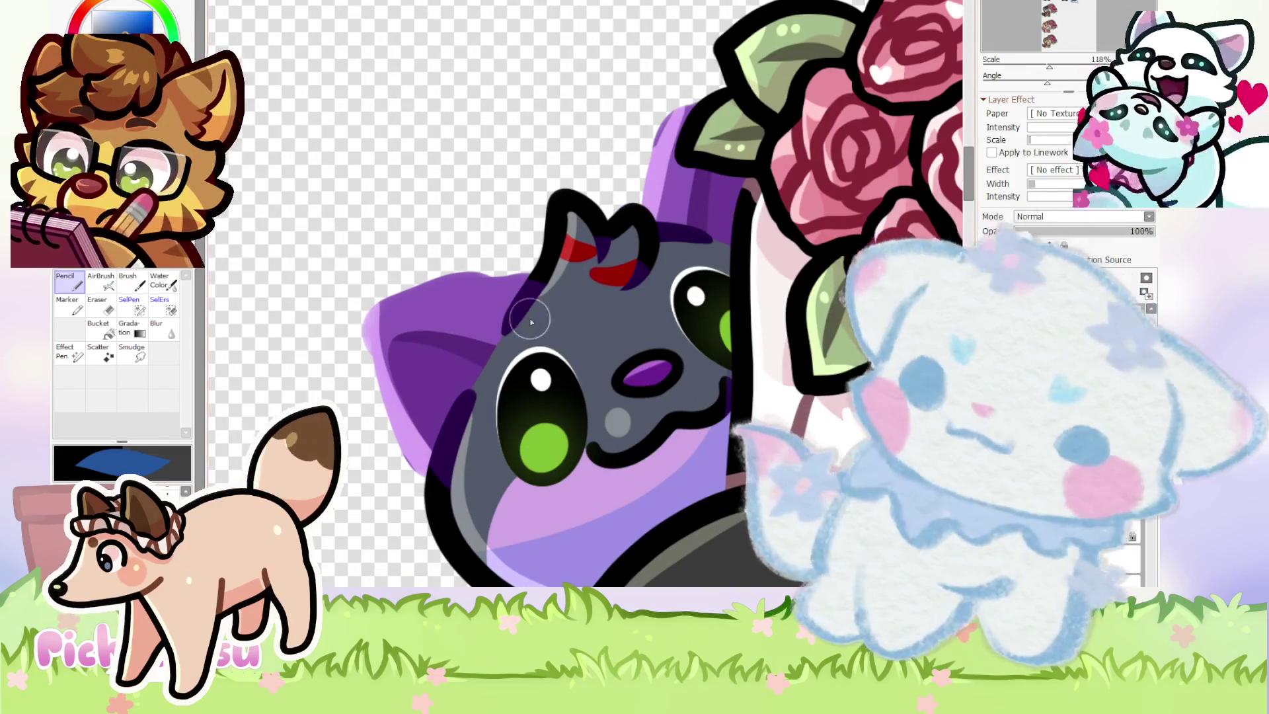
scroll(458, 309, "down", 4)
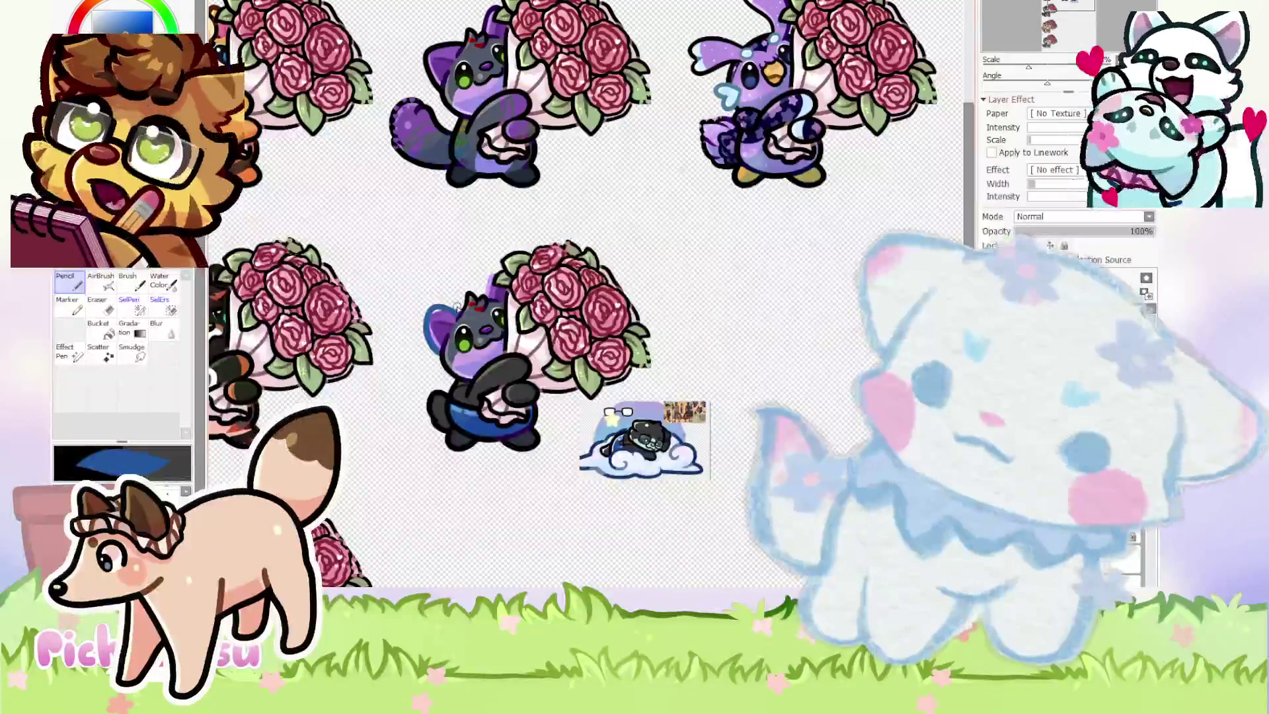
scroll(458, 308, "up", 5)
left_click_drag(472, 278, 498, 140)
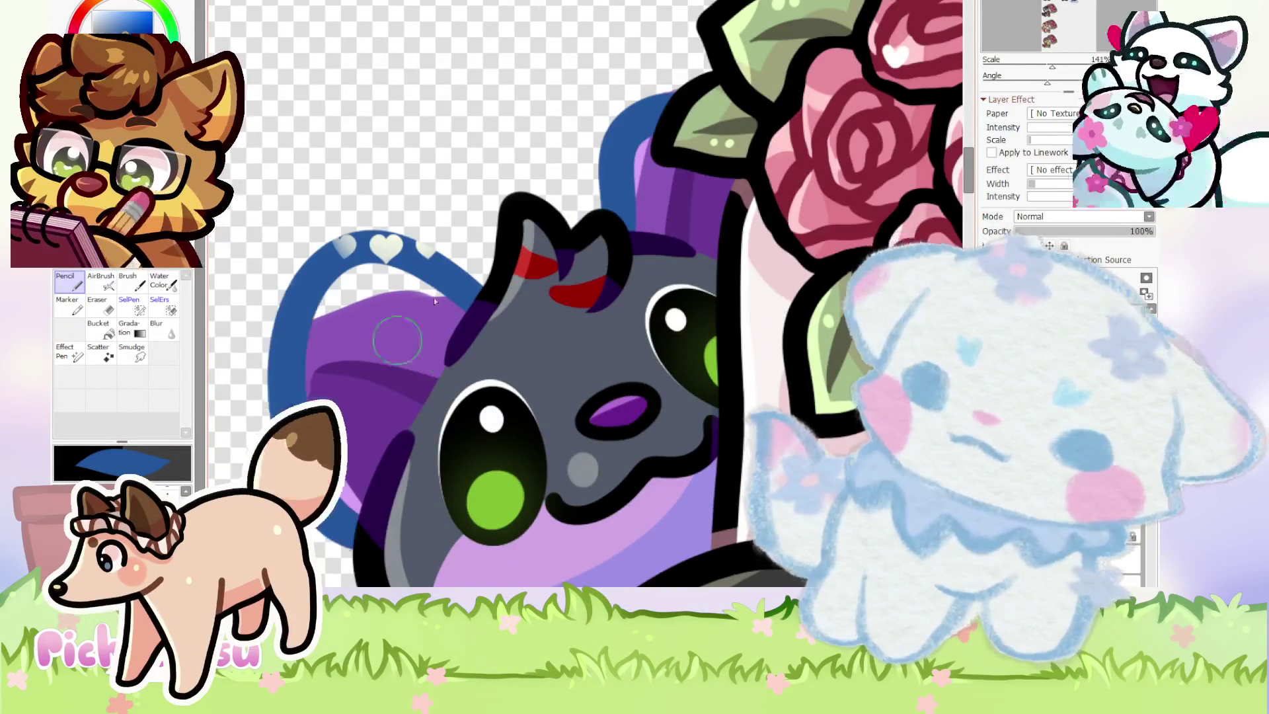
scroll(417, 320, "down", 5)
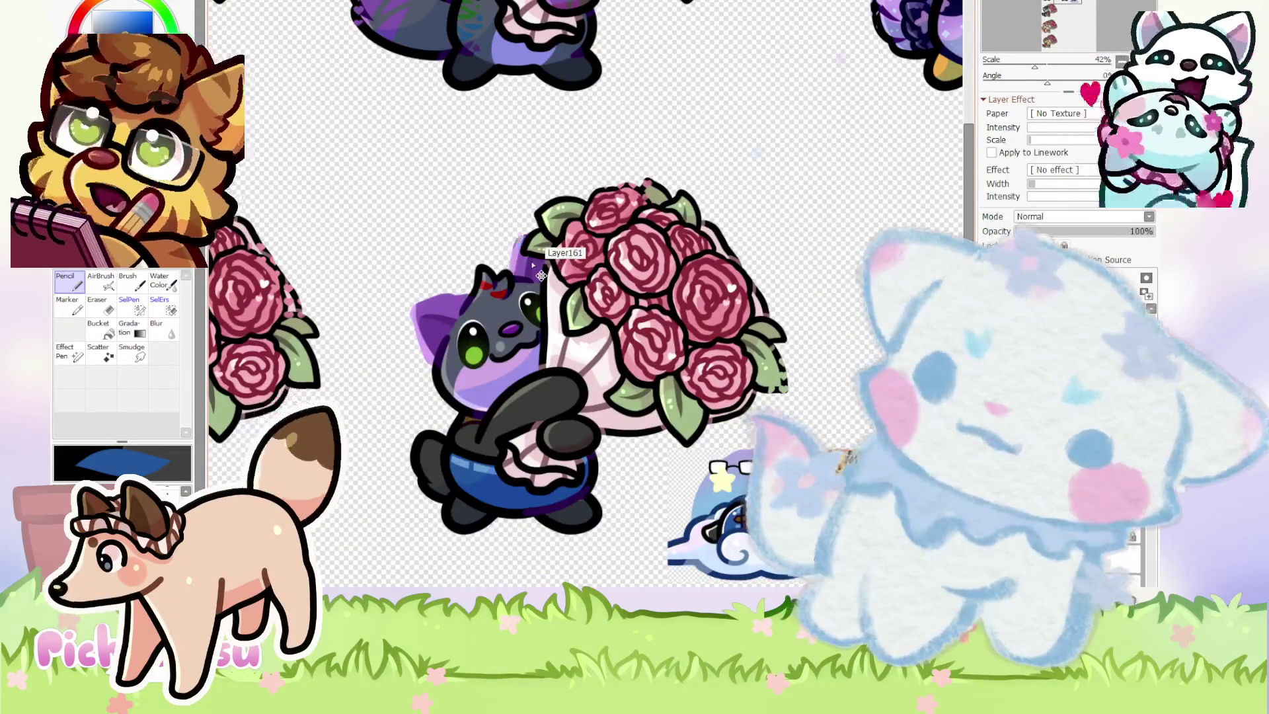
scroll(540, 275, "up", 4)
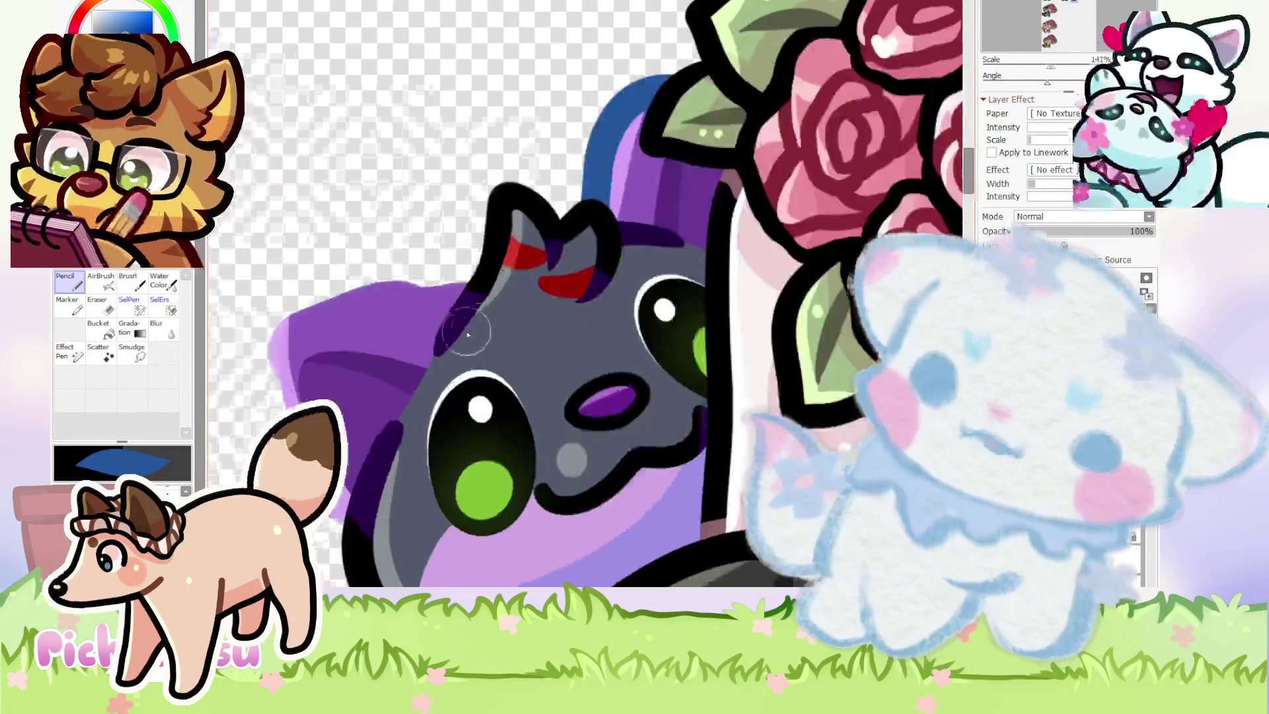
left_click_drag(311, 270, 425, 232)
left_click_drag(283, 312, 269, 396)
scroll(476, 314, "down", 3)
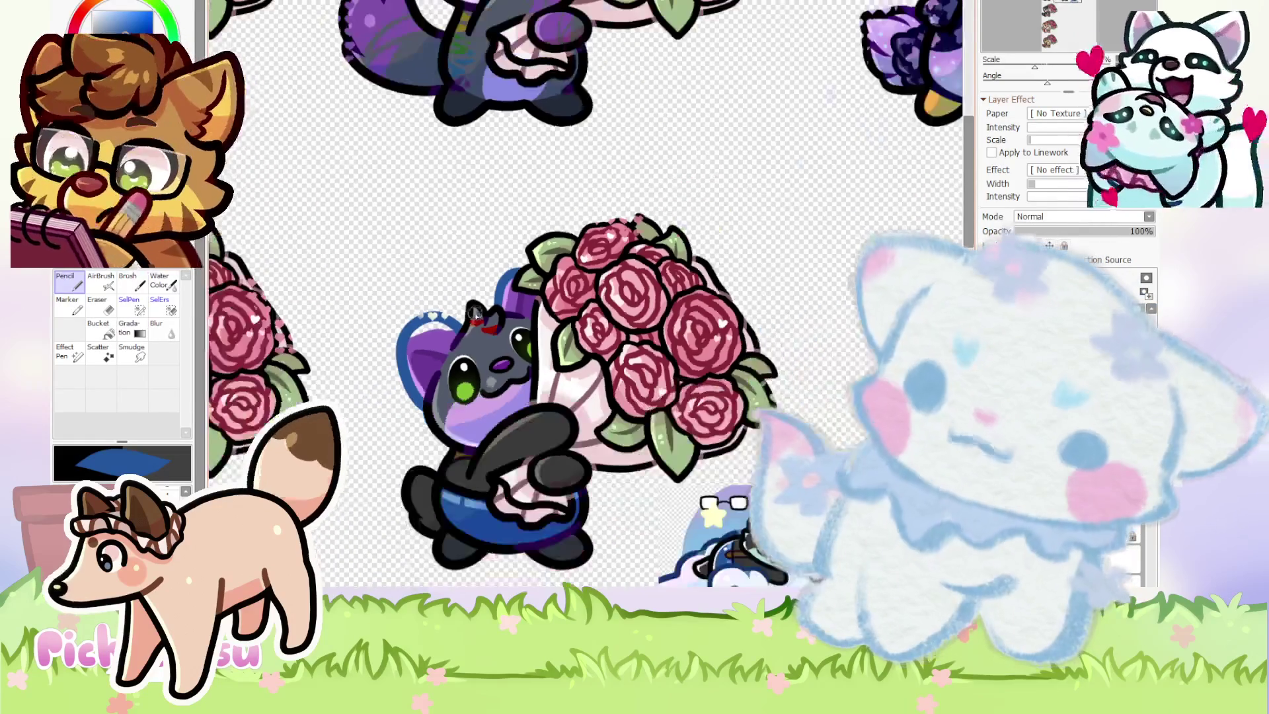
scroll(476, 312, "up", 5)
Undo and redraw the blue loop several times until a narrower loop hugs the purple shape.
key("ctrl+z")
key("ctrl+y")
key("ctrl+z")
left_click_drag(497, 259, 390, 198)
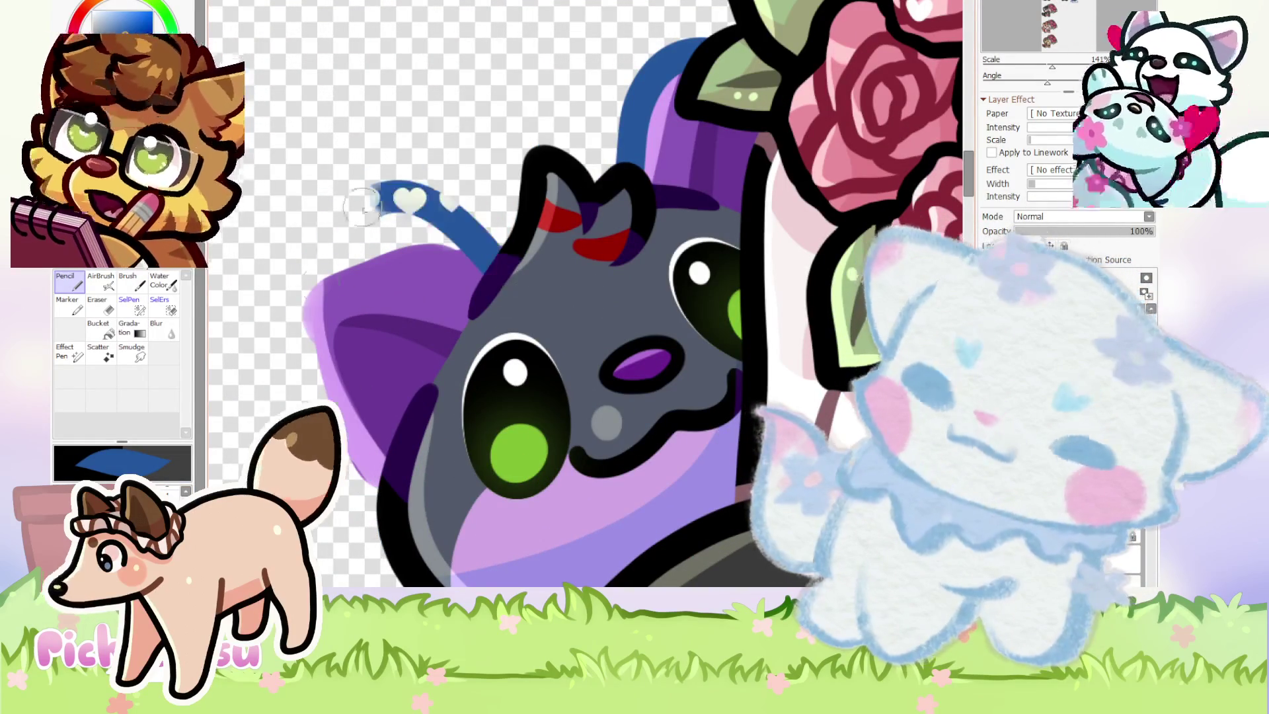
key("ctrl+z")
left_click_drag(310, 238, 351, 357)
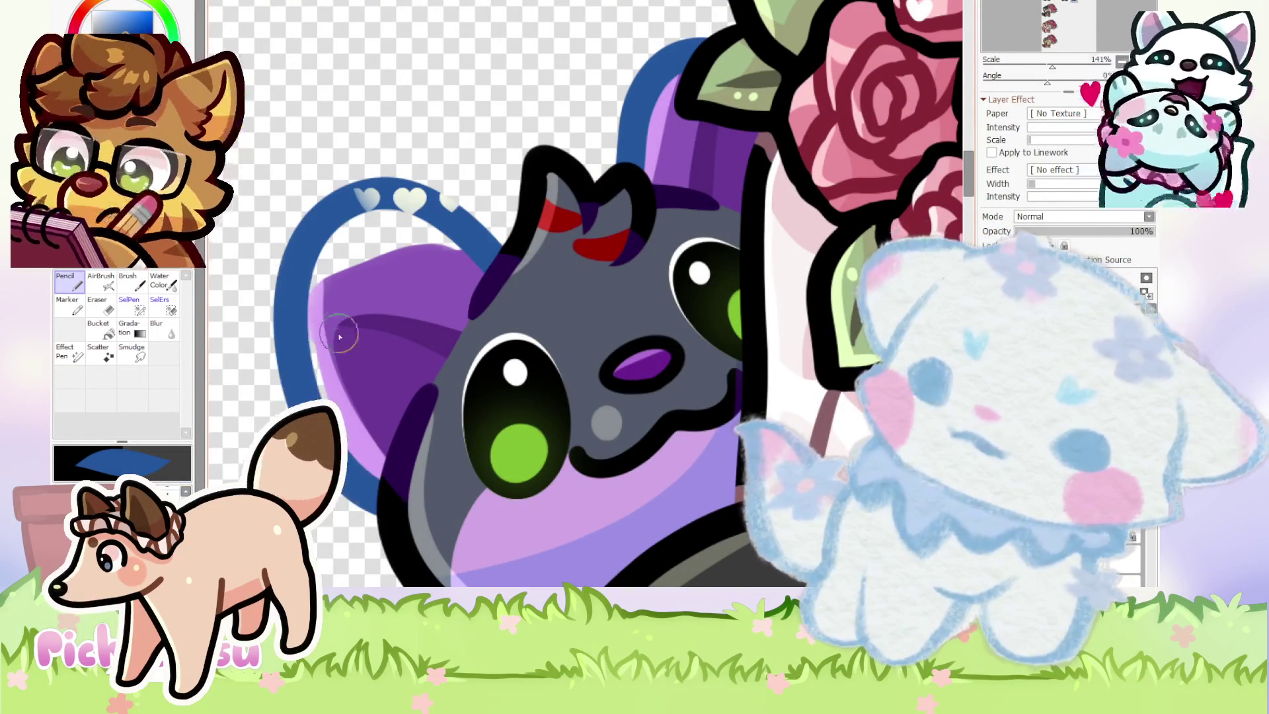
key("ctrl+z")
mouse_move(499, 254)
left_mouse_down()
mouse_move(354, 199)
mouse_move(361, 492)
left_mouse_up()
key("ctrl+z")
mouse_move(502, 248)
left_mouse_down()
mouse_move(294, 331)
mouse_move(360, 489)
left_mouse_up()
scroll(312, 361, "down", 5)
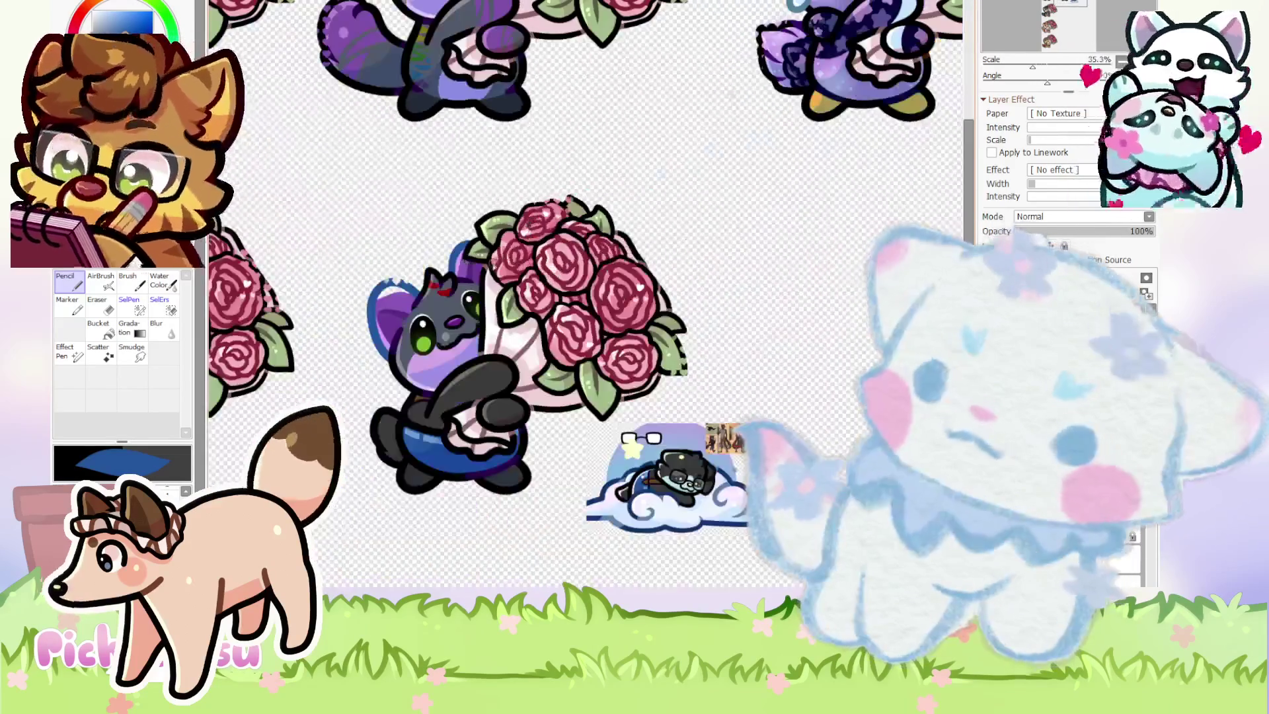
Select the blue loop's layer and briefly rotate the canvas view, then back upright.
scroll(502, 263, "up", 3)
left_click(502, 264, "ctrl")
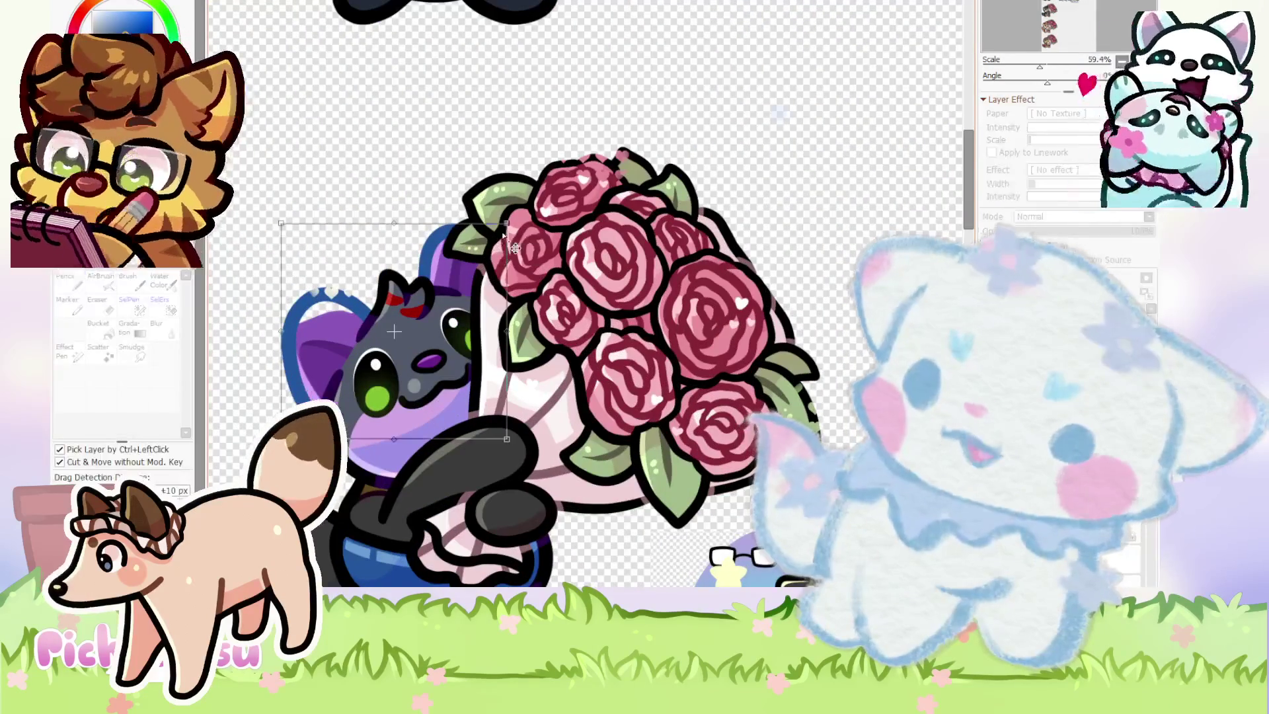
scroll(417, 321, "down", 3)
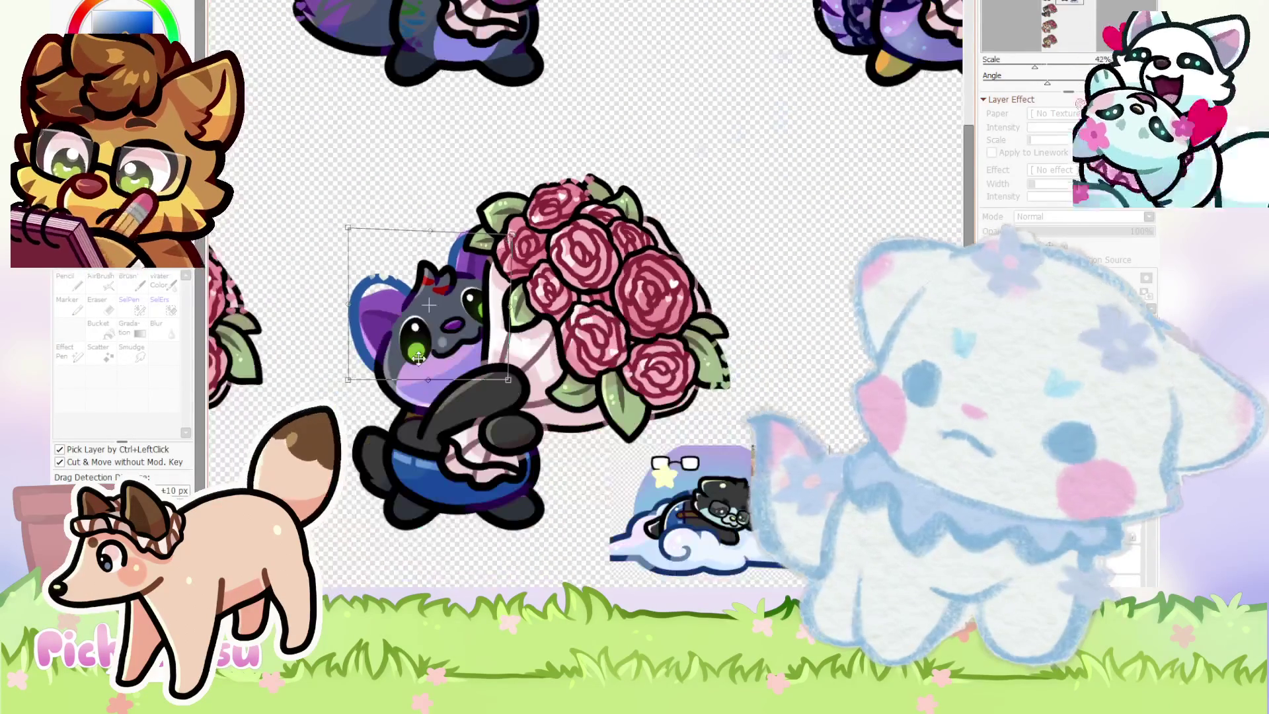
scroll(341, 391, "up", 3)
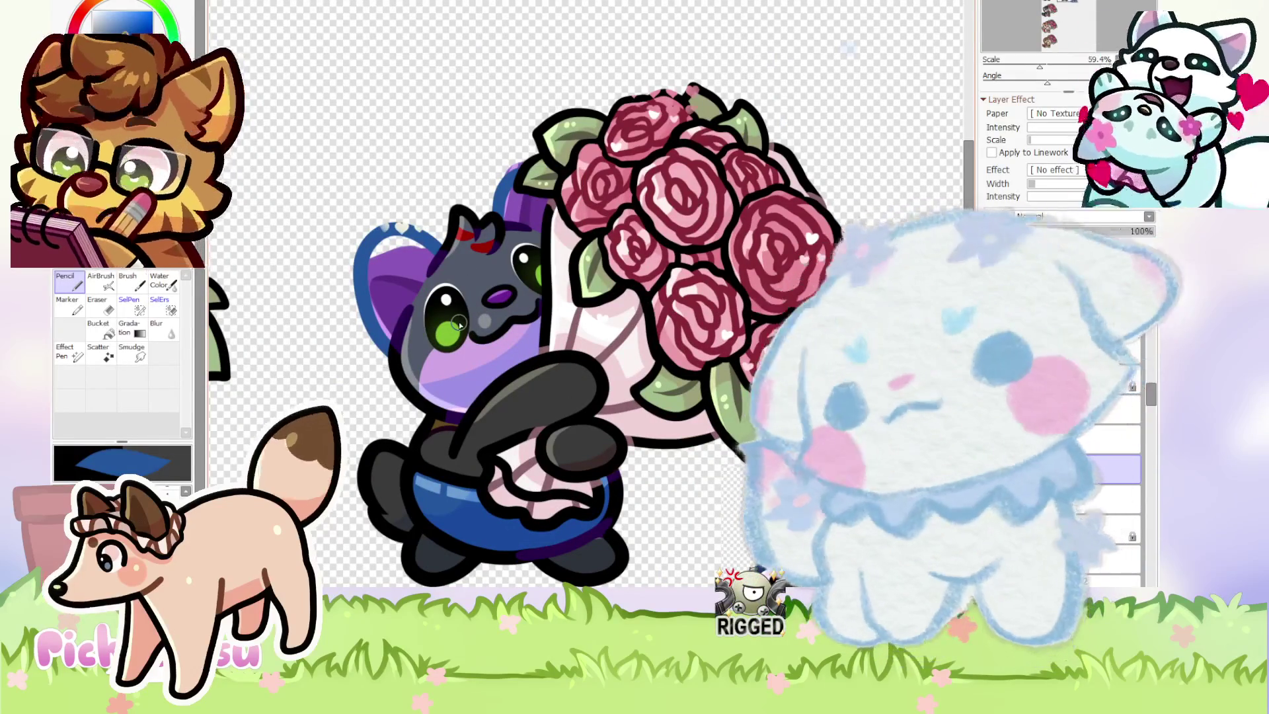
scroll(460, 325, "down", 2)
scroll(460, 325, "up", 2)
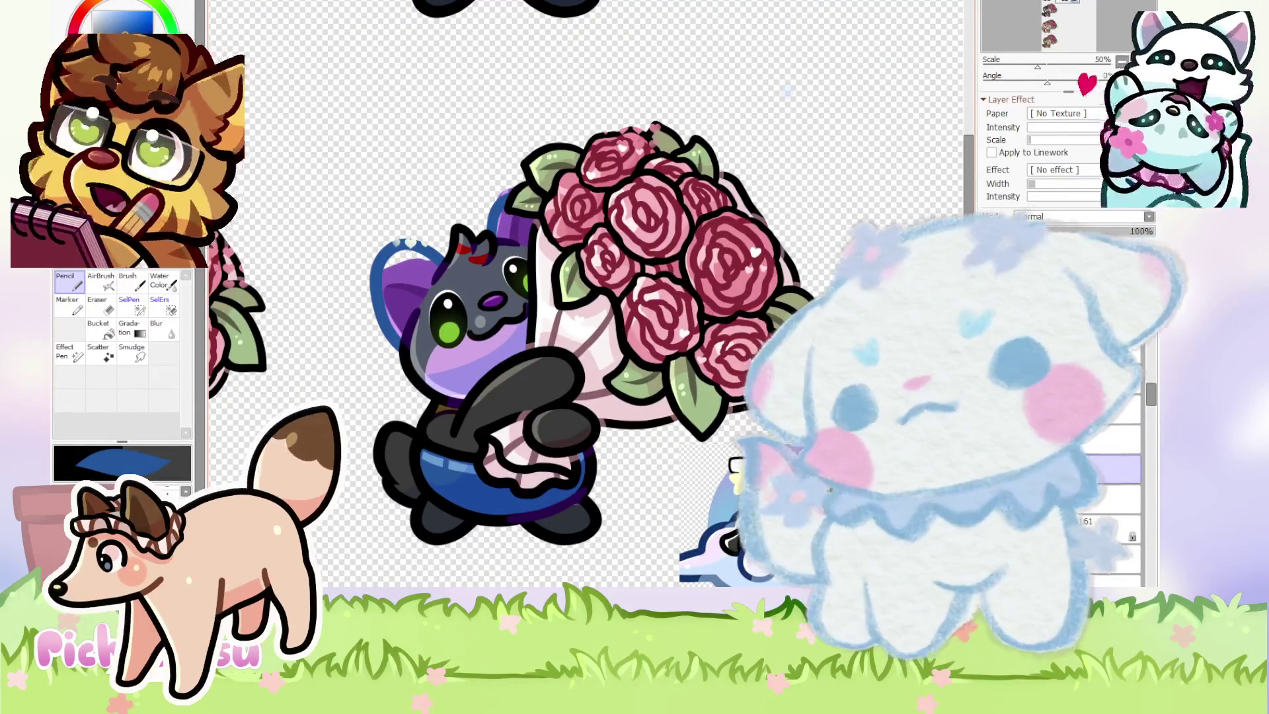
scroll(615, 342, "down", 2)
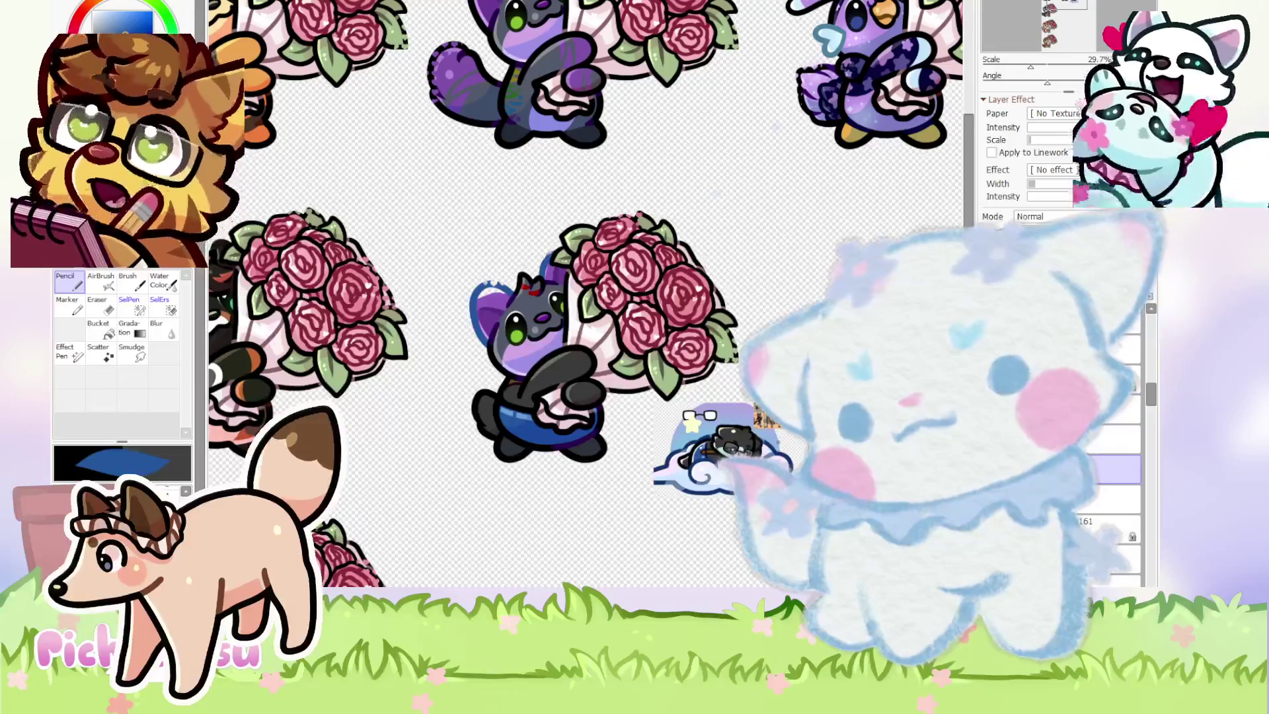
key("End")
key("End")
key("Delete")
key("Delete")
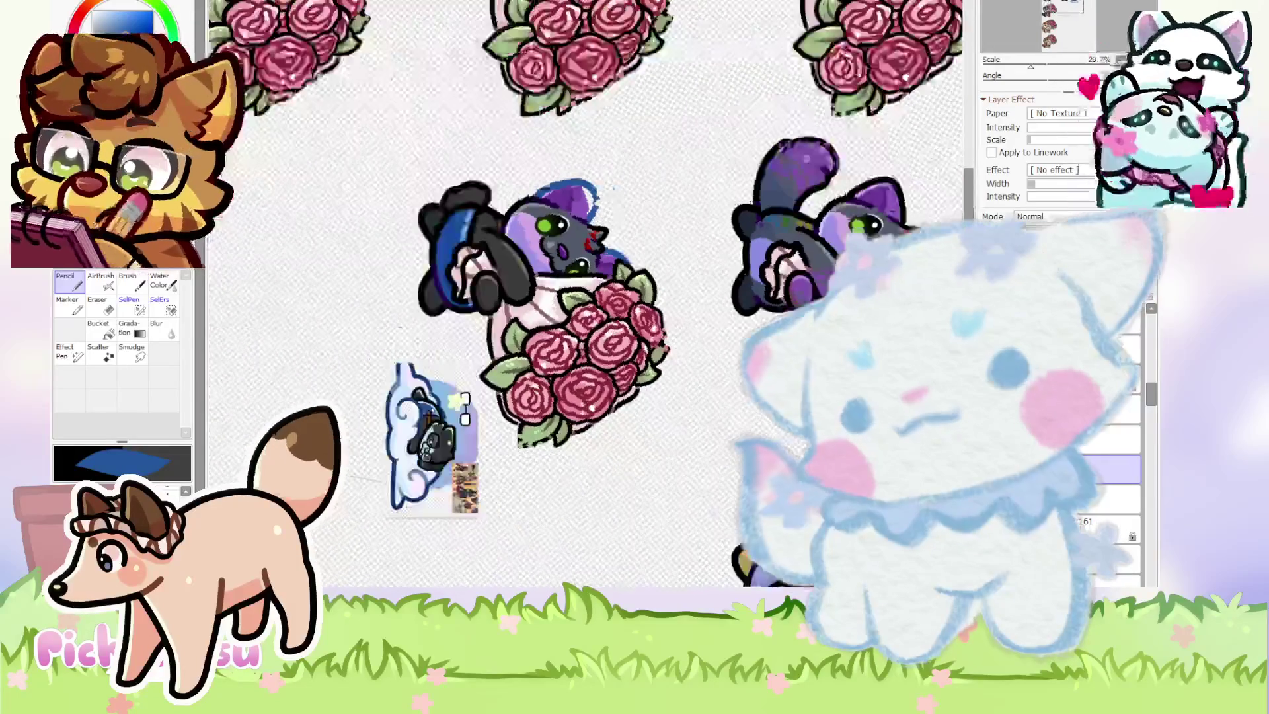
scroll(585, 294, "down", 3)
scroll(558, 205, "up", 6)
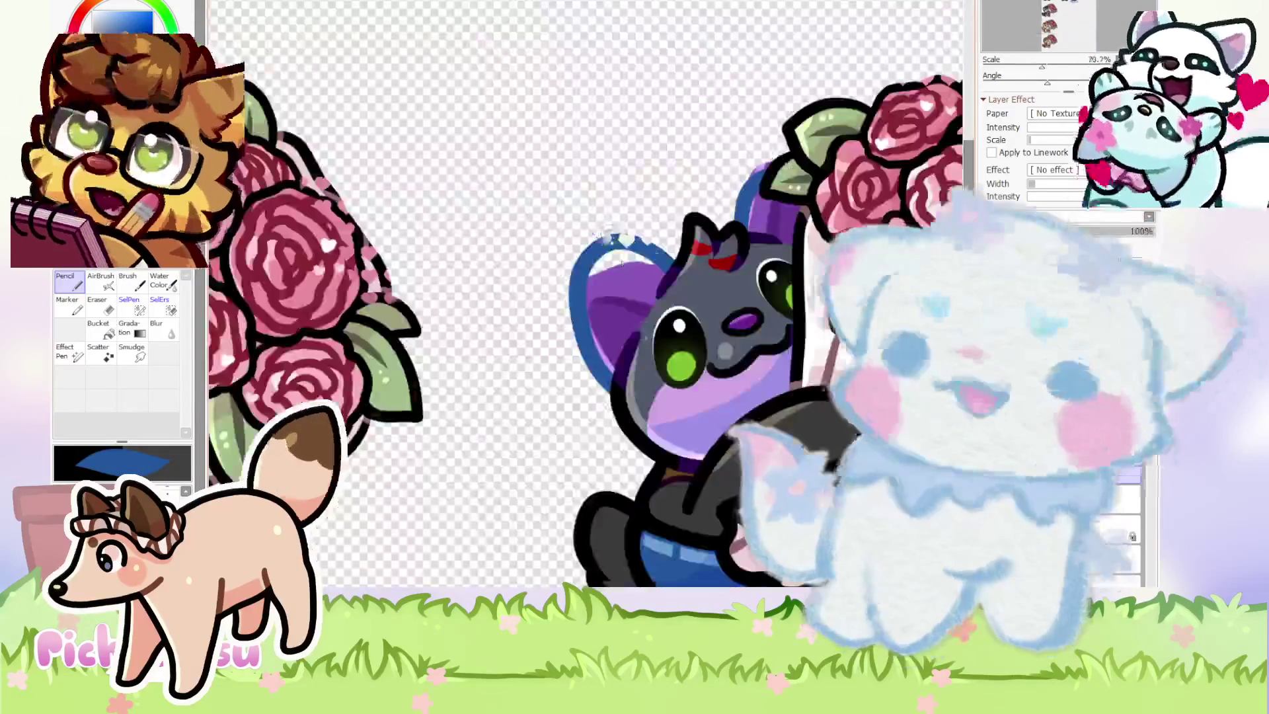
scroll(719, 409, "up", 3)
Draw a dark purple outline along the cat's ear with a smooth curve below it.
key("e")
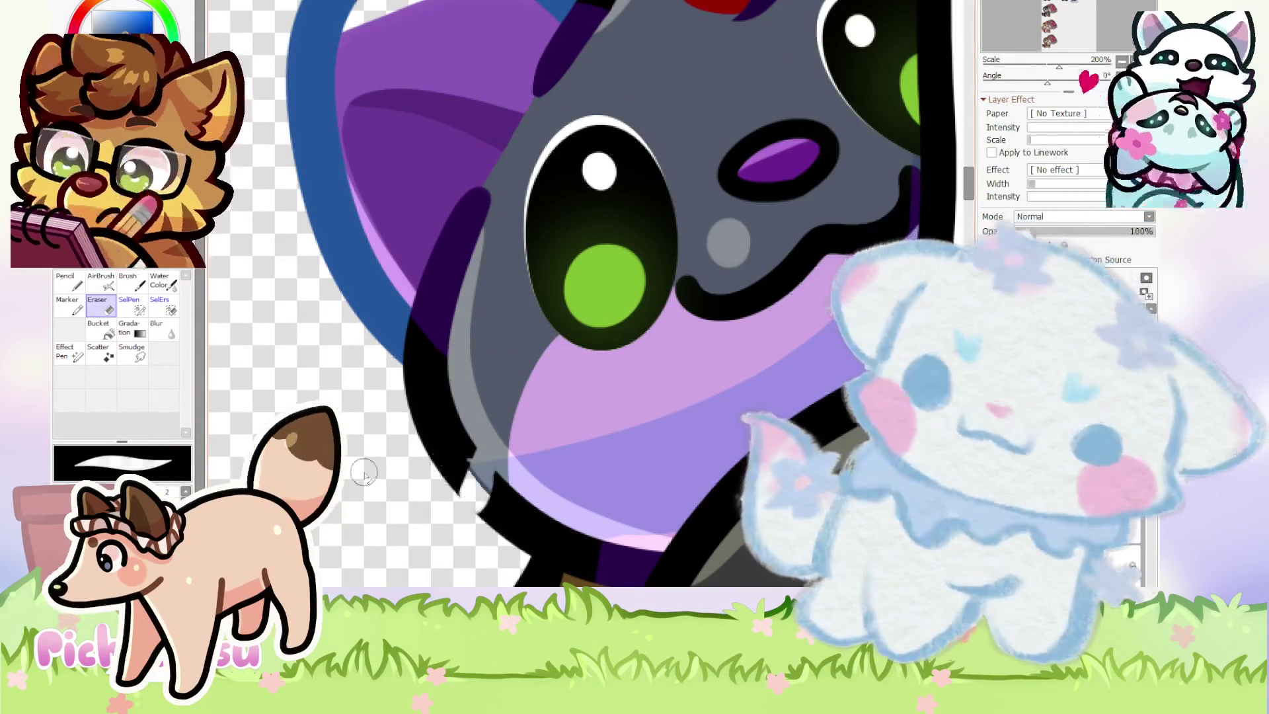
scroll(468, 366, "down", 1)
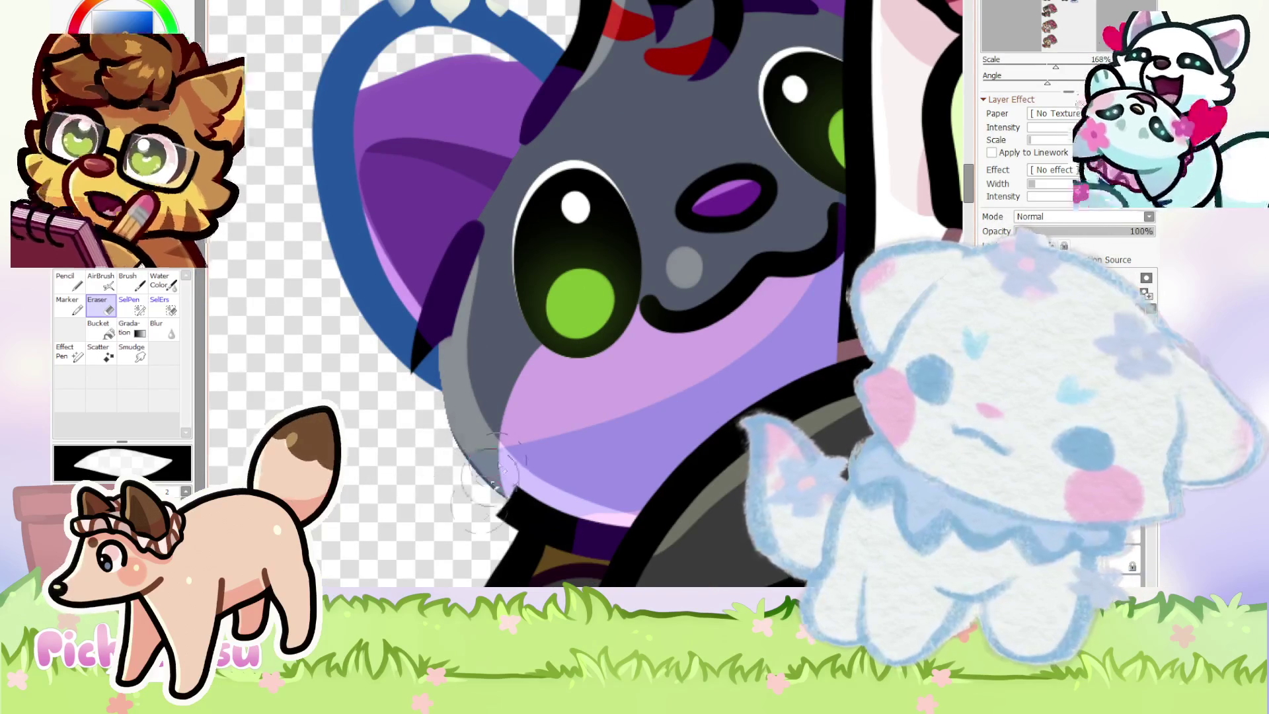
scroll(380, 375, "down", 2)
key("n")
scroll(410, 396, "up", 2)
left_click_drag(456, 246, 466, 439)
left_click_drag(413, 487, 556, 546)
scroll(555, 545, "down", 4)
scroll(466, 353, "up", 6)
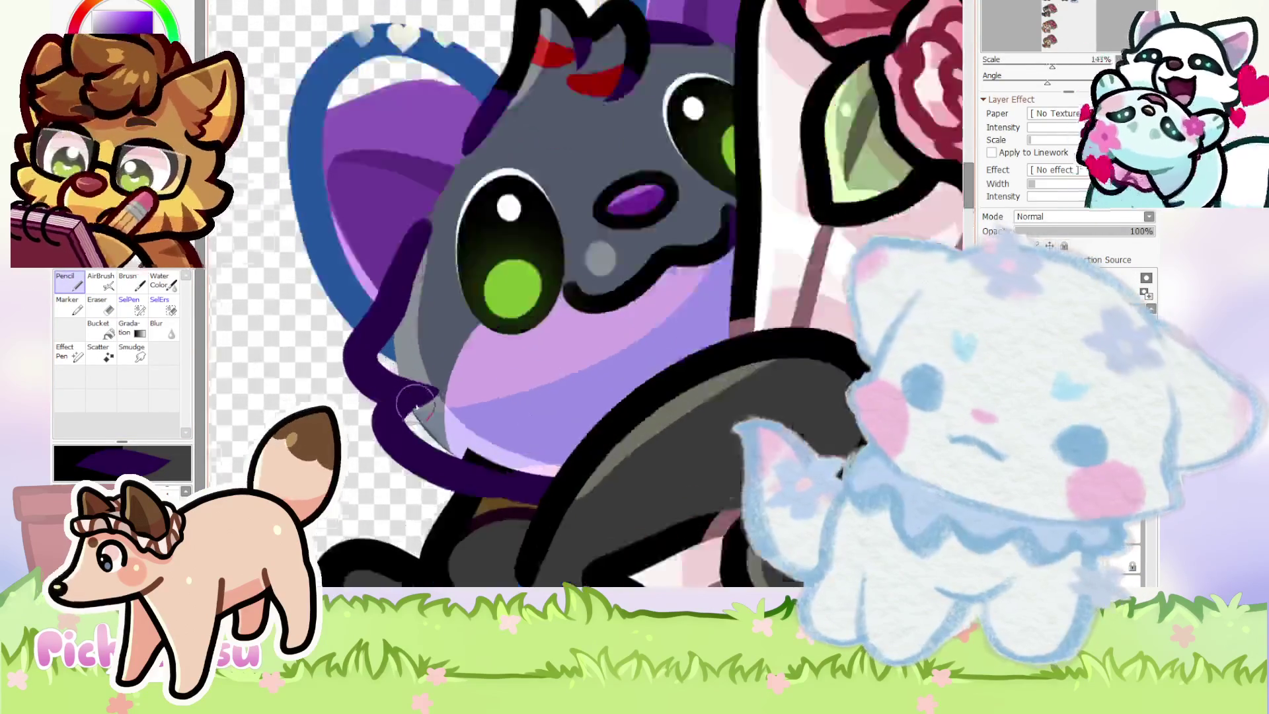
key("ctrl+z")
left_click_drag(411, 383, 595, 546)
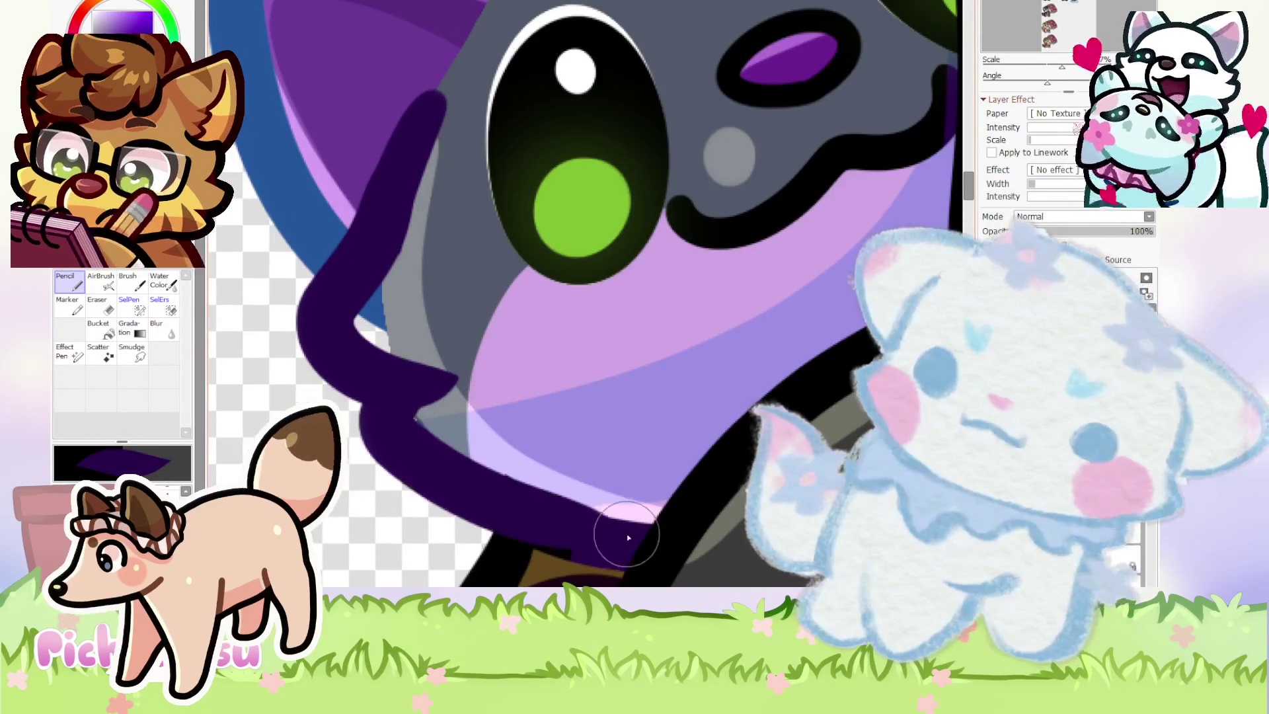
Erase the stray tip of the dark purple stroke, toggling between eraser and pencil.
key("e")
scroll(241, 314, "down", 3)
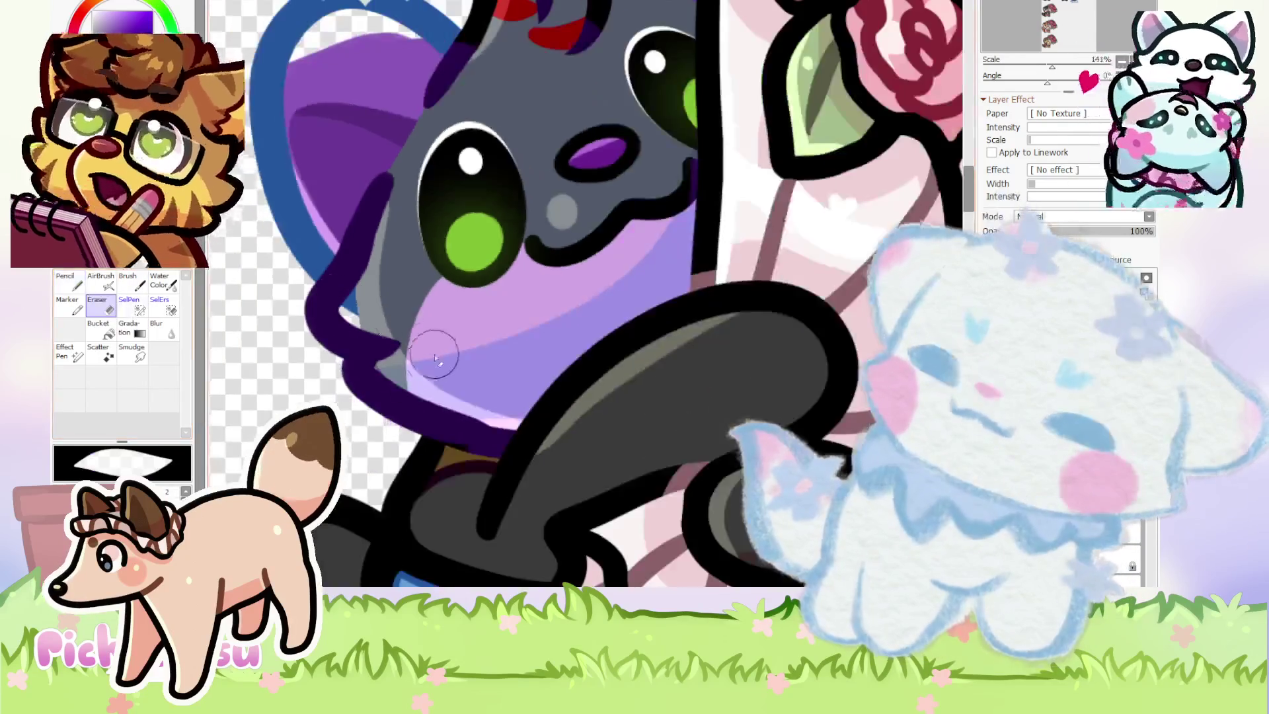
scroll(241, 314, "up", 3)
mouse_move(396, 362)
left_mouse_down()
mouse_move(410, 332)
mouse_move(383, 370)
left_mouse_up()
scroll(312, 322, "down", 3)
key("n")
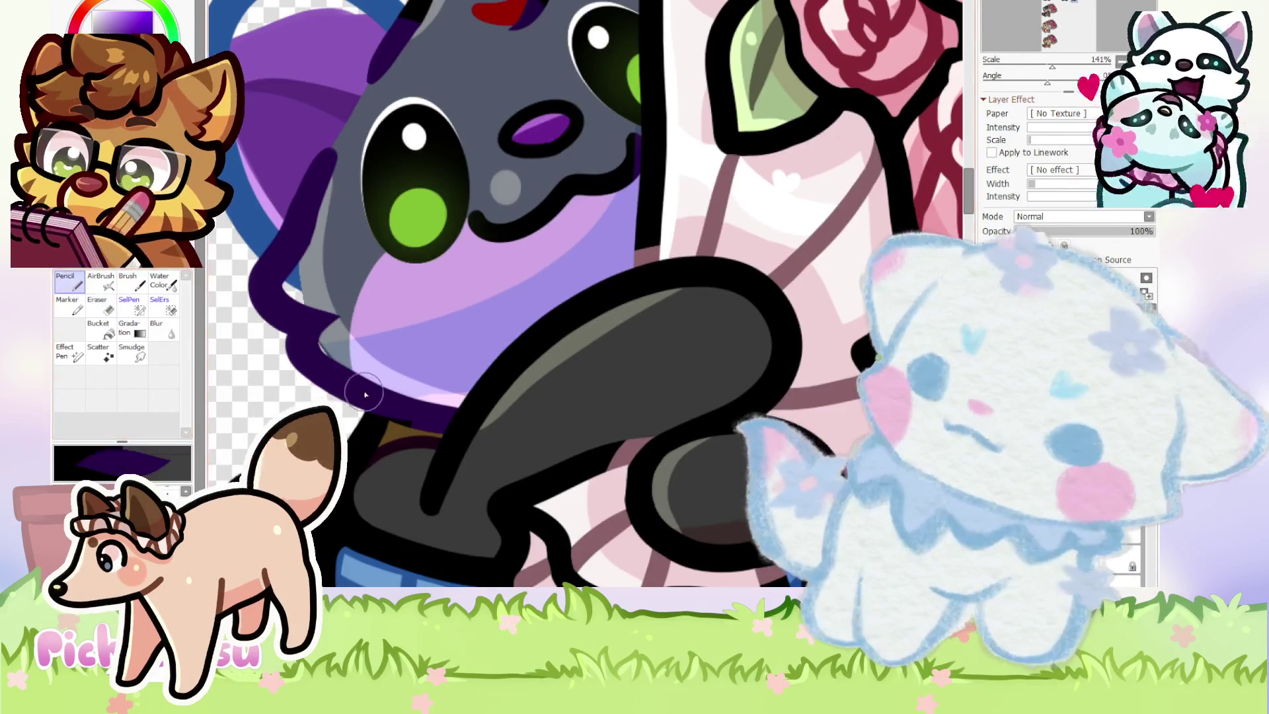
scroll(312, 322, "up", 3)
key("e")
scroll(406, 357, "up", 1)
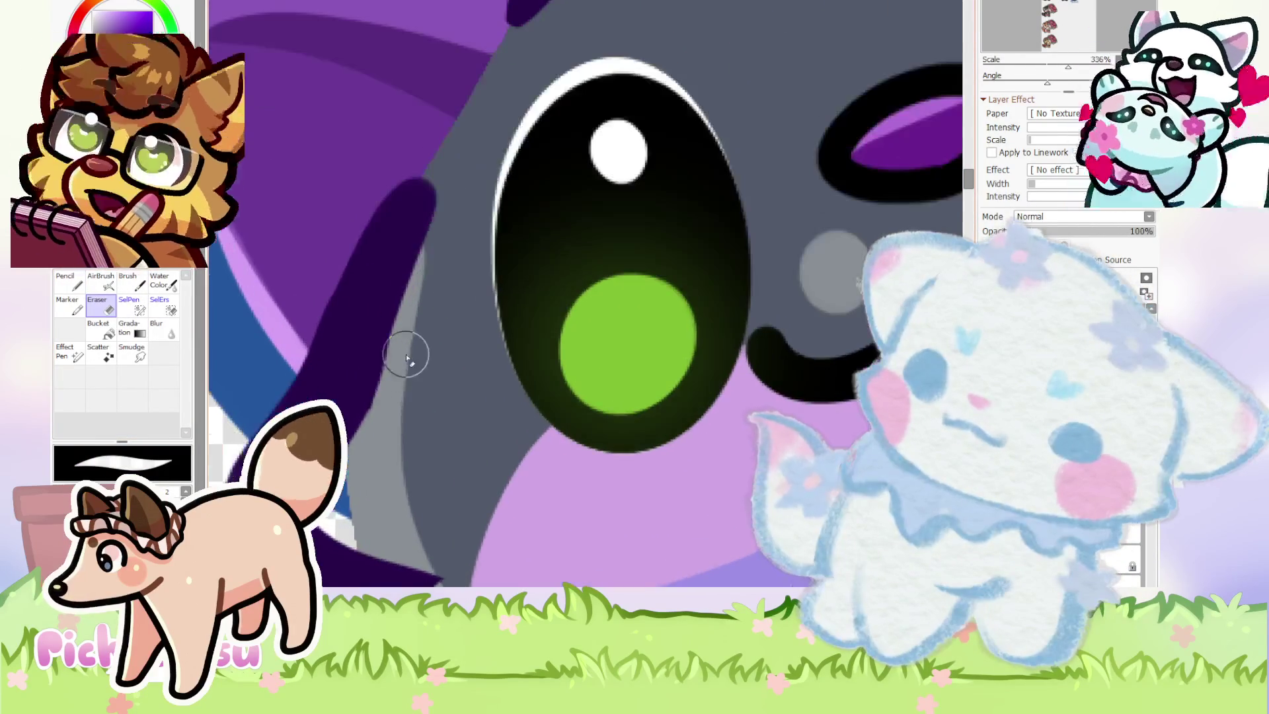
scroll(407, 361, "down", 4)
scroll(355, 338, "down", 3)
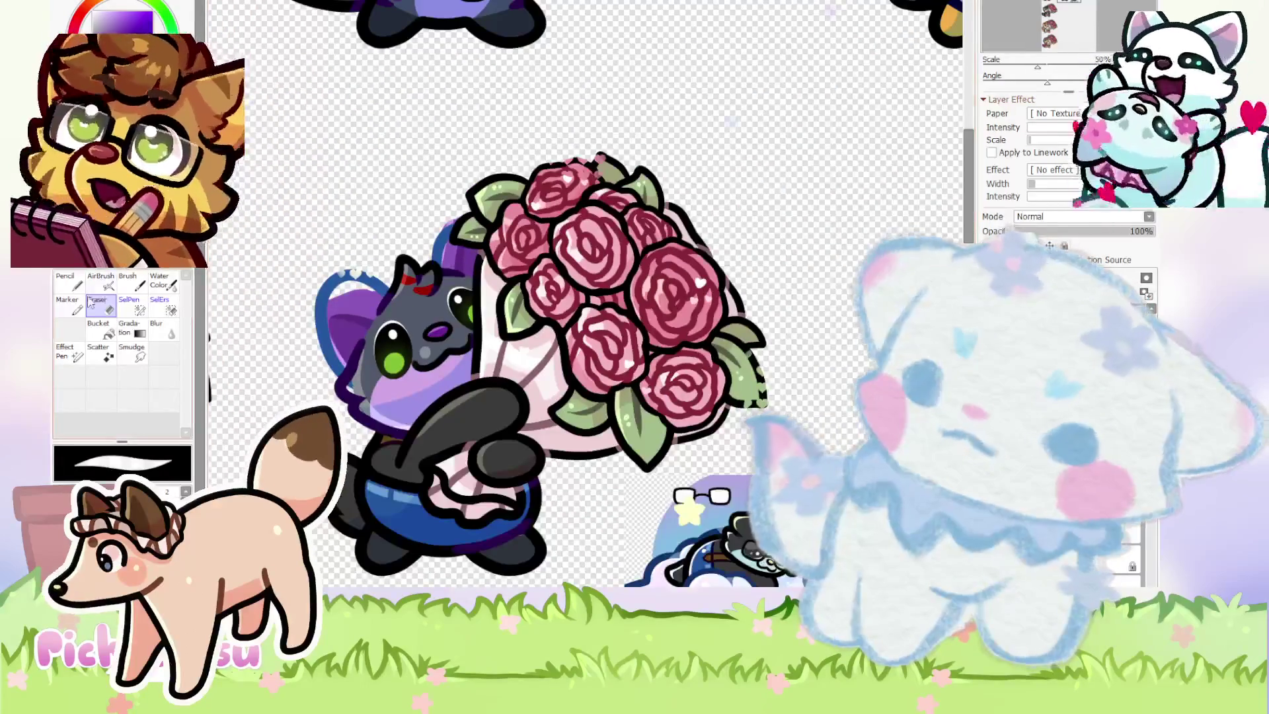
key("n")
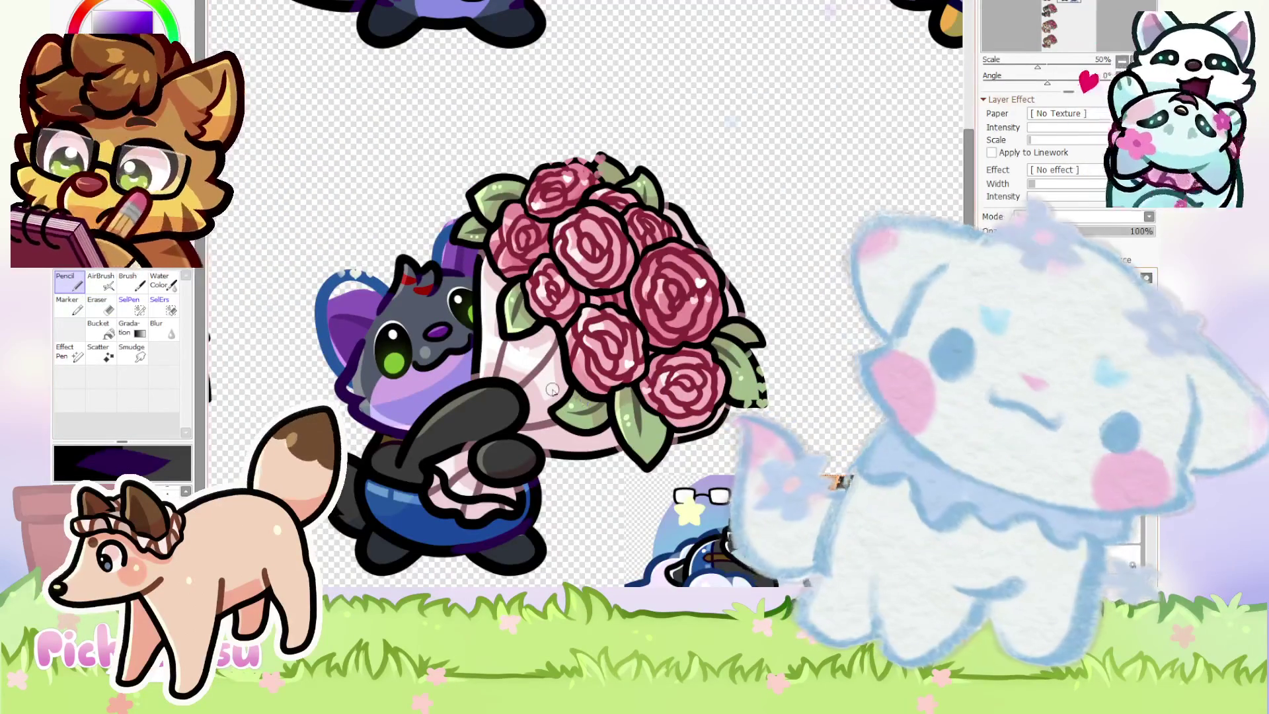
scroll(834, 481, "down", 2)
scroll(429, 377, "up", 5)
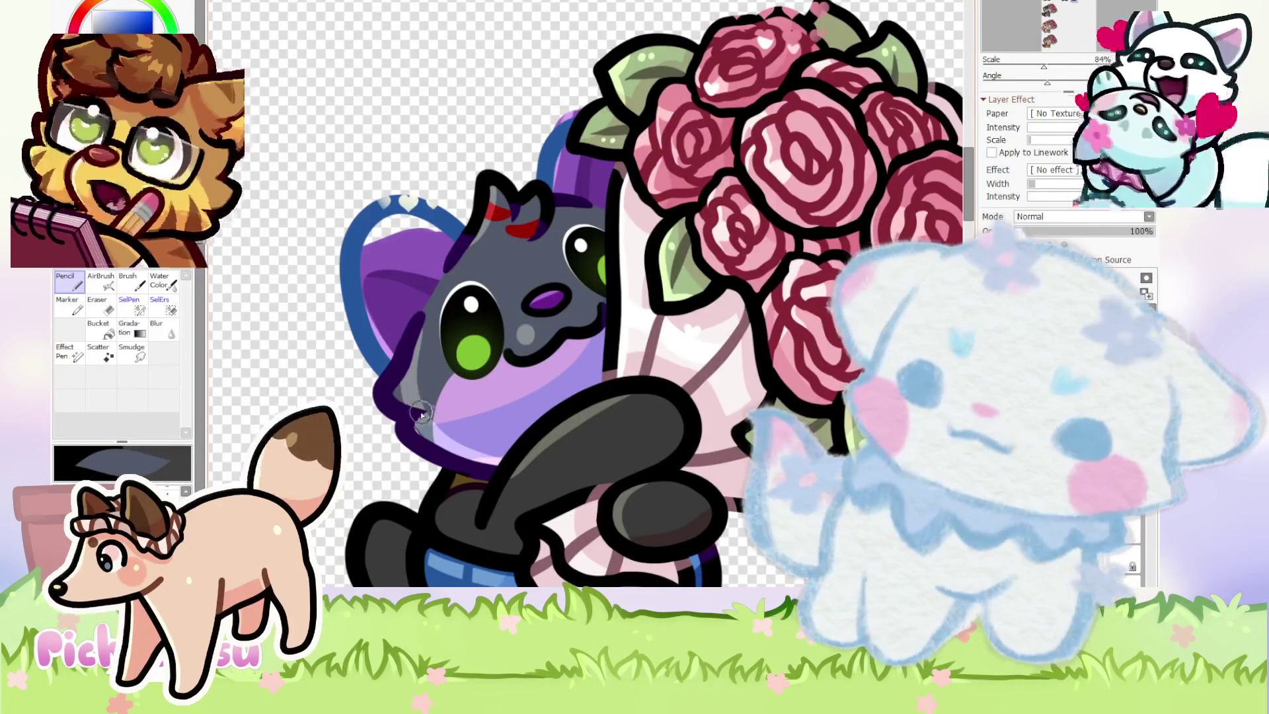
scroll(424, 423, "down", 3)
scroll(395, 321, "up", 2)
scroll(410, 330, "down", 3)
scroll(515, 365, "up", 3)
scroll(515, 366, "down", 2)
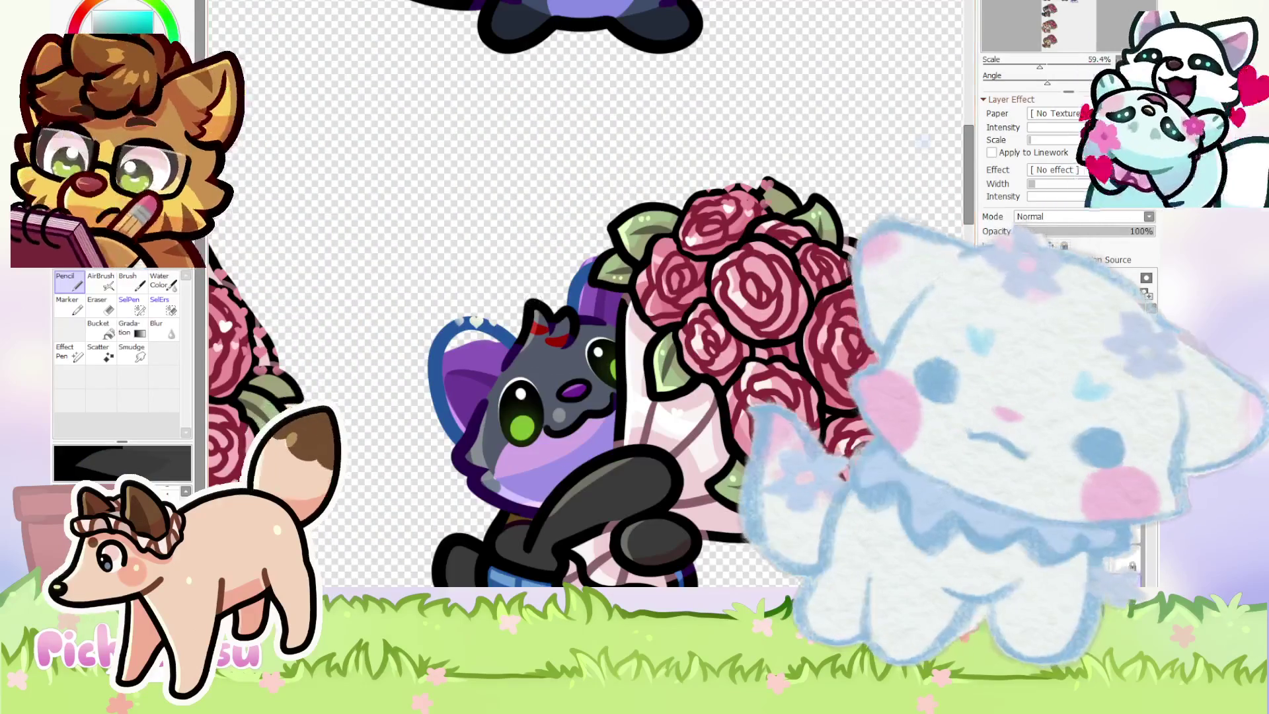
scroll(593, 350, "up", 3)
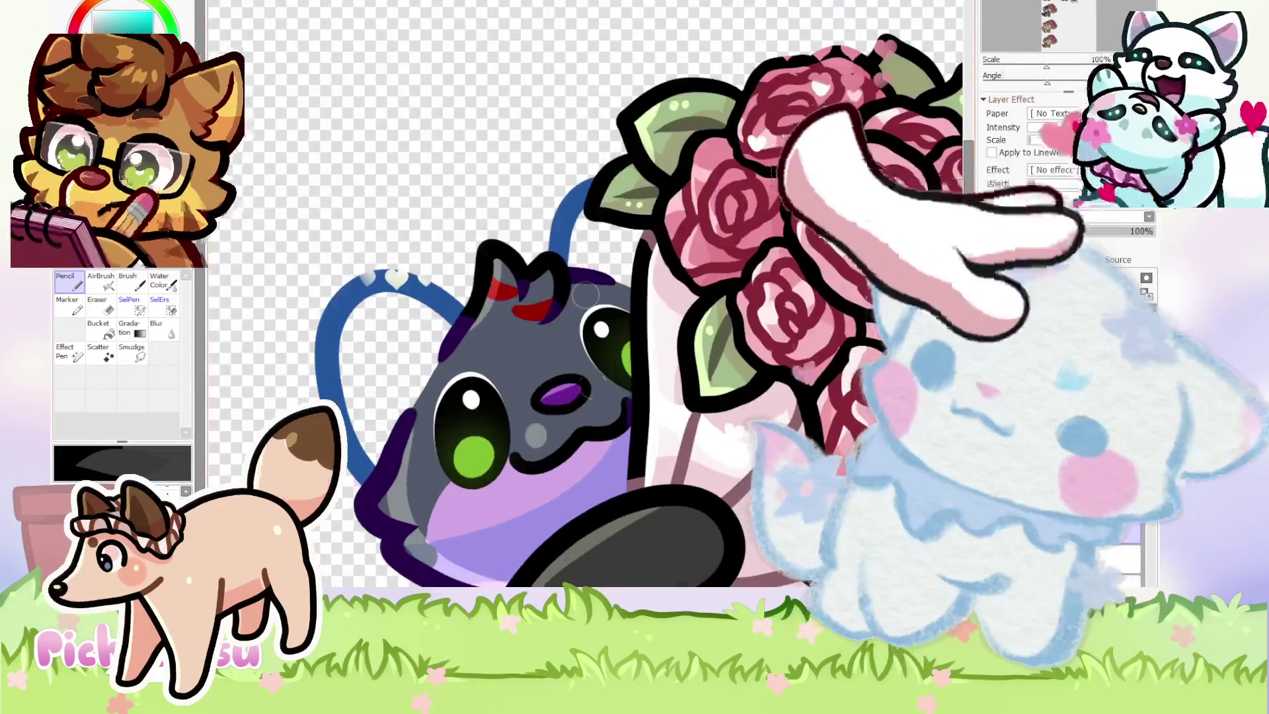
Fill the upper part of the wing shape with dark purple.
mouse_move(353, 375)
left_mouse_down()
mouse_move(360, 327)
mouse_move(409, 310)
mouse_move(439, 320)
mouse_move(393, 298)
left_mouse_up()
mouse_move(572, 252)
left_mouse_down()
mouse_move(607, 231)
mouse_move(637, 245)
left_mouse_up()
scroll(651, 310, "down", 3)
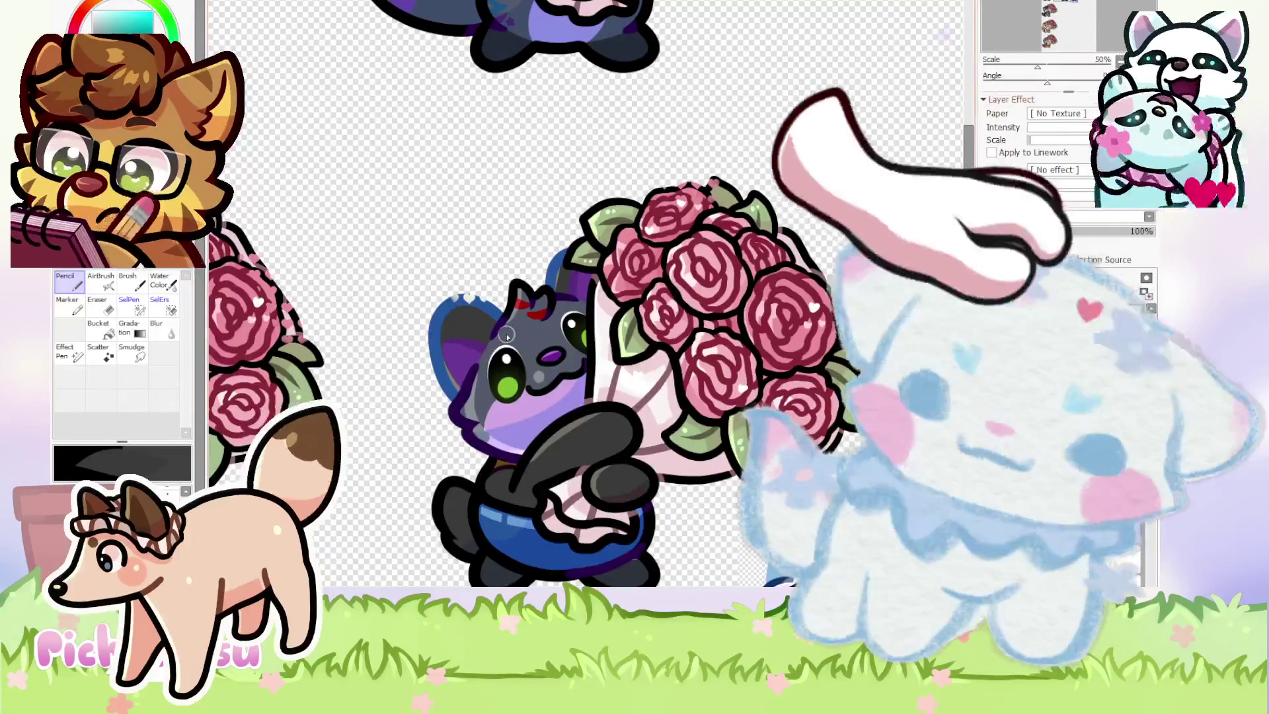
scroll(507, 336, "up", 3)
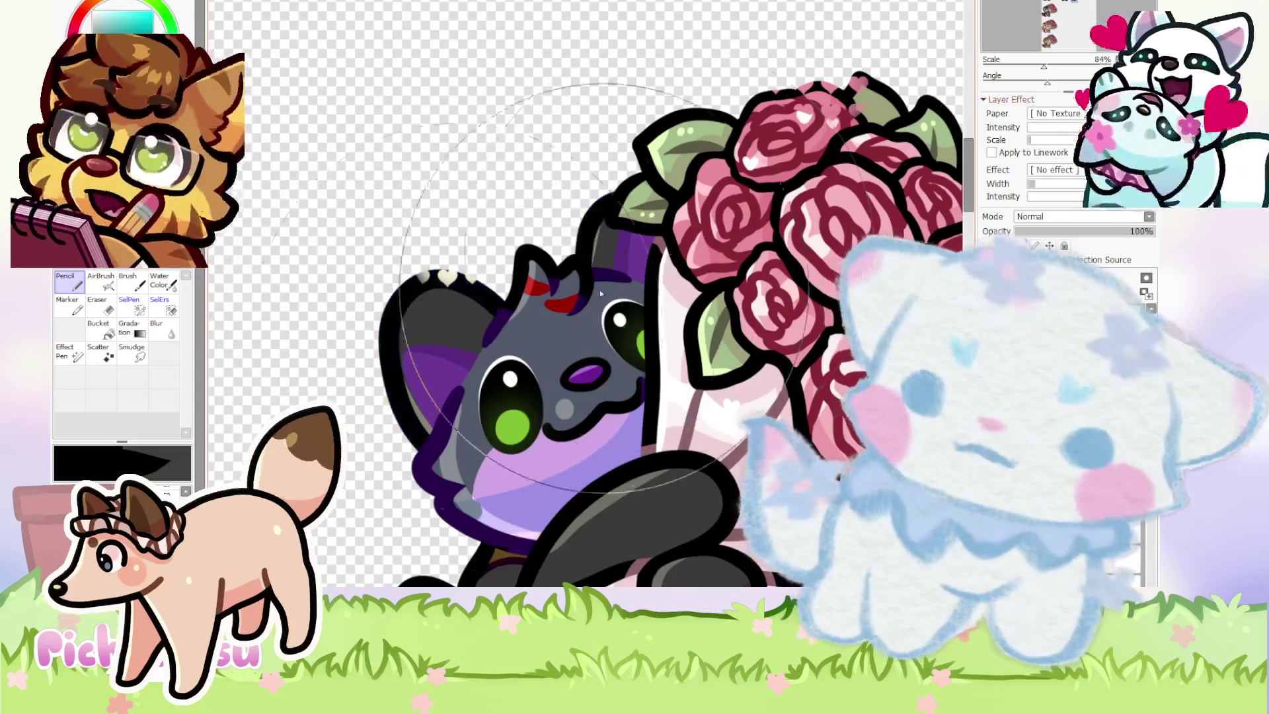
scroll(478, 277, "up", 4)
scroll(473, 289, "down", 5)
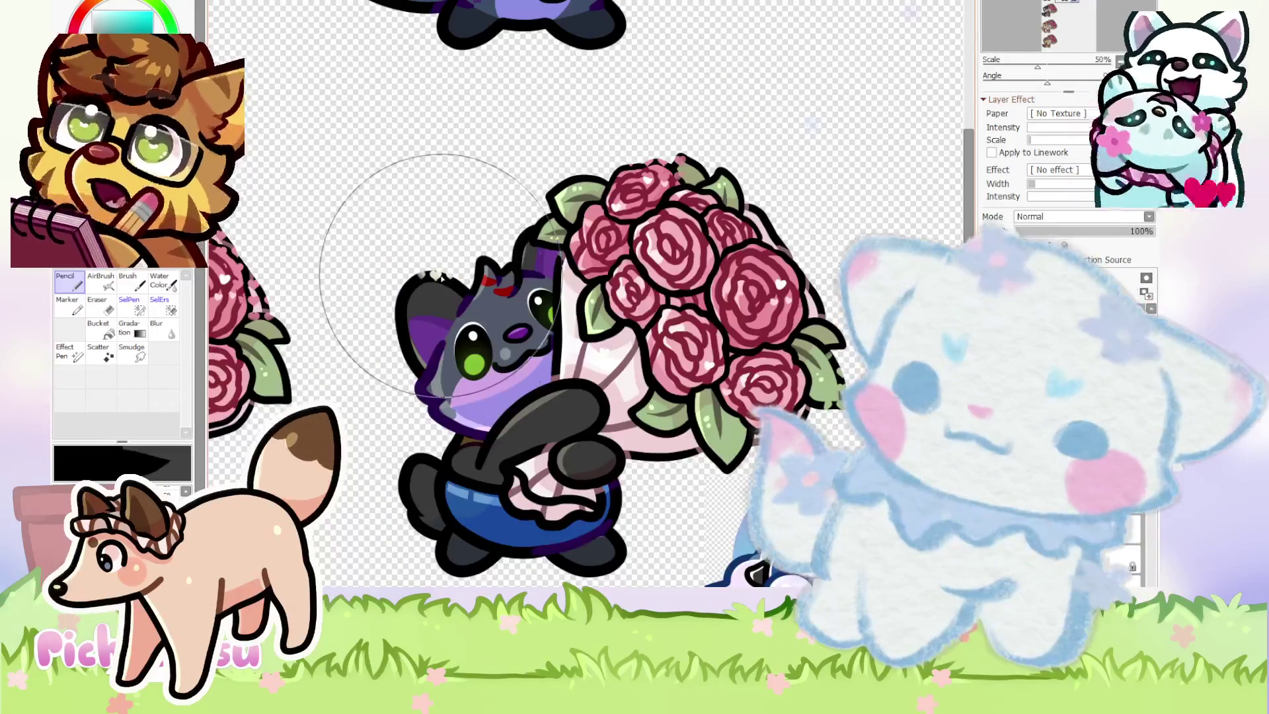
Recolour the cat's left ear light blue.
left_click_drag(436, 330, 793, 284)
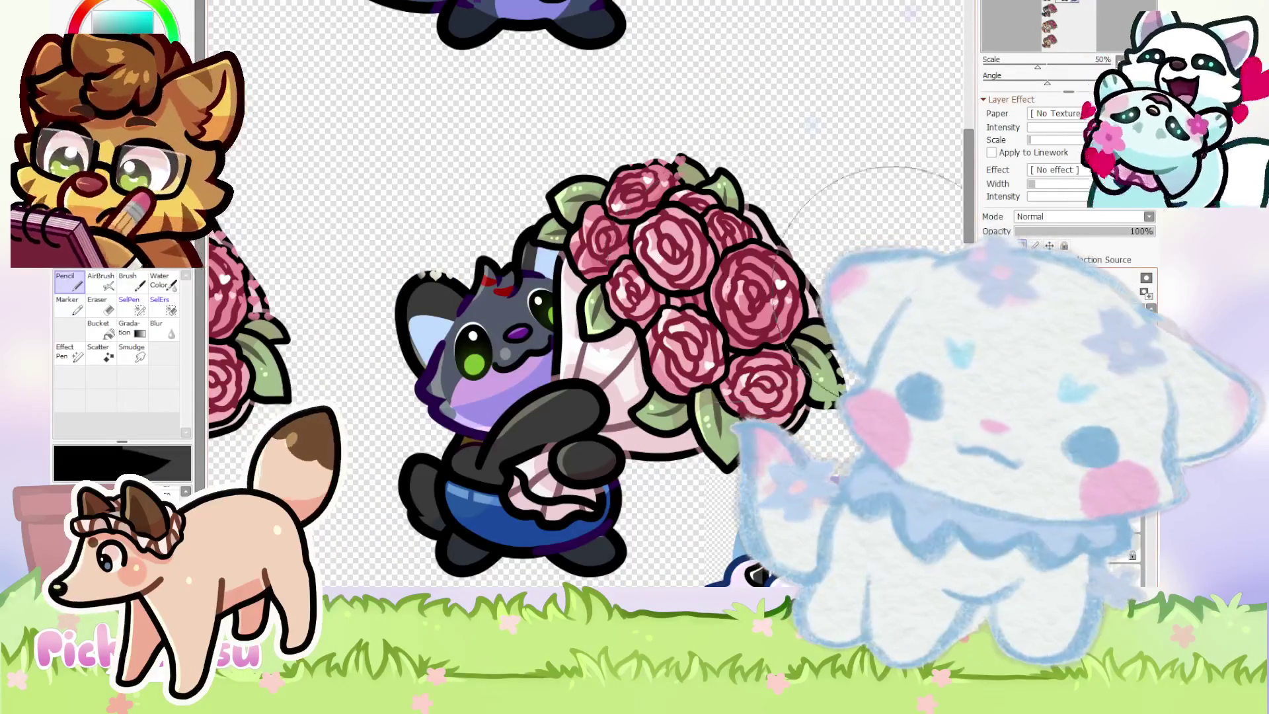
scroll(555, 211, "down", 3)
scroll(595, 298, "up", 3)
scroll(635, 397, "down", 5)
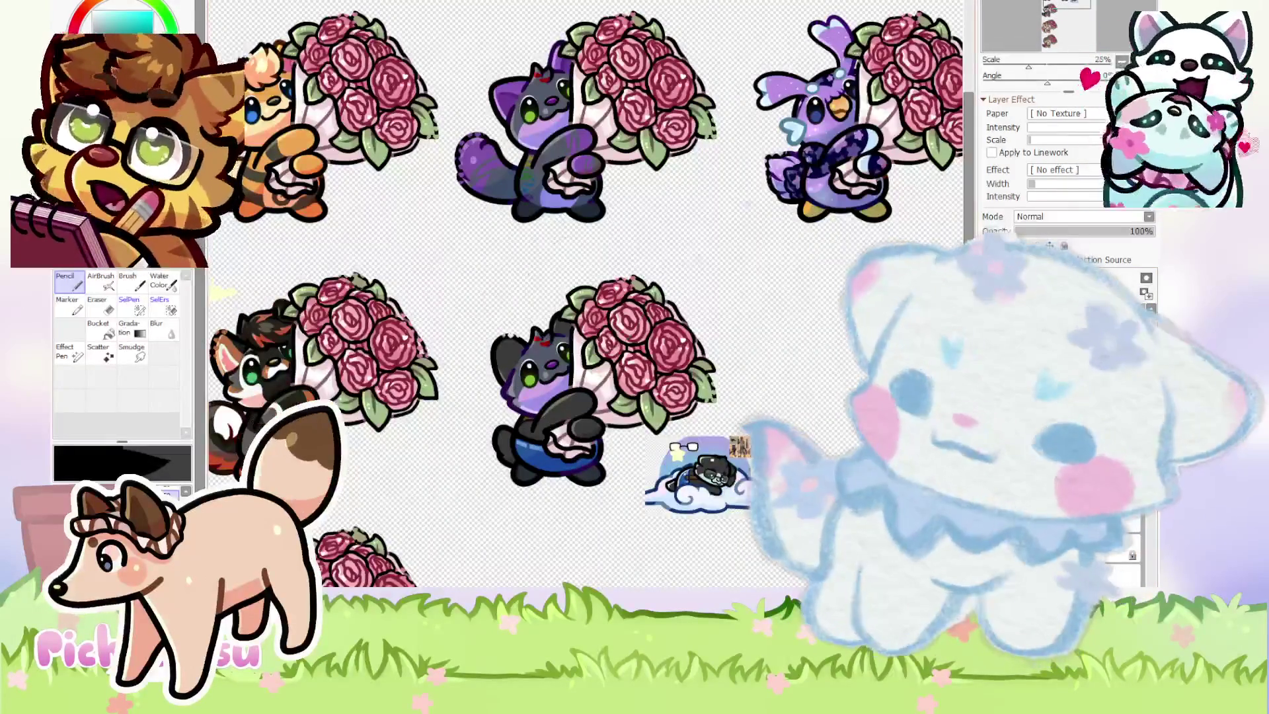
Switch to the cat-on-cloud document and zoom in on the glasses-wearing character.
key("ctrl+Tab")
key("ctrl+Tab")
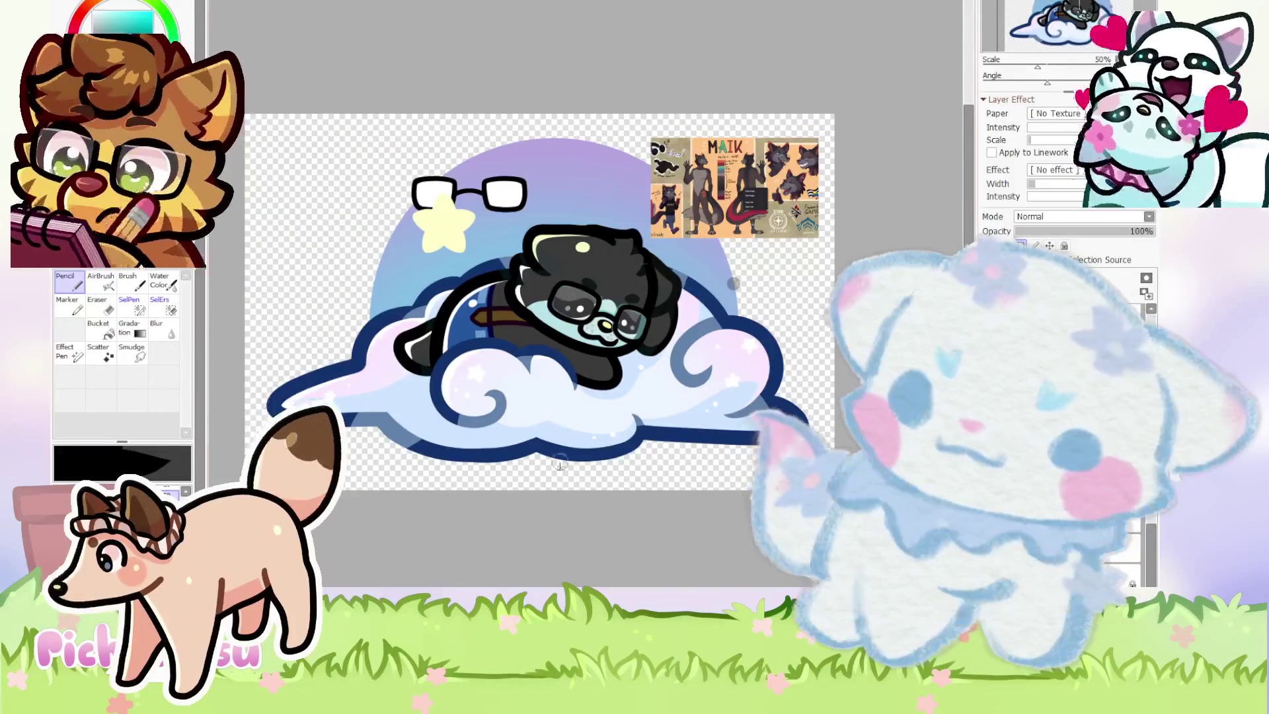
scroll(281, 104, "up", 2)
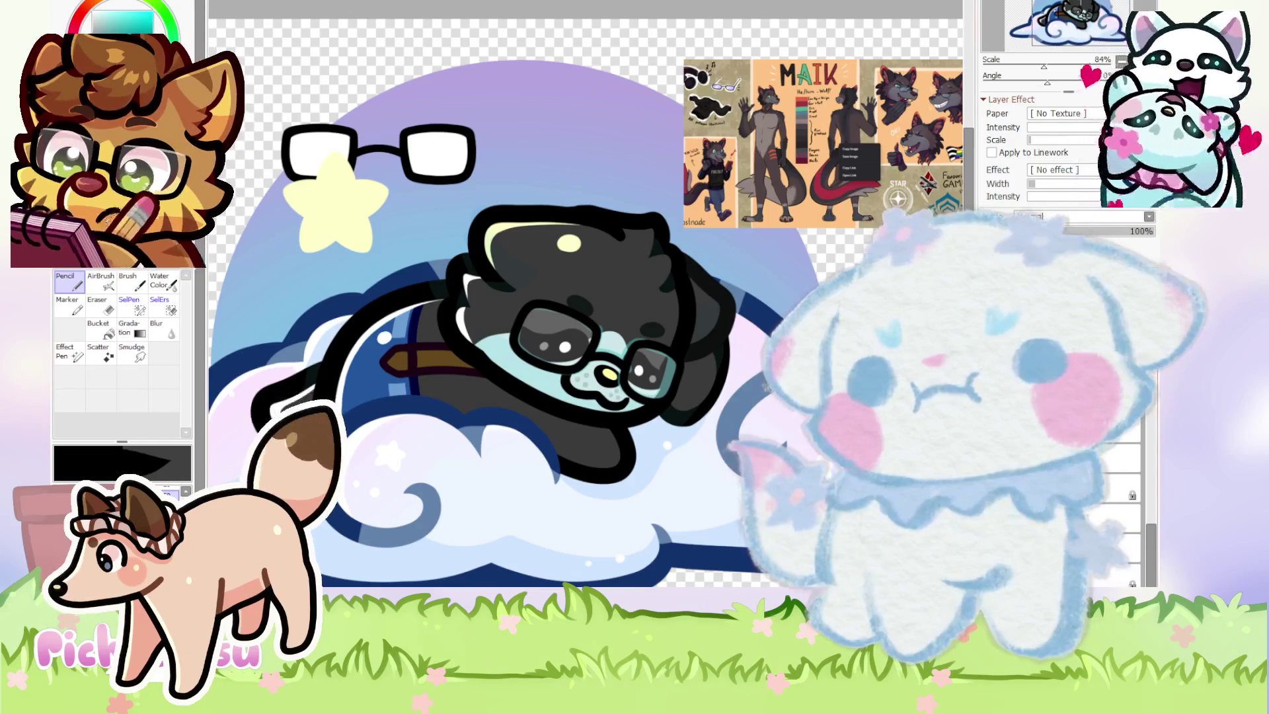
scroll(518, 392, "up", 1)
scroll(529, 365, "up", 2)
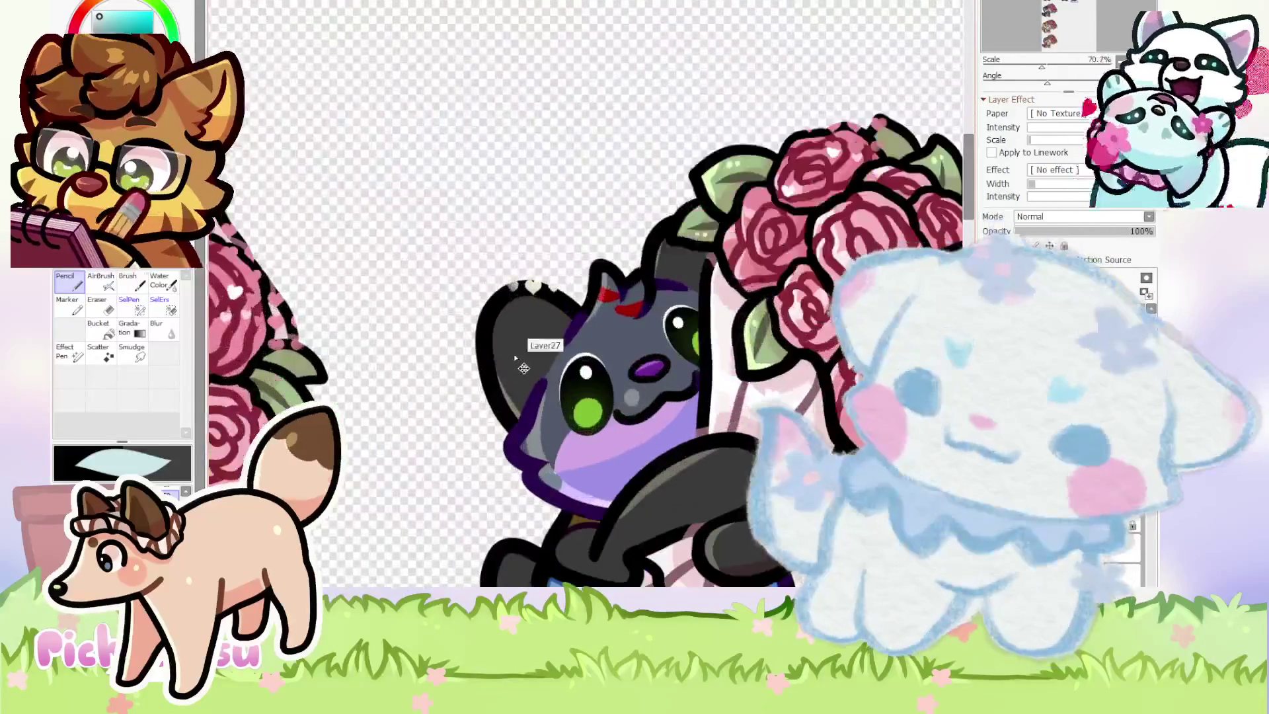
Paint the inside of the cat's ear light blue with the Pencil.
scroll(513, 354, "up", 3)
scroll(522, 373, "up", 2)
mouse_move(518, 388)
left_mouse_down()
mouse_move(509, 269)
mouse_move(512, 338)
left_mouse_up()
scroll(463, 330, "down", 5)
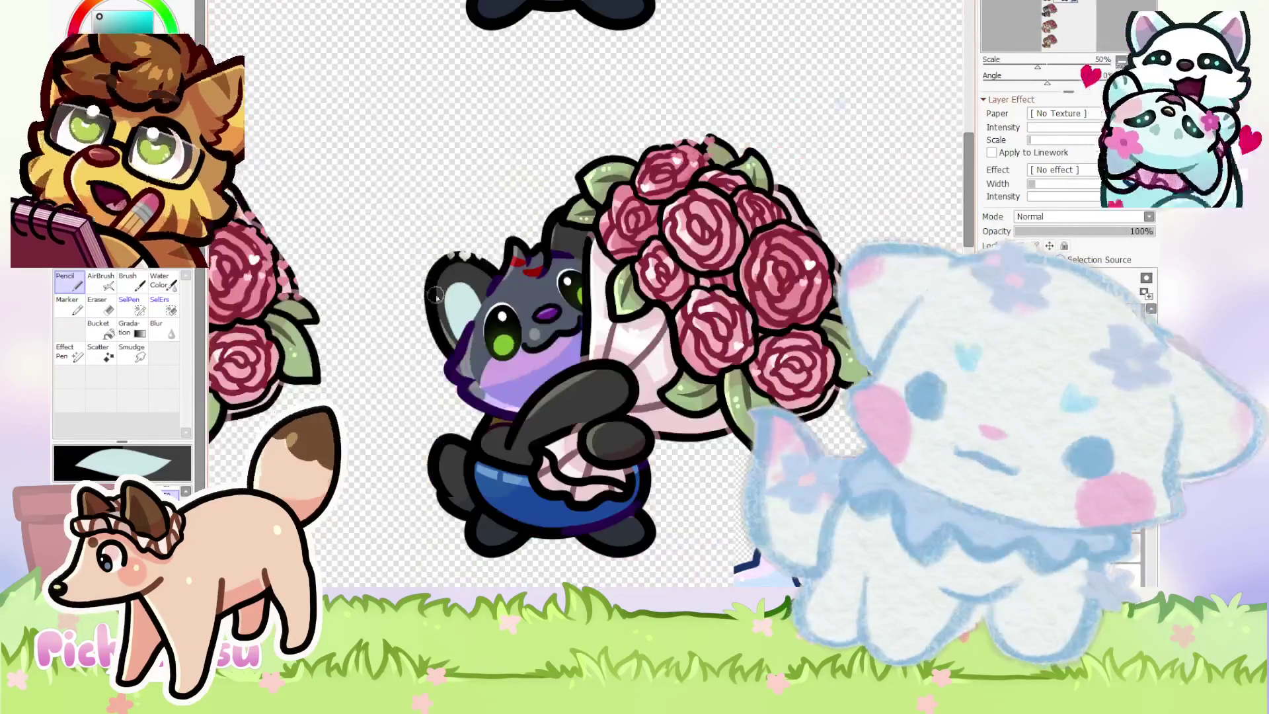
scroll(751, 435, "up", 3)
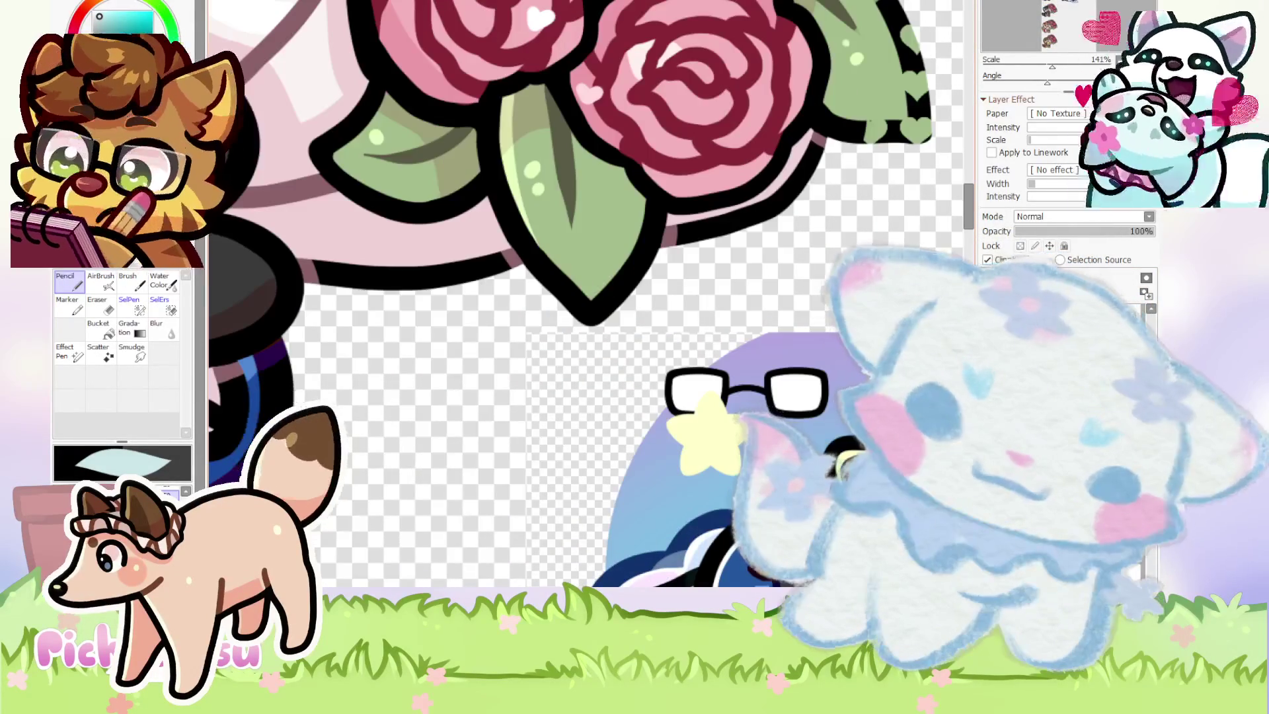
scroll(751, 435, "down", 3)
scroll(517, 305, "up", 3)
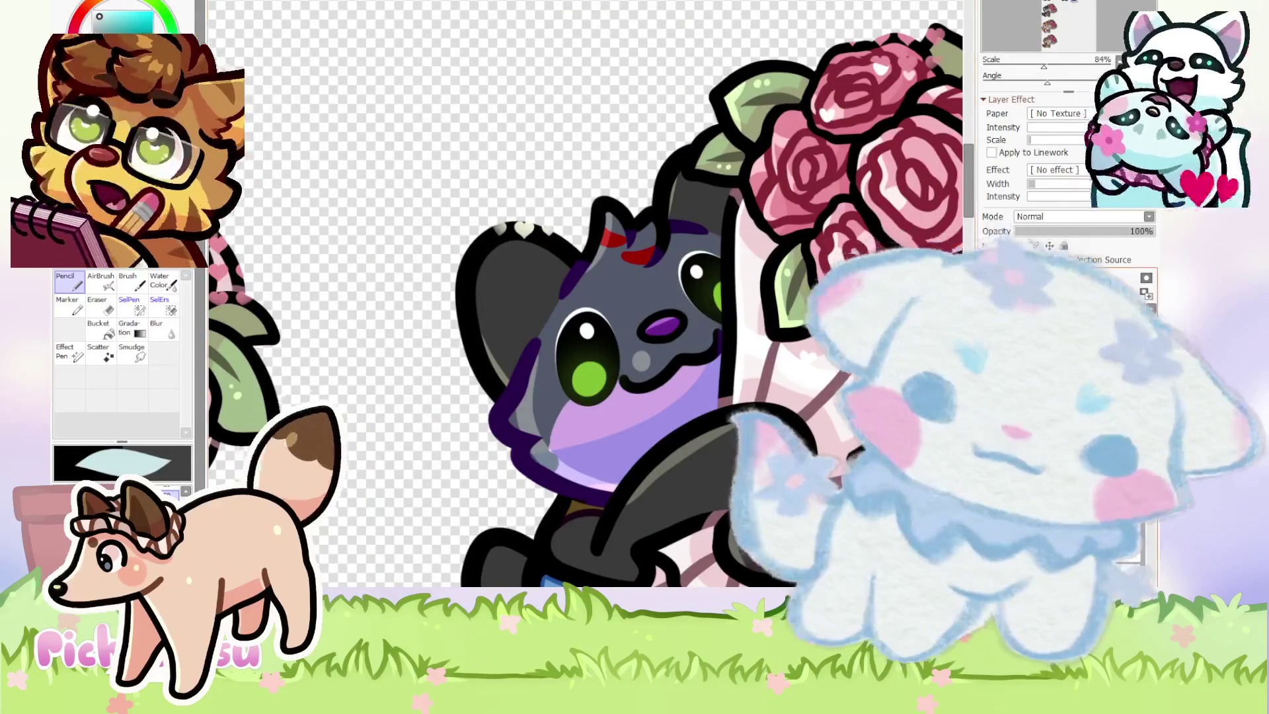
scroll(462, 275, "up", 5)
mouse_move(505, 476)
left_mouse_down()
mouse_move(439, 402)
mouse_move(497, 403)
left_mouse_up()
scroll(498, 406, "down", 5)
scroll(509, 342, "up", 4)
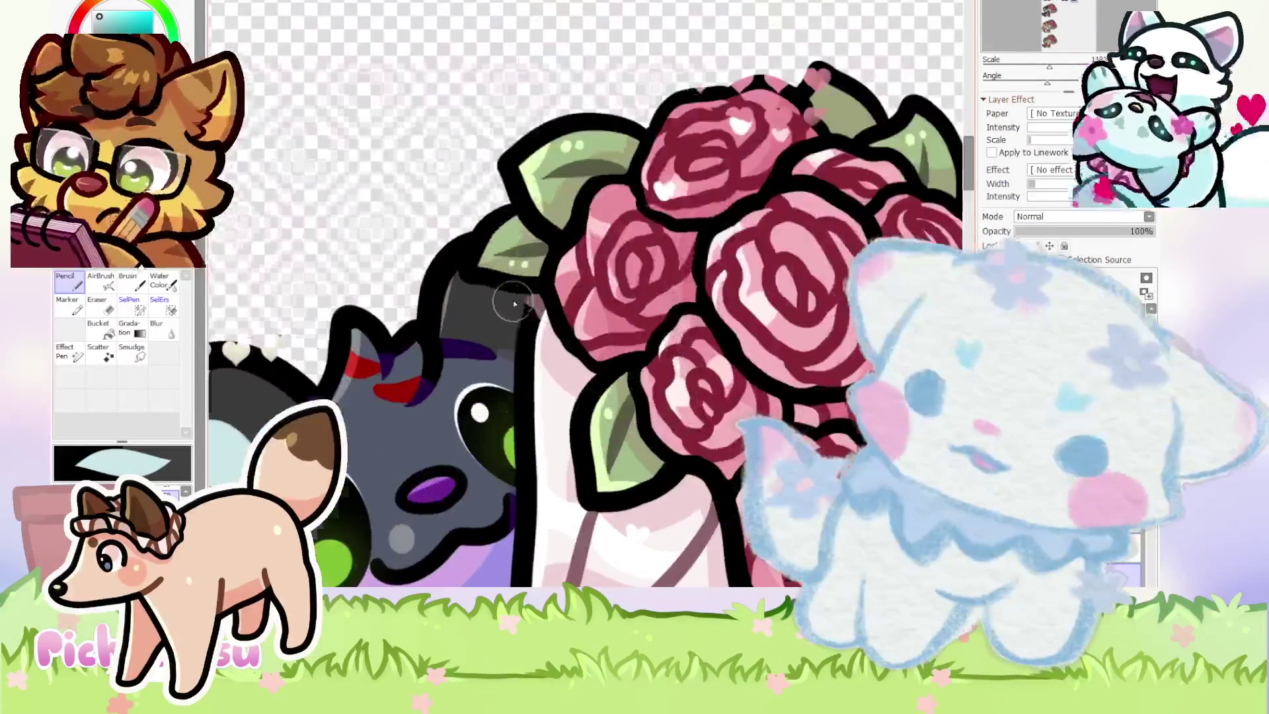
scroll(504, 317, "down", 3)
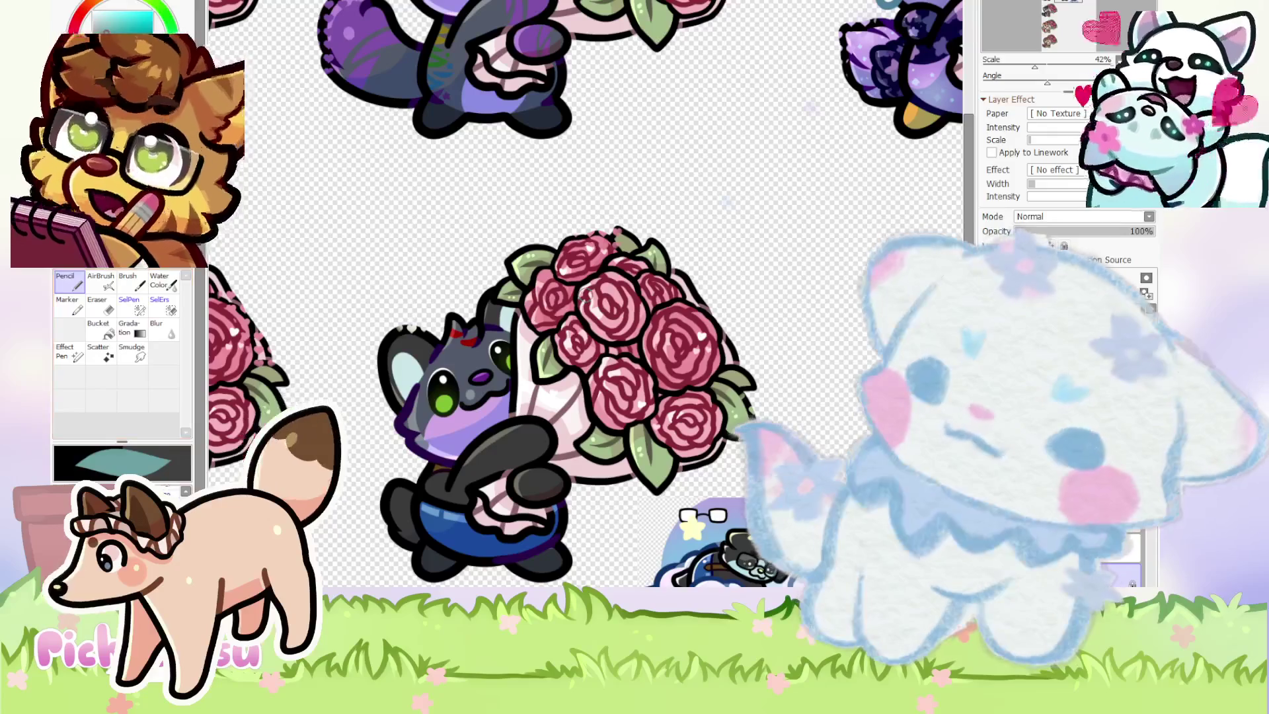
scroll(569, 285, "up", 5)
scroll(542, 271, "down", 3)
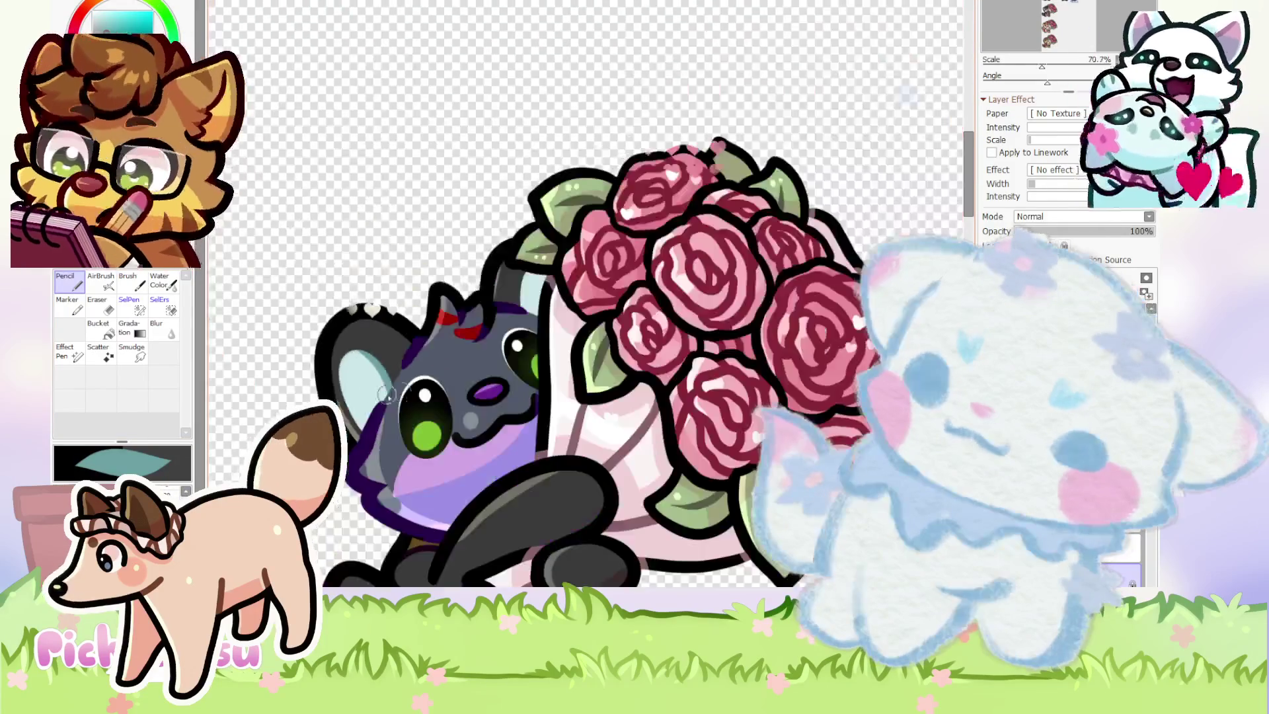
scroll(533, 264, "up", 2)
scroll(524, 342, "down", 5)
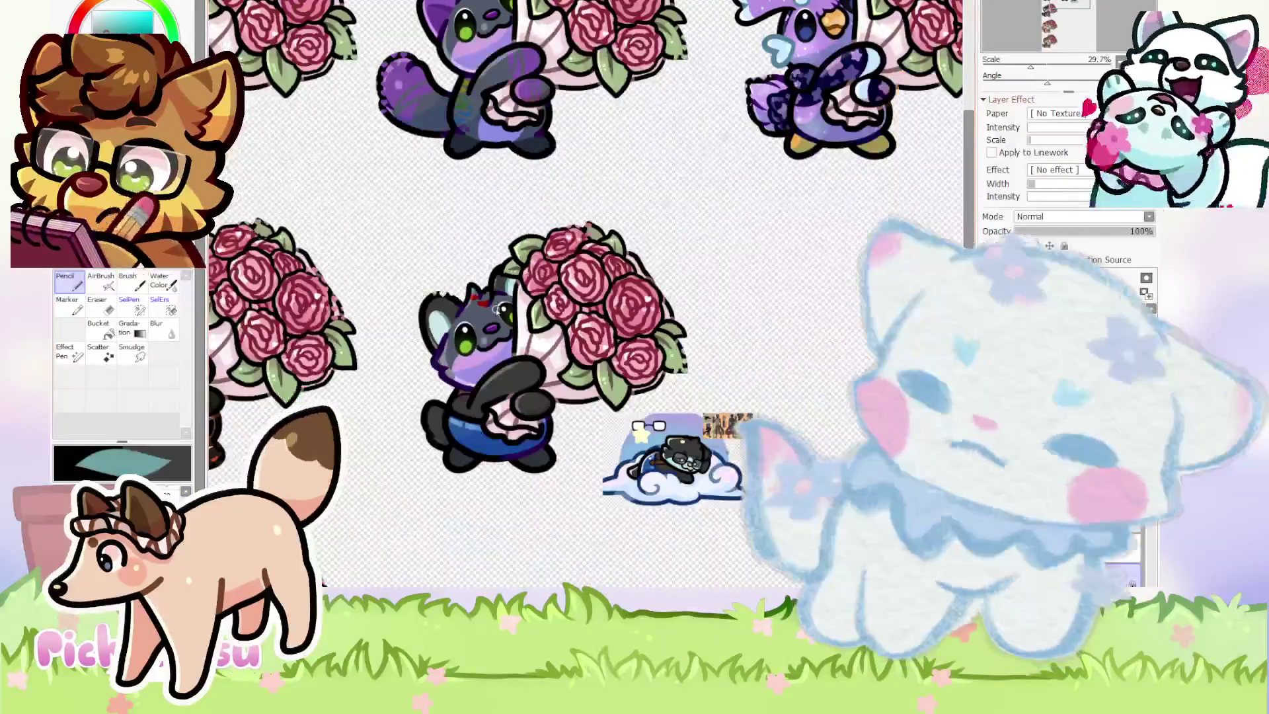
Check the cloud and glasses character reference, then return to the bouquet drawing.
key("ctrl+Tab")
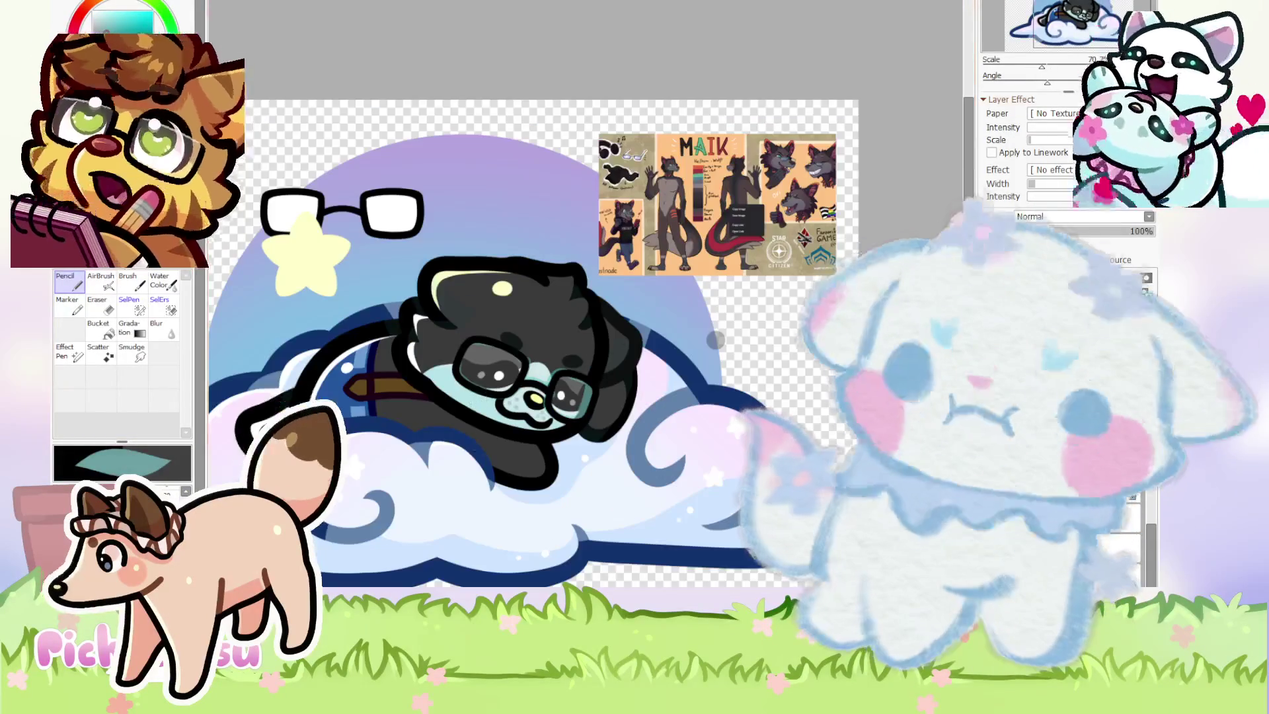
key("ctrl+Tab")
key("ctrl+Tab")
key("ctrl+Tab")
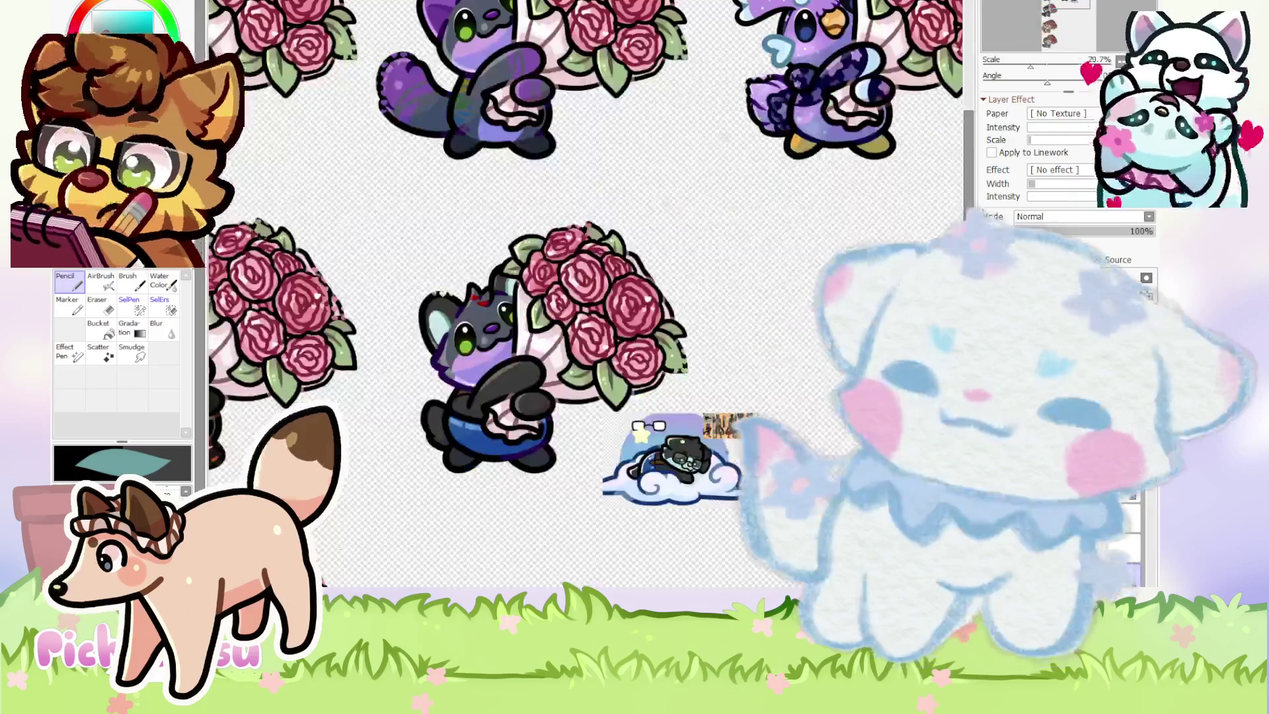
scroll(486, 331, "up", 2)
scroll(475, 332, "up", 2)
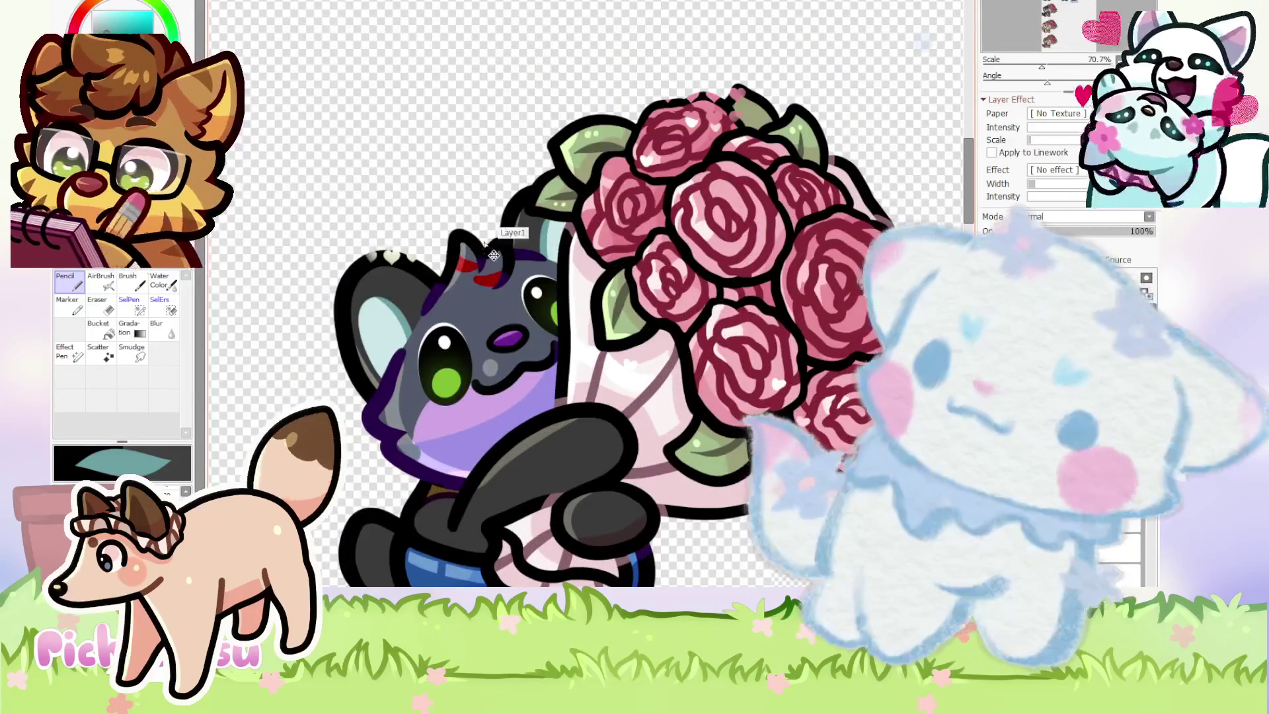
Touch up the cat's fur colouring, switching between the Eraser and the Pencil.
scroll(489, 252, "up", 4)
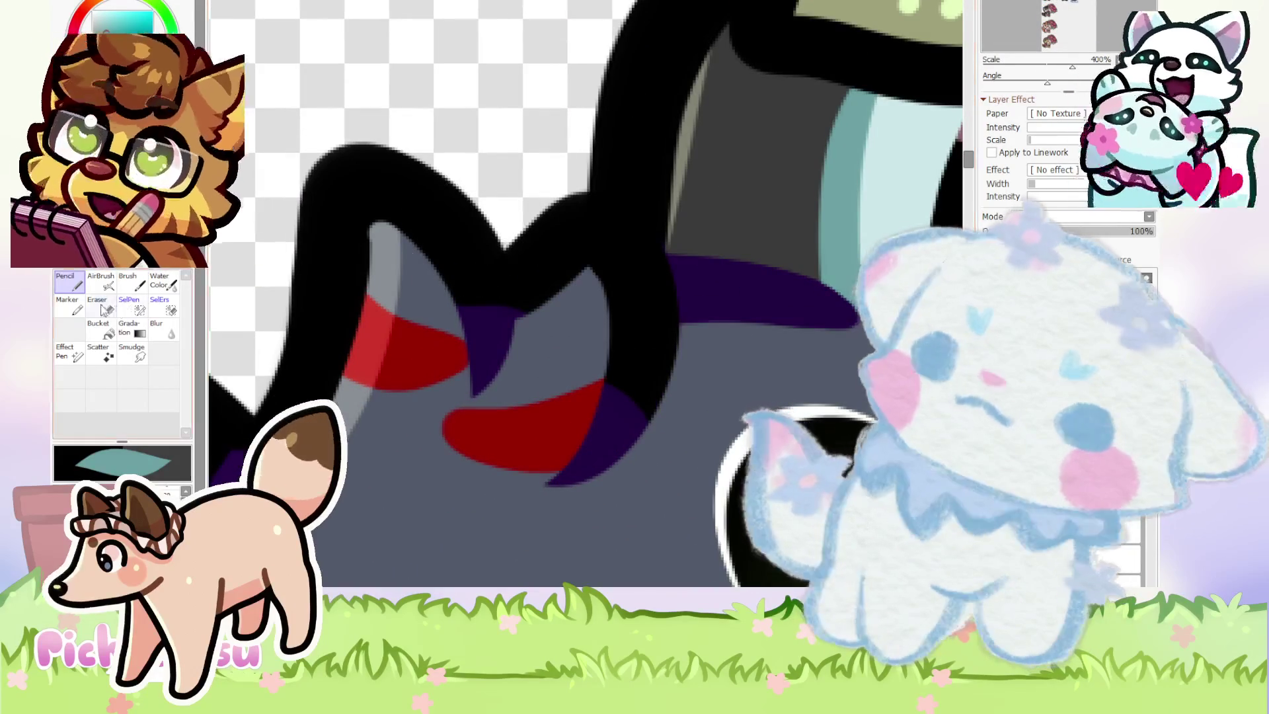
left_click(110, 308)
scroll(370, 341, "down", 8)
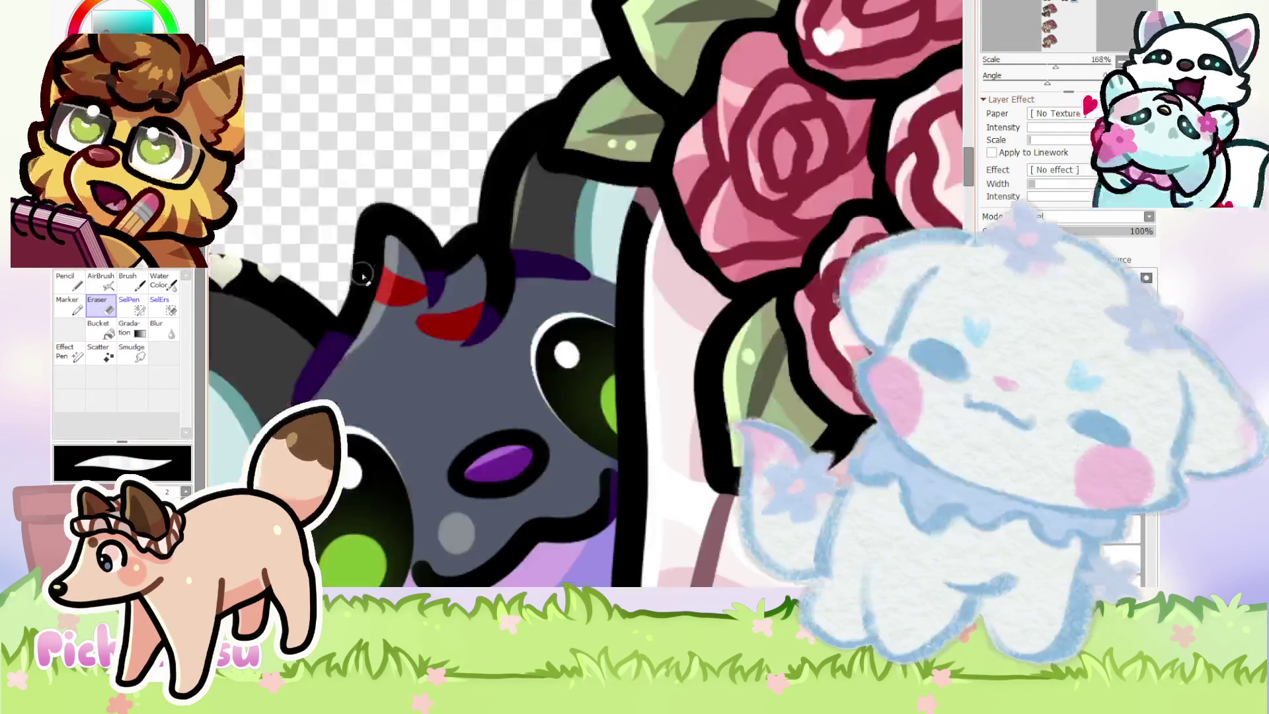
left_click(80, 287)
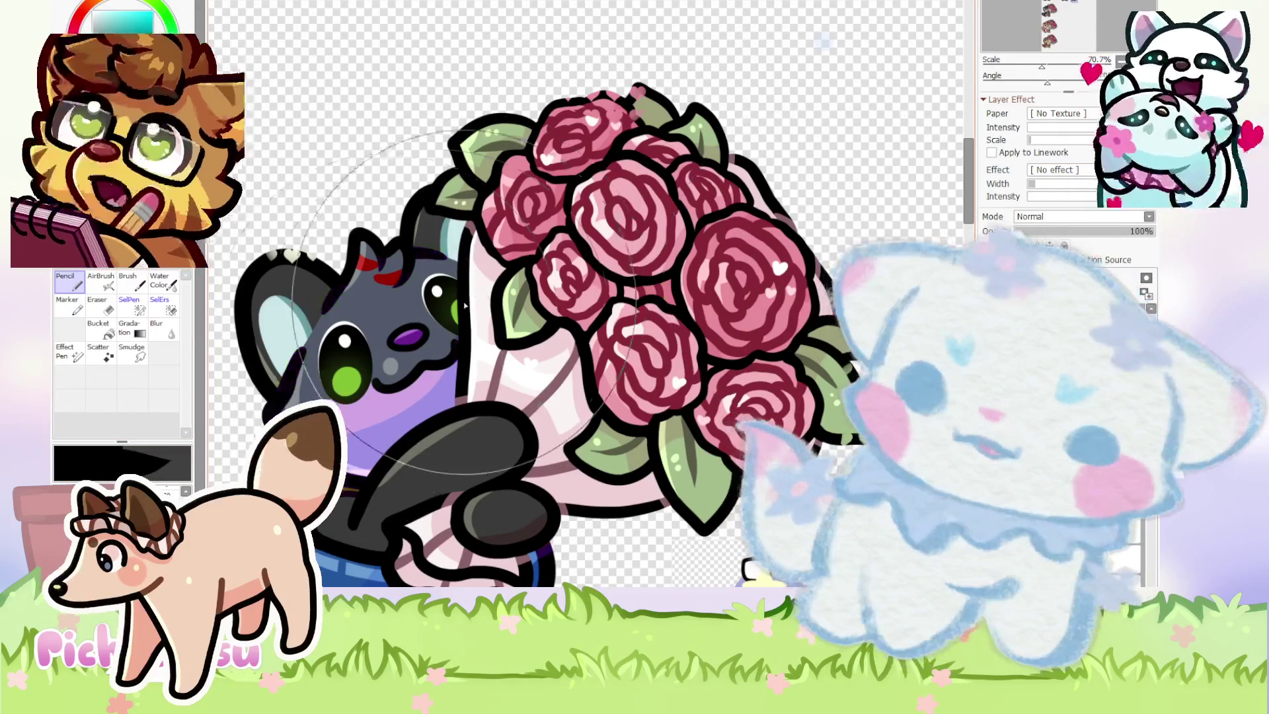
scroll(338, 319, "down", 2)
scroll(338, 319, "up", 4)
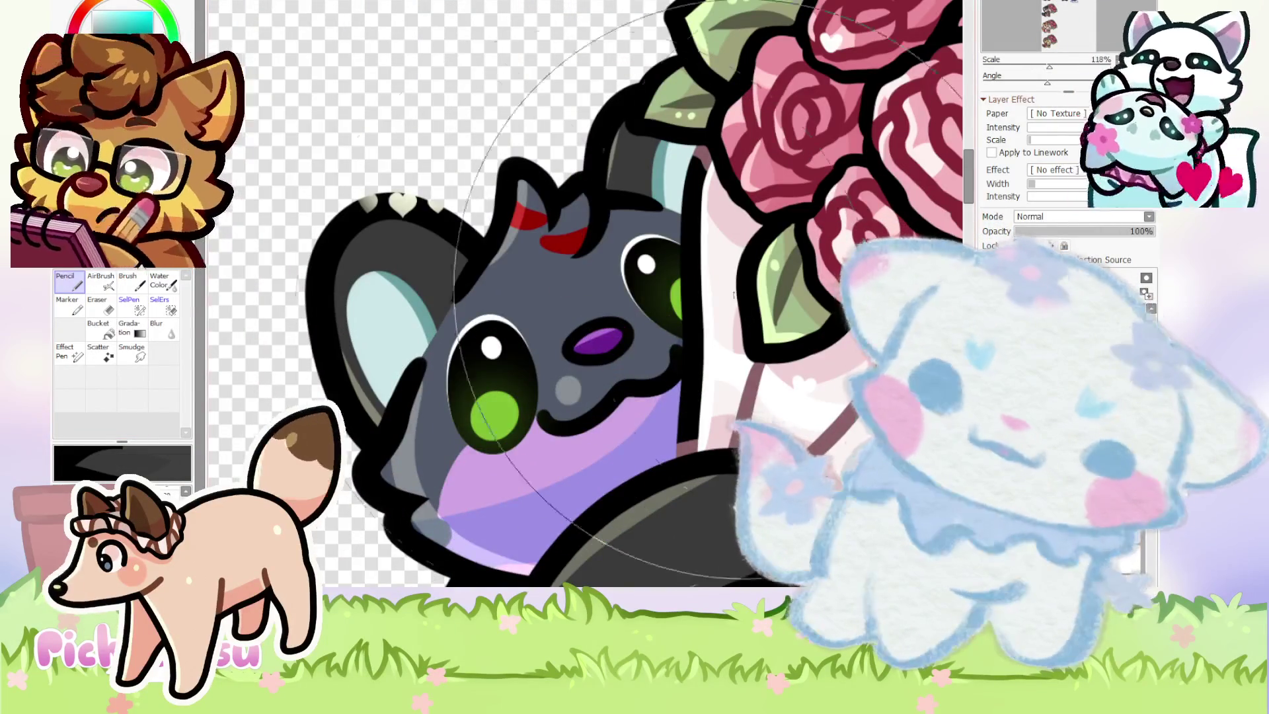
scroll(581, 337, "down", 4)
scroll(581, 337, "up", 9)
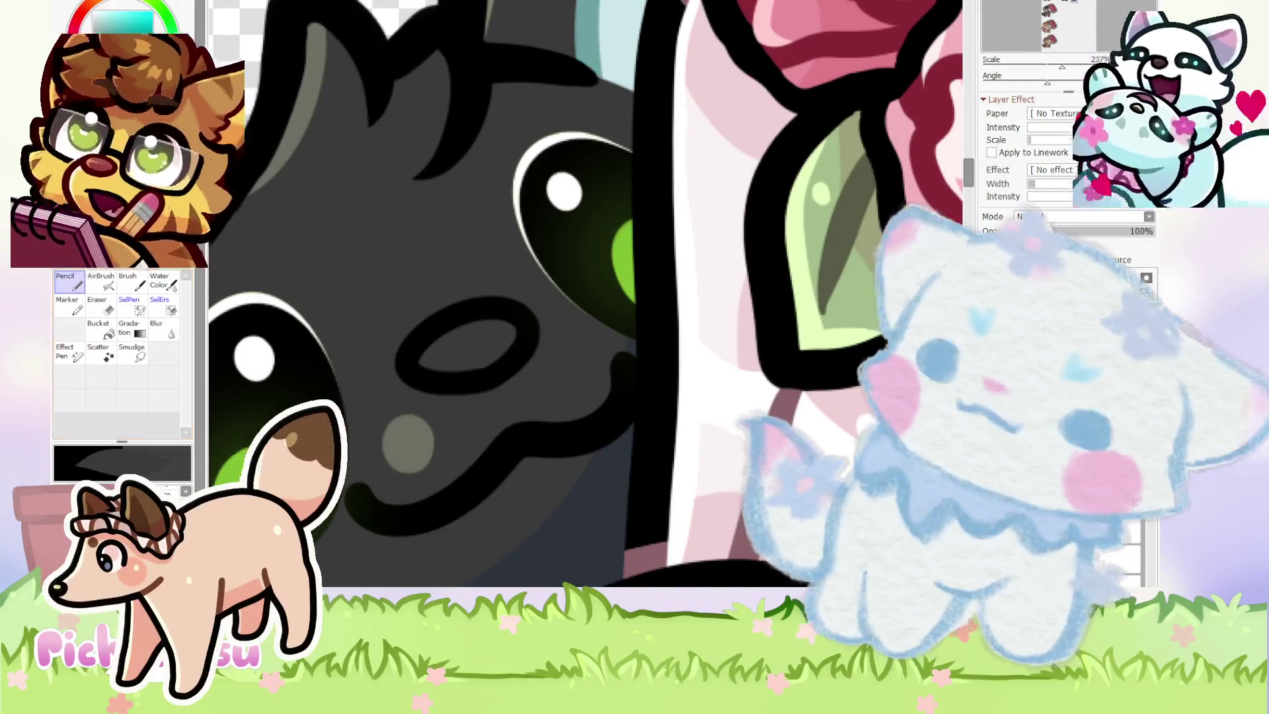
Select the cat's nose ring with SelPen and enlarge it slightly.
left_click(136, 310)
scroll(462, 411, "up", 1)
mouse_move(452, 420)
left_mouse_down()
mouse_move(541, 384)
mouse_move(558, 281)
mouse_move(367, 351)
mouse_move(384, 411)
left_mouse_up()
key("ctrl+t")
left_click_drag(380, 264, 360, 255)
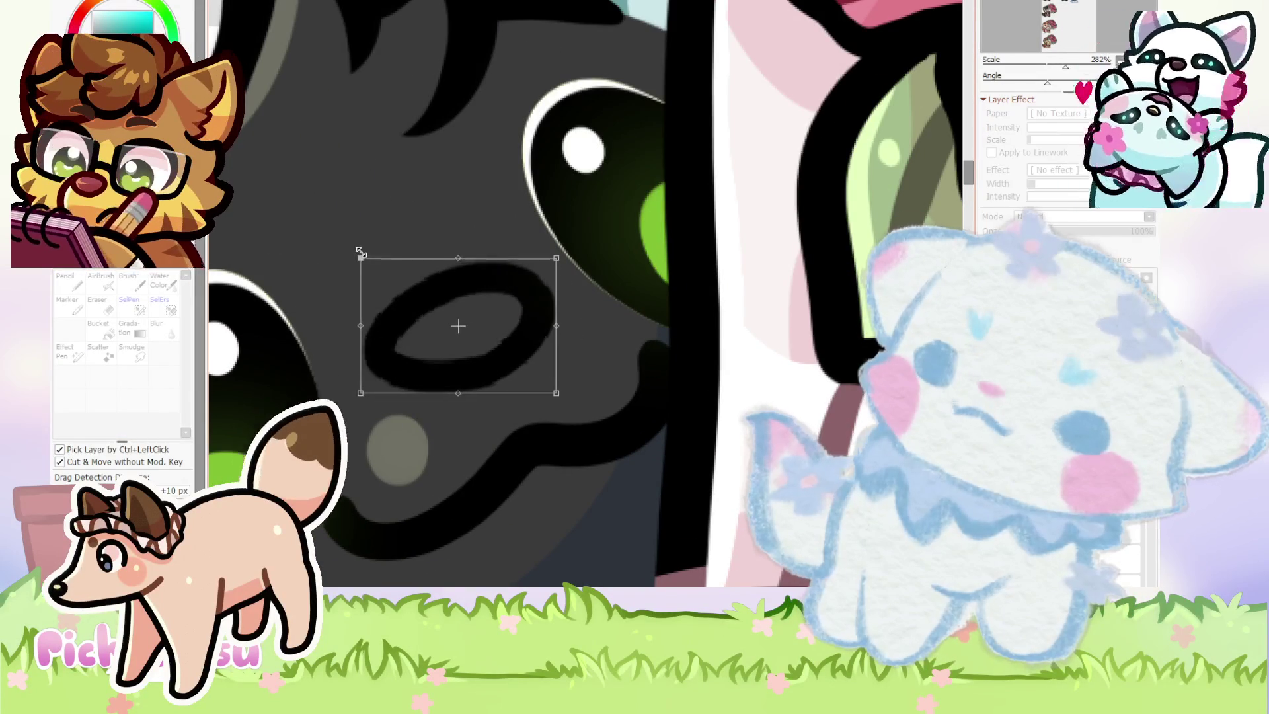
scroll(553, 397, "down", 4)
key("Return")
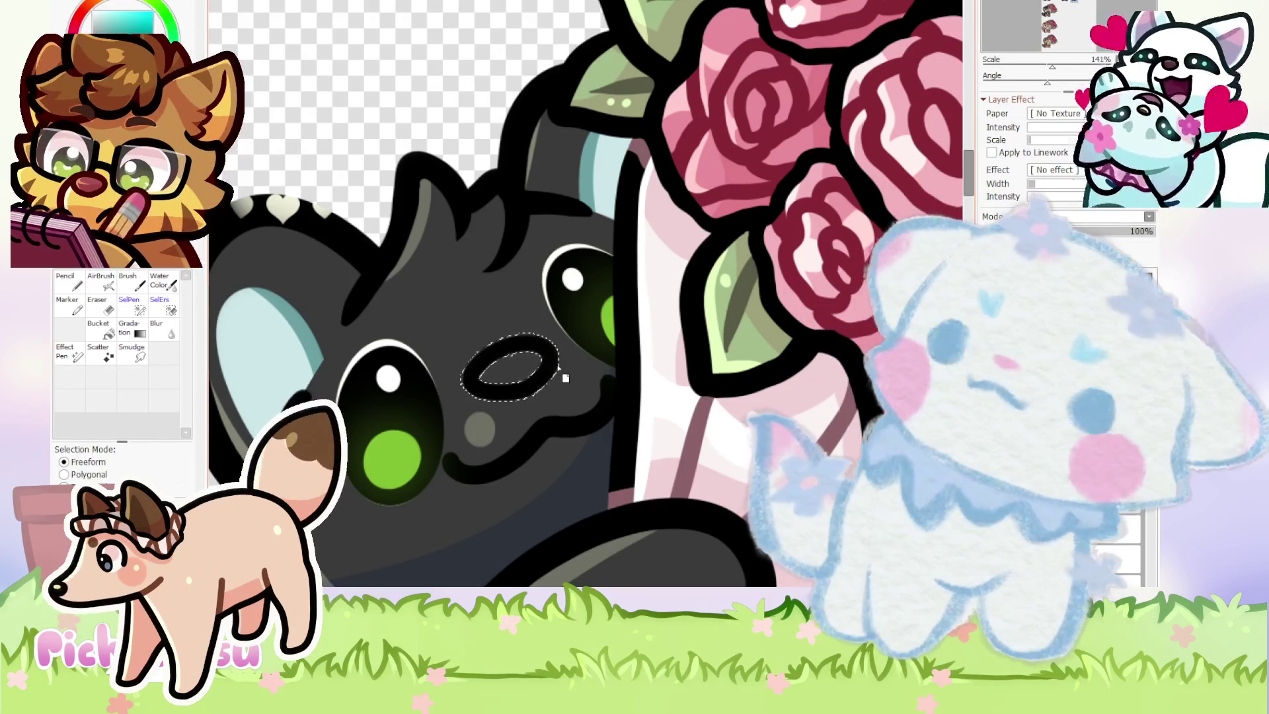
Transform the selected nose ring again so it tilts slightly.
scroll(536, 370, "up", 4)
key("ctrl+t")
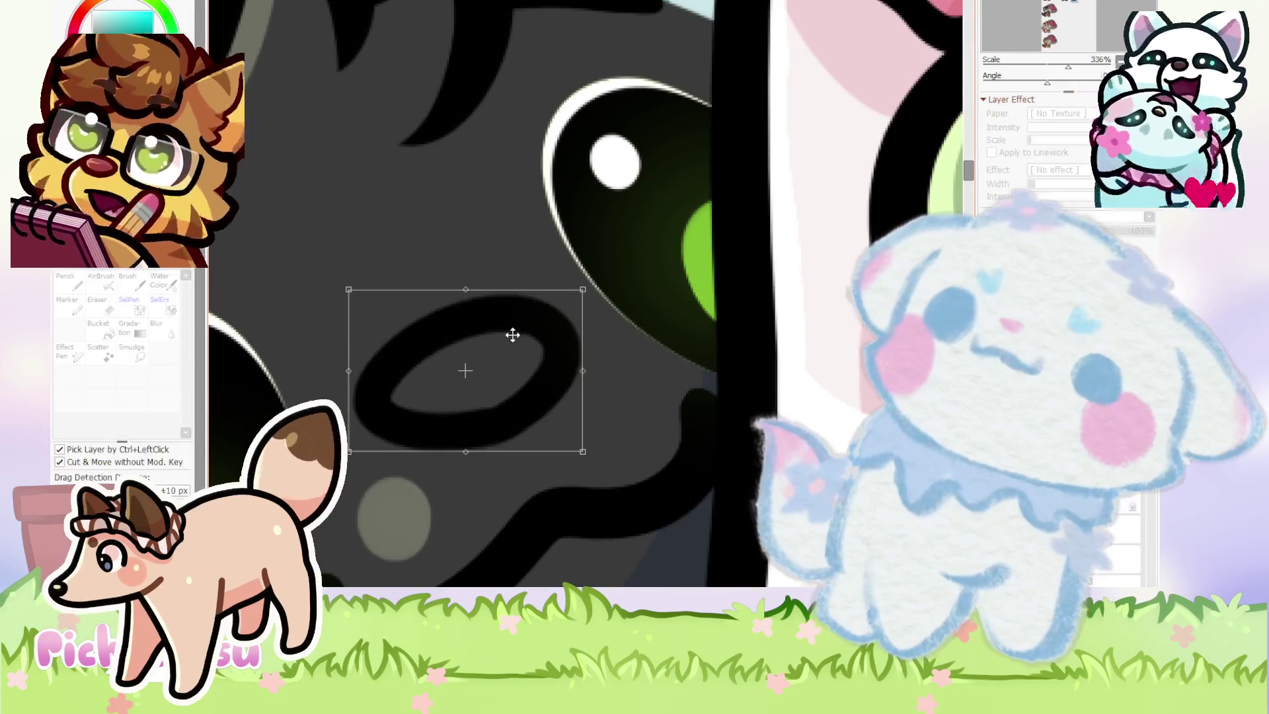
scroll(536, 288, "down", 2)
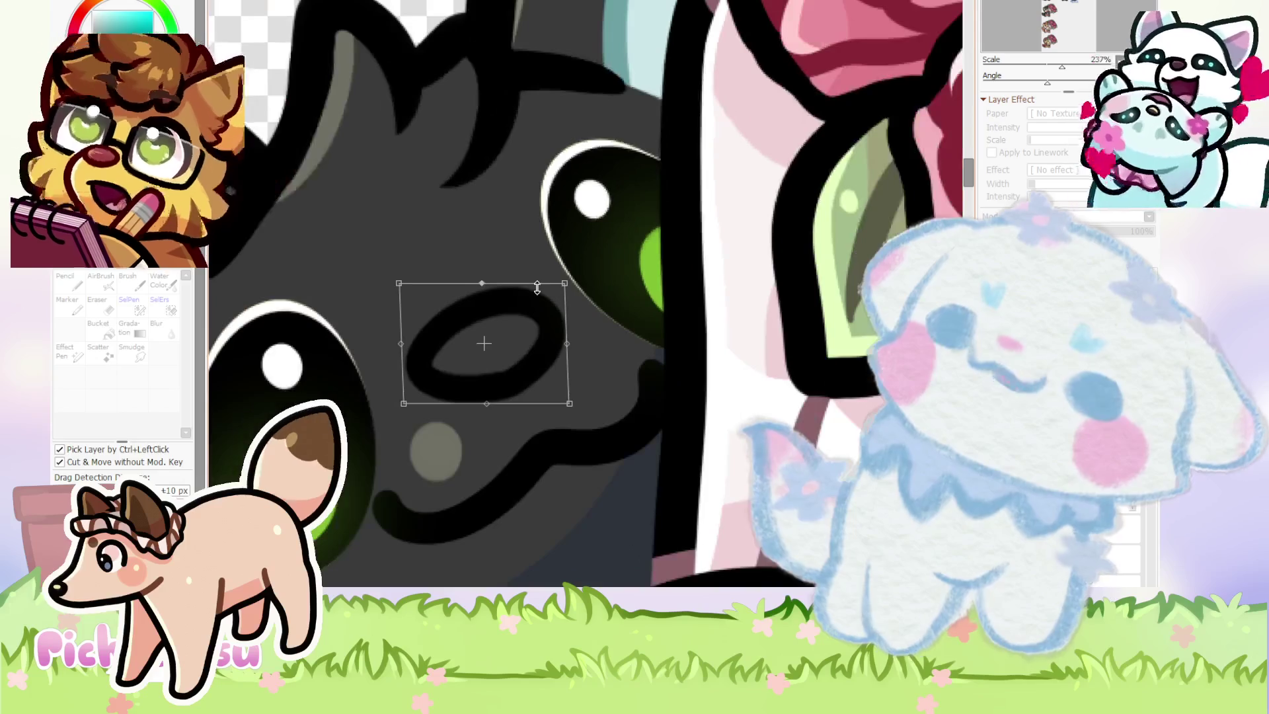
key("Return")
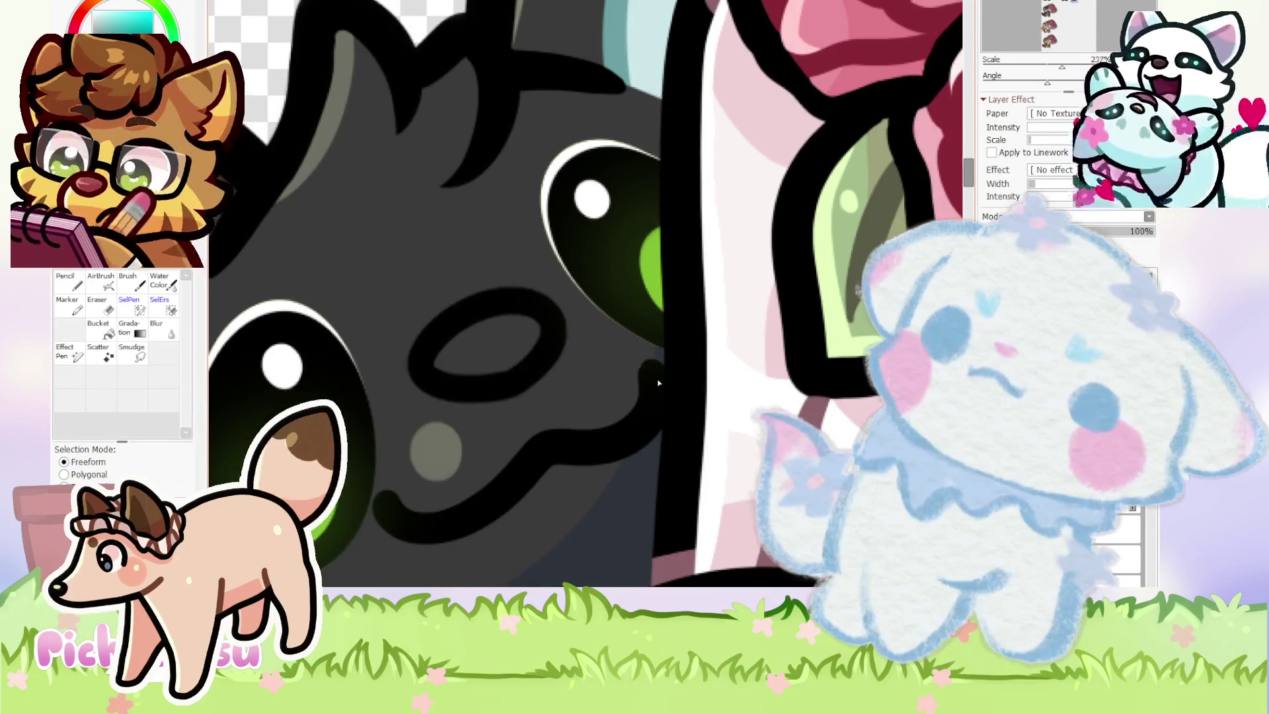
Zoom out to compare the nose ring with the reference, then zoom back.
scroll(658, 383, "down", 2)
scroll(585, 315, "down", 9)
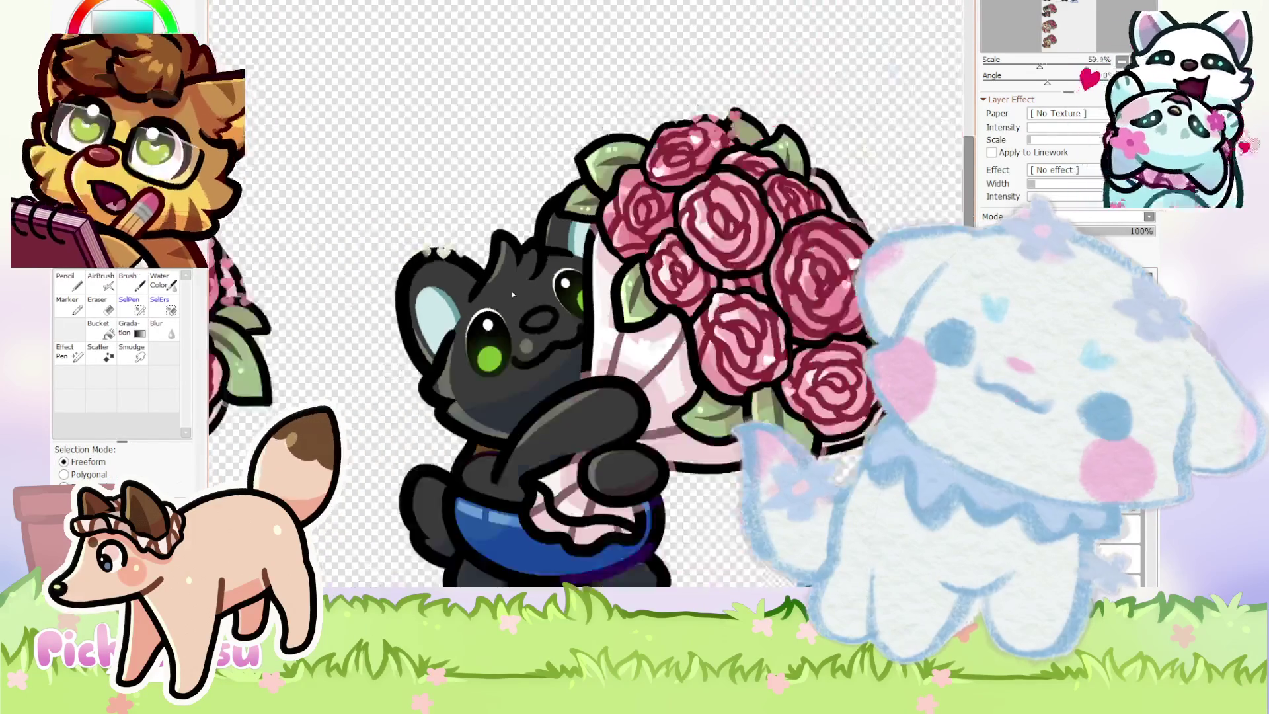
scroll(764, 488, "up", 10)
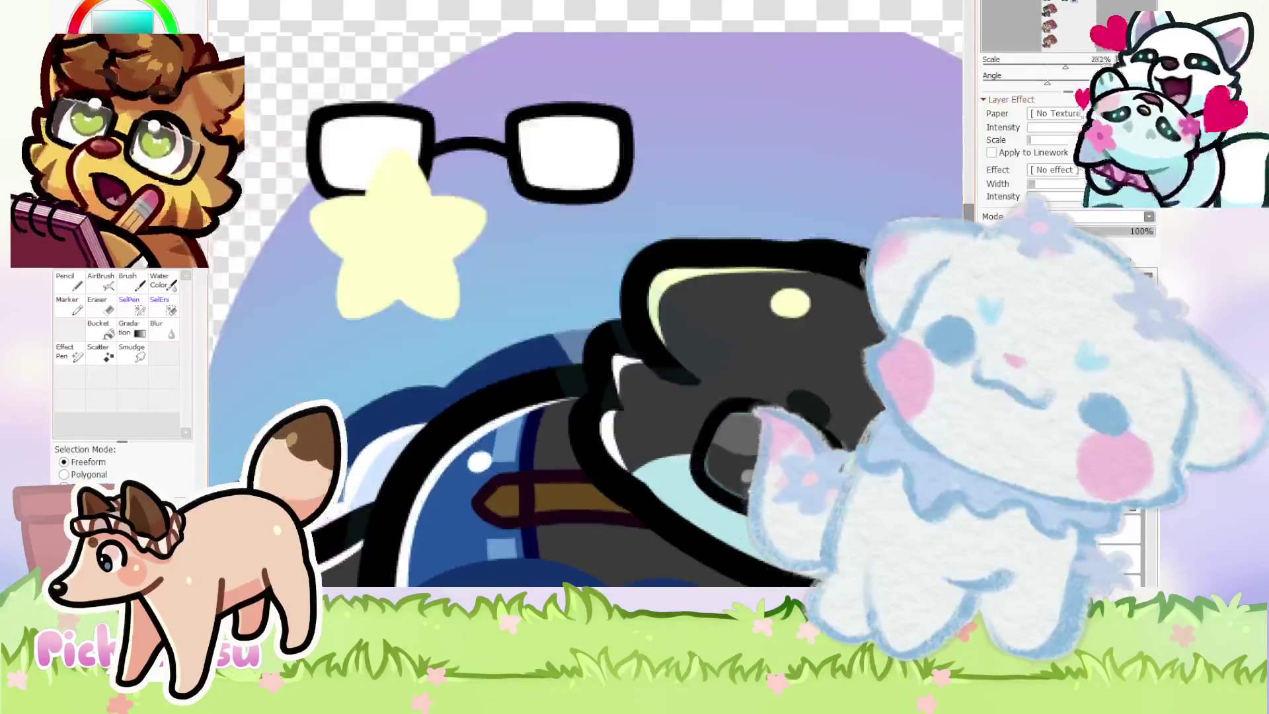
scroll(813, 423, "down", 6)
scroll(440, 235, "up", 4)
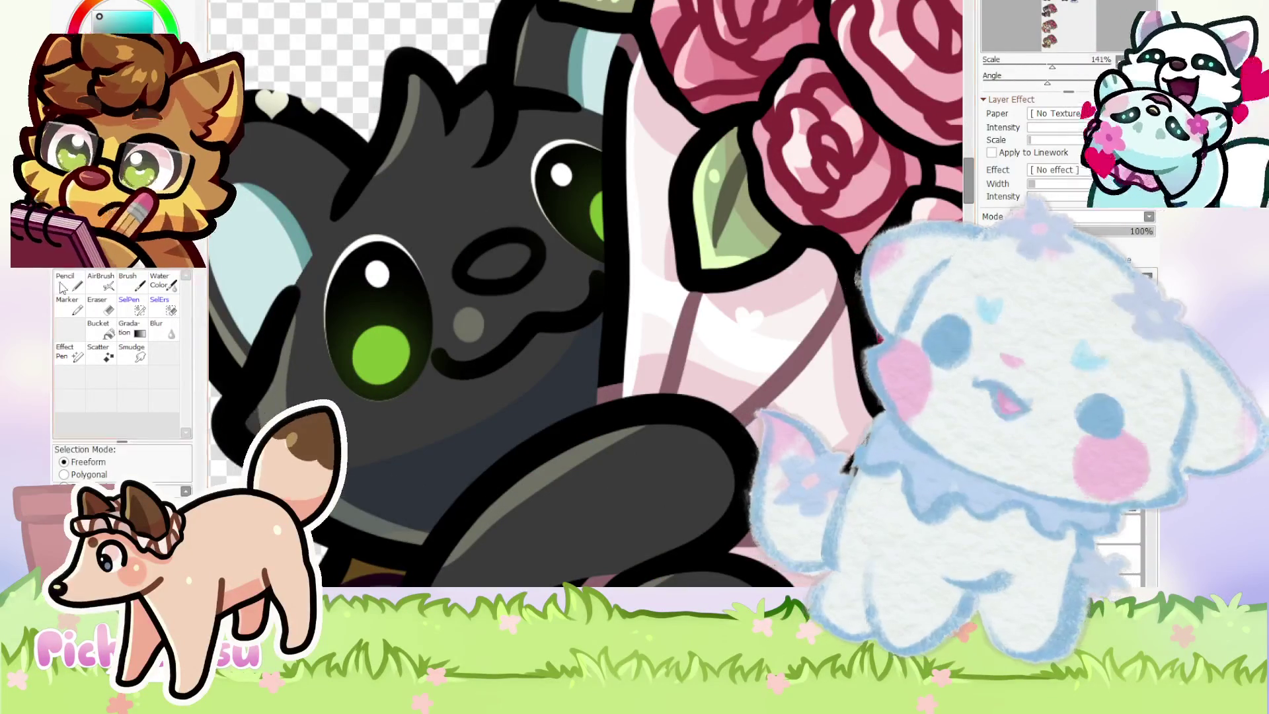
Paint the cat's muzzle, chin and left cheek light blue with the Pencil.
key("n")
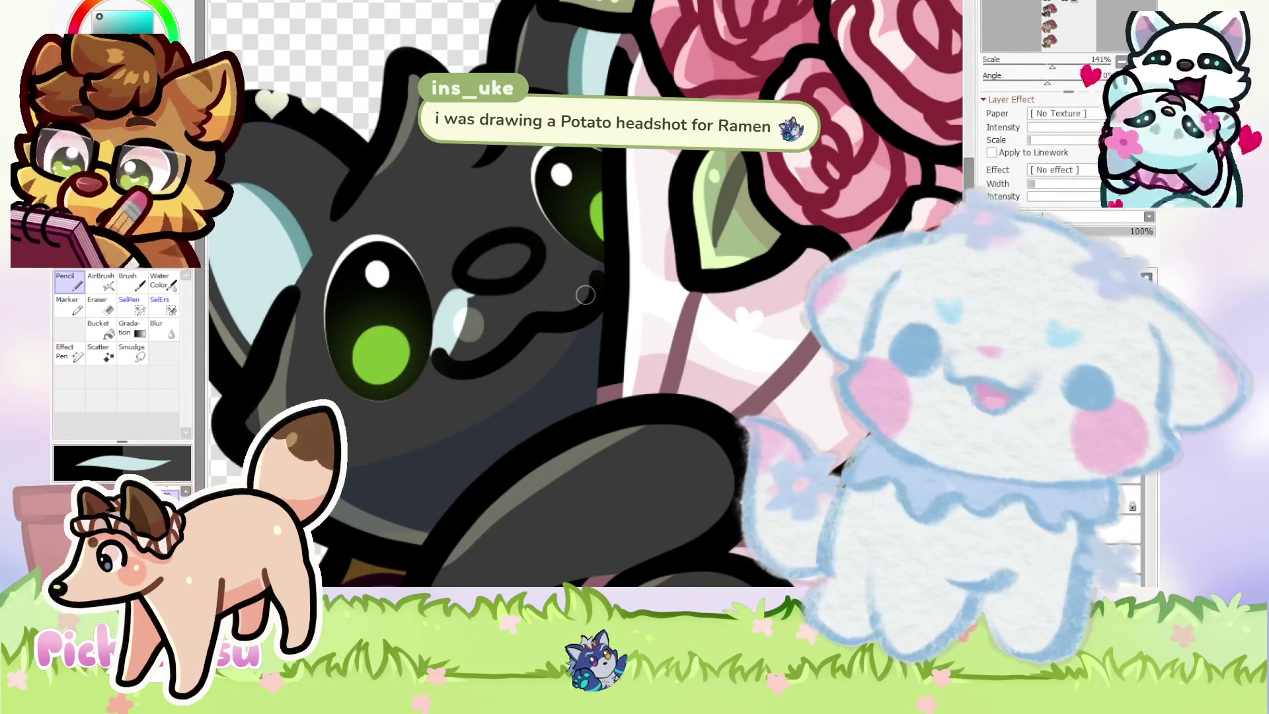
mouse_move(436, 330)
left_mouse_down()
mouse_move(522, 284)
mouse_move(595, 297)
left_mouse_up()
scroll(595, 298, "down", 1)
mouse_move(396, 351)
left_mouse_down()
mouse_move(397, 456)
mouse_move(496, 318)
mouse_move(528, 311)
mouse_move(522, 390)
left_mouse_up()
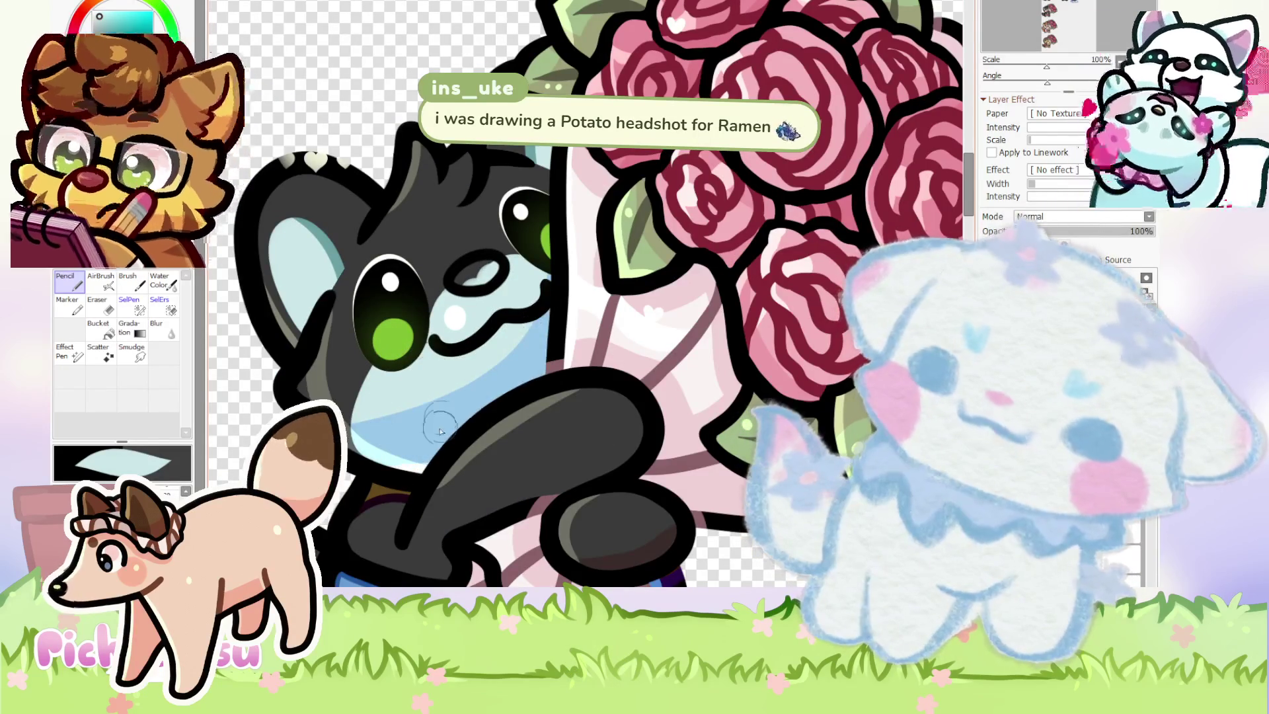
scroll(397, 323, "down", 3)
scroll(396, 326, "up", 4)
mouse_move(403, 383)
left_mouse_down()
mouse_move(428, 238)
mouse_move(502, 226)
left_mouse_up()
mouse_move(625, 258)
left_mouse_down()
mouse_move(430, 370)
mouse_move(467, 258)
mouse_move(425, 241)
mouse_move(368, 291)
mouse_move(495, 184)
mouse_move(477, 234)
left_mouse_up()
scroll(462, 264, "down", 4)
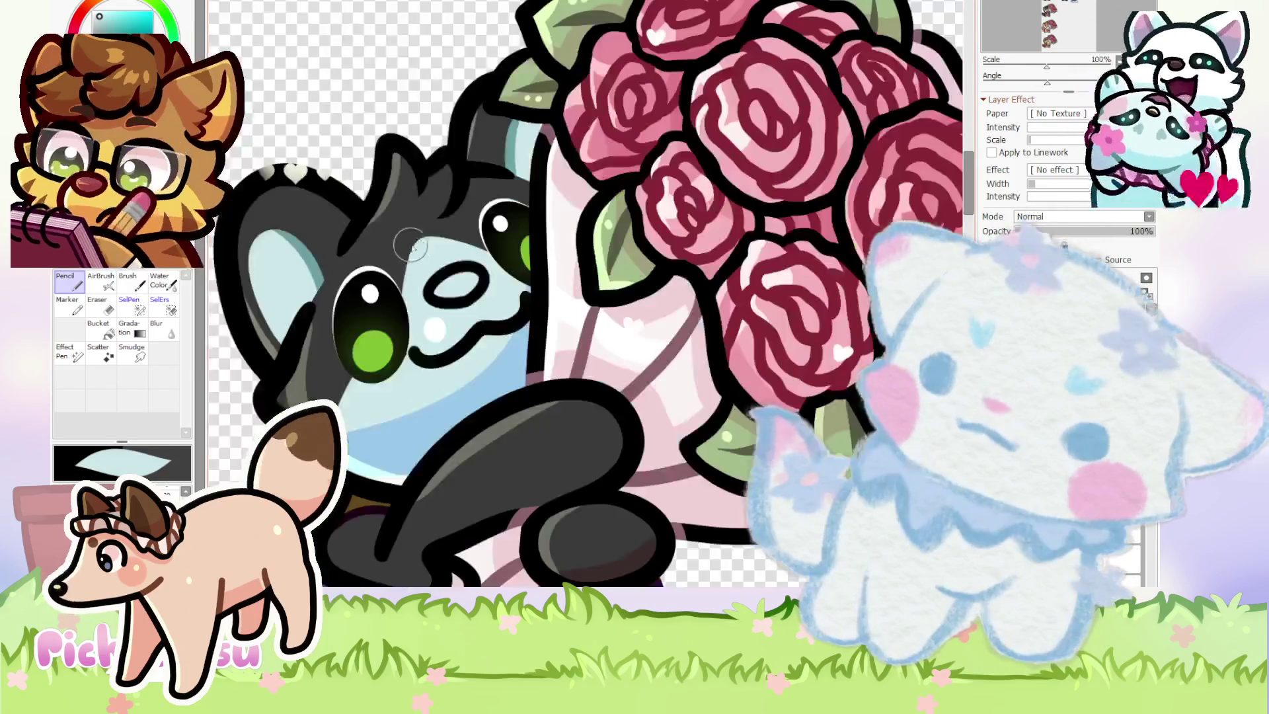
scroll(390, 314, "up", 2)
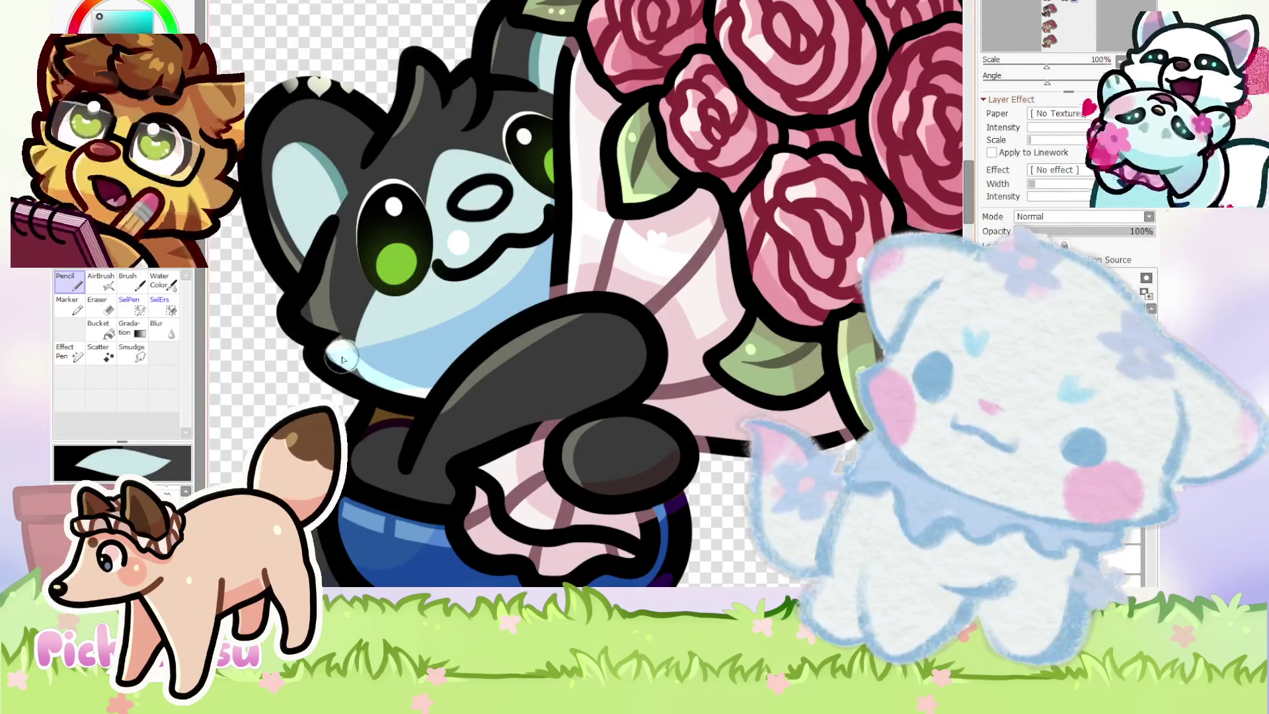
left_click_drag(372, 378, 350, 376)
scroll(345, 367, "down", 3)
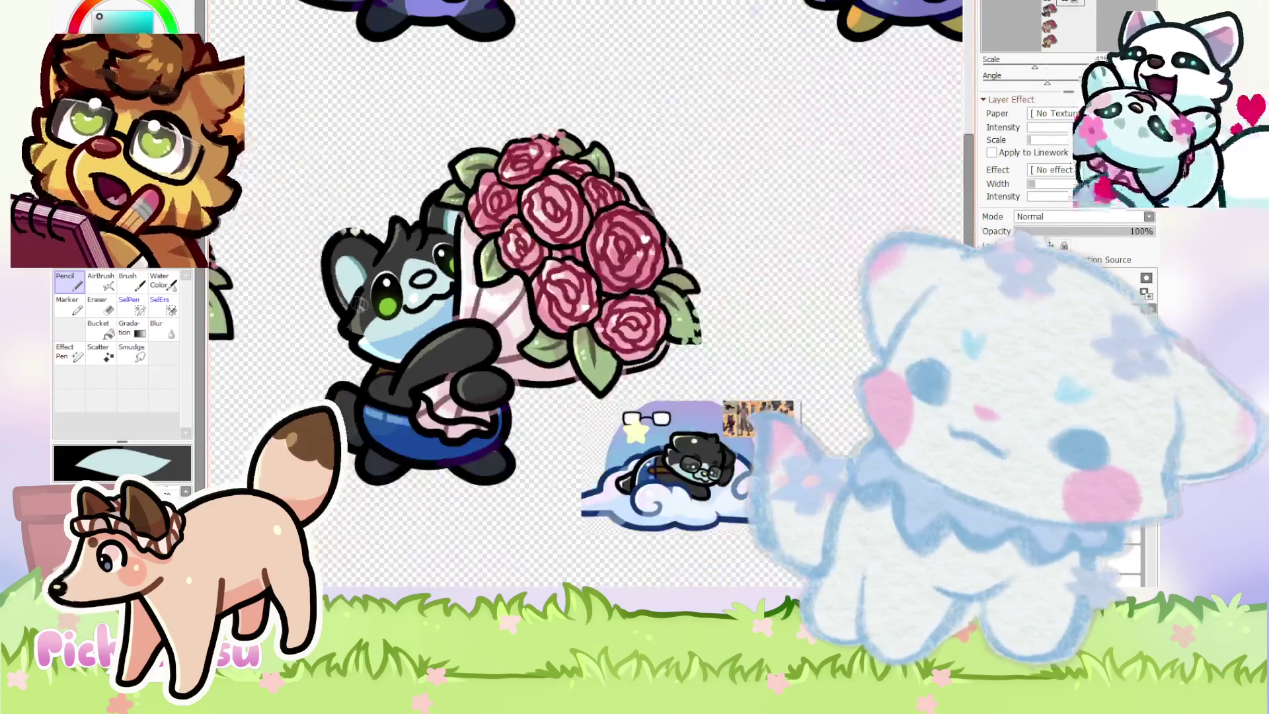
scroll(591, 354, "down", 5)
scroll(590, 353, "up", 5)
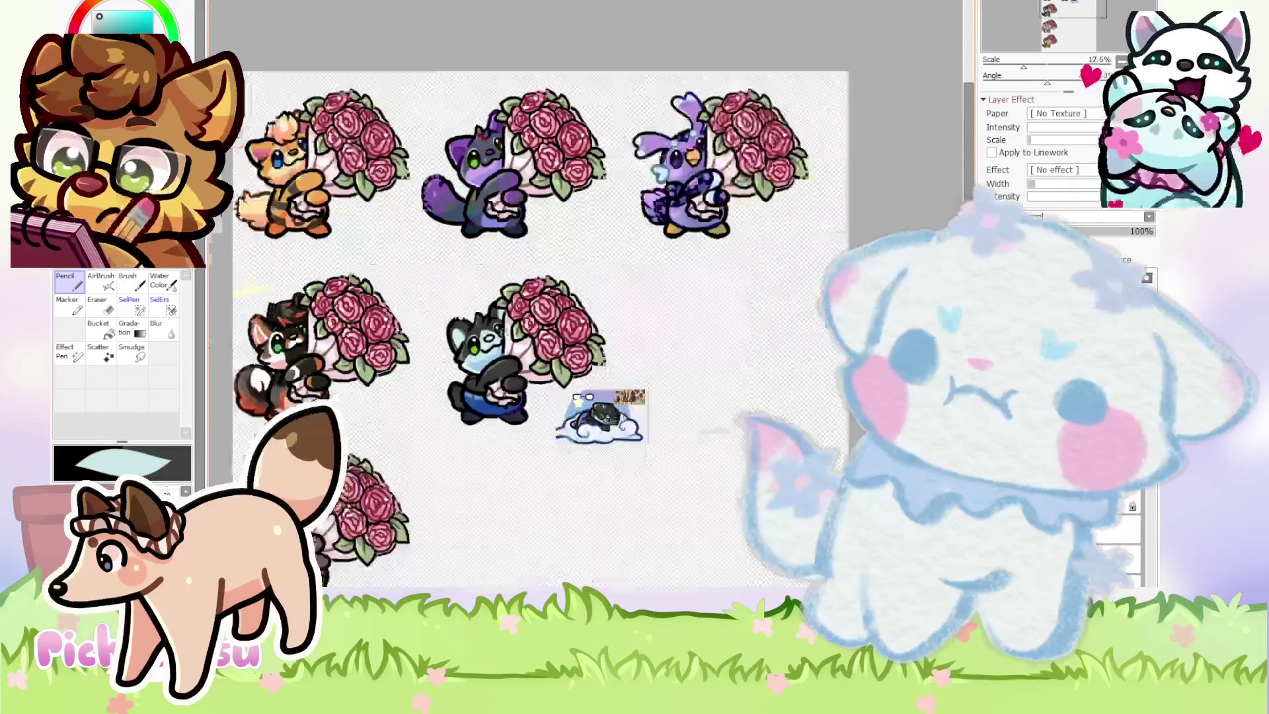
scroll(456, 334, "up", 4)
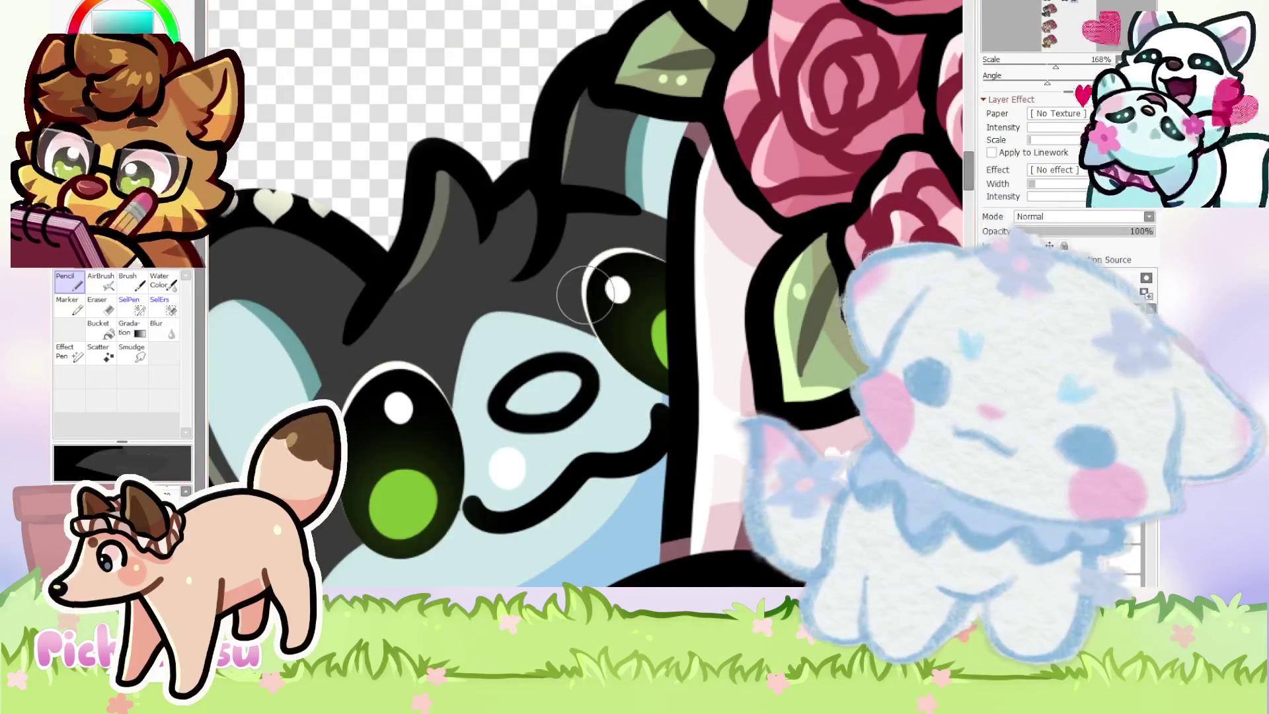
scroll(449, 370, "up", 2)
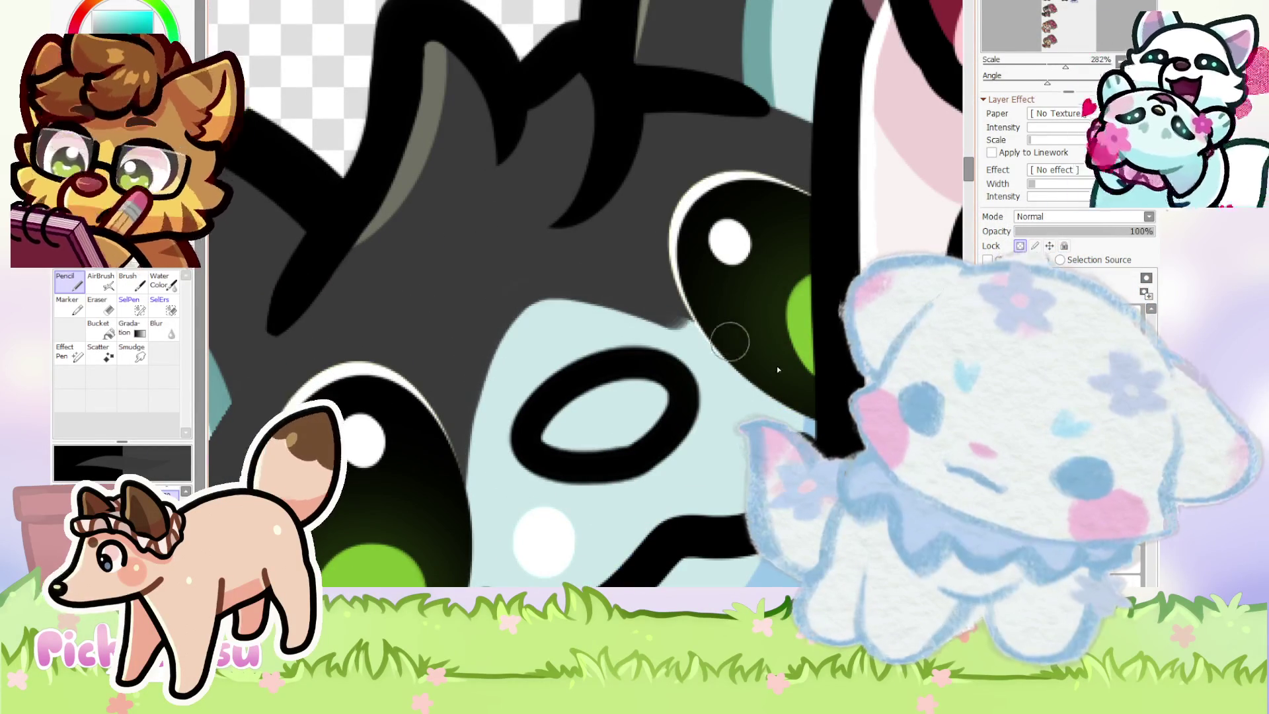
Sample a colour from the face and fill the nose oval solid black.
left_click(530, 325, "alt")
scroll(480, 461, "down", 5)
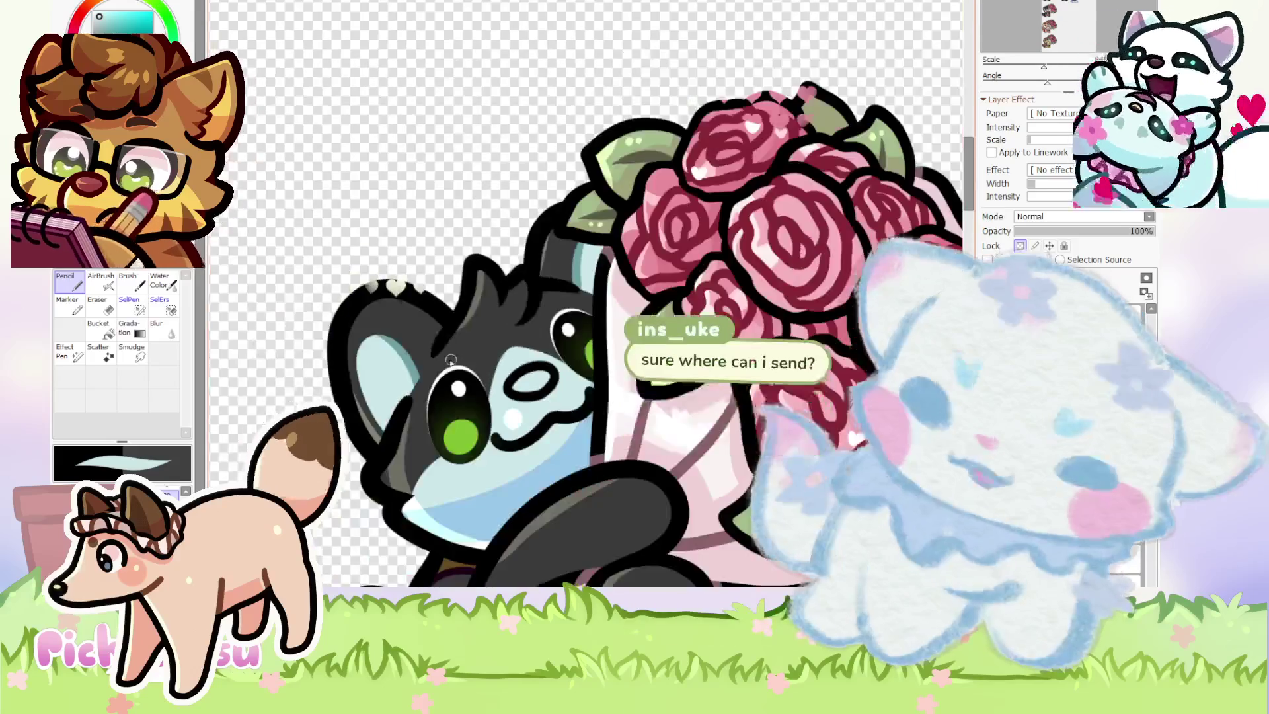
scroll(627, 440, "up", 6)
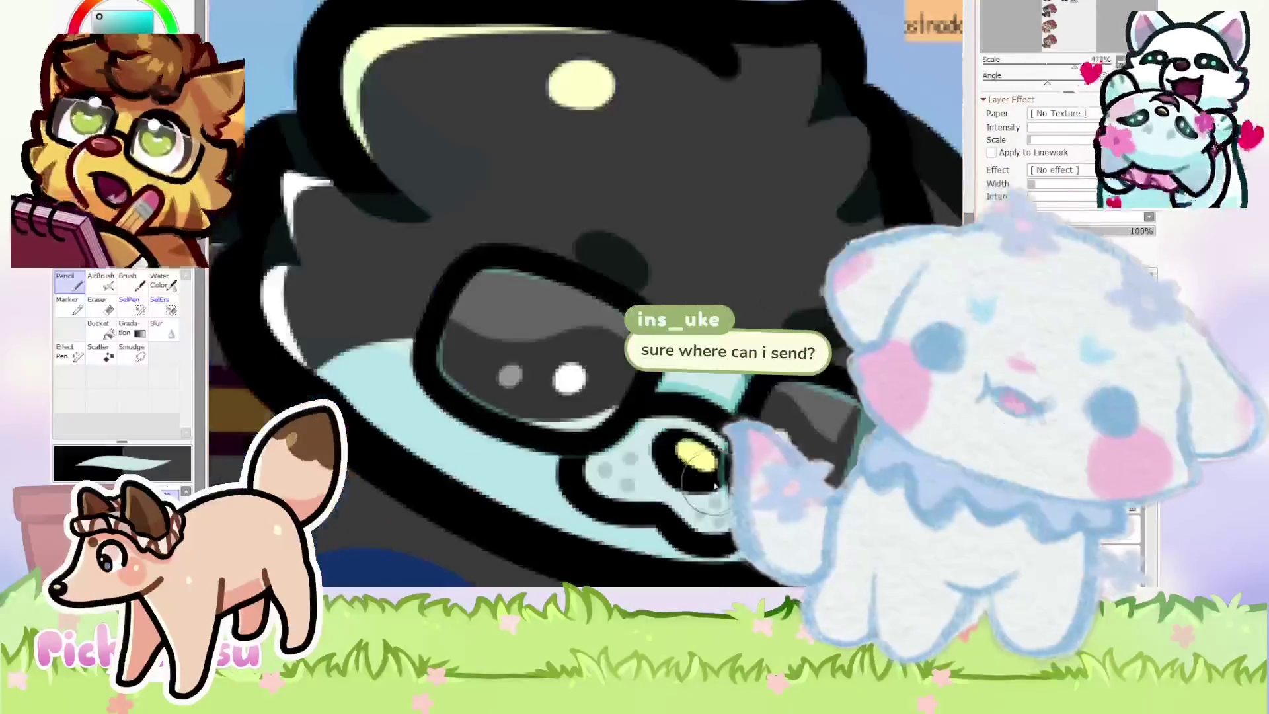
scroll(628, 440, "down", 3)
scroll(513, 493, "down", 3)
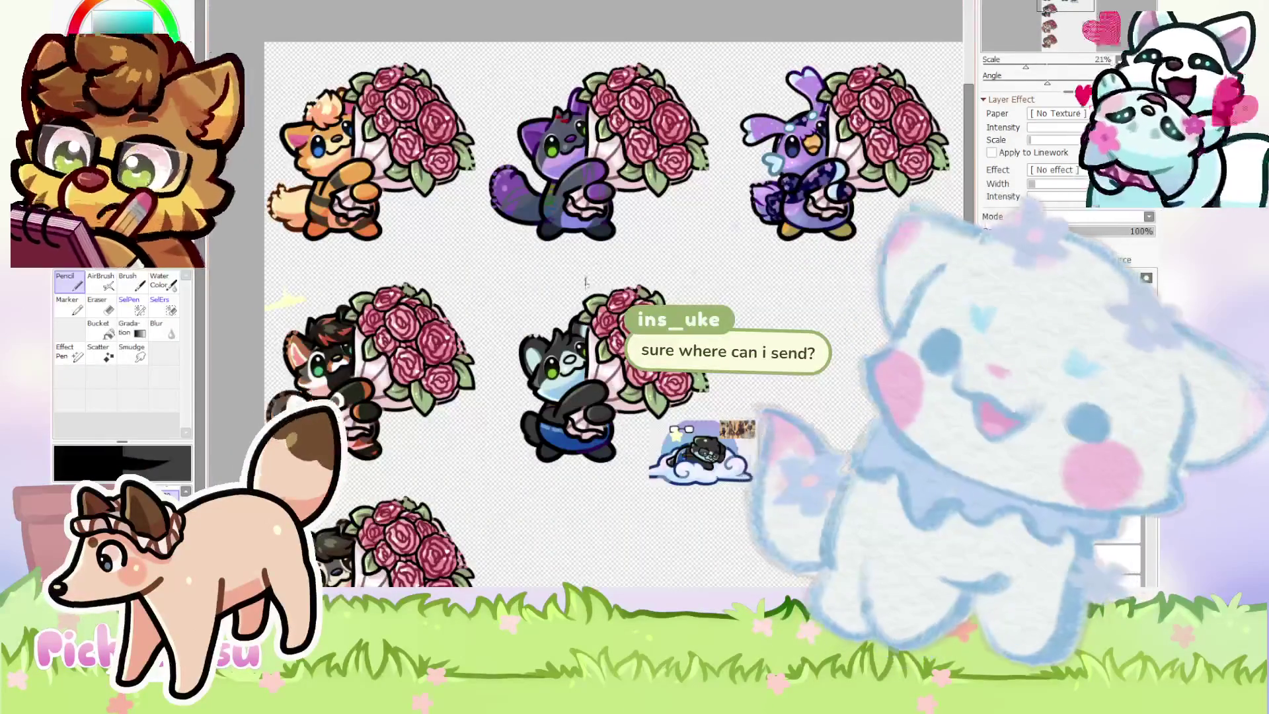
scroll(512, 493, "up", 6)
scroll(513, 493, "up", 2)
mouse_move(462, 523)
left_mouse_down()
mouse_move(440, 538)
mouse_move(479, 555)
mouse_move(515, 522)
mouse_move(437, 542)
mouse_move(522, 530)
mouse_move(465, 488)
left_mouse_up()
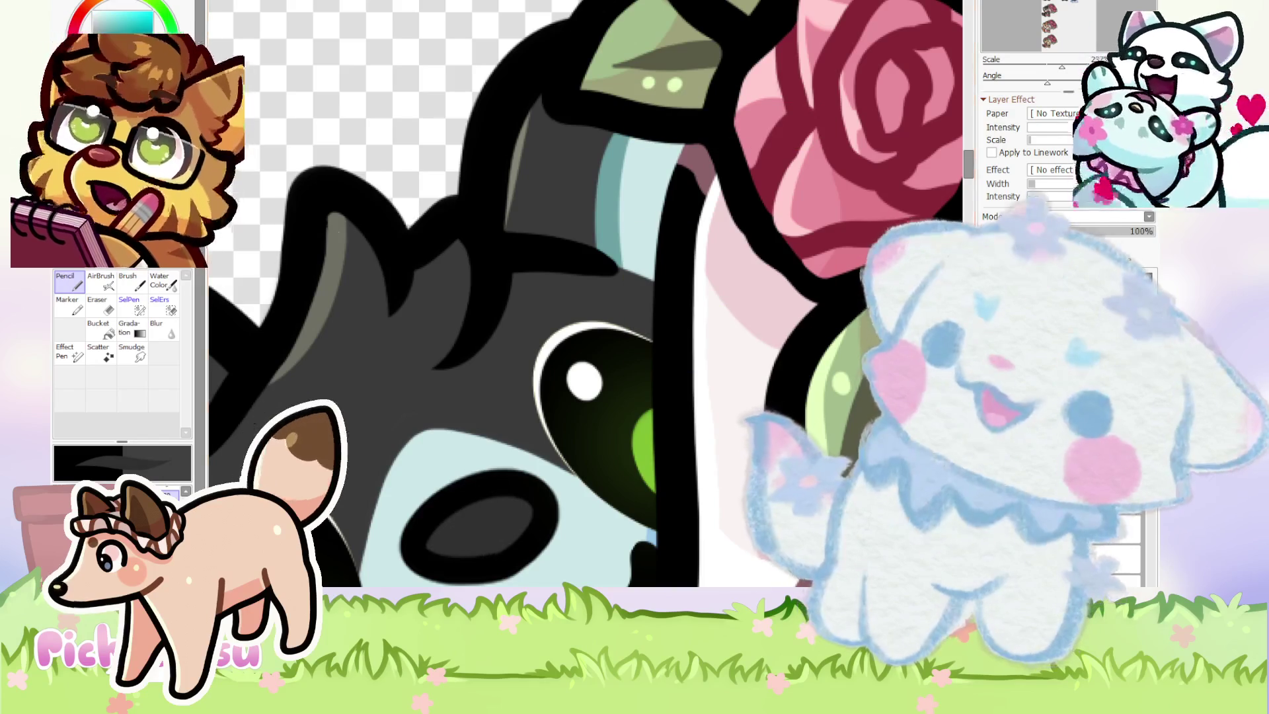
scroll(454, 521, "down", 5)
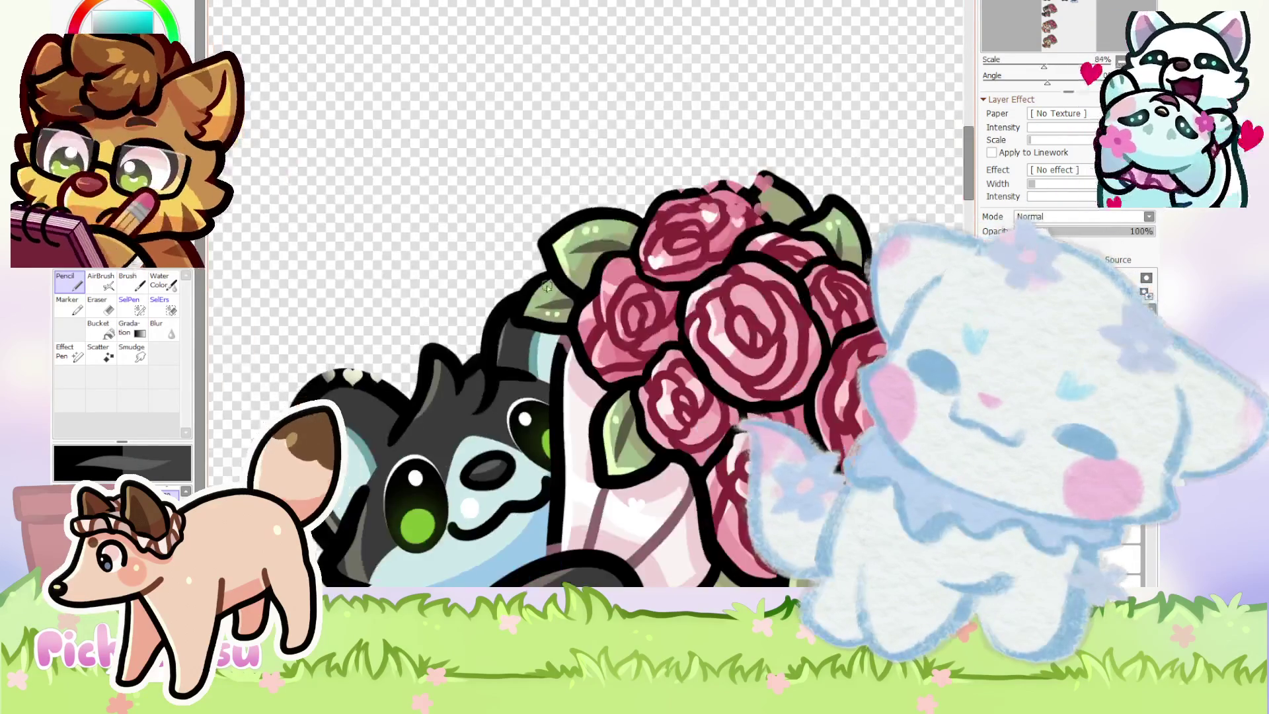
scroll(734, 522, "up", 3)
scroll(734, 522, "down", 2)
scroll(734, 522, "up", 2)
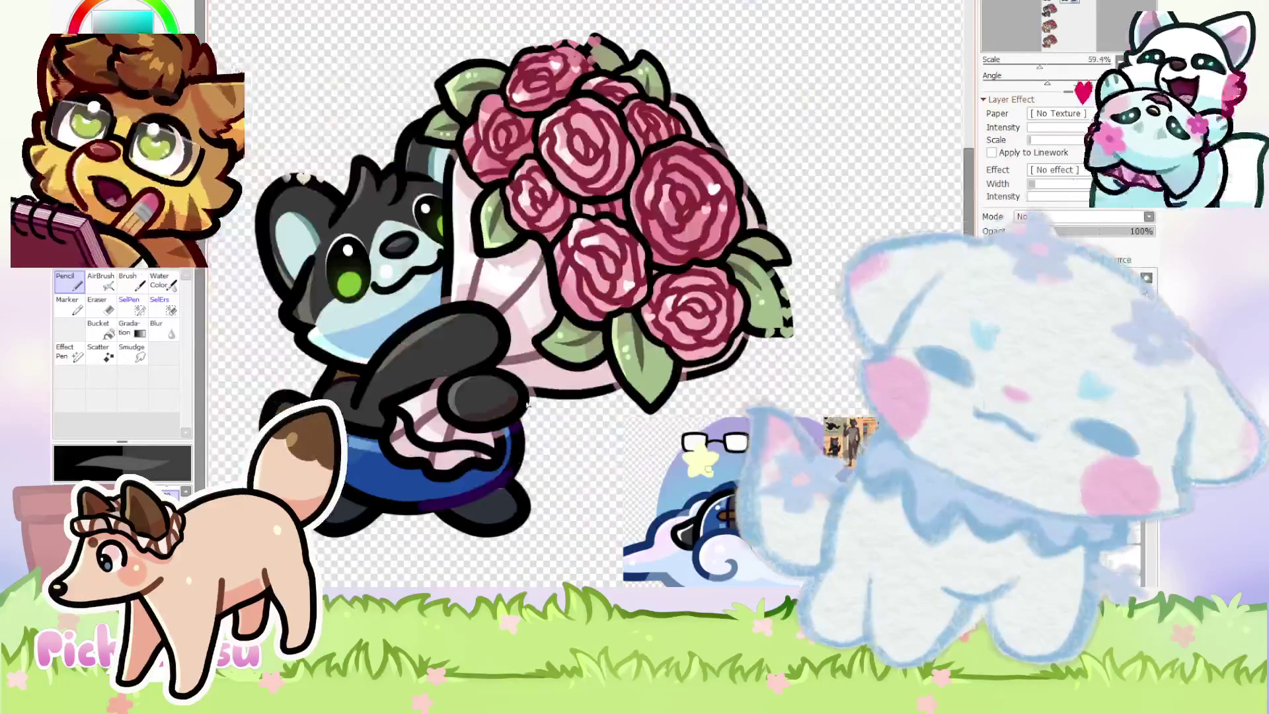
scroll(361, 280, "up", 3)
scroll(351, 278, "up", 3)
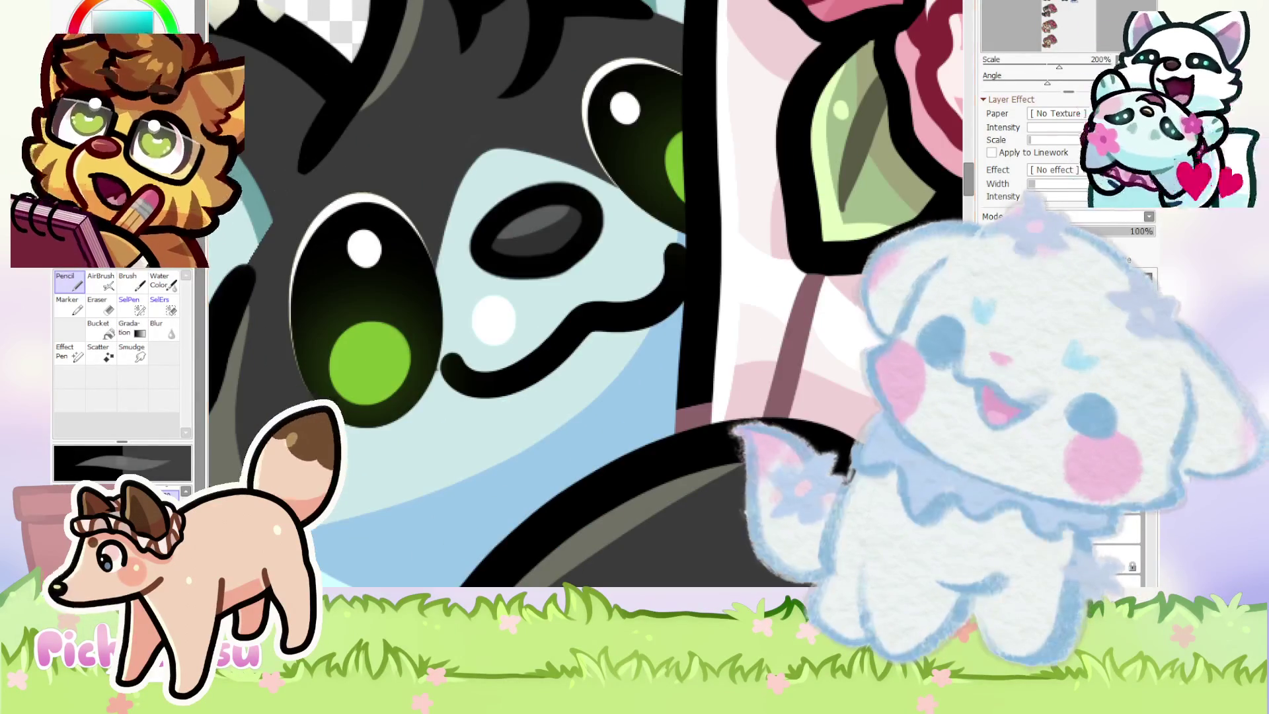
Resize the brush and paint both of the cat's green irises dark grey.
key("bracketright")
key("bracketright")
key("bracketright")
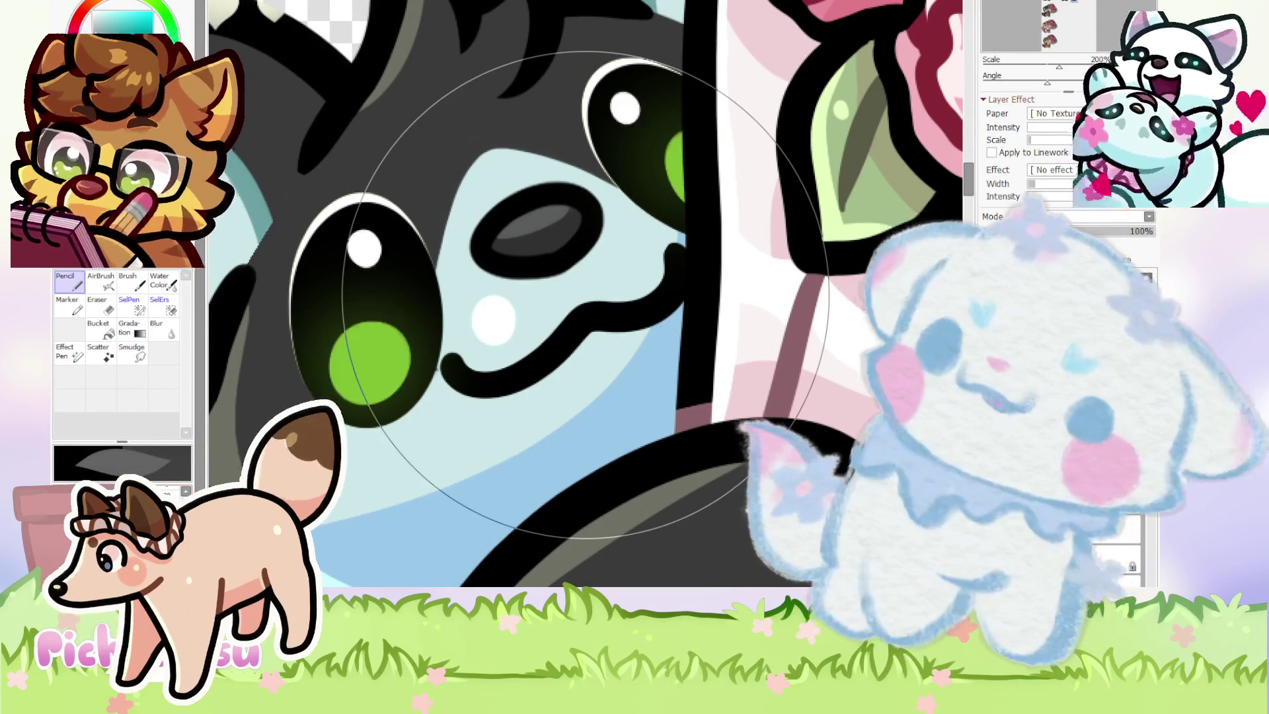
key("bracketleft")
key("bracketleft")
key("bracketleft")
left_click_drag(411, 363, 368, 348)
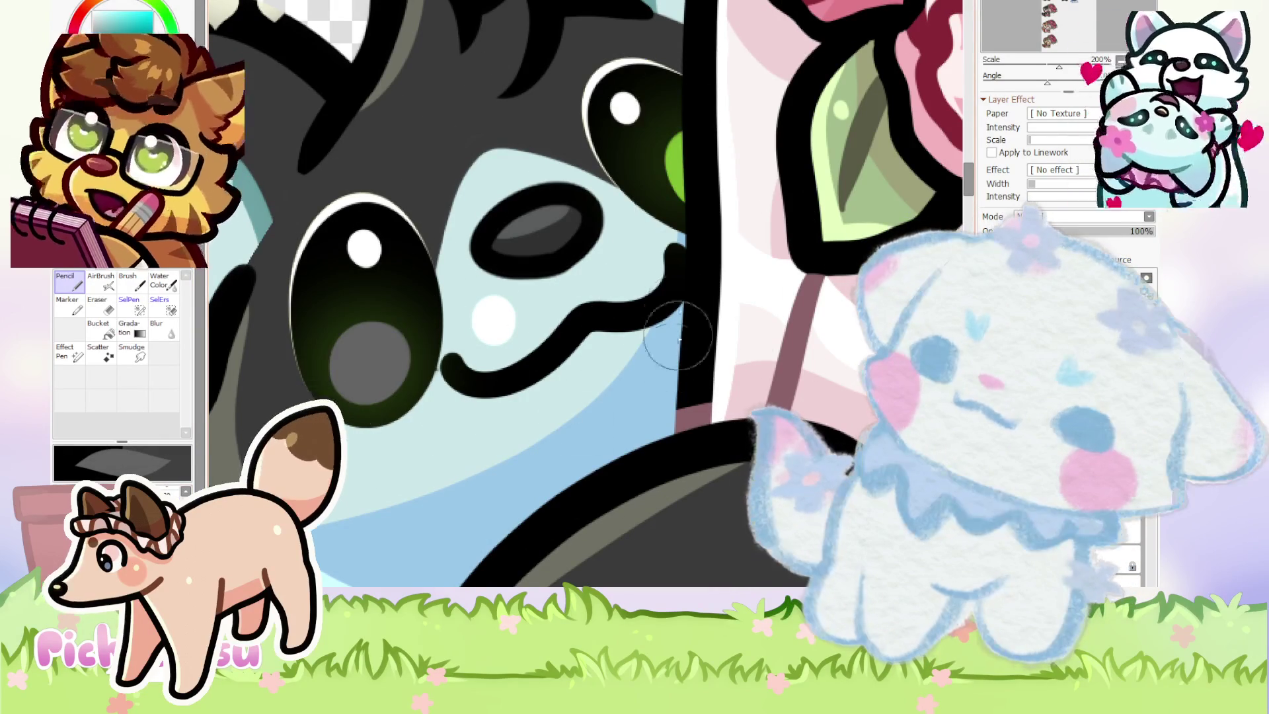
left_click_drag(676, 218, 694, 141)
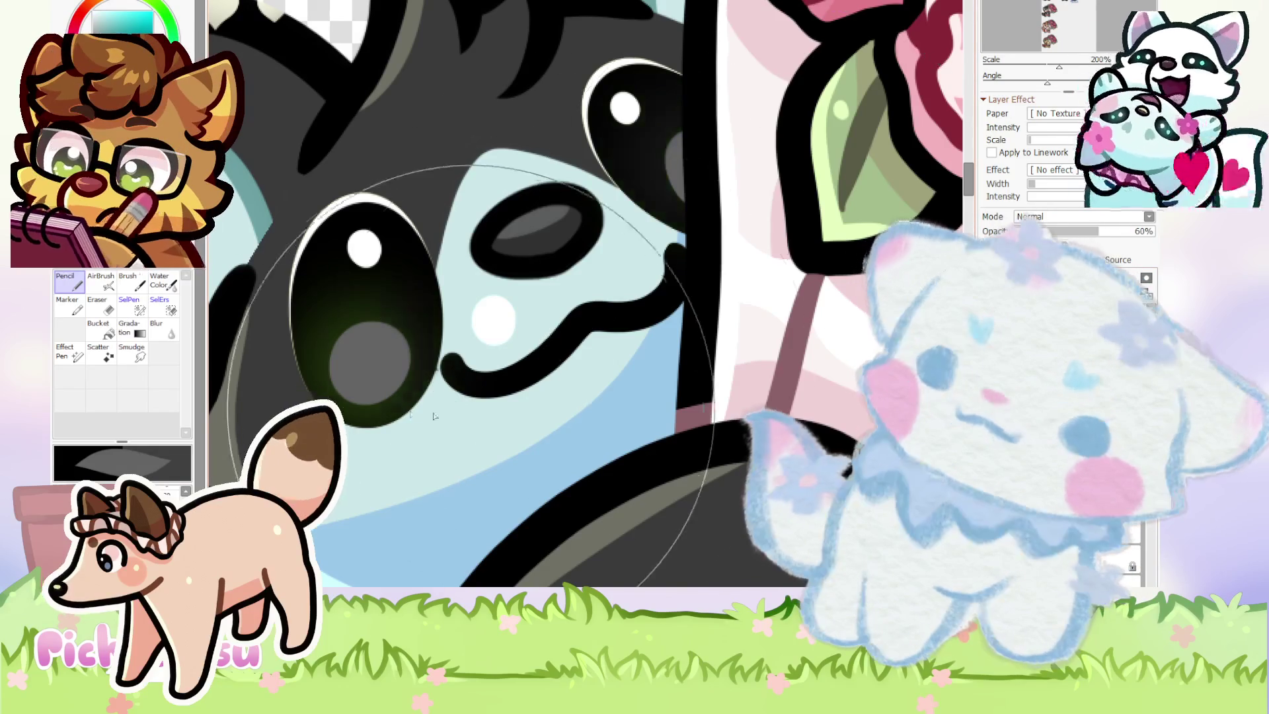
Select the layer beneath the cat's face.
left_click(422, 458, "ctrl")
scroll(499, 372, "up", 1)
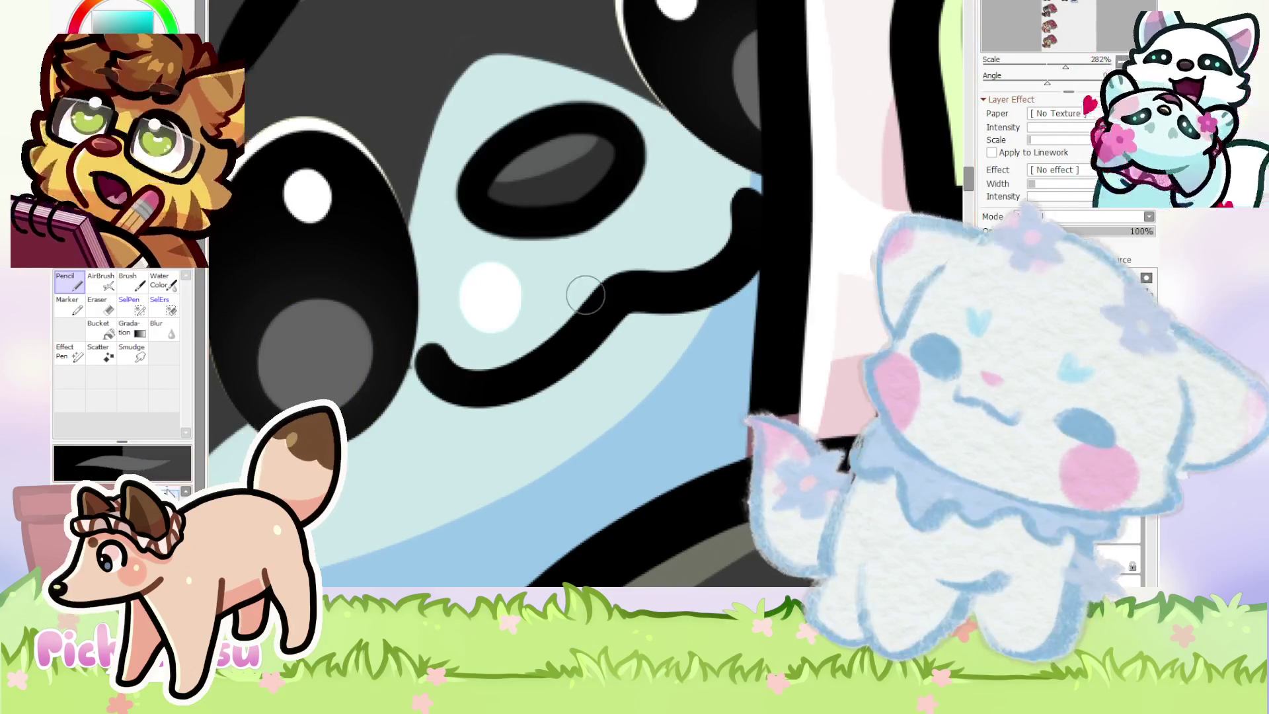
scroll(410, 378, "down", 6)
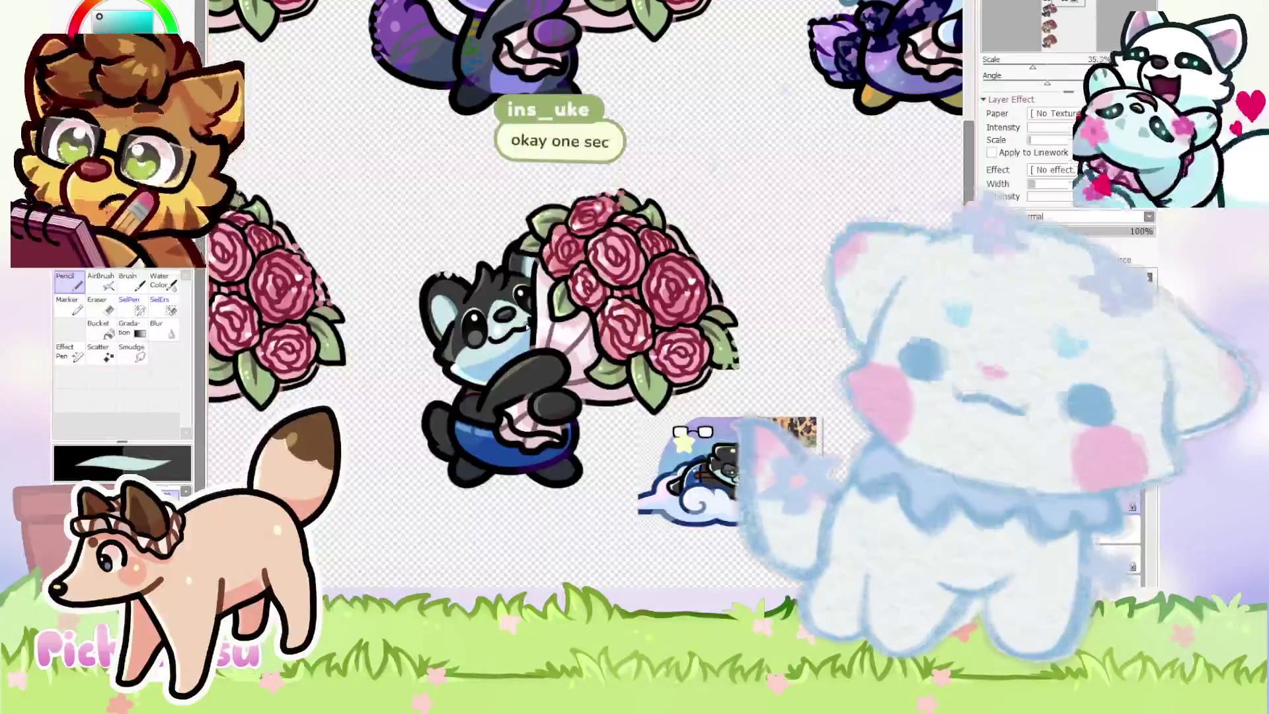
scroll(526, 326, "up", 1)
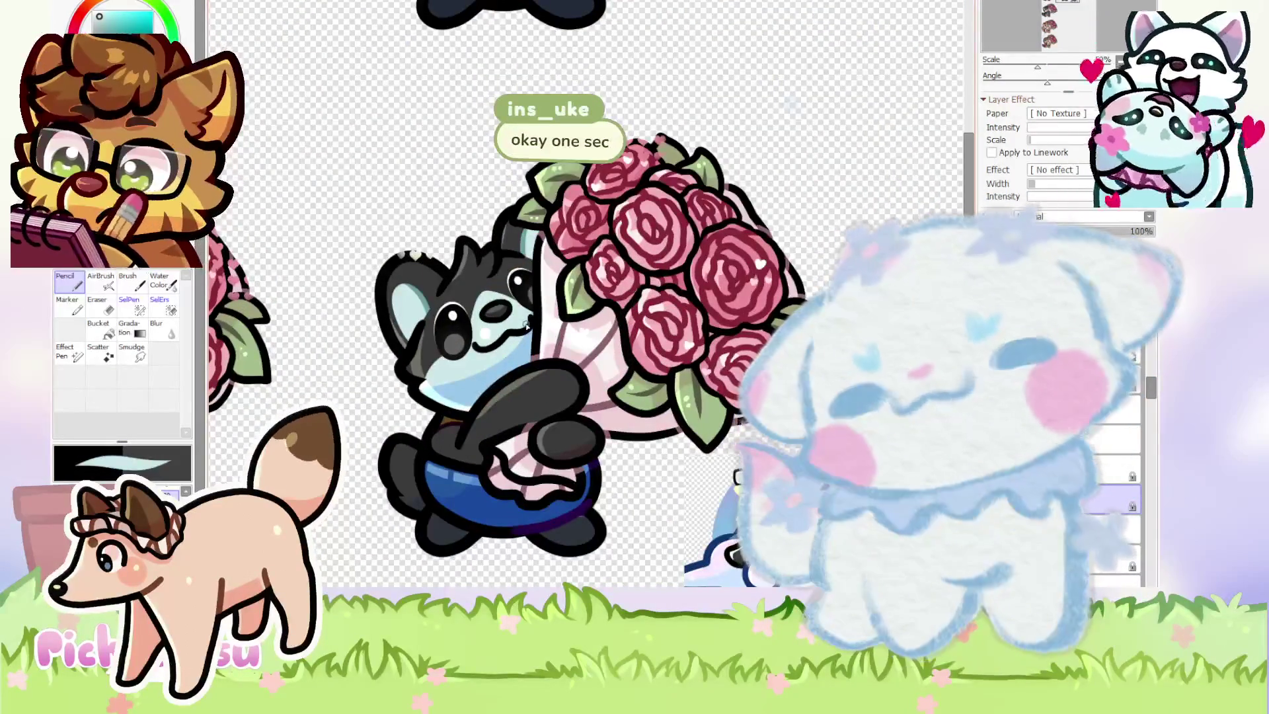
scroll(727, 463, "up", 2)
scroll(727, 463, "down", 2)
scroll(434, 262, "up", 3)
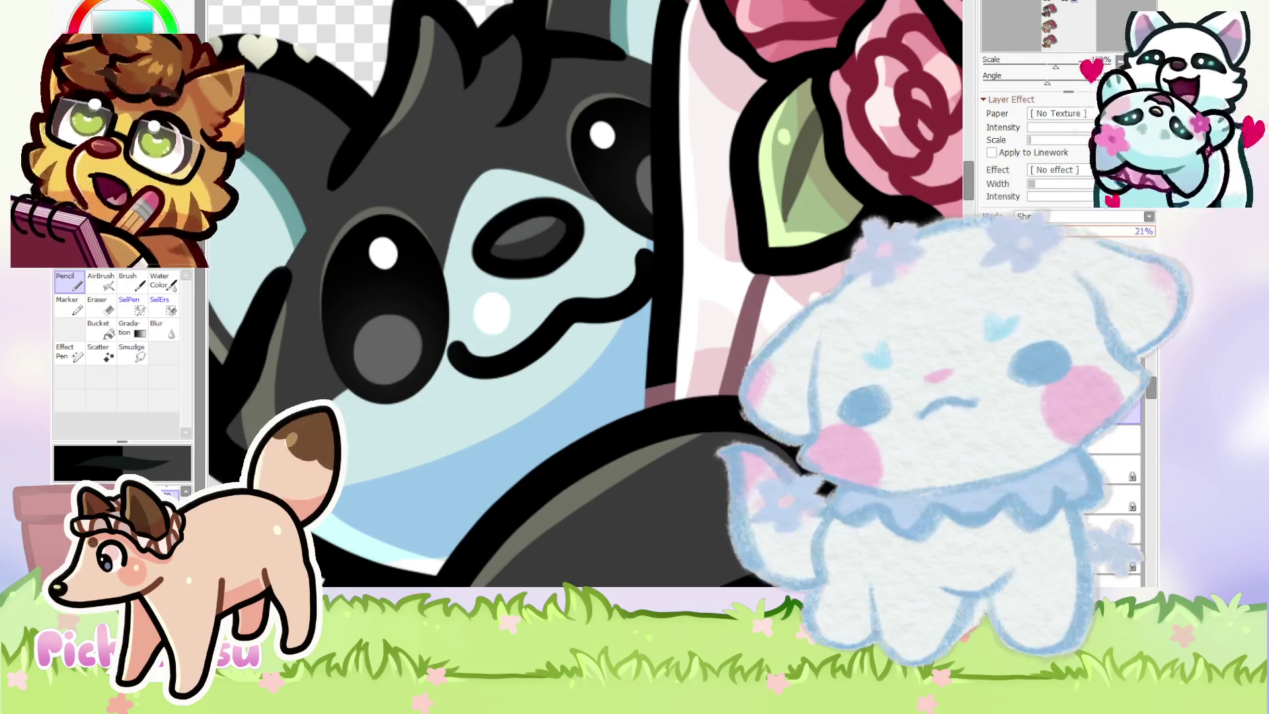
Lower the shine layer's opacity slightly over the cat's eyes.
scroll(566, 228, "down", 3)
scroll(565, 227, "up", 5)
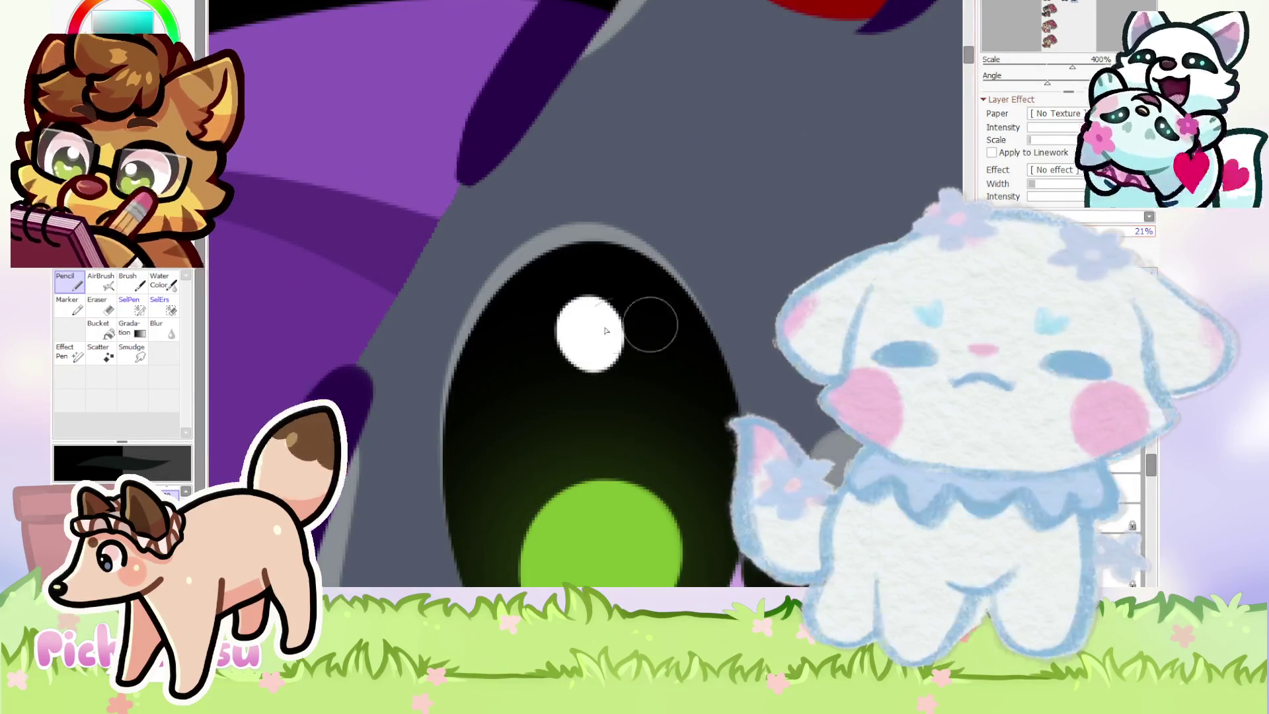
scroll(753, 318, "down", 8)
scroll(738, 322, "up", 4)
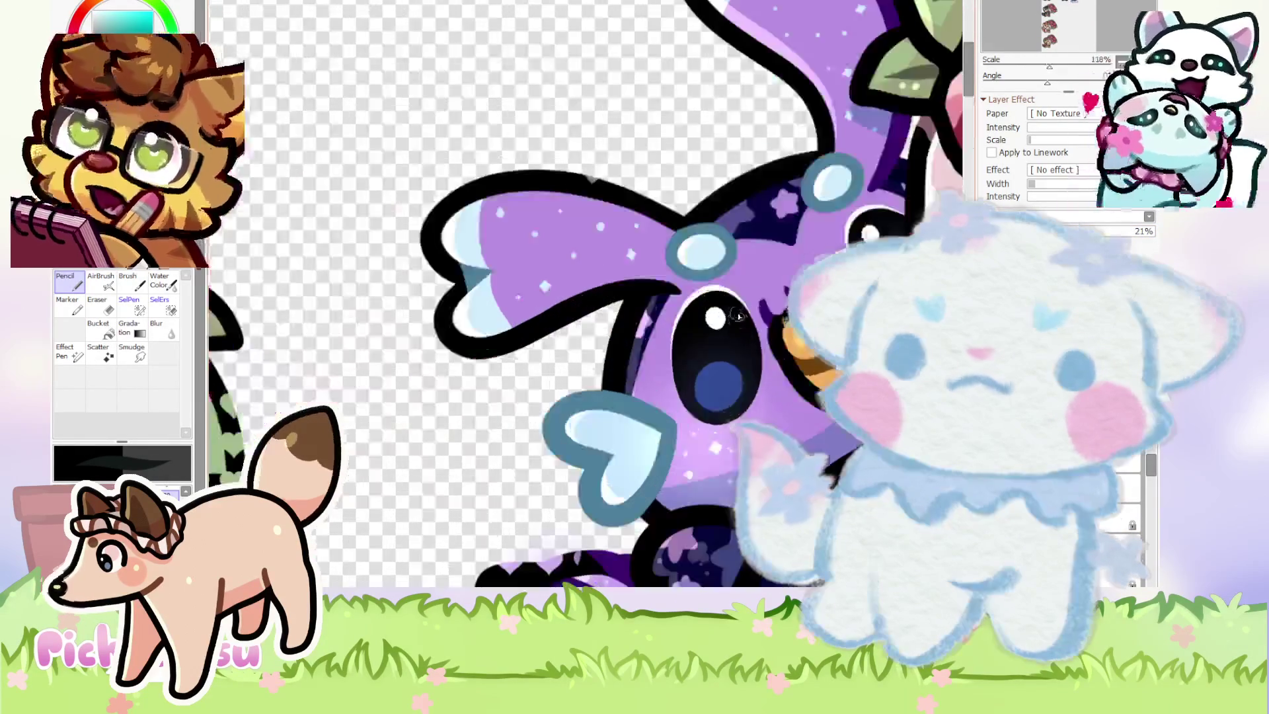
scroll(739, 322, "up", 3)
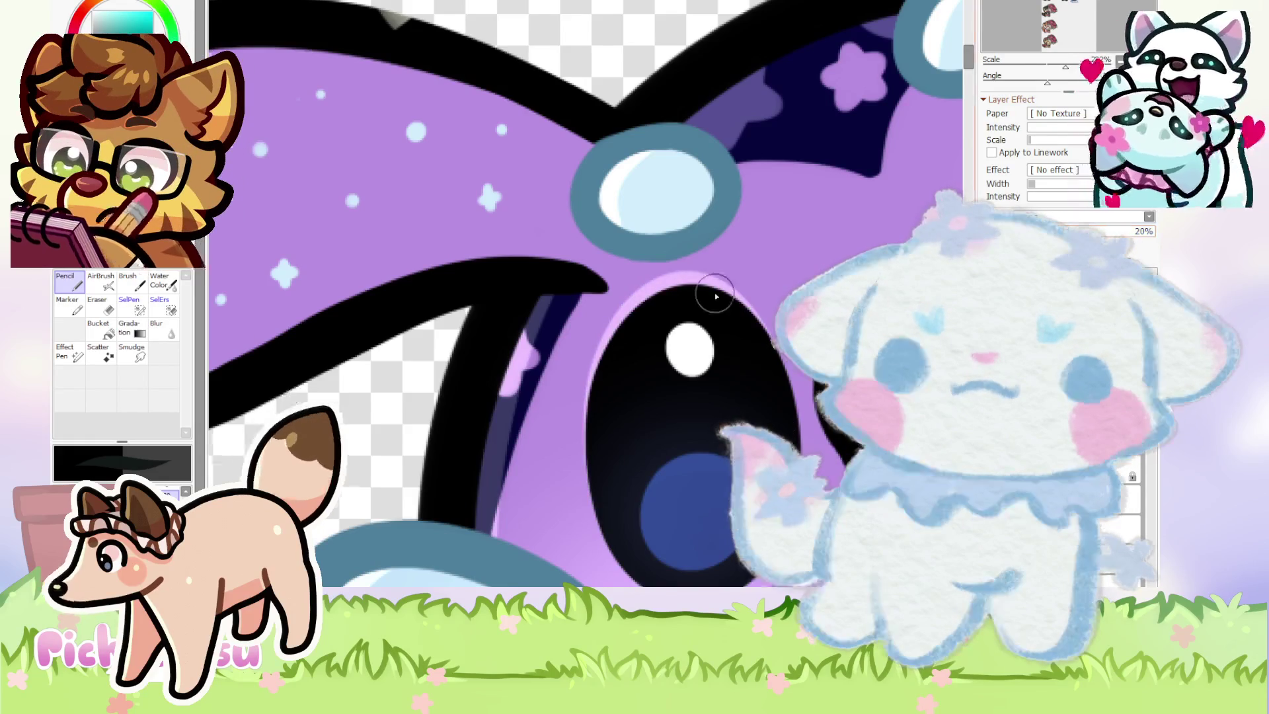
scroll(716, 296, "down", 5)
scroll(599, 283, "down", 3)
scroll(598, 283, "up", 6)
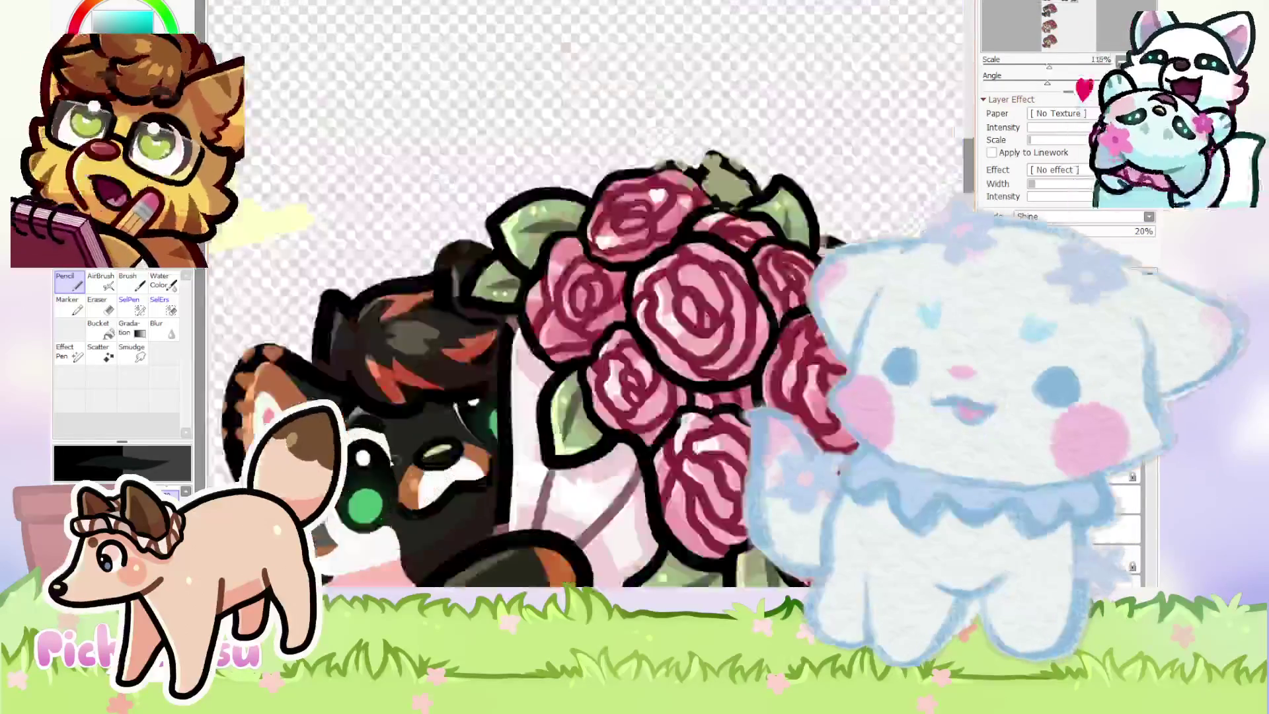
scroll(835, 449, "down", 6)
scroll(834, 450, "down", 3)
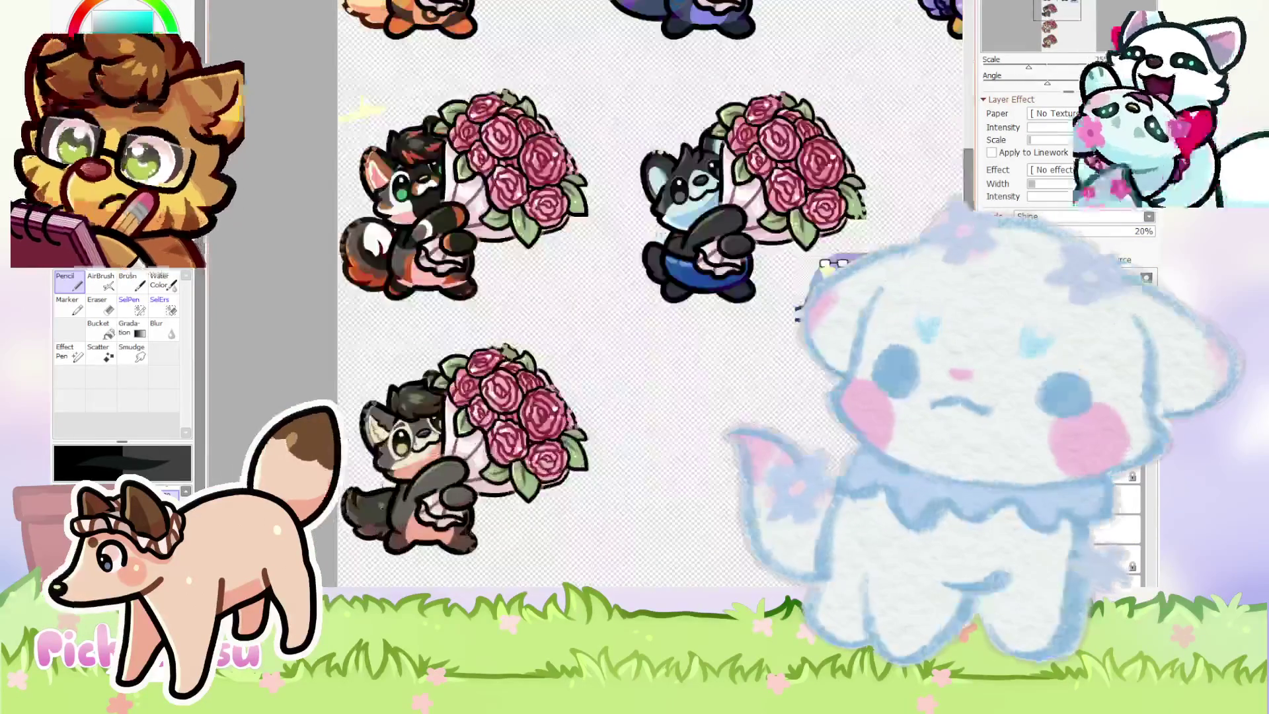
scroll(429, 289, "up", 6)
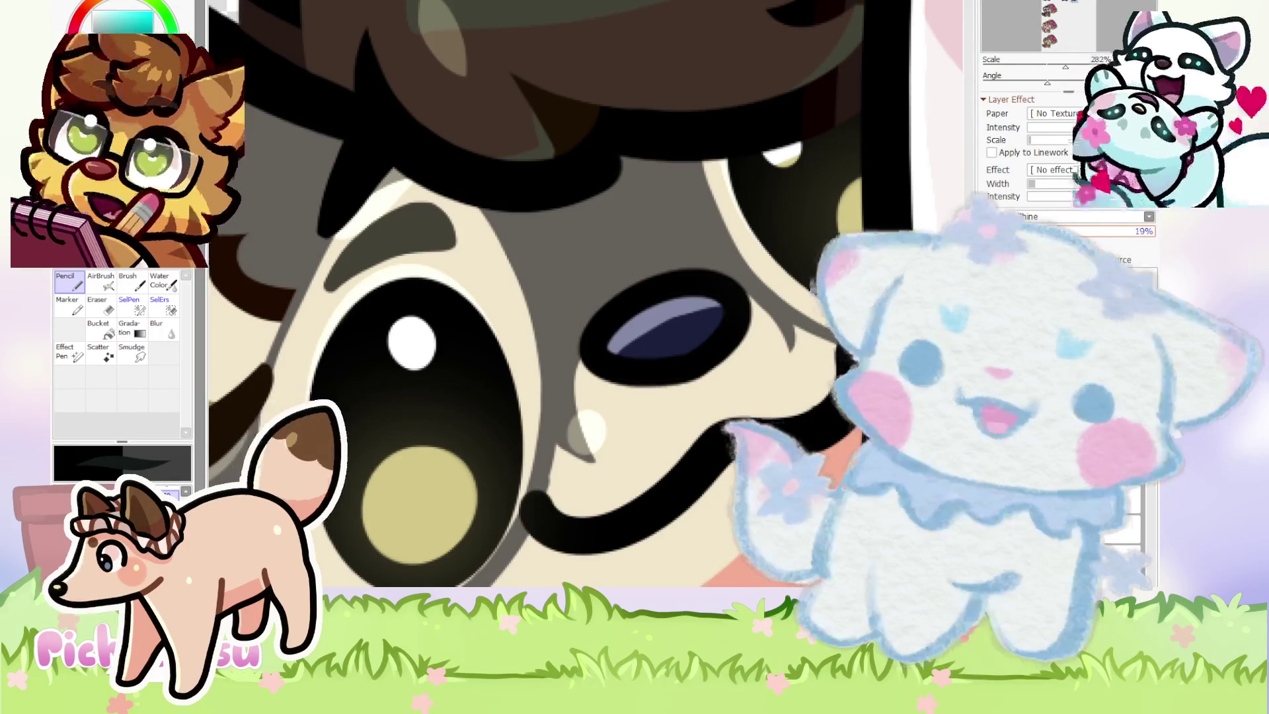
scroll(495, 372, "down", 5)
scroll(495, 372, "up", 4)
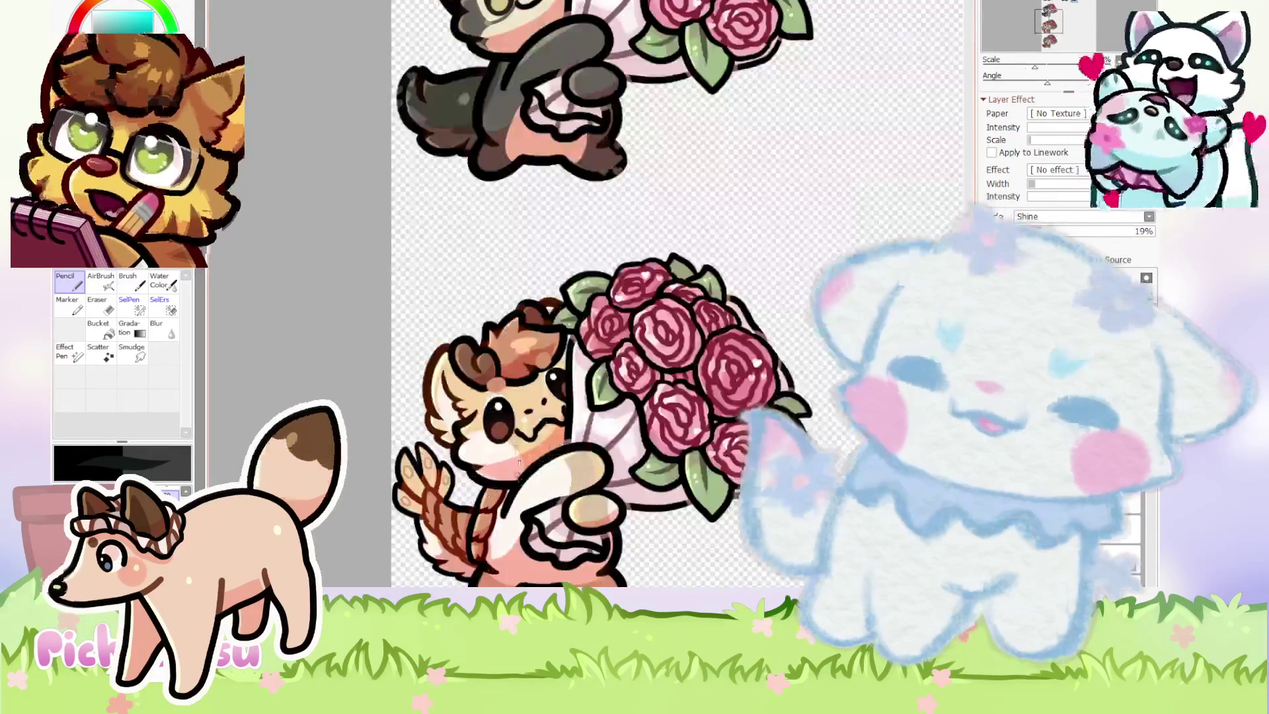
scroll(495, 372, "up", 2)
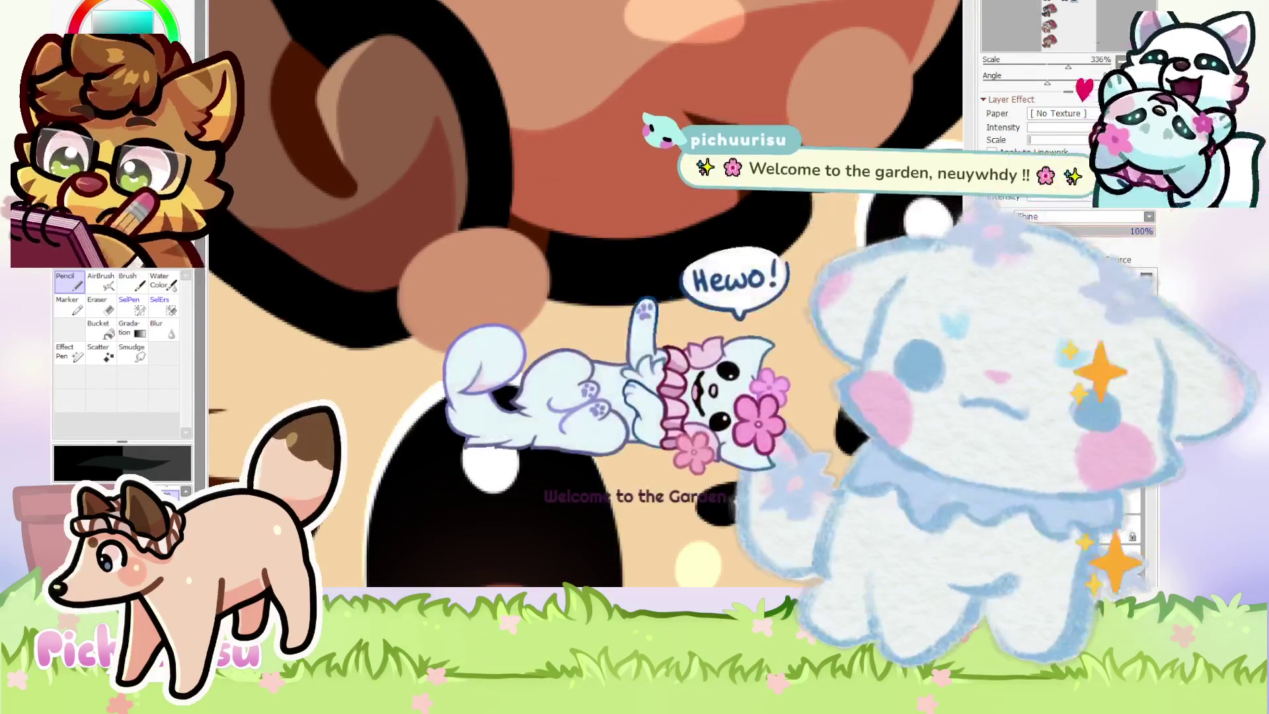
left_click_drag(1058, 231, 1052, 231)
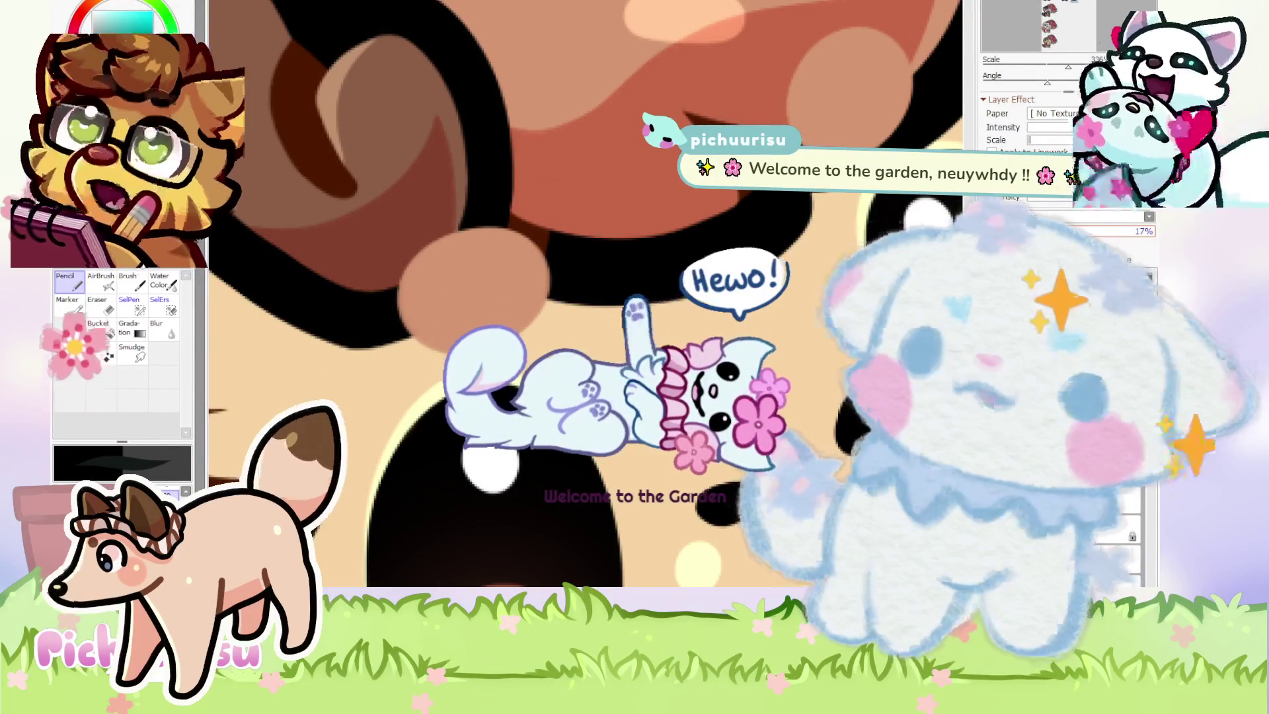
Inspect the eye shading, then bring the view to the muzzle.
scroll(495, 372, "down", 4)
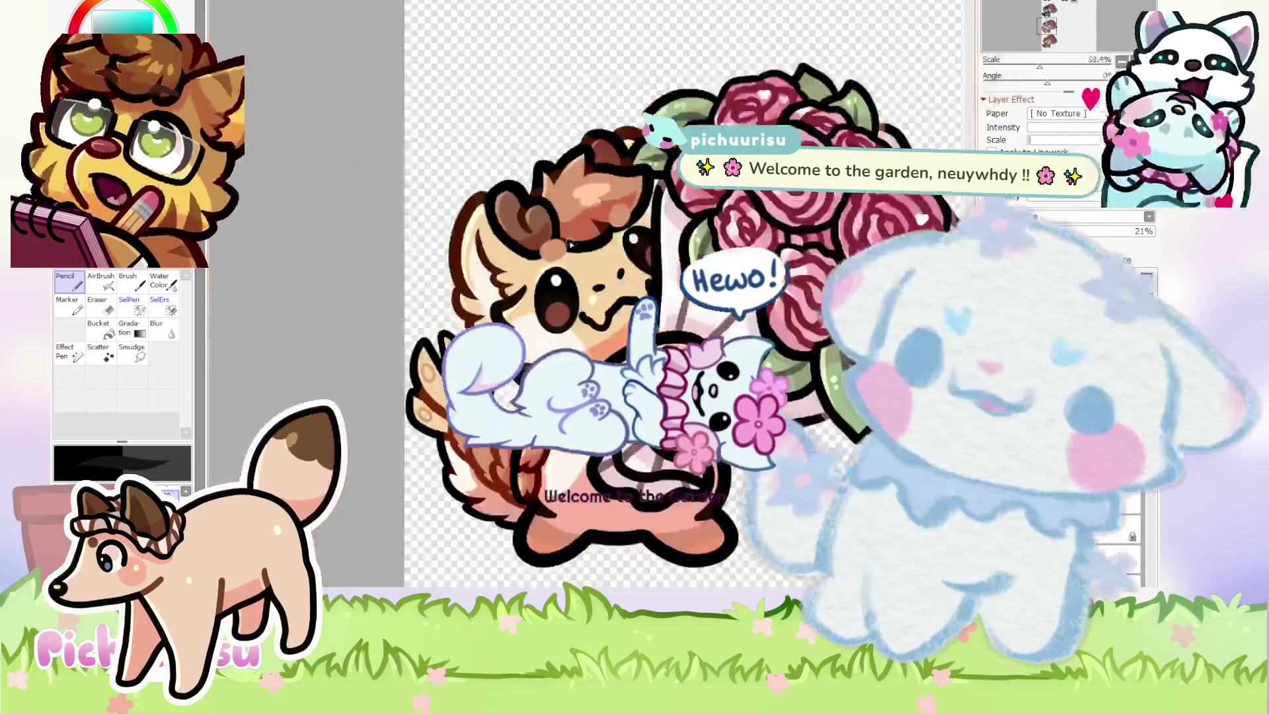
scroll(494, 372, "up", 6)
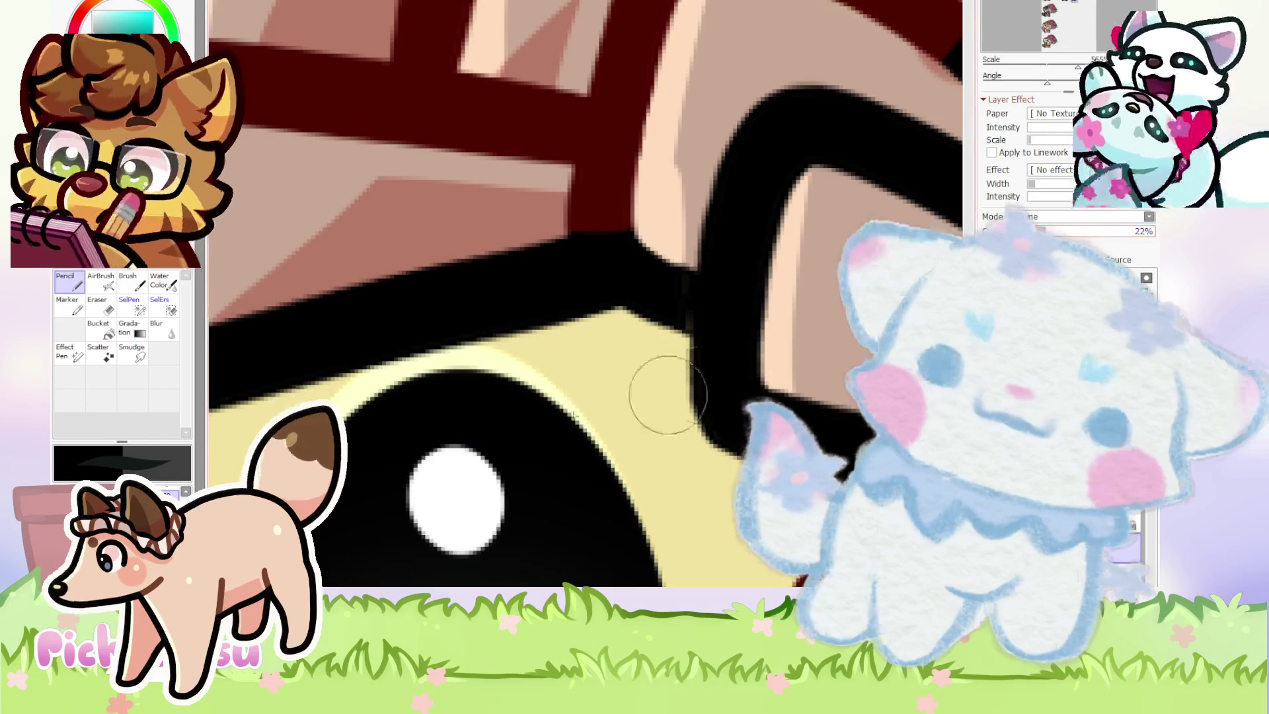
scroll(646, 403, "down", 6)
scroll(501, 157, "up", 3)
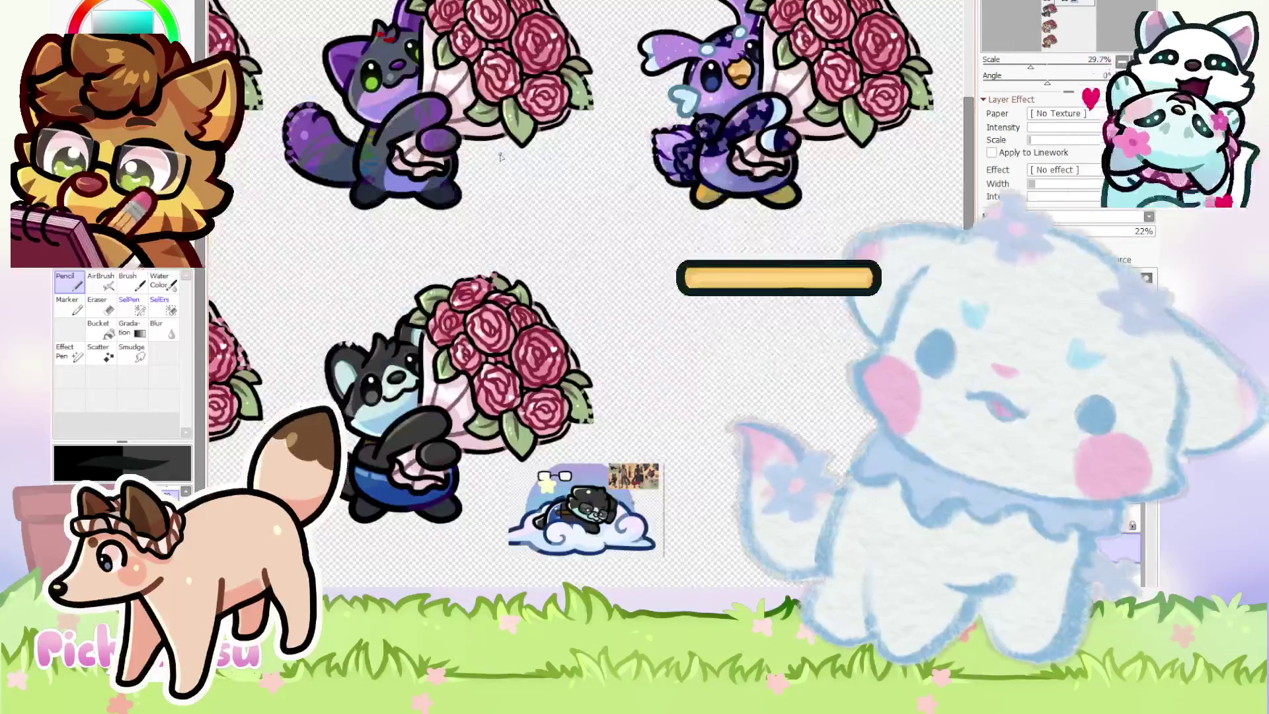
scroll(397, 374, "up", 1)
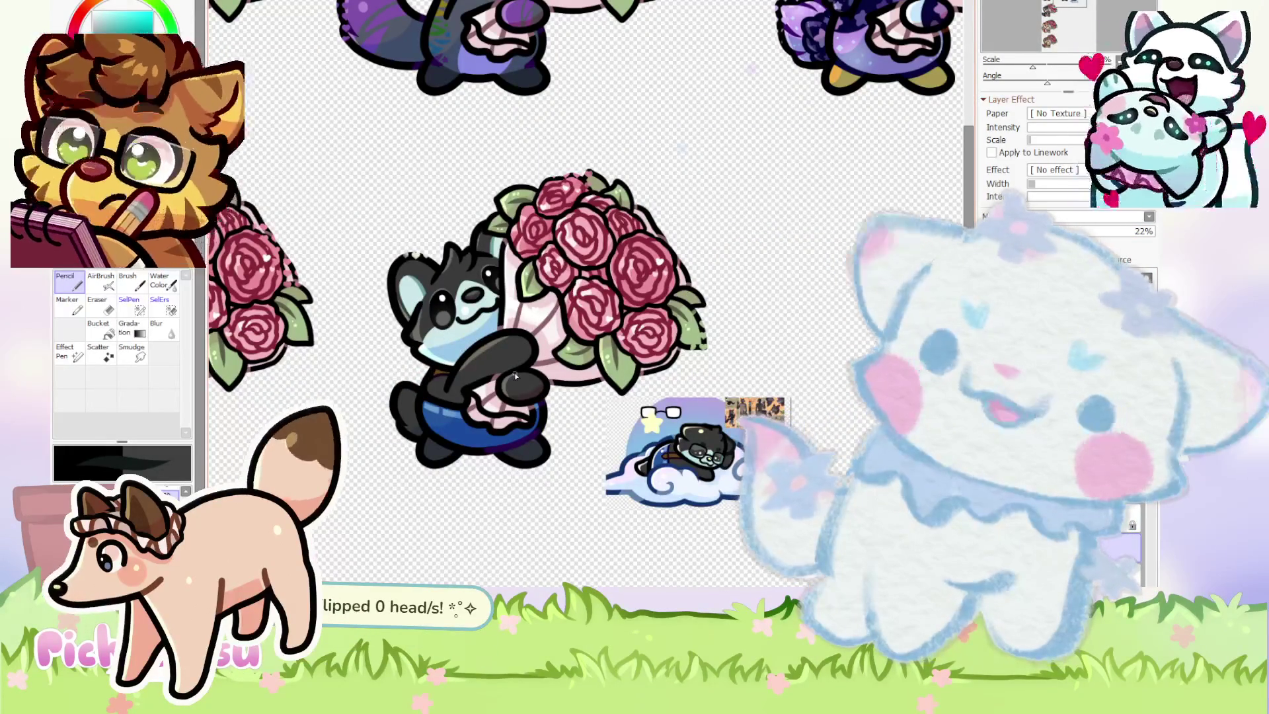
scroll(502, 374, "up", 1)
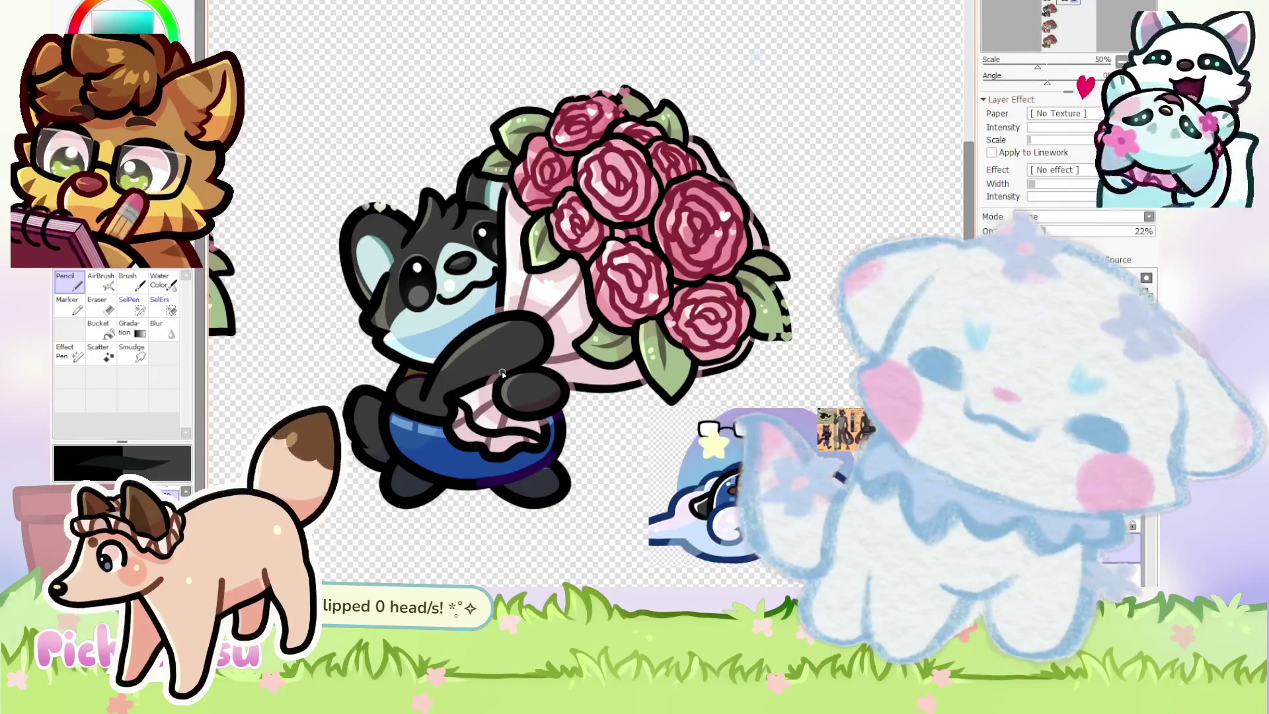
scroll(729, 472, "up", 14)
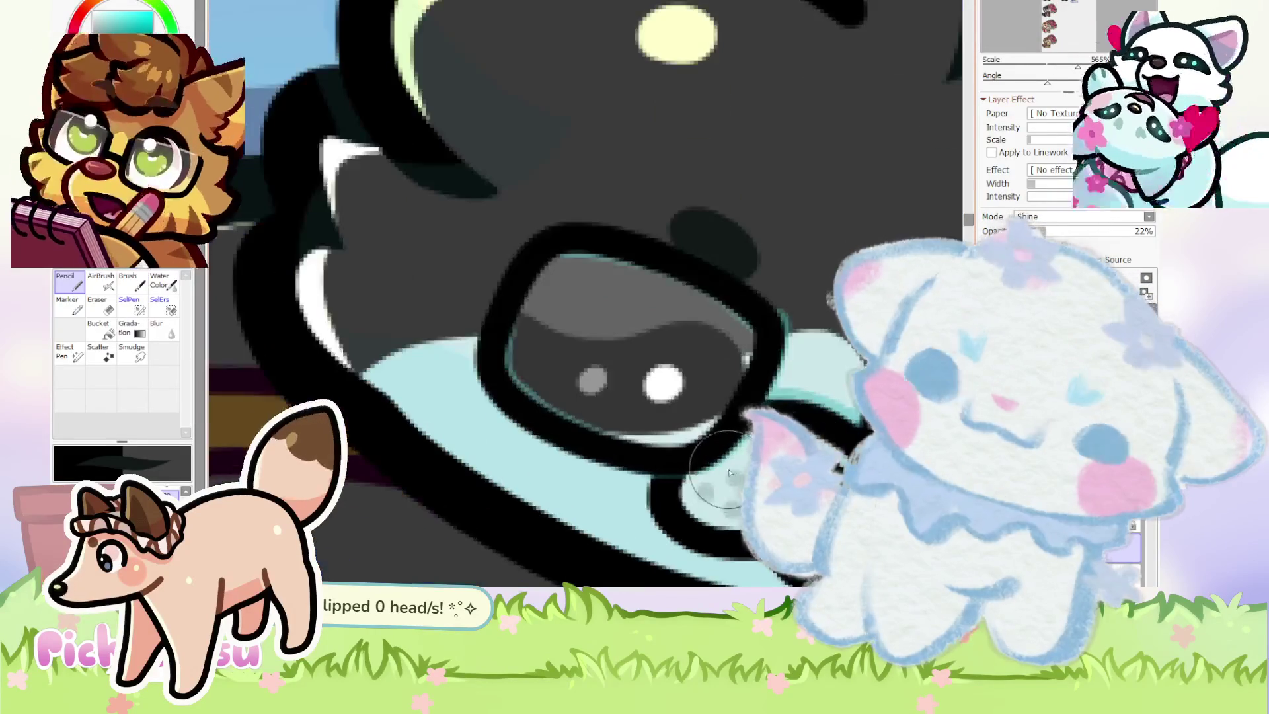
scroll(721, 480, "down", 15)
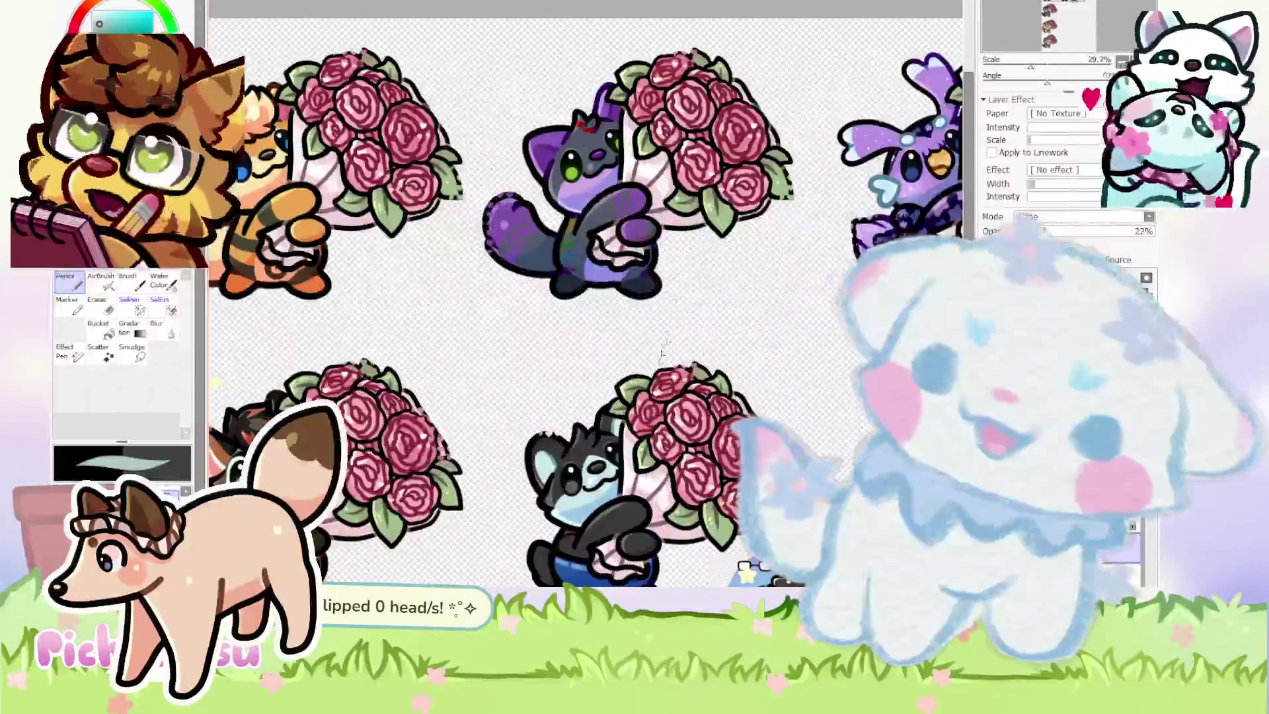
scroll(600, 526, "up", 9)
scroll(595, 424, "up", 5)
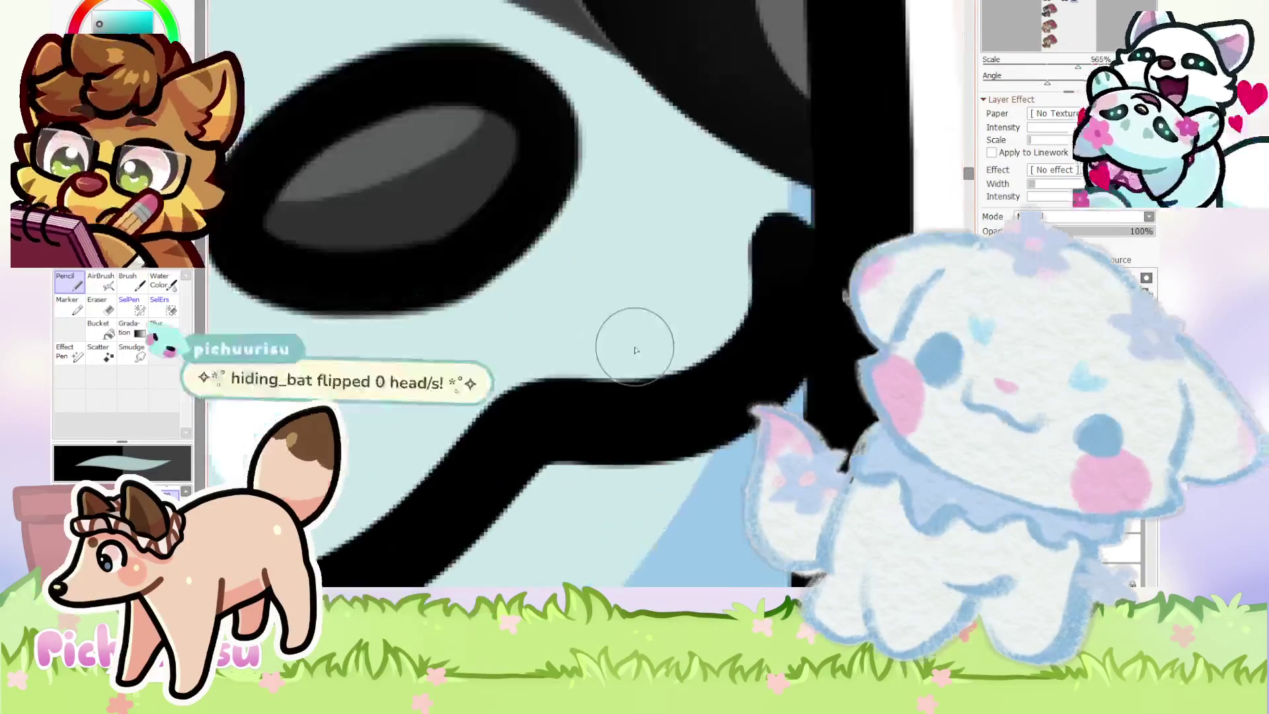
Stamp three light grey freckle dots onto the cat's light-blue muzzle.
scroll(384, 354, "up", 2)
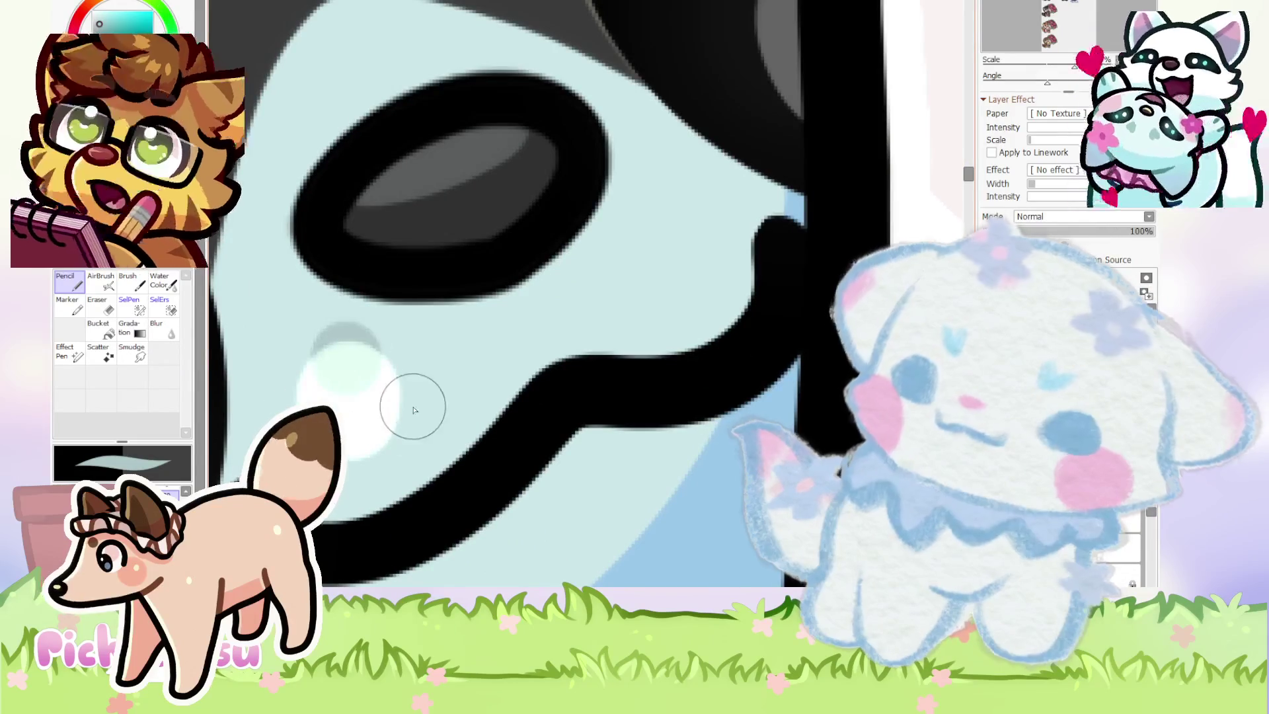
scroll(416, 413, "down", 2)
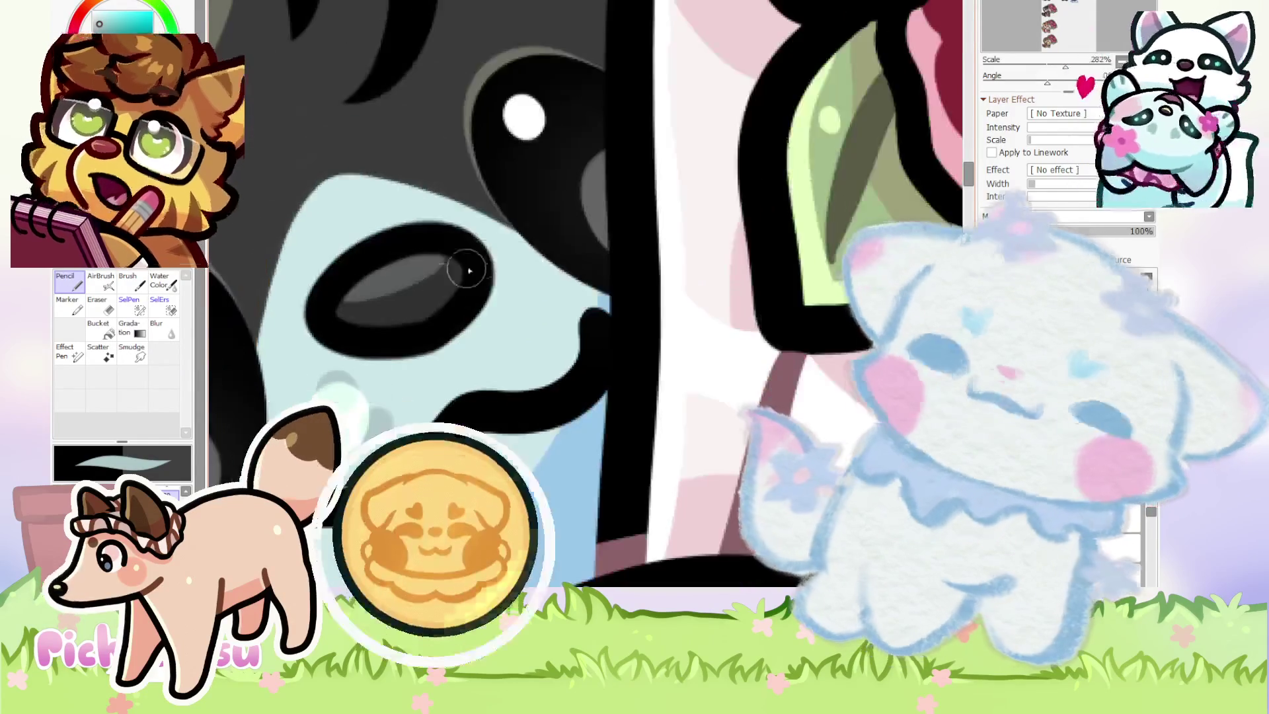
scroll(519, 300, "up", 2)
left_click(519, 306)
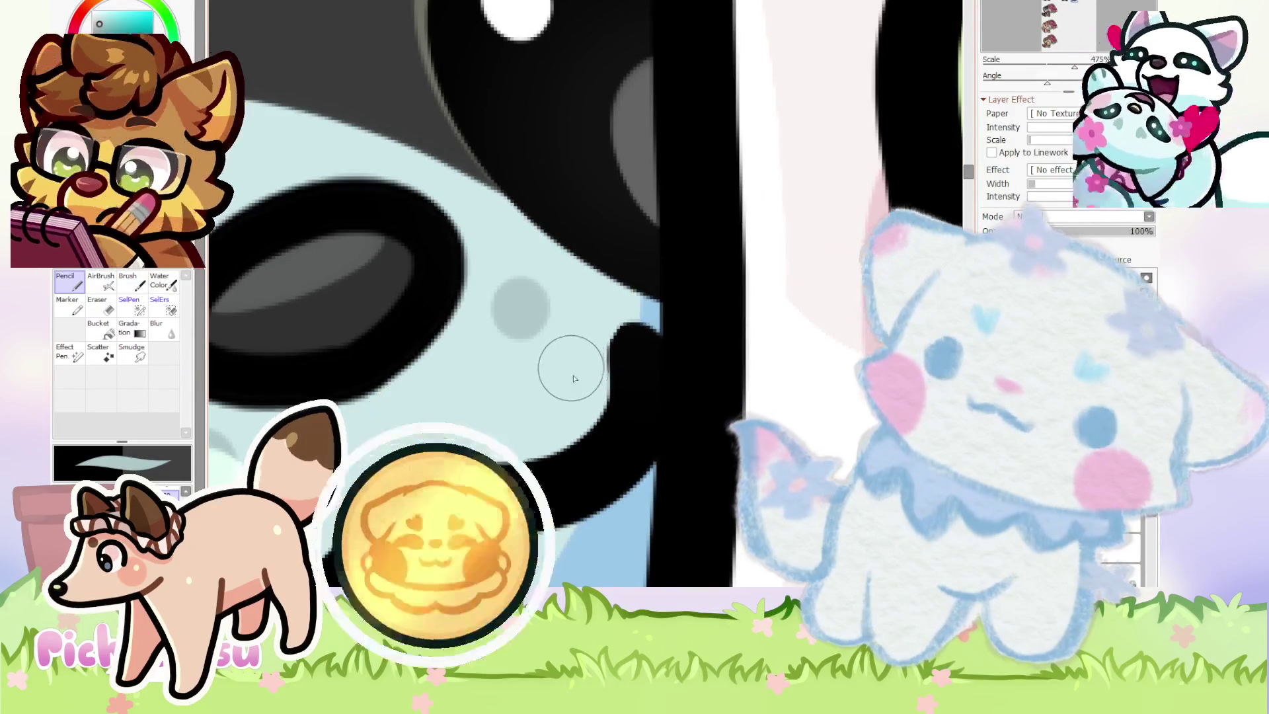
left_click(480, 396)
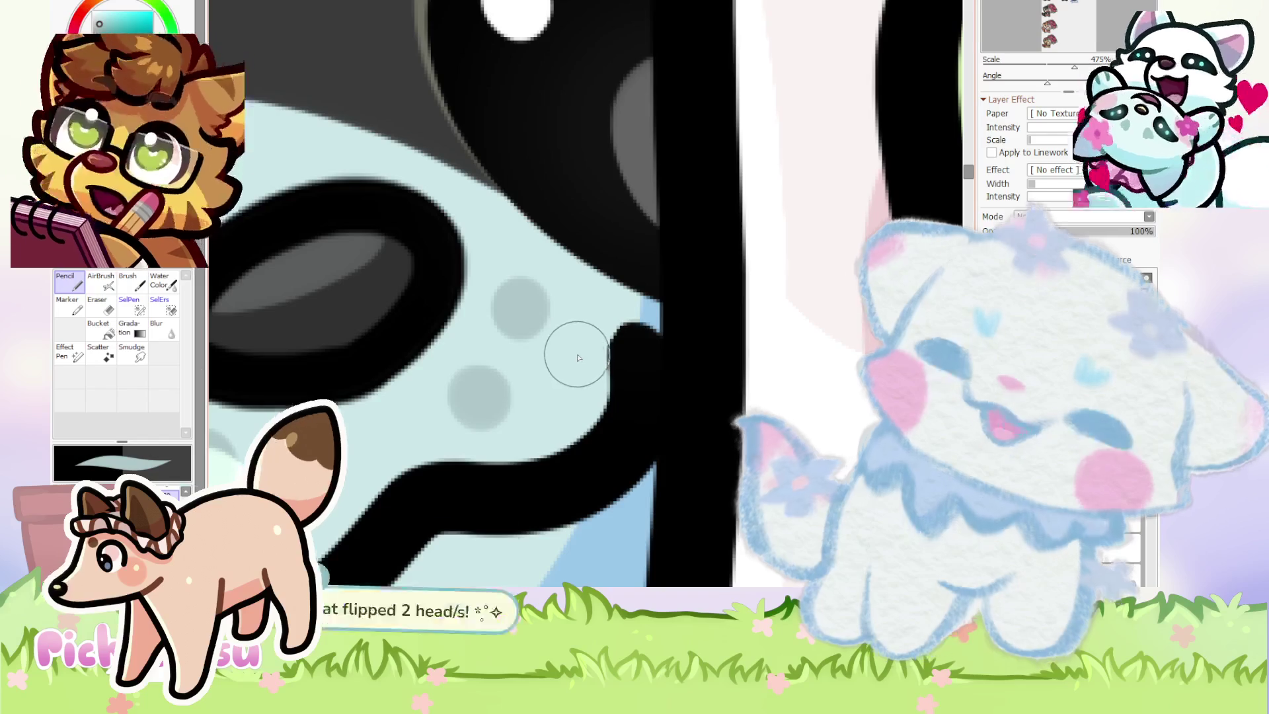
left_click(573, 365)
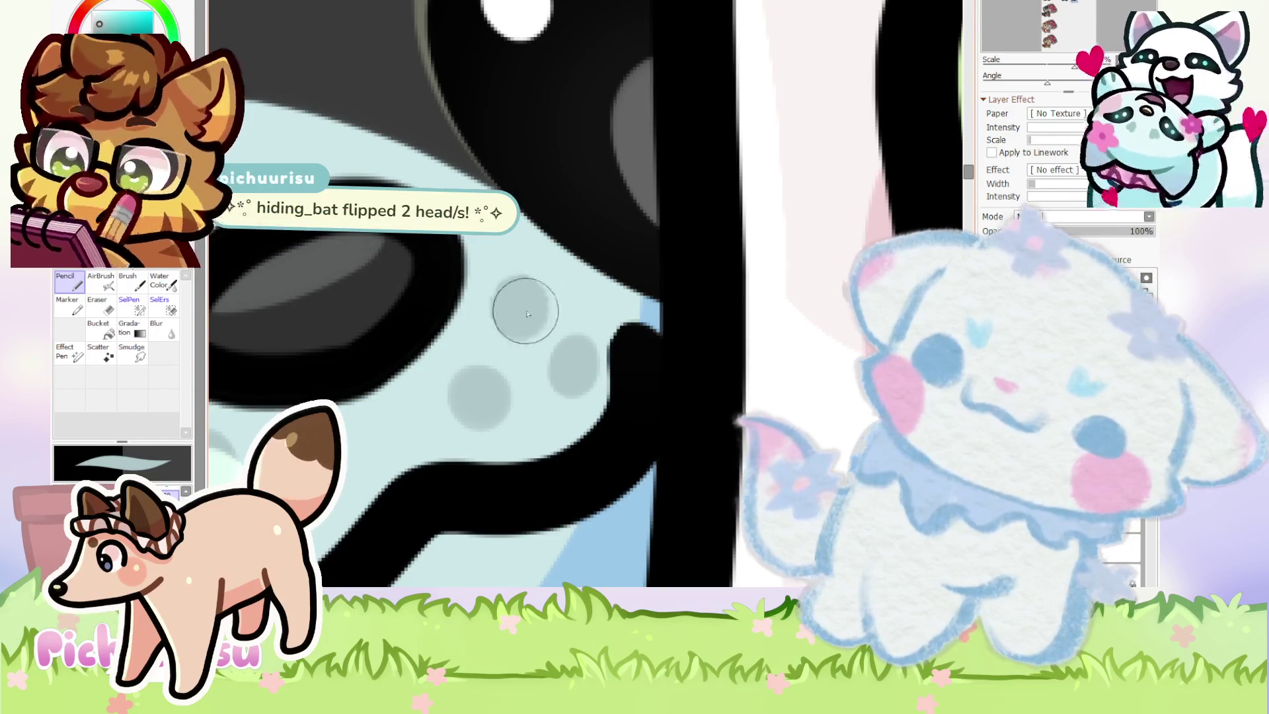
scroll(521, 320, "down", 5)
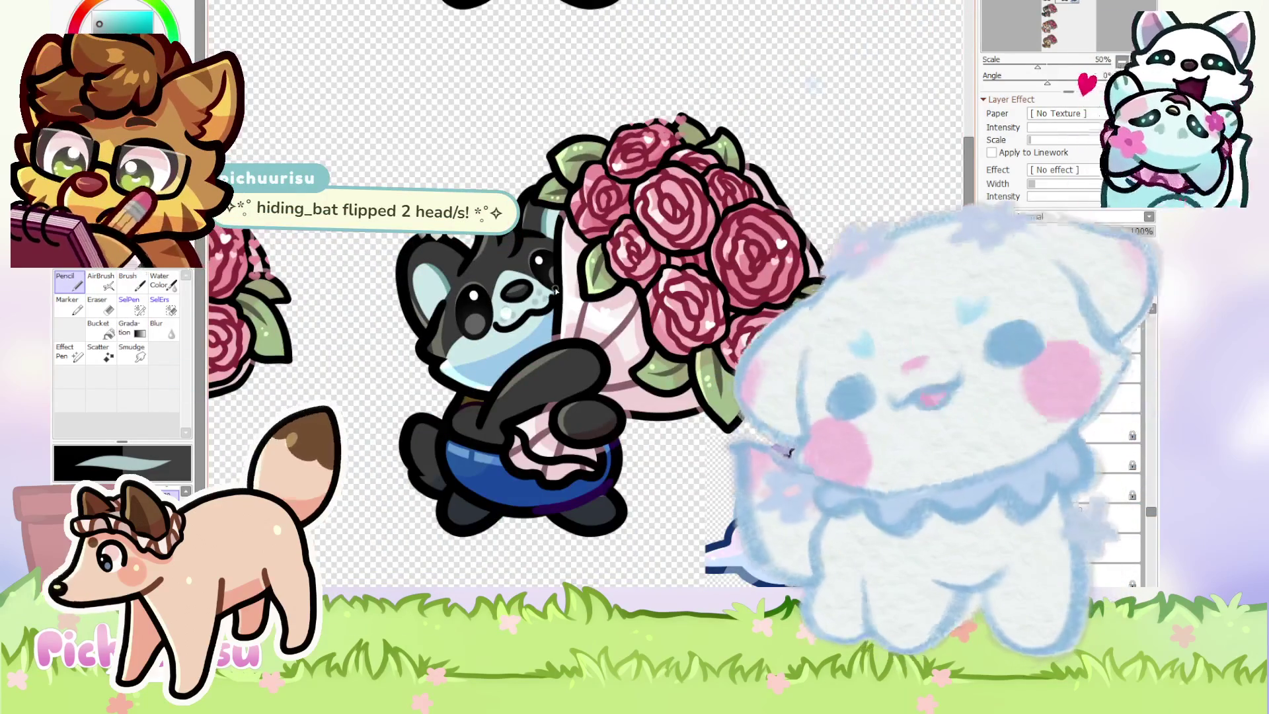
Paint a darker fur marking stroke on the black character's head.
scroll(555, 290, "up", 3)
scroll(581, 239, "down", 3)
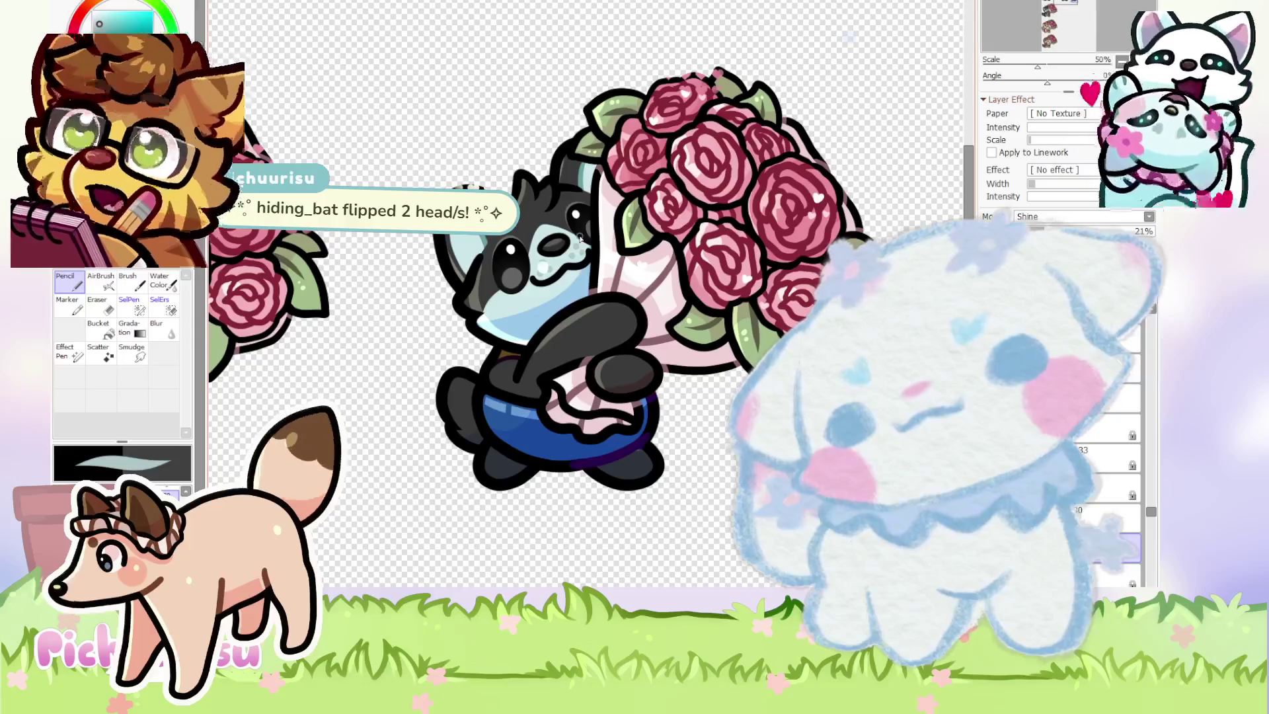
scroll(579, 240, "up", 6)
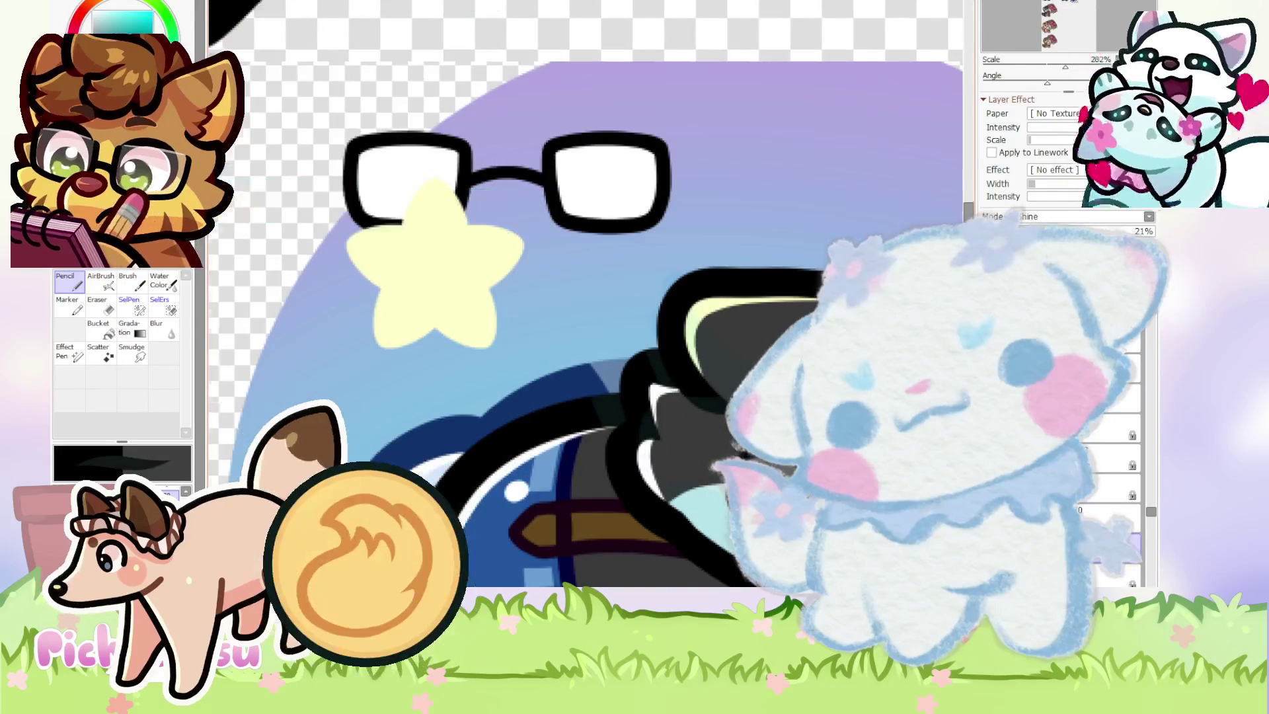
scroll(522, 326, "down", 5)
scroll(522, 326, "up", 4)
scroll(522, 326, "up", 1)
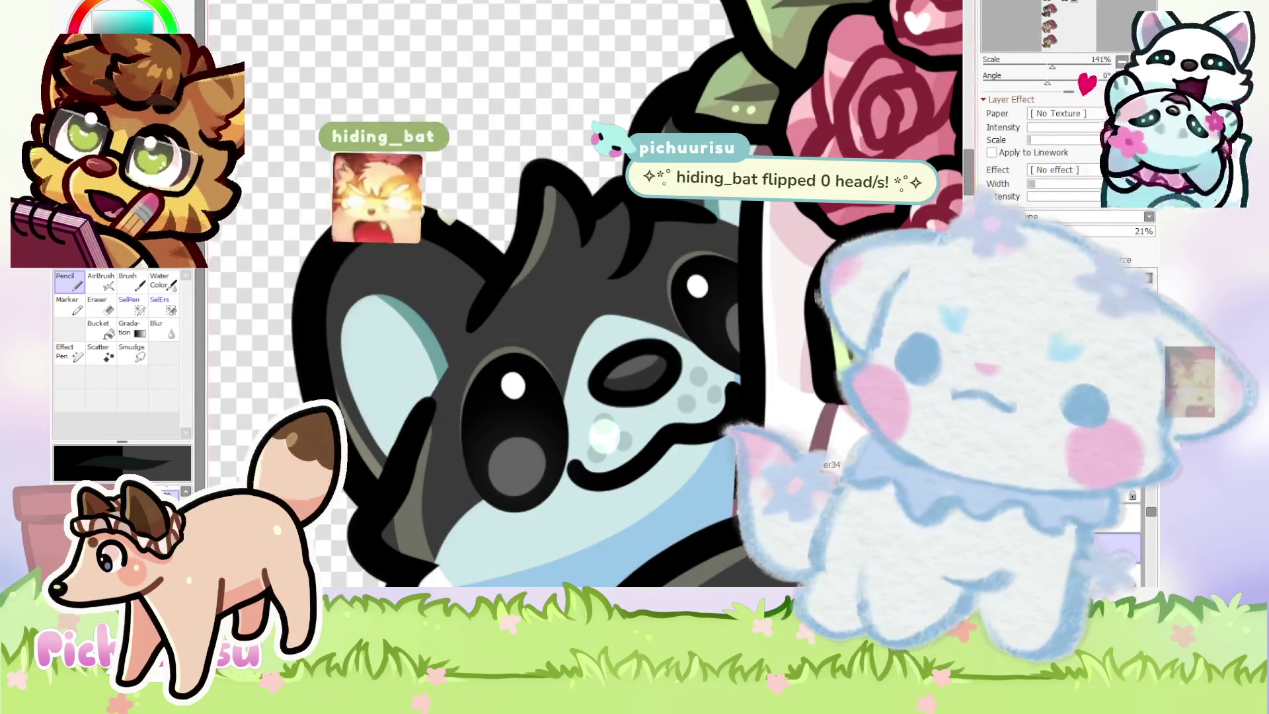
scroll(714, 377, "down", 1)
scroll(709, 357, "up", 2)
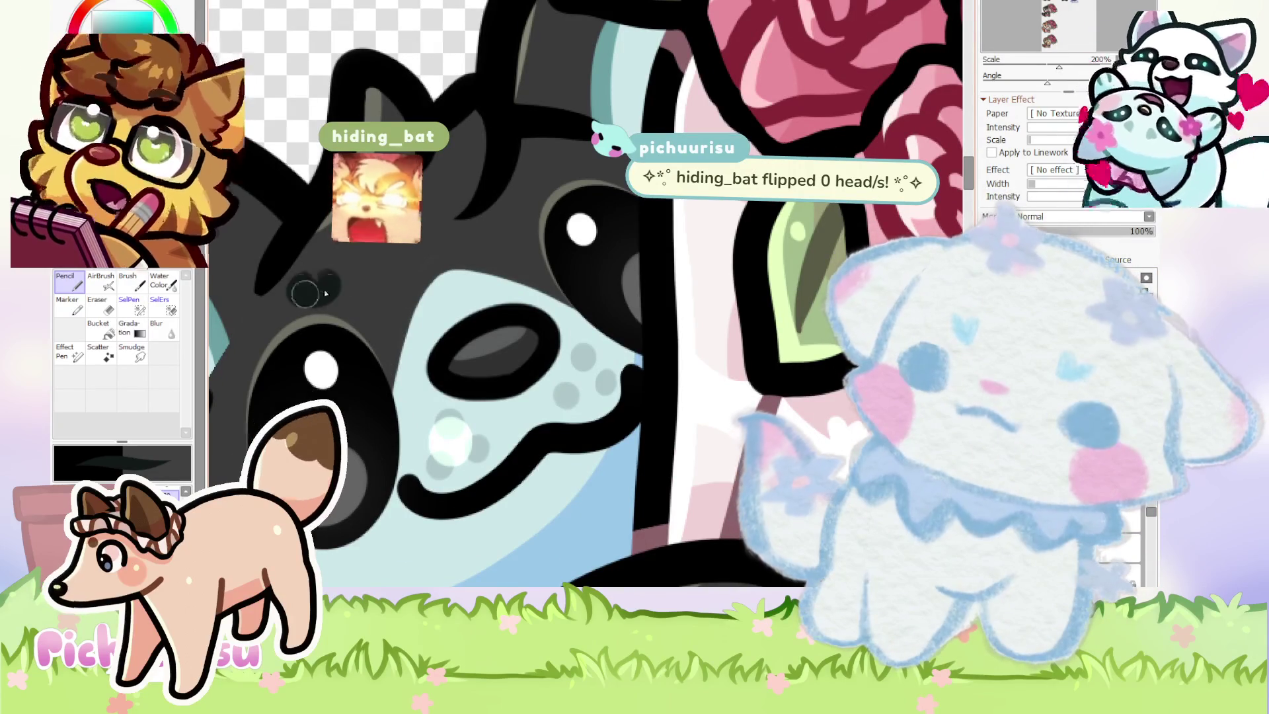
scroll(305, 268, "down", 5)
scroll(394, 240, "up", 3)
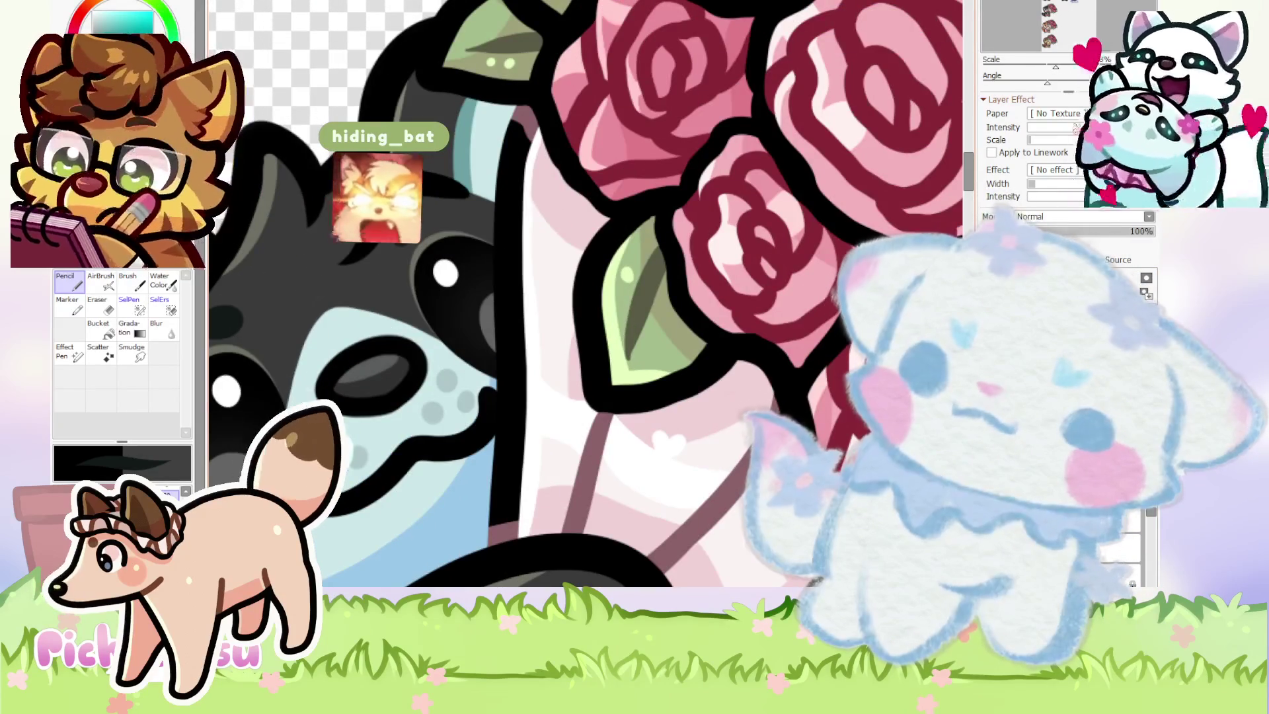
scroll(303, 258, "down", 3)
scroll(304, 258, "up", 4)
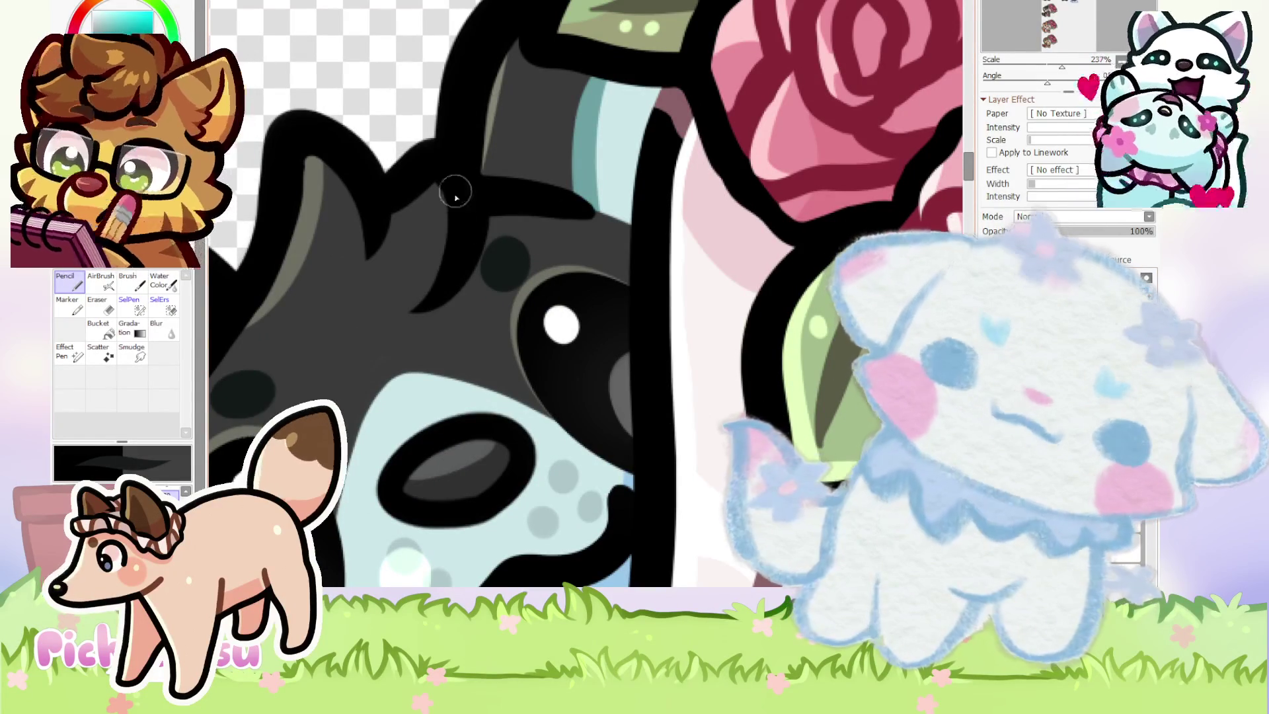
left_click_drag(465, 229, 425, 291)
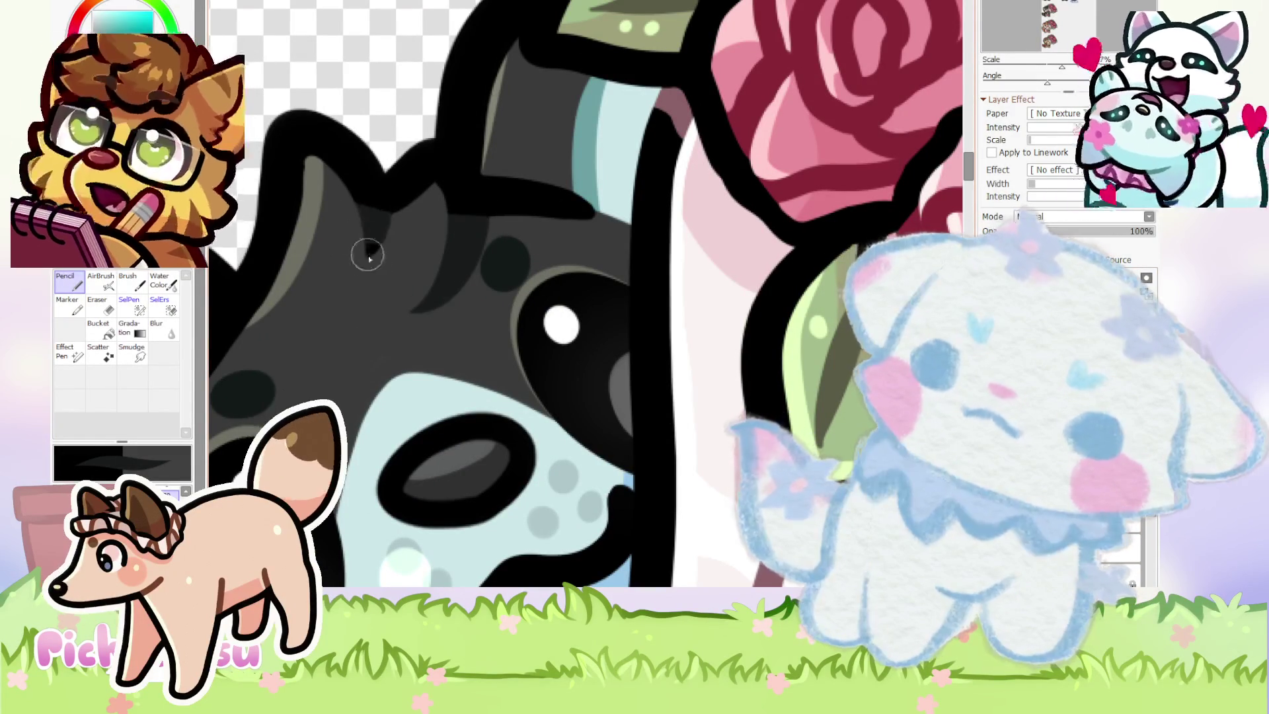
Thicken the character's left outline with a black stroke.
scroll(360, 243, "down", 3)
scroll(365, 258, "down", 3)
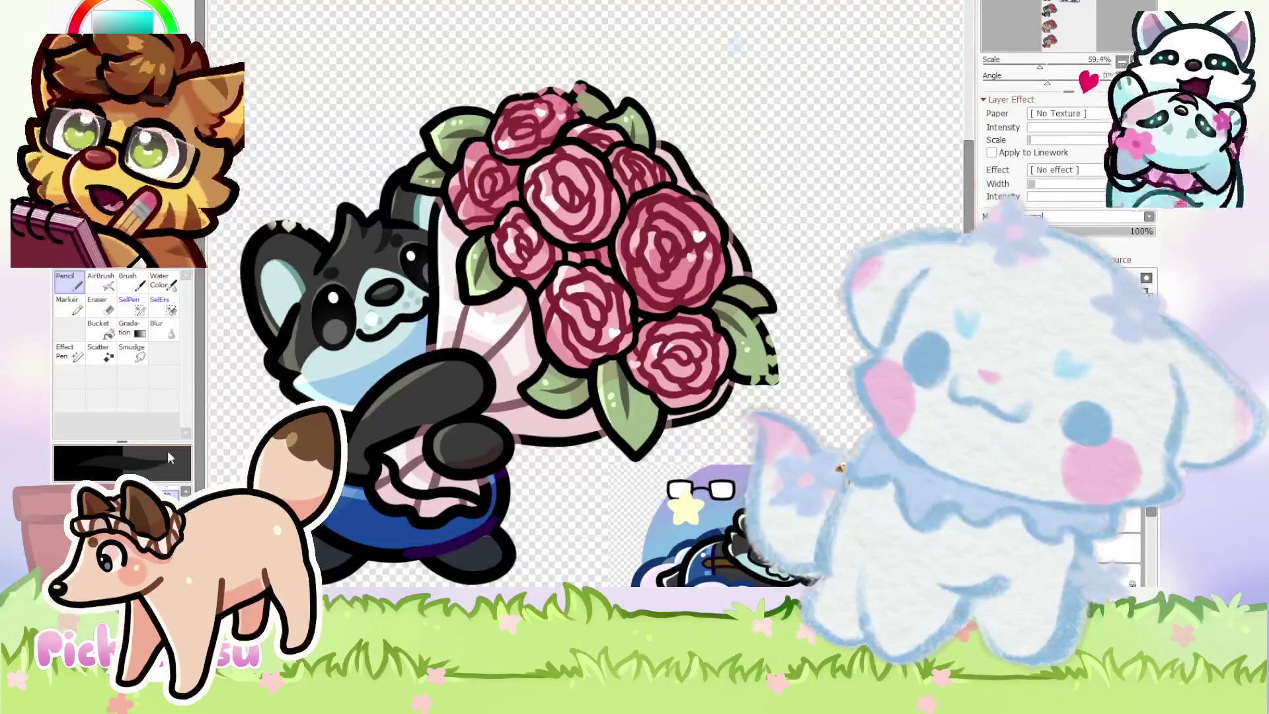
scroll(389, 212, "up", 6)
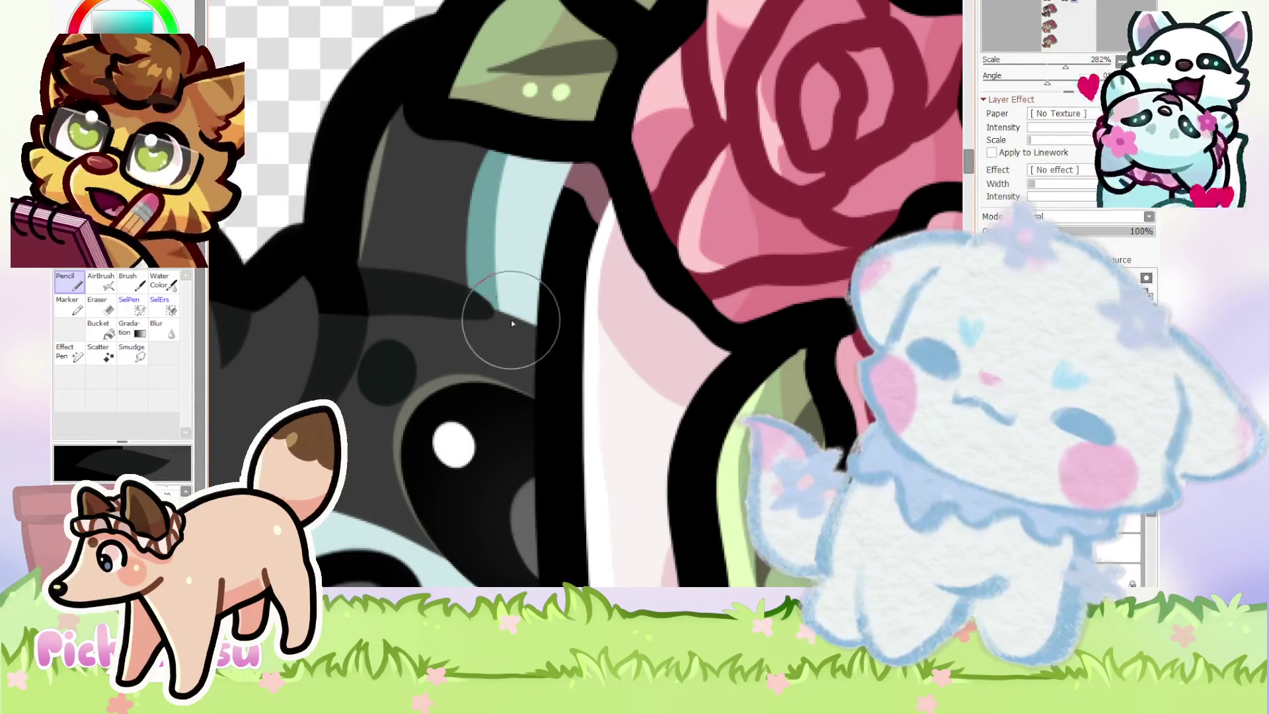
left_click_drag(350, 357, 333, 167)
Select Layer25 and switch to the Eraser.
scroll(419, 445, "down", 2)
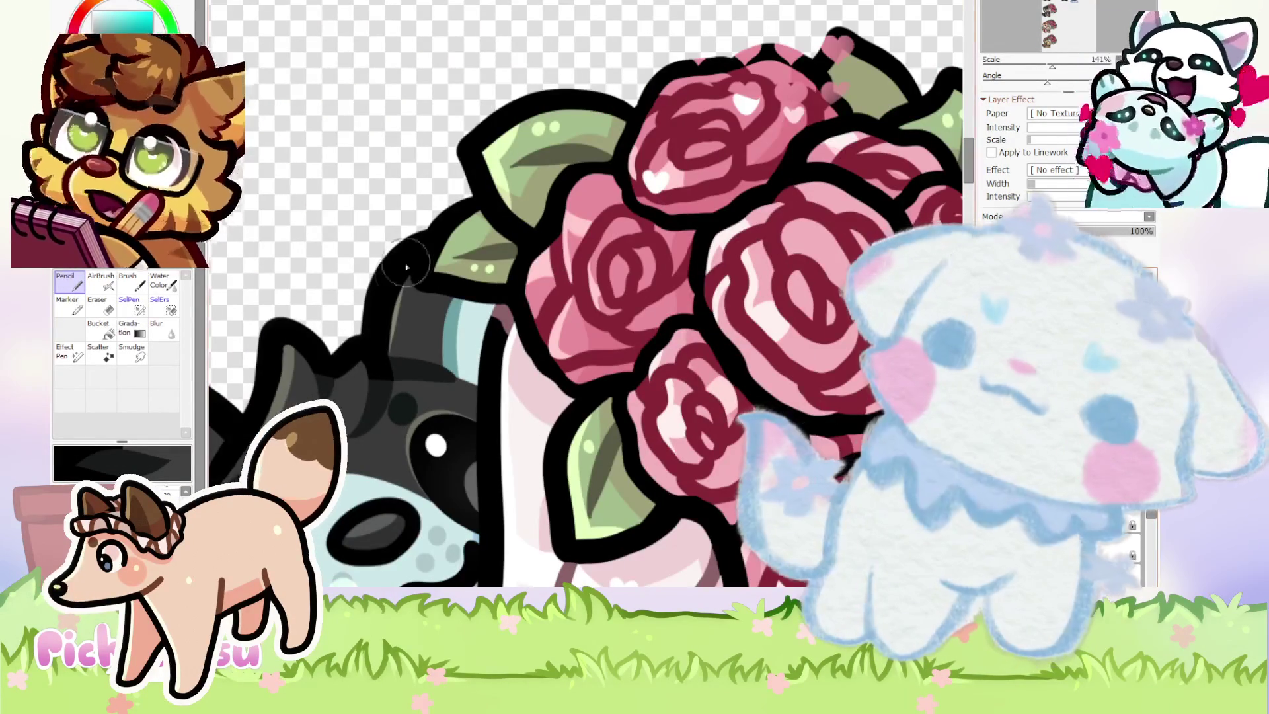
scroll(390, 291, "down", 4)
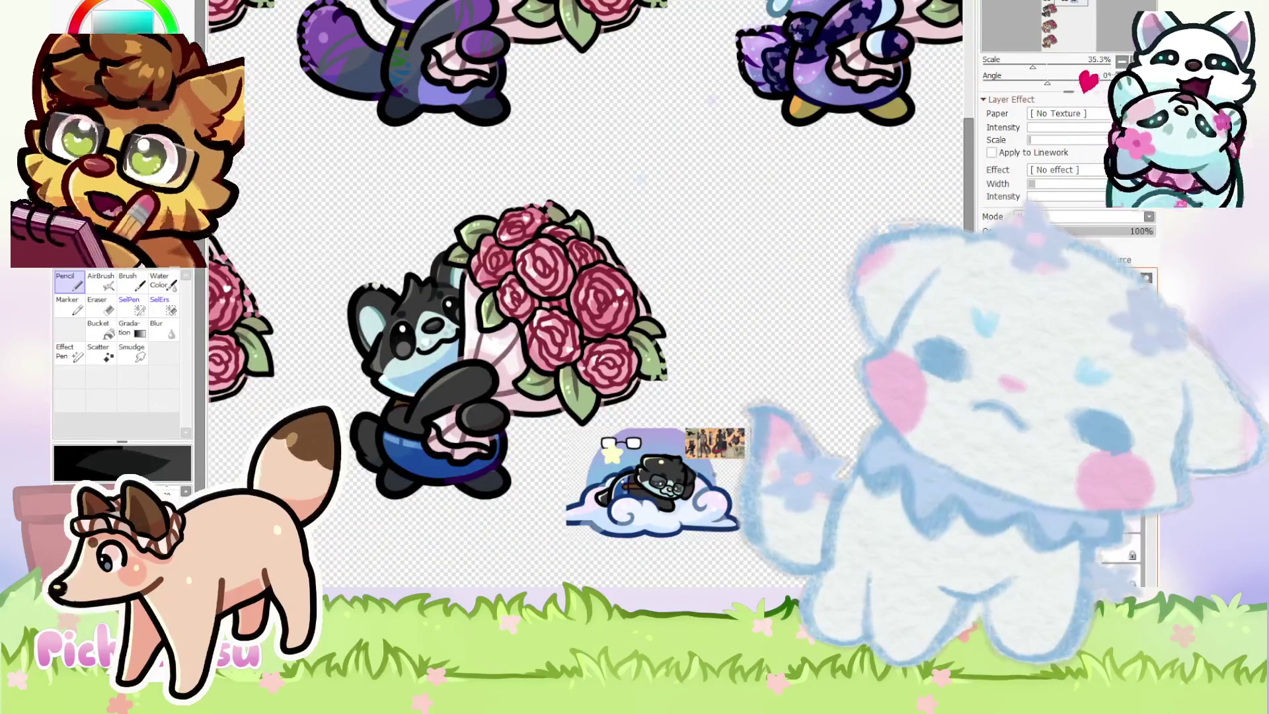
scroll(408, 396, "down", 4)
scroll(463, 364, "up", 2)
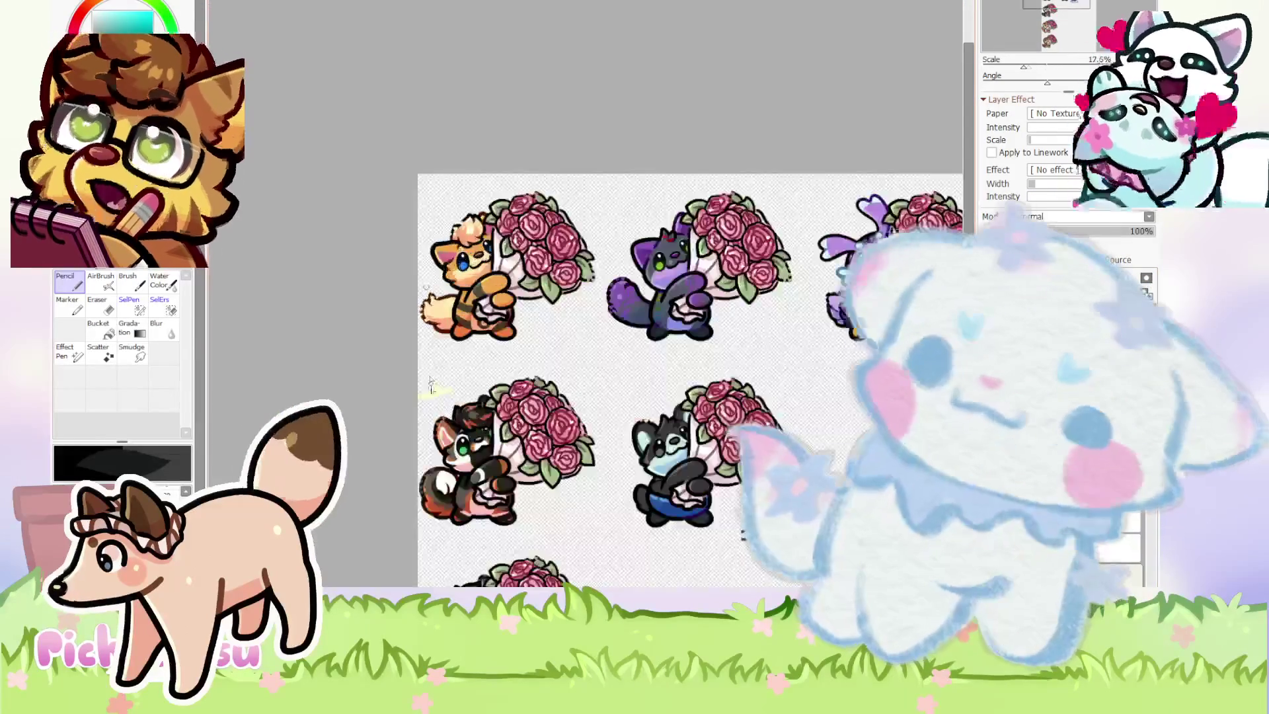
scroll(524, 328, "down", 2)
scroll(531, 334, "up", 7)
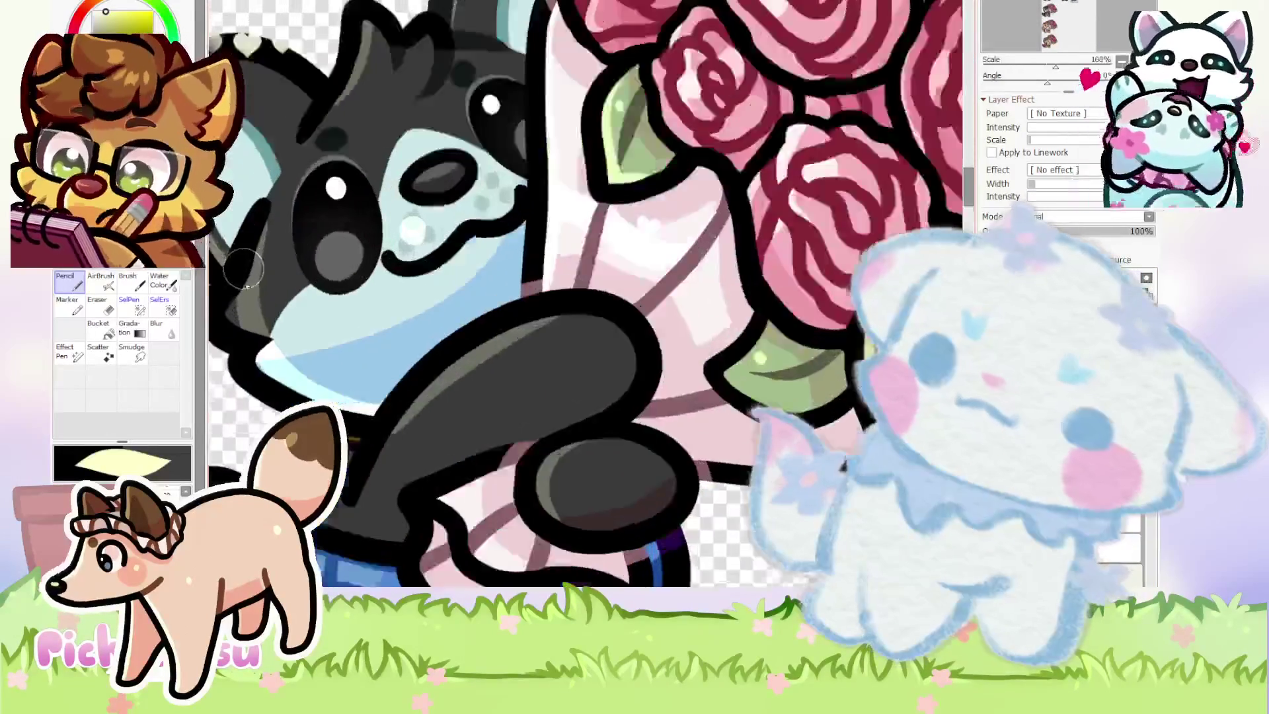
left_click(367, 380, "ctrl")
scroll(367, 380, "down", 1)
key("e")
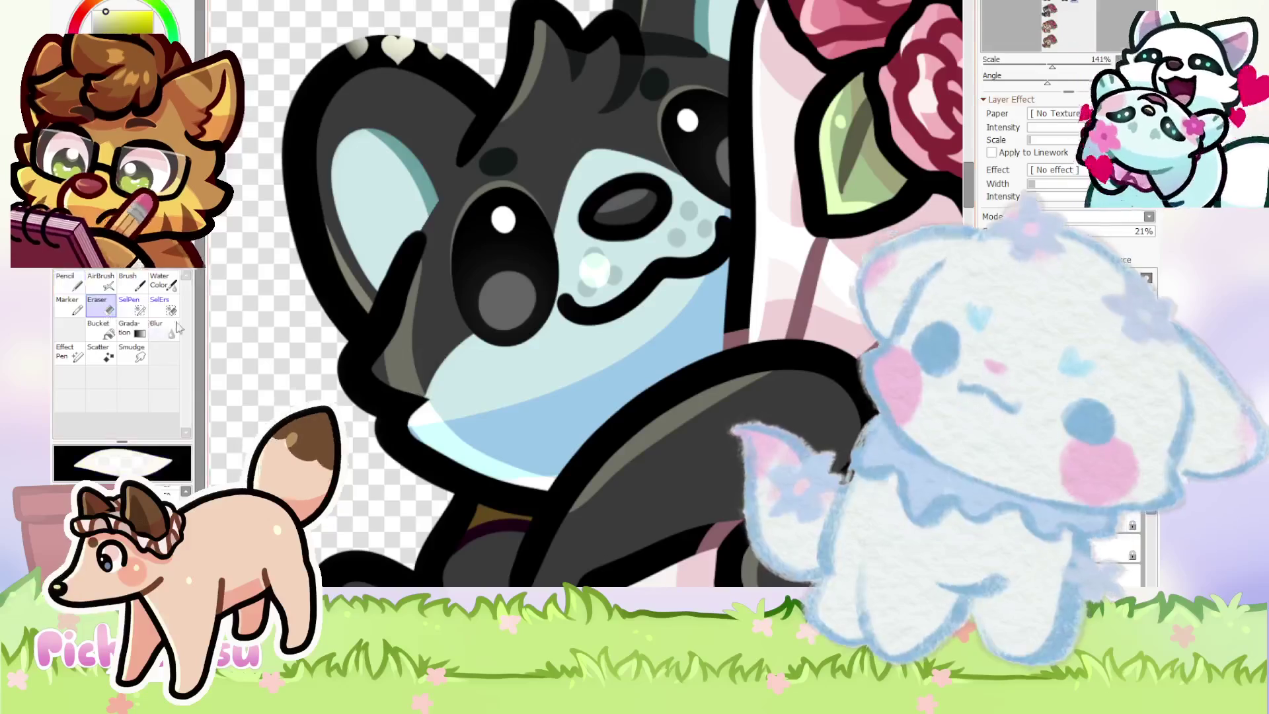
key("n")
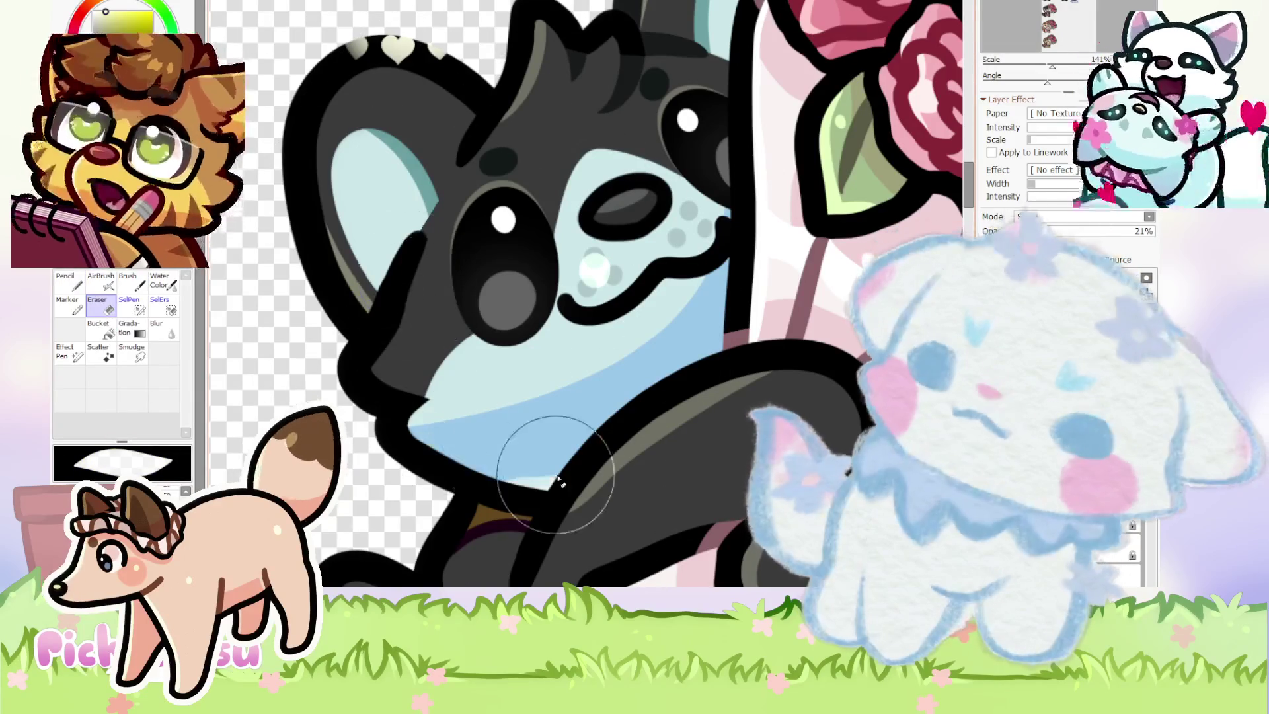
scroll(409, 271, "up", 1)
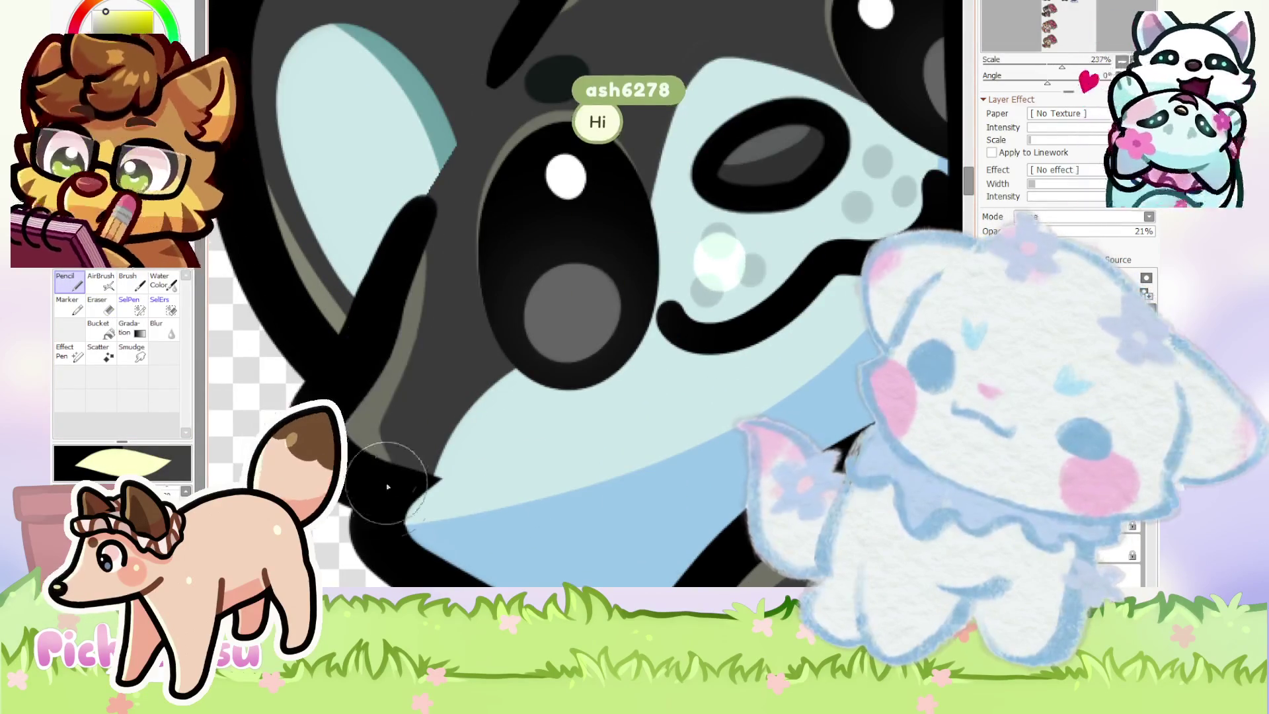
scroll(397, 278, "down", 2)
scroll(349, 400, "up", 2)
scroll(349, 400, "down", 5)
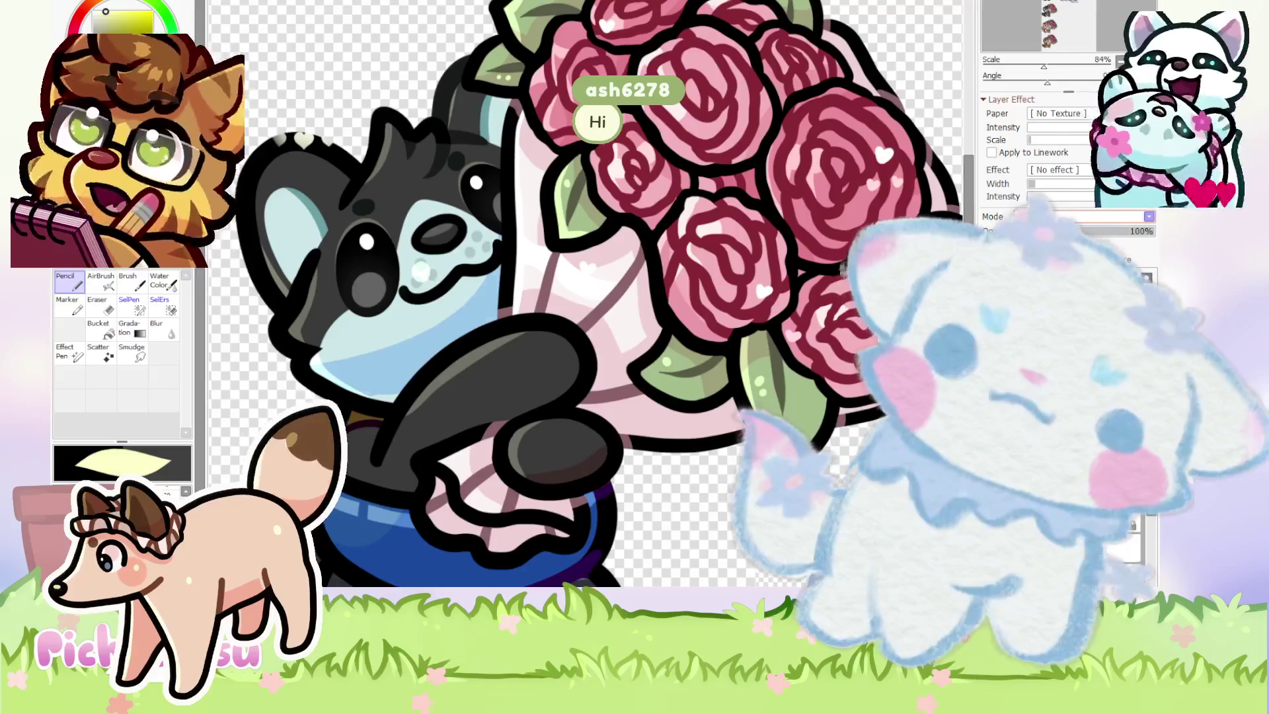
scroll(350, 405, "up", 4)
left_click(369, 400, "alt")
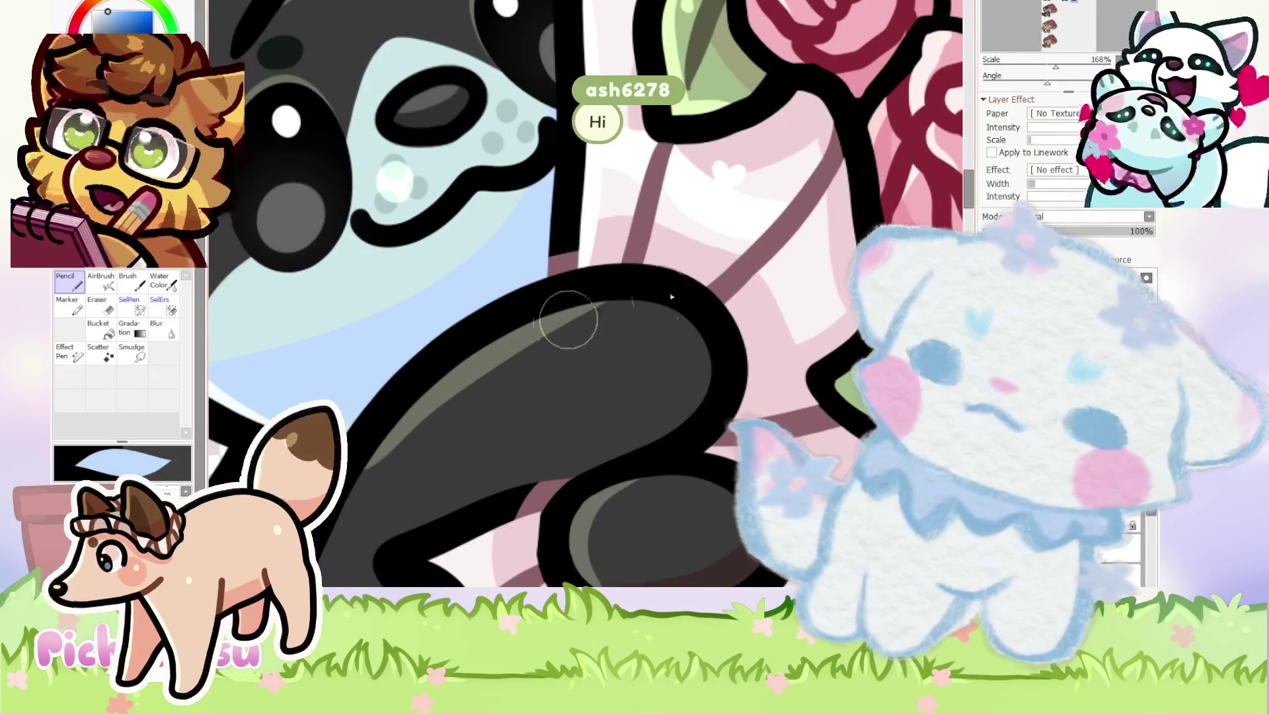
scroll(561, 317, "down", 2)
scroll(802, 290, "down", 4)
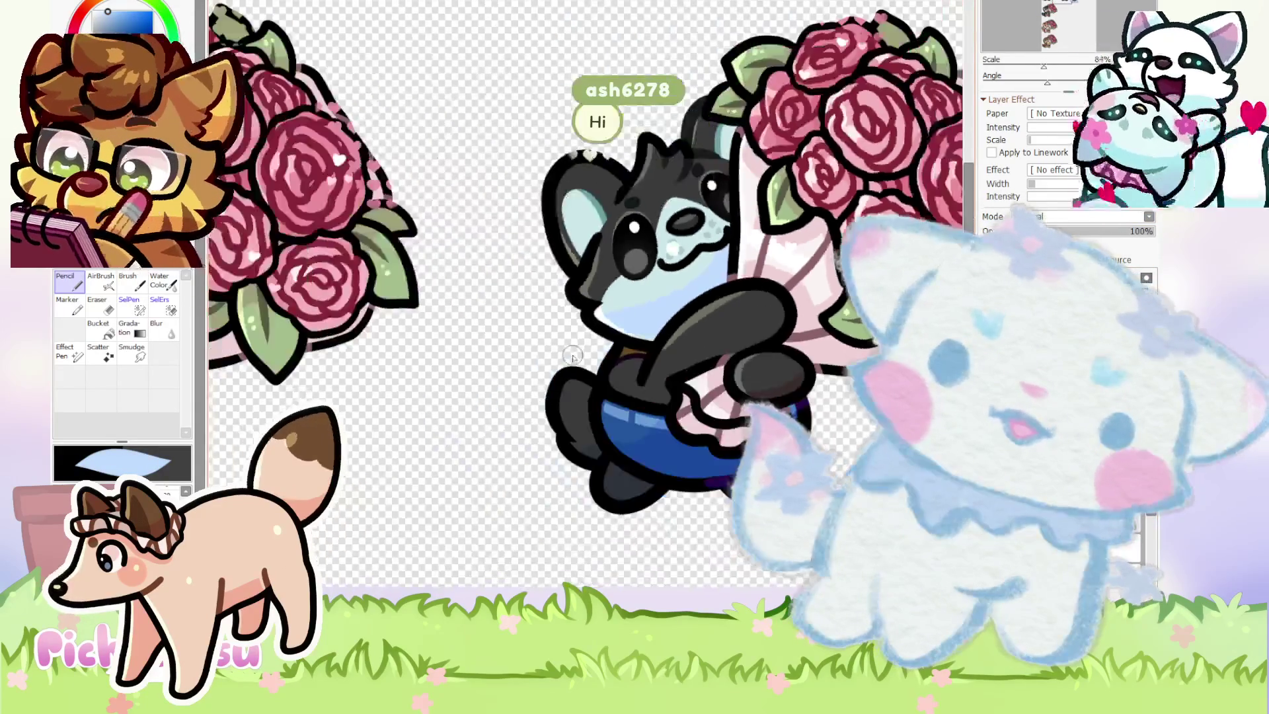
scroll(801, 289, "up", 7)
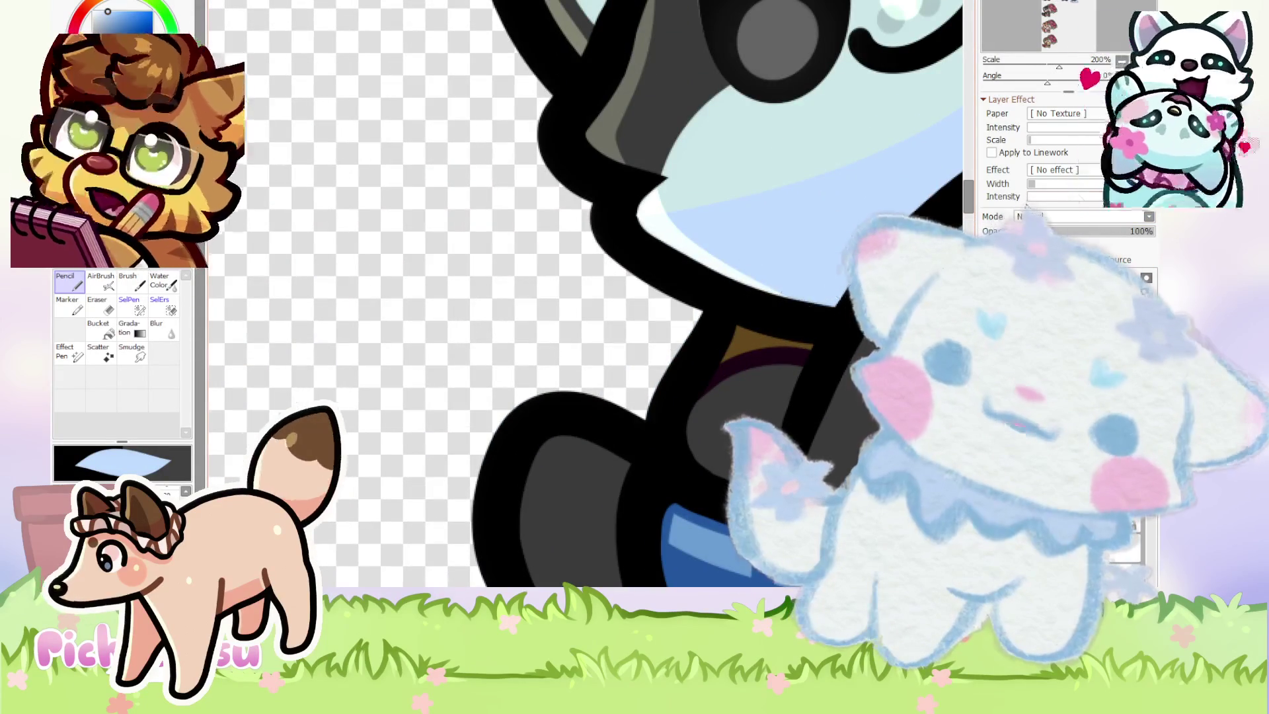
scroll(707, 306, "down", 5)
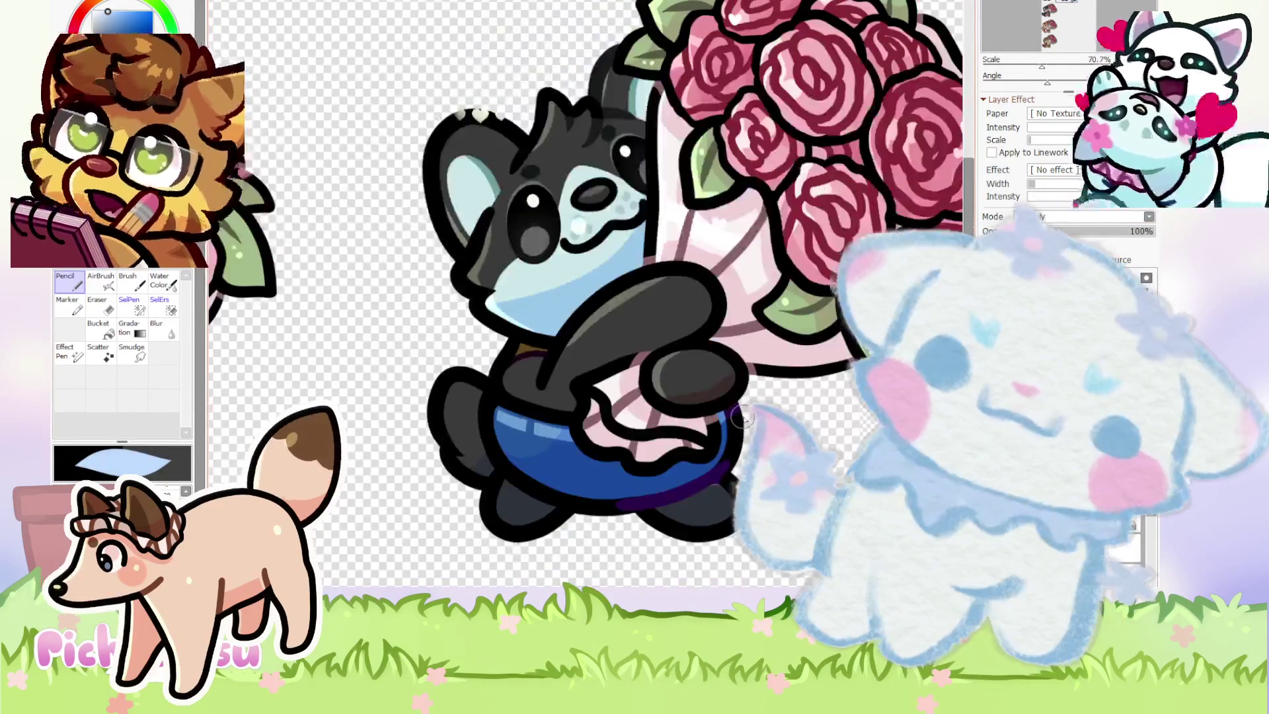
scroll(480, 360, "up", 2)
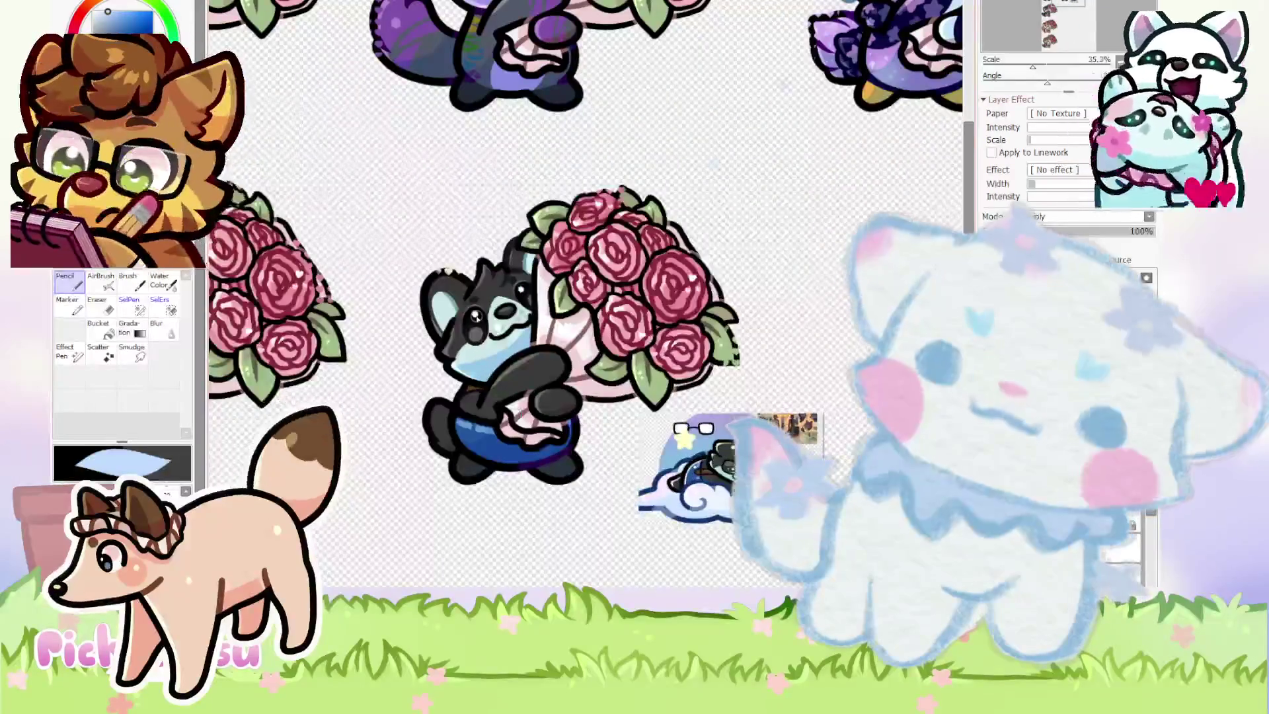
scroll(479, 360, "up", 2)
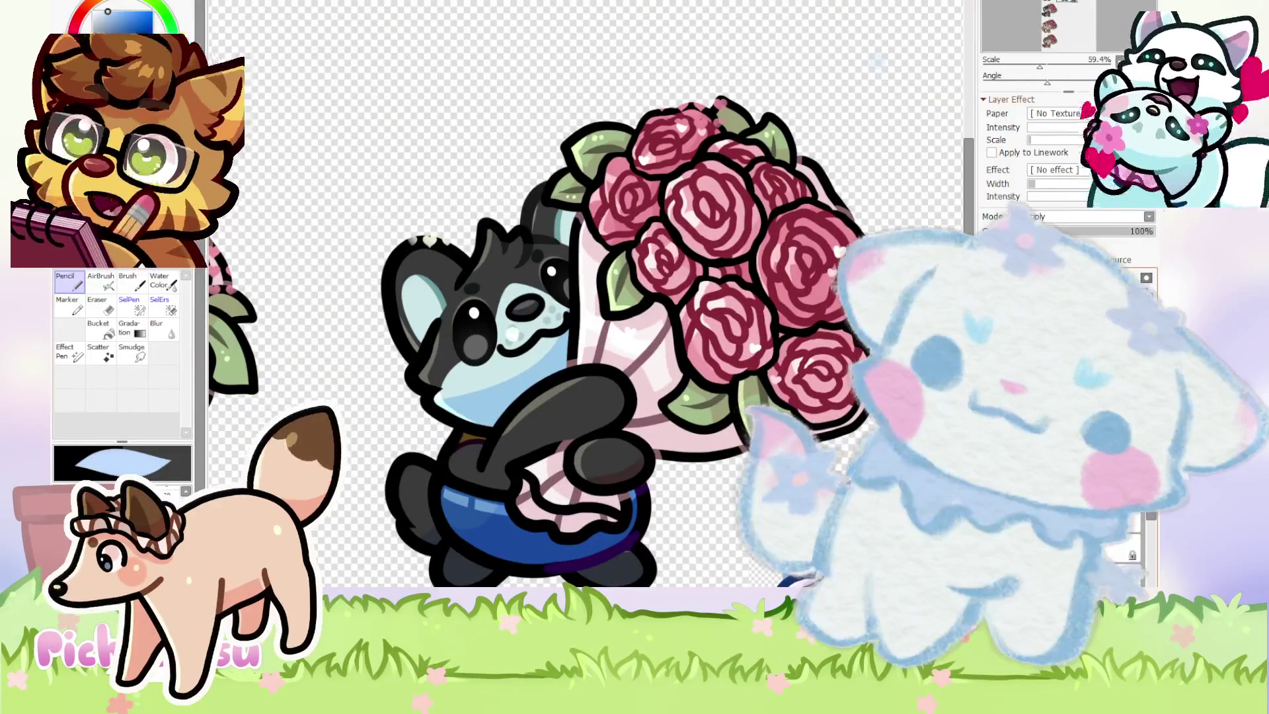
scroll(550, 245, "up", 3)
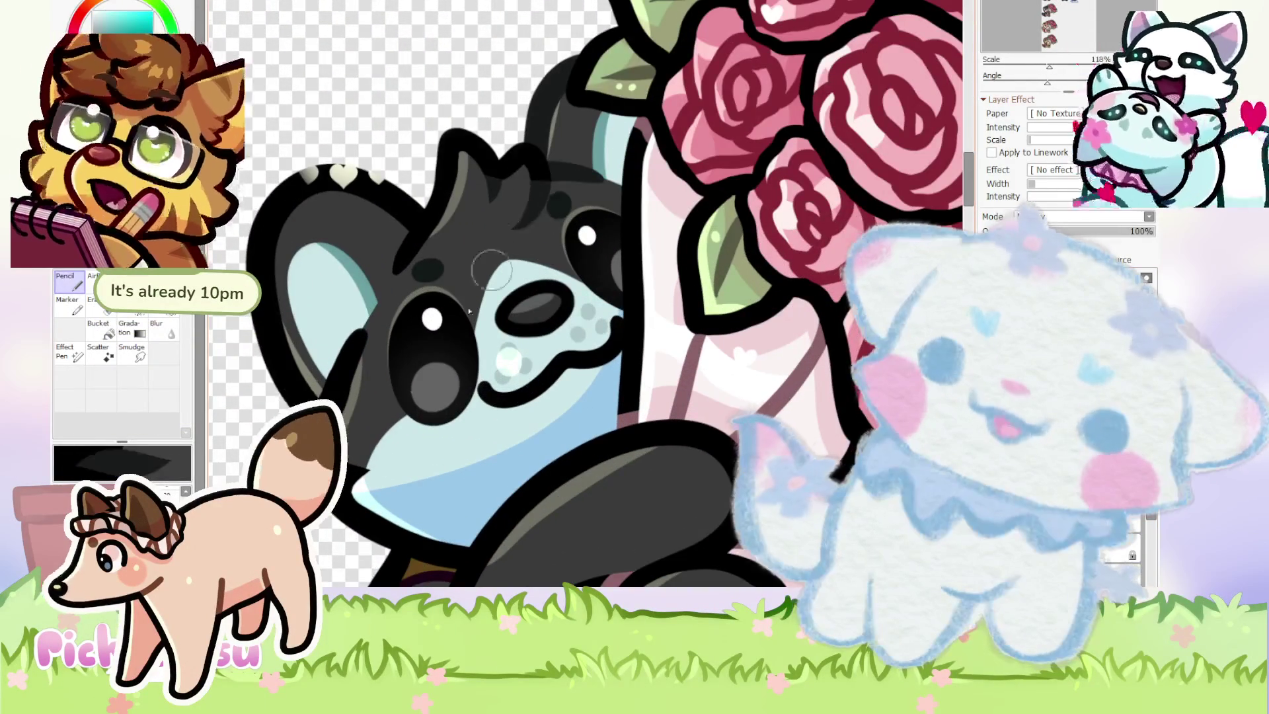
scroll(344, 492, "up", 3)
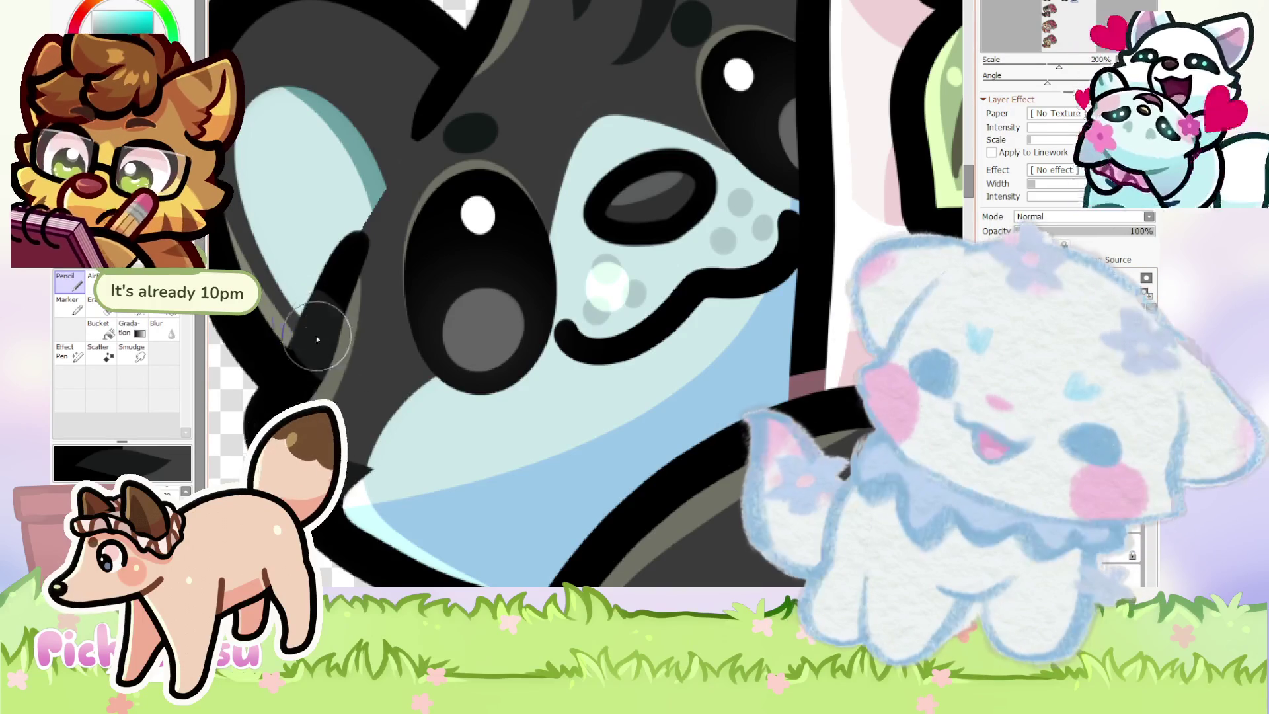
scroll(550, 393, "down", 5)
scroll(551, 393, "down", 3)
scroll(551, 393, "up", 3)
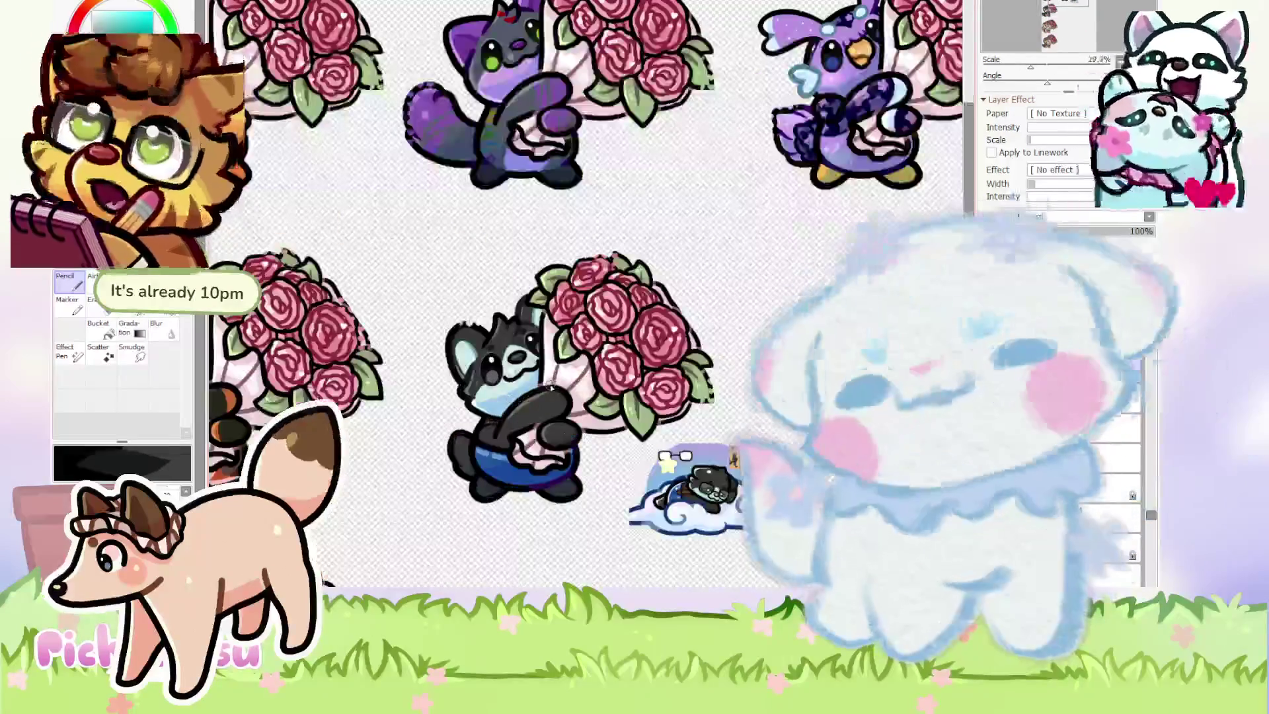
key("ctrl+Tab")
scroll(486, 201, "up", 3)
Move the glasses within the cloud artwork and zoom around to look it over.
mouse_move(456, 218)
left_mouse_down()
mouse_move(410, 199)
mouse_move(485, 201)
left_mouse_up()
scroll(486, 201, "down", 2)
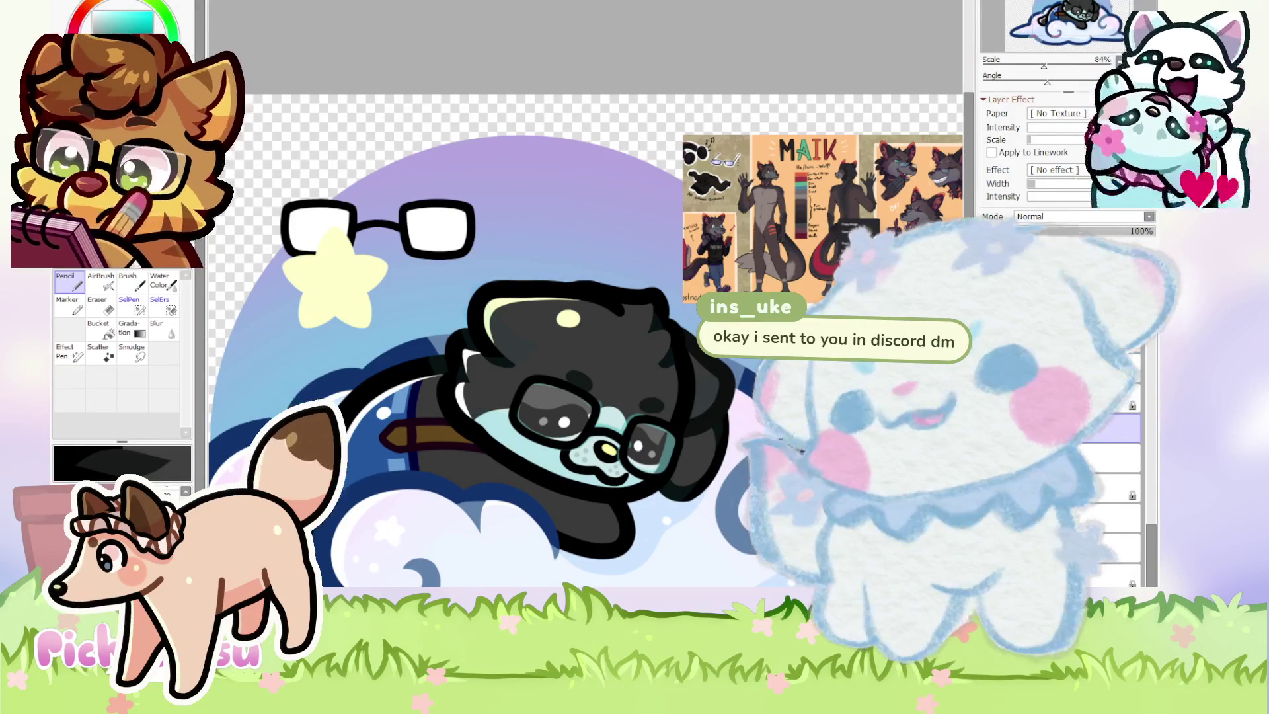
scroll(551, 420, "down", 3)
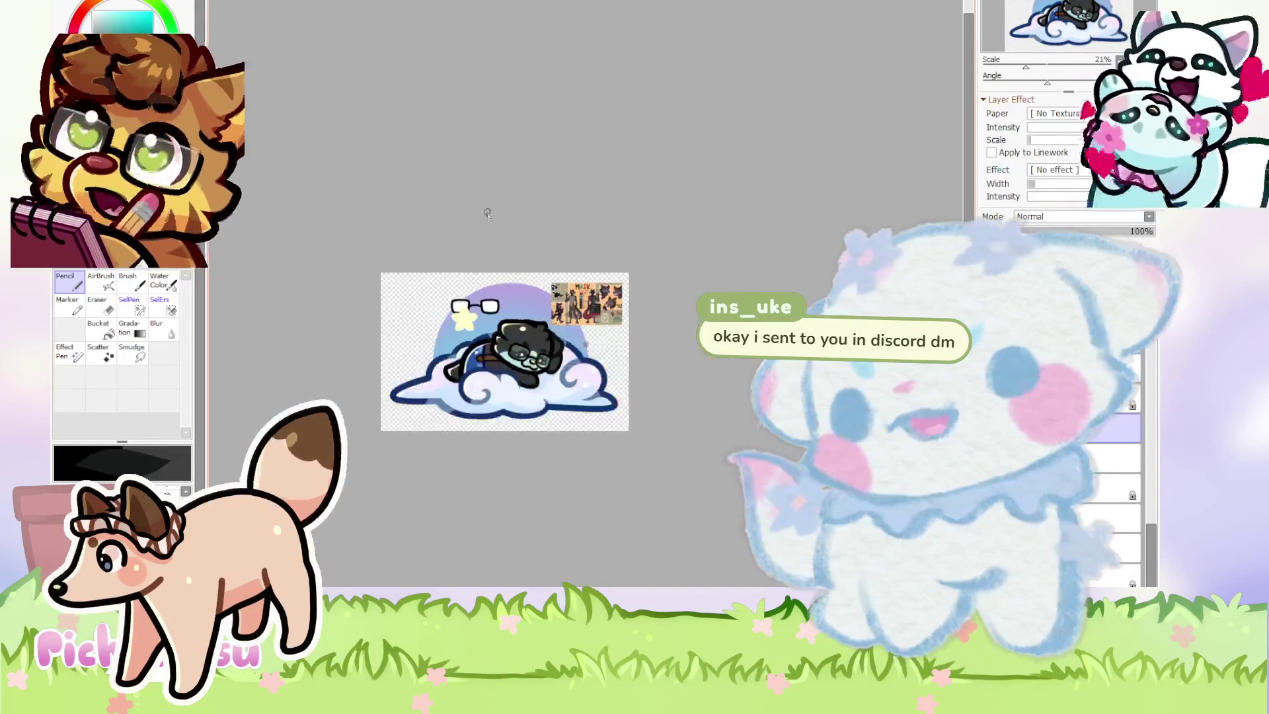
scroll(499, 416, "up", 1)
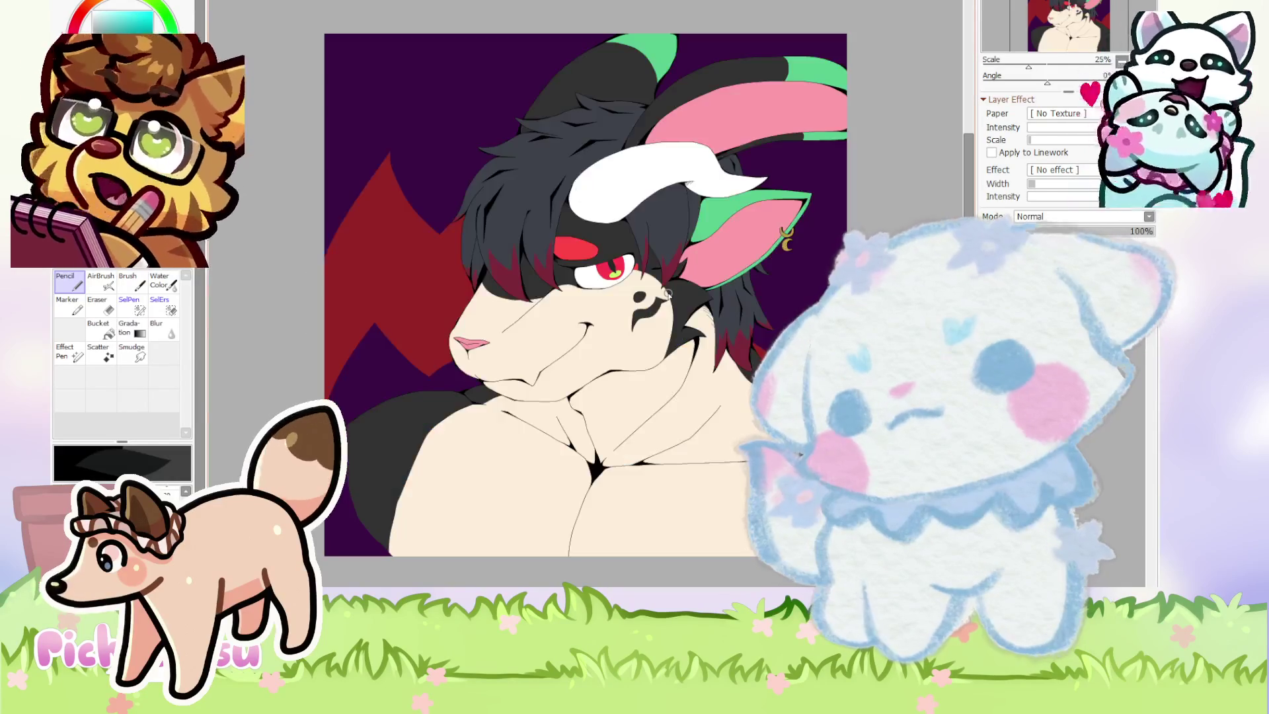
scroll(667, 294, "up", 3)
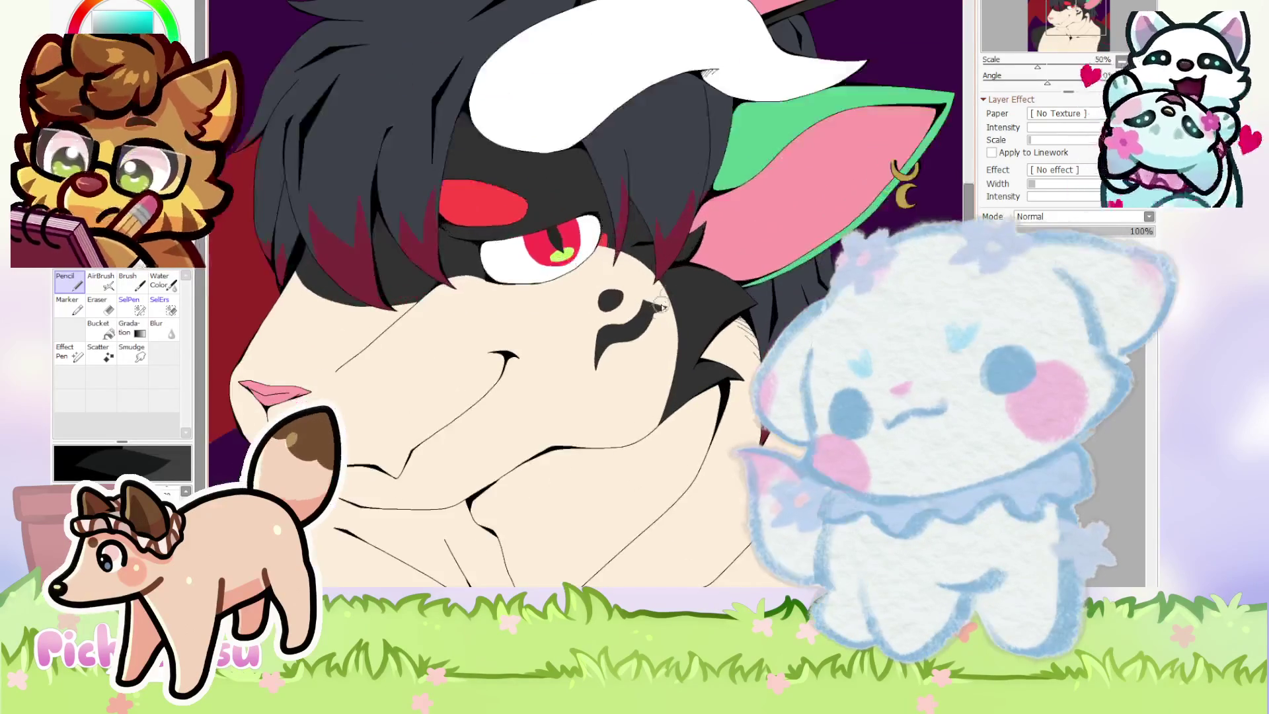
Zoom in and out on the horned character portrait, then return to the cloud artwork with Ctrl+Tab.
scroll(547, 456, "down", 2)
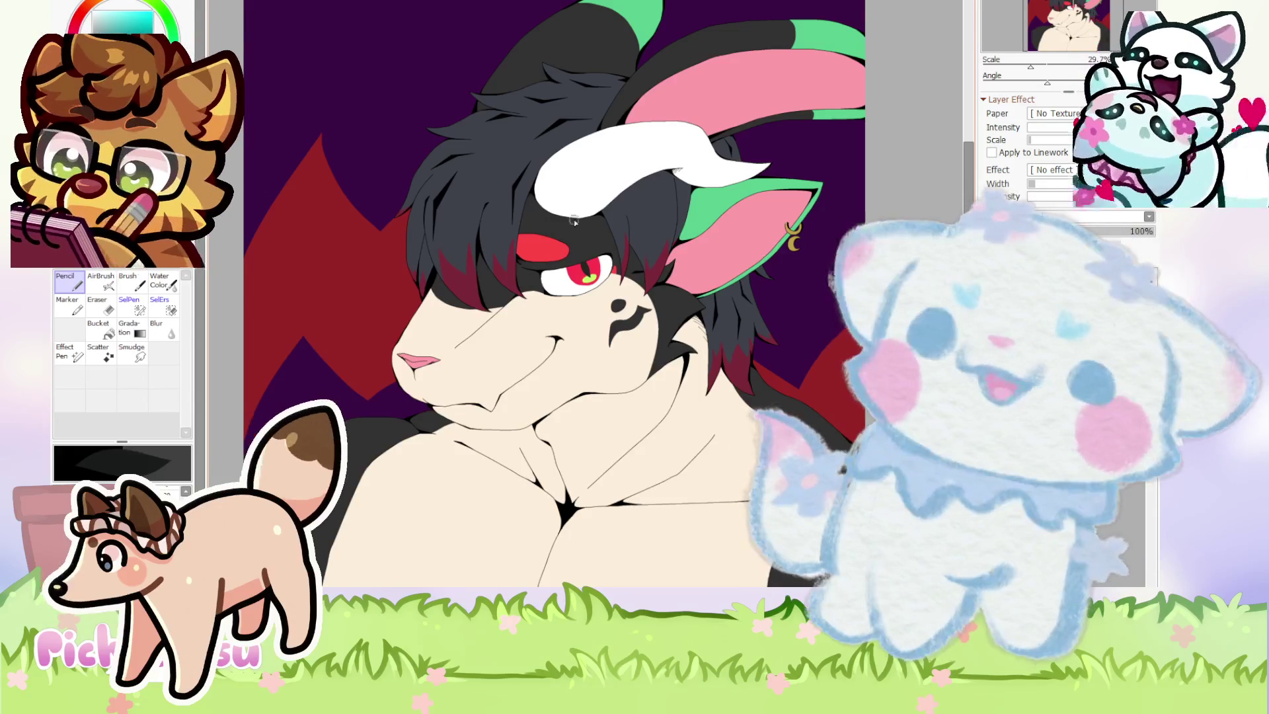
scroll(570, 210, "down", 3)
scroll(575, 208, "up", 2)
scroll(582, 206, "down", 3)
scroll(582, 206, "up", 4)
scroll(582, 206, "down", 3)
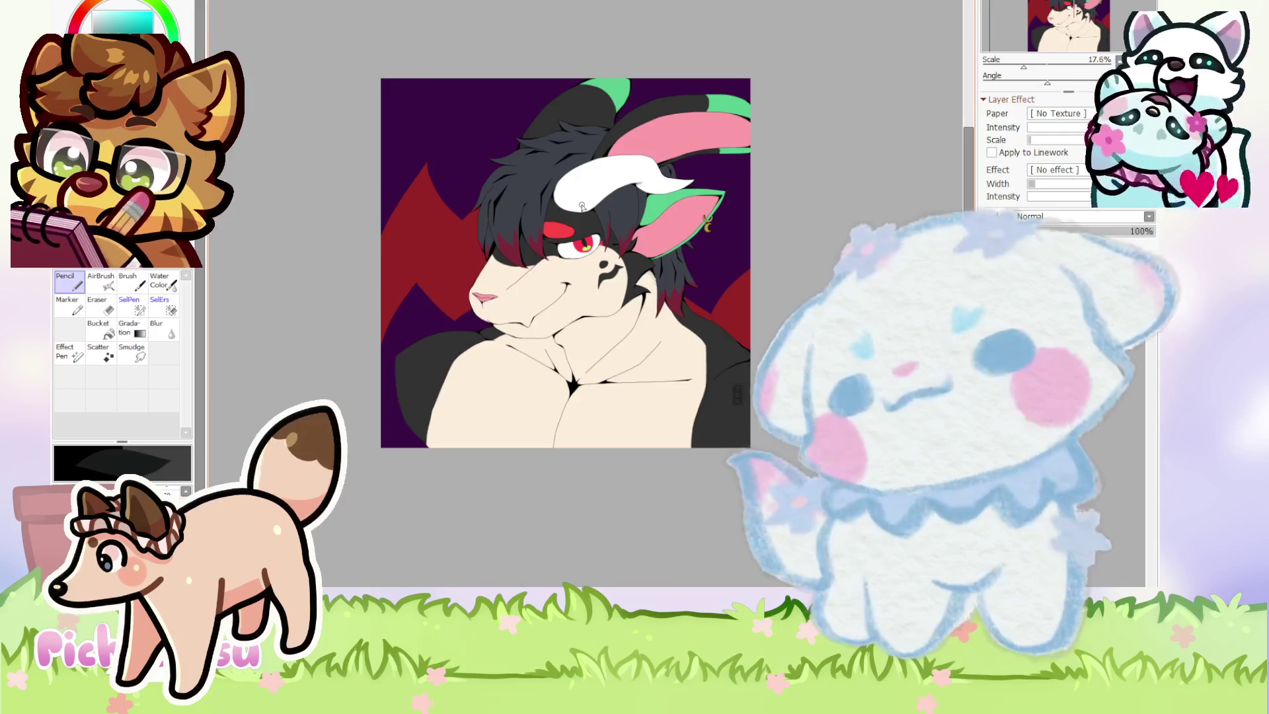
scroll(582, 206, "down", 1)
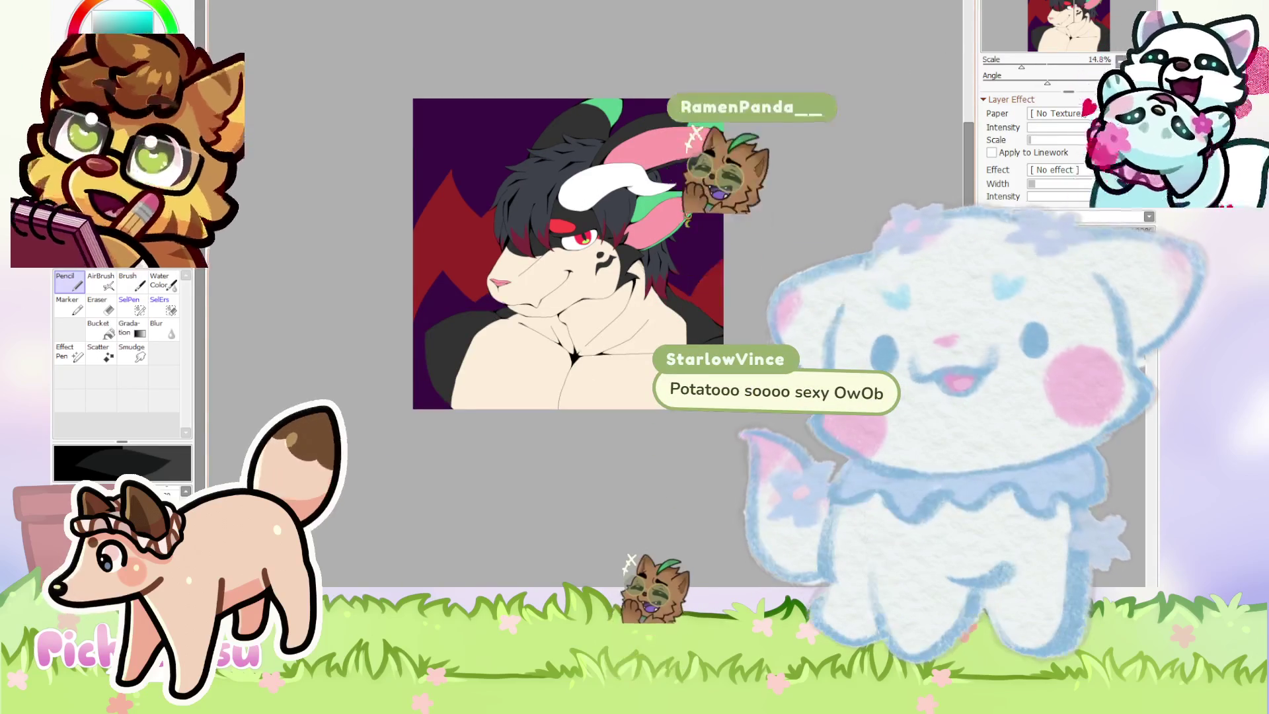
scroll(724, 152, "up", 2)
scroll(724, 152, "down", 1)
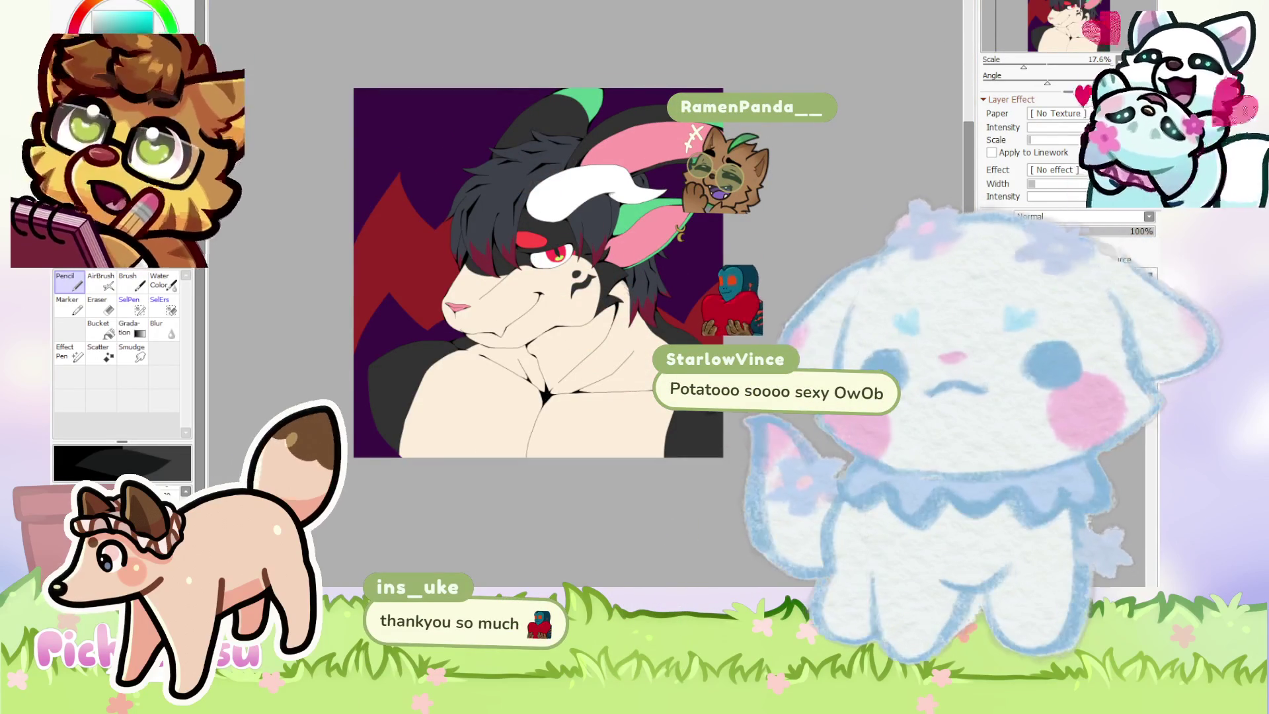
key("ctrl+Tab")
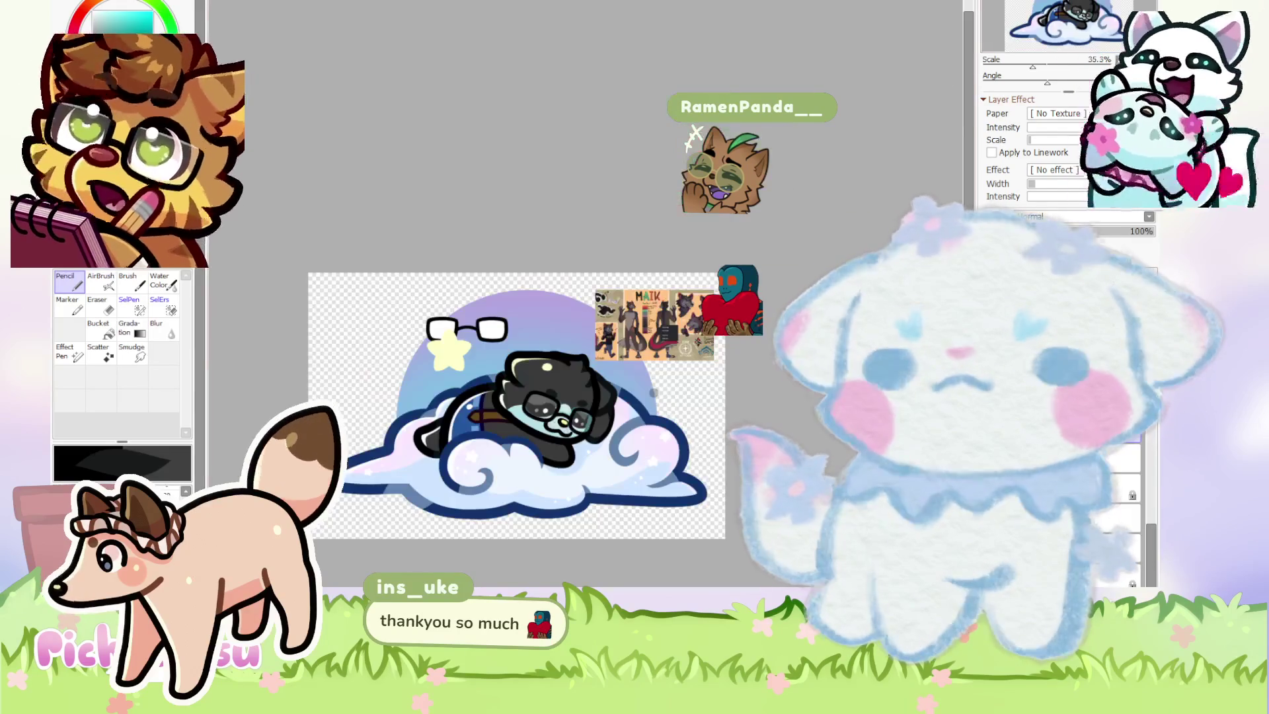
Back in the cloud artwork, lasso around the glasses to select them.
left_click_drag(450, 299, 727, 300)
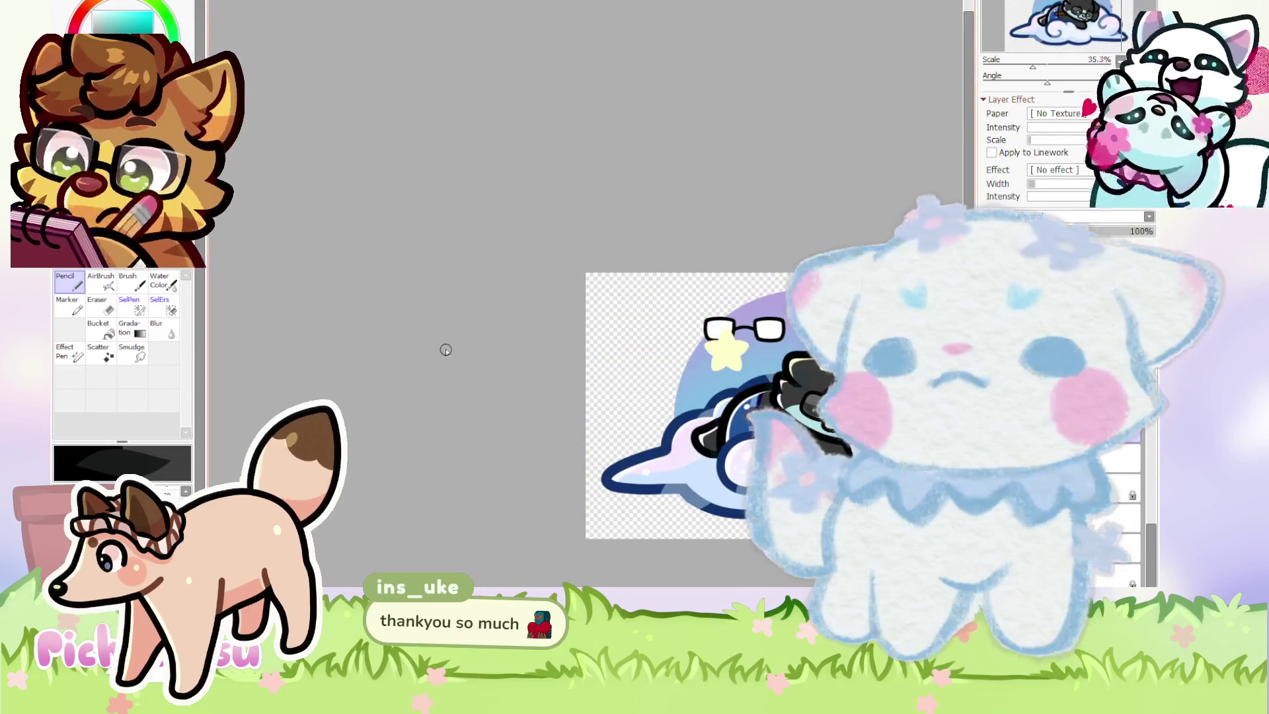
key("ctrl+Tab")
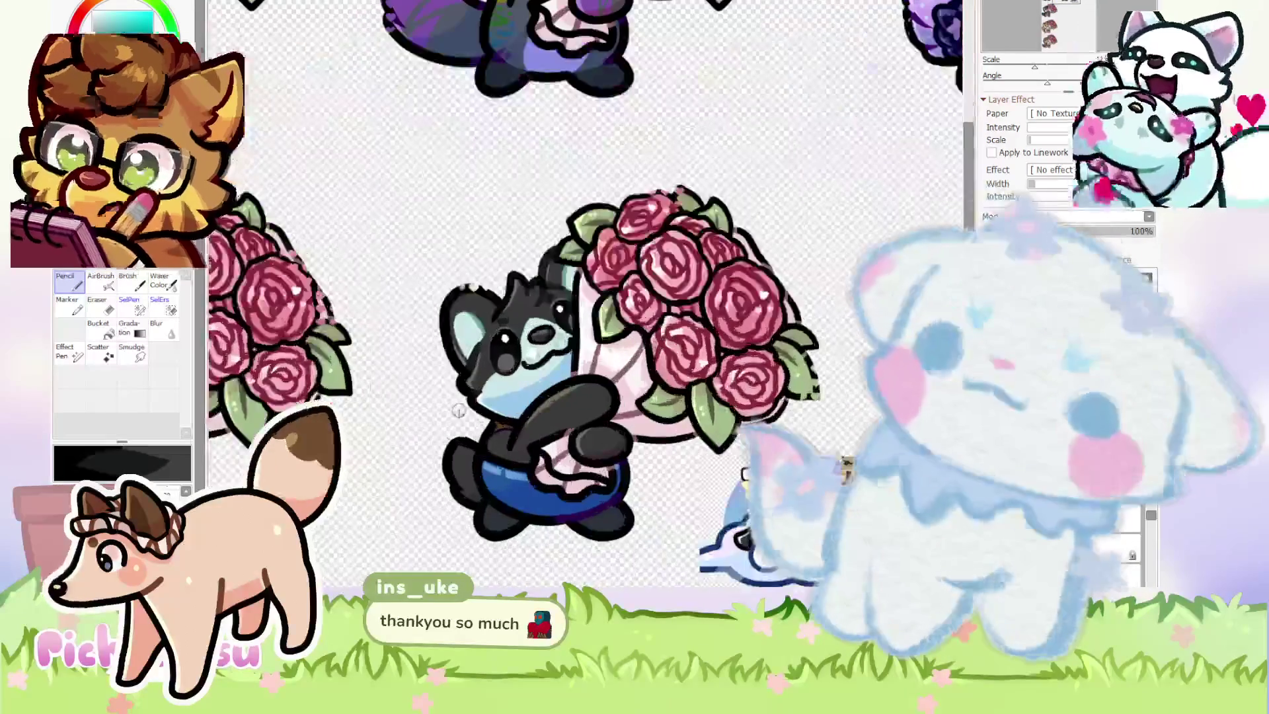
key("ctrl+Tab")
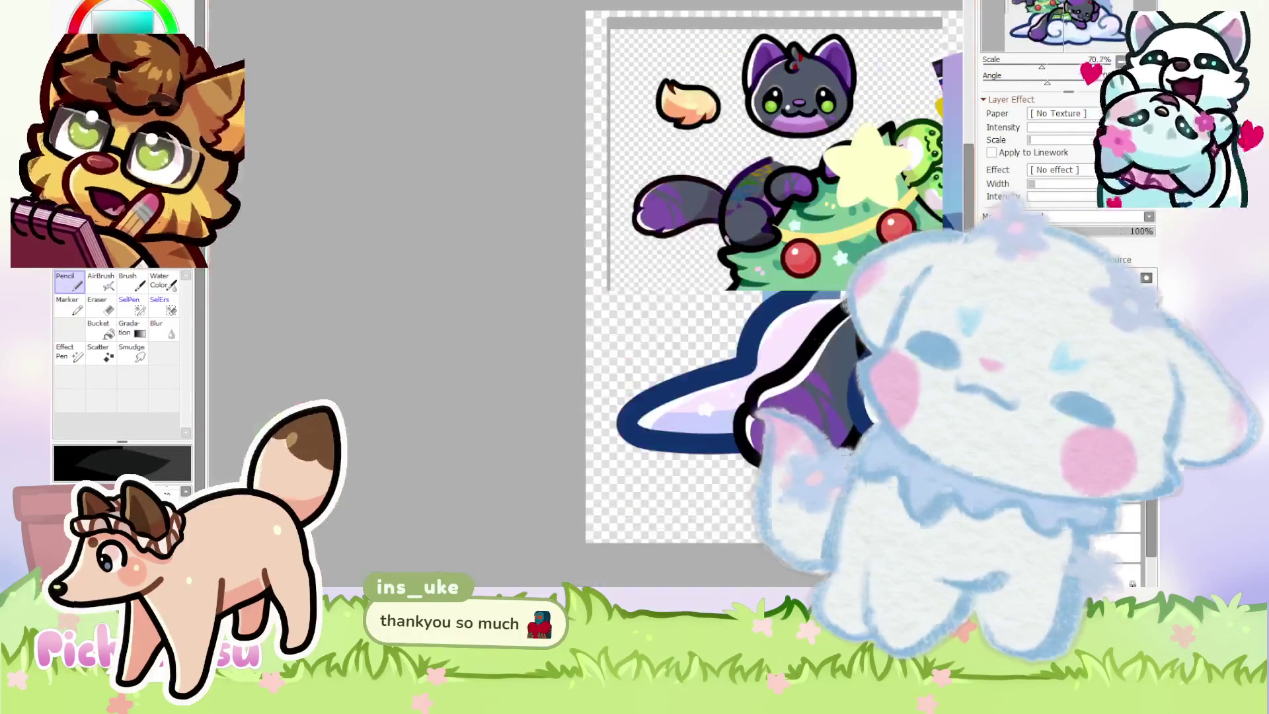
key("ctrl+Tab")
scroll(623, 278, "up", 3)
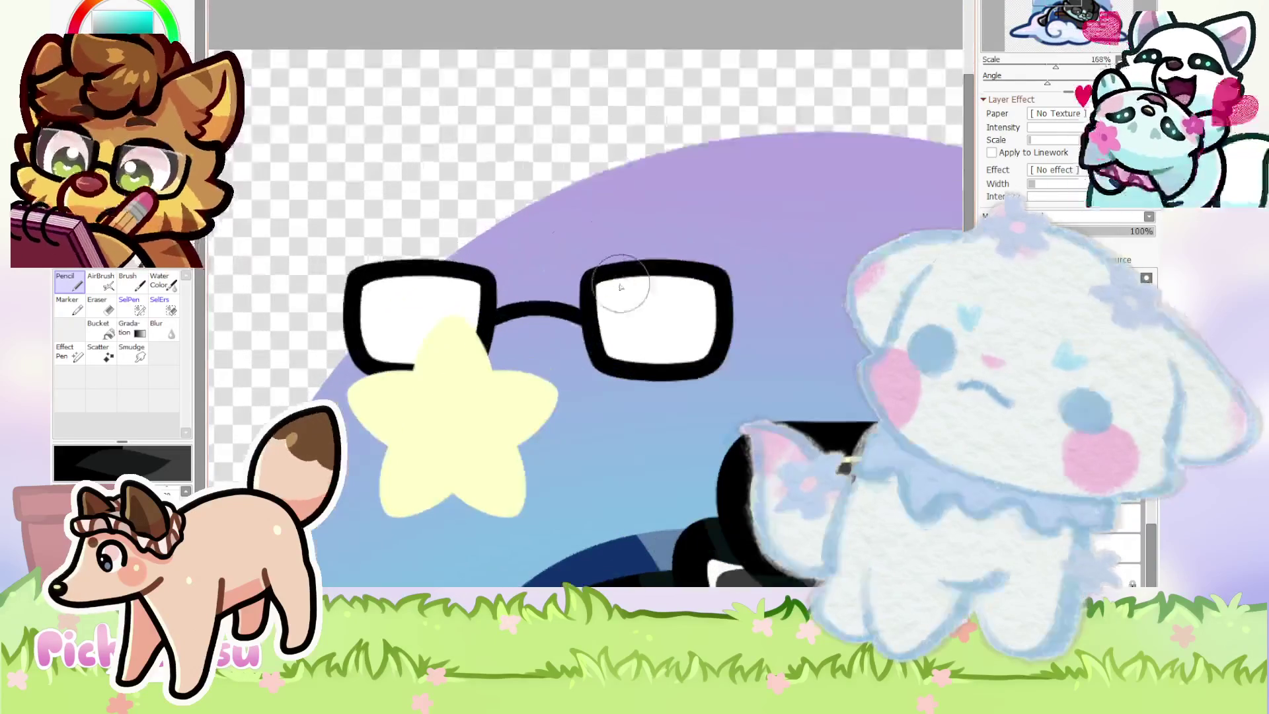
key("a")
mouse_move(634, 456)
left_mouse_down()
mouse_move(684, 165)
mouse_move(262, 291)
mouse_move(357, 580)
left_mouse_up()
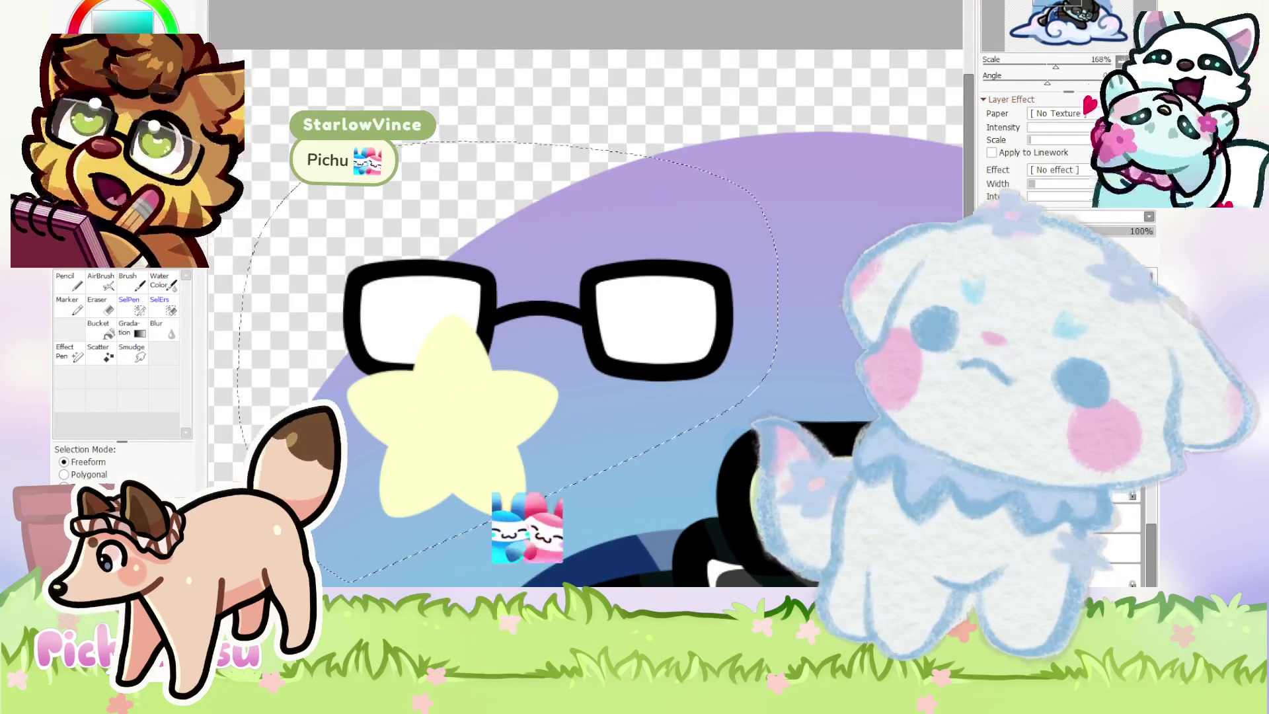
Paste the glasses onto the rose bouquet sheet and start transforming them.
key("ctrl+Tab")
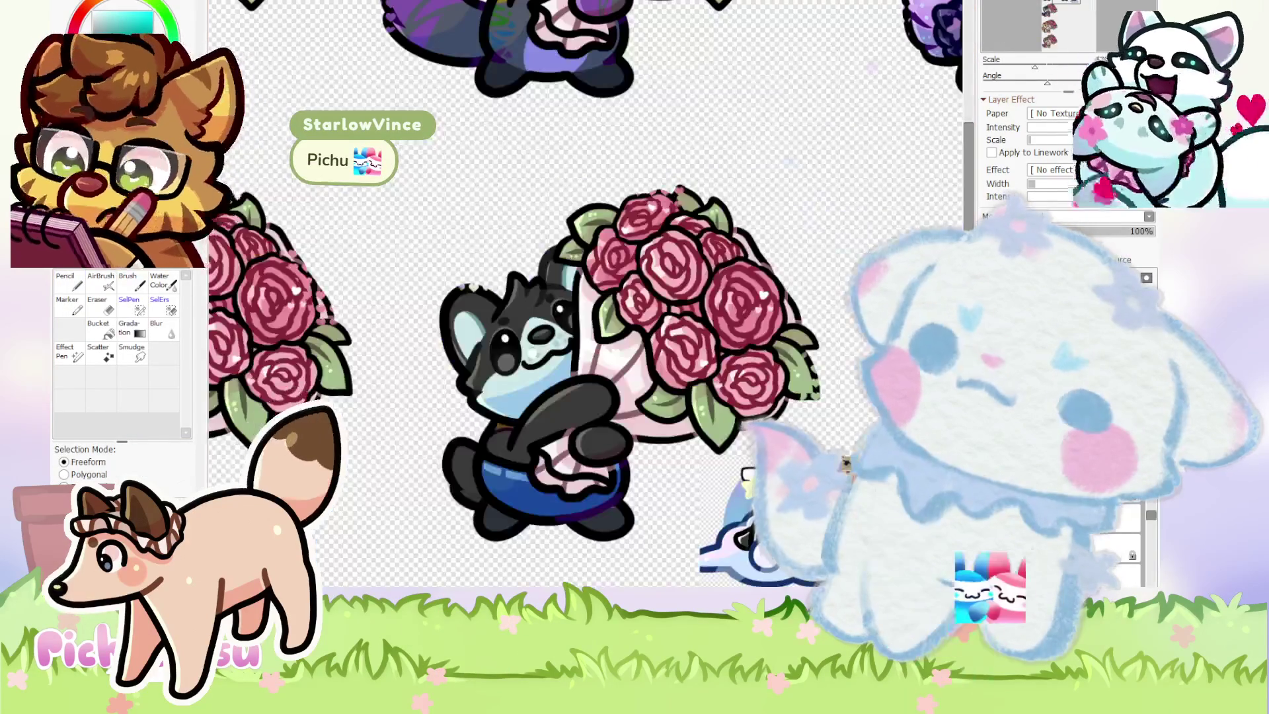
scroll(507, 344, "down", 5)
key("ctrl")
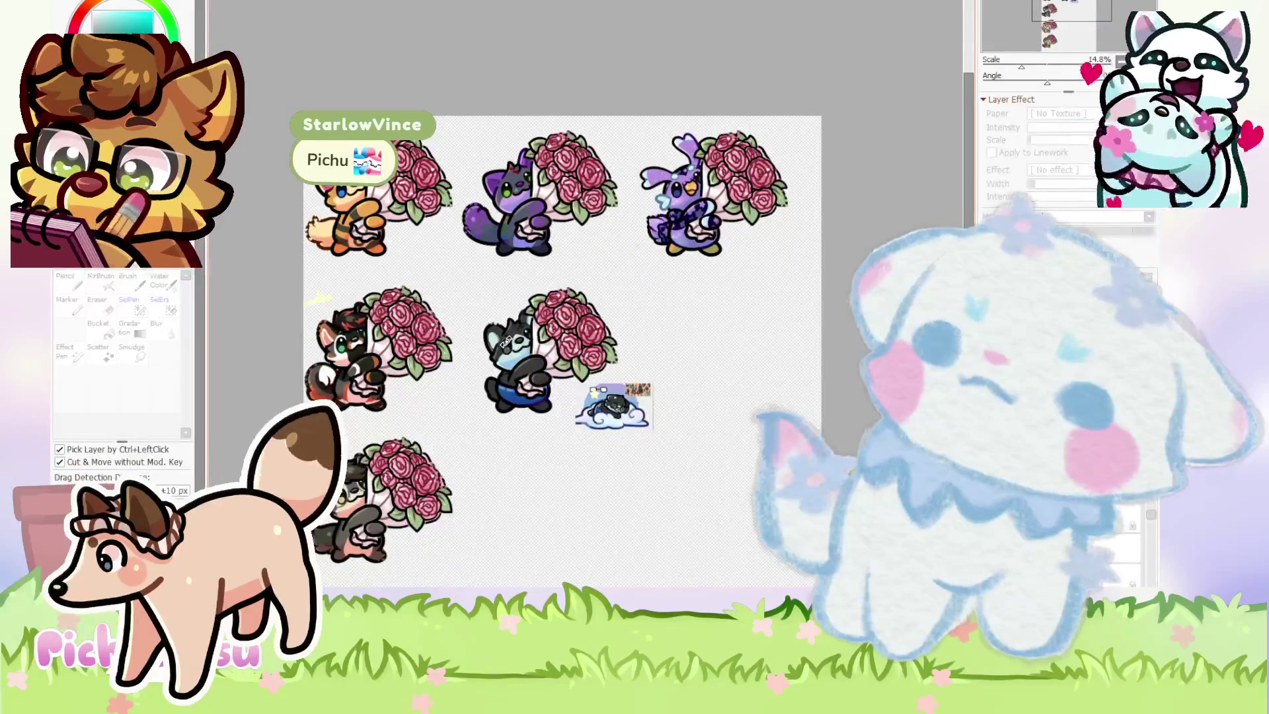
scroll(396, 198, "up", 3)
scroll(635, 562, "up", 2)
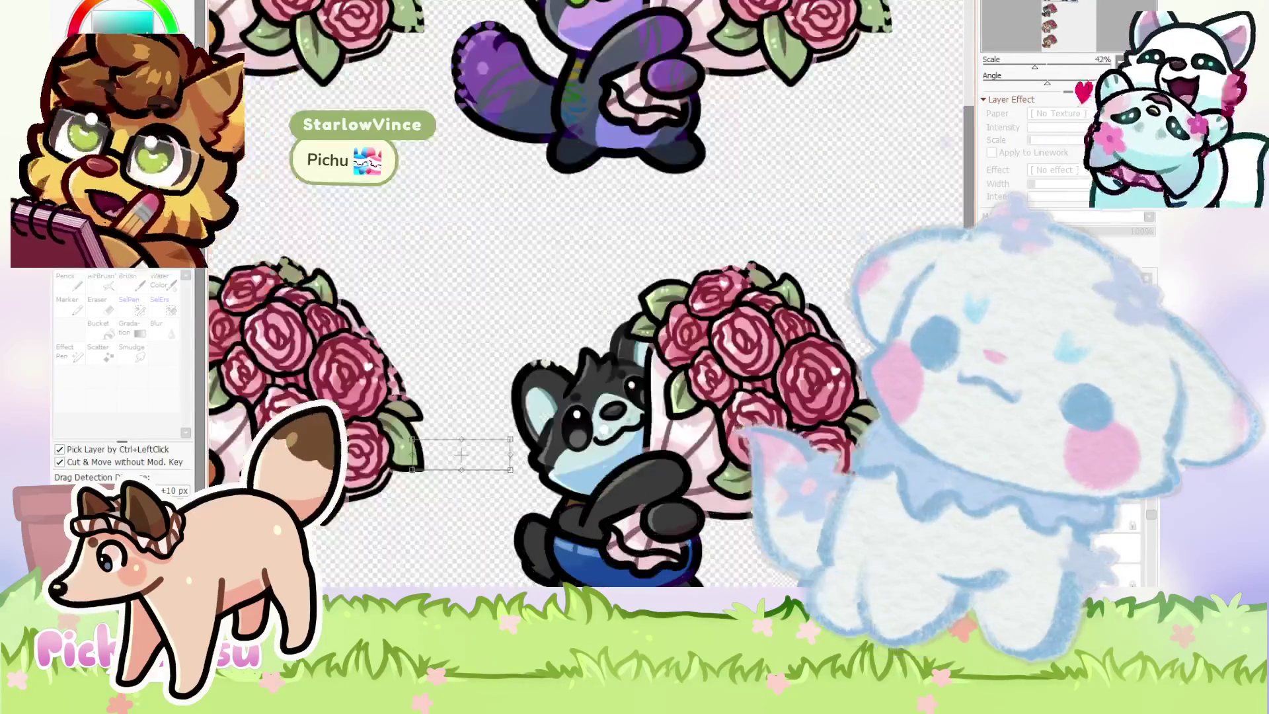
key("ctrl+v")
key("ctrl")
Move the pasted glasses onto the raccoon's face and tilt them counter-clockwise to match.
mouse_move(466, 447)
left_mouse_down()
mouse_move(569, 405)
mouse_move(605, 415)
left_mouse_up()
scroll(604, 415, "up", 2)
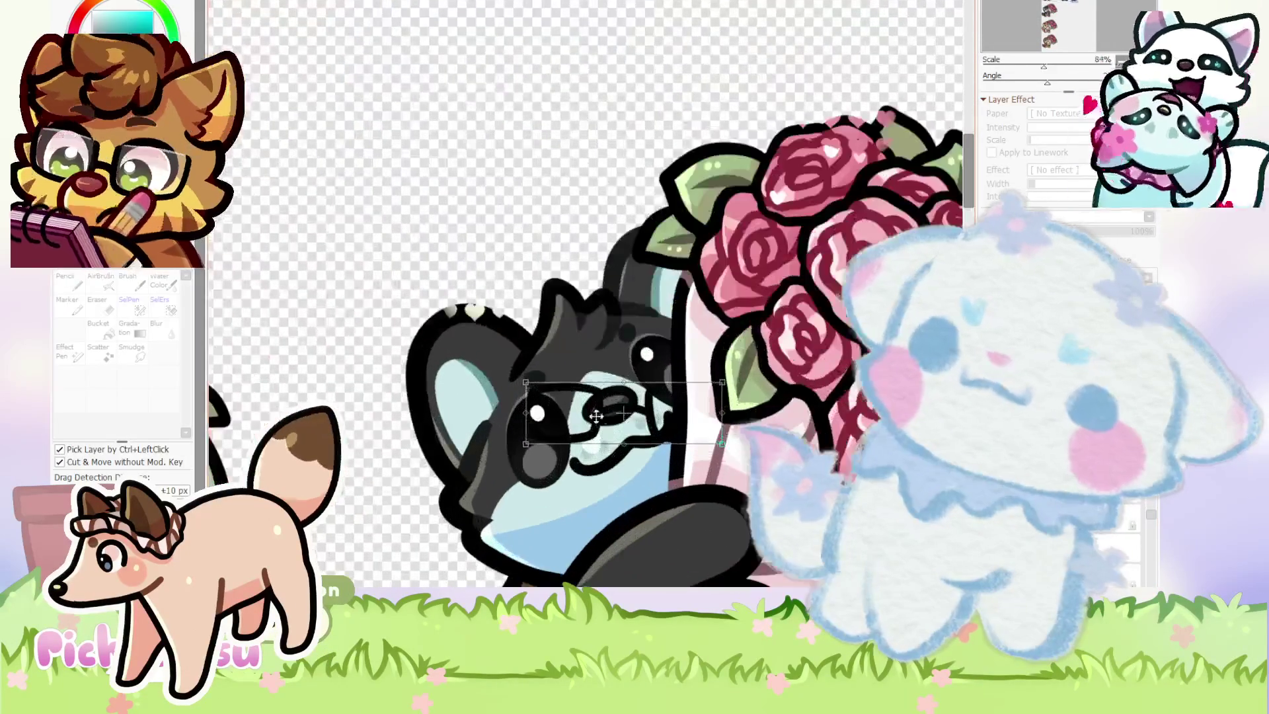
left_click_drag(529, 384, 502, 413)
mouse_move(634, 423)
left_mouse_down()
mouse_move(615, 433)
mouse_move(747, 374)
mouse_move(773, 348)
left_mouse_up()
left_click_drag(628, 419, 608, 402)
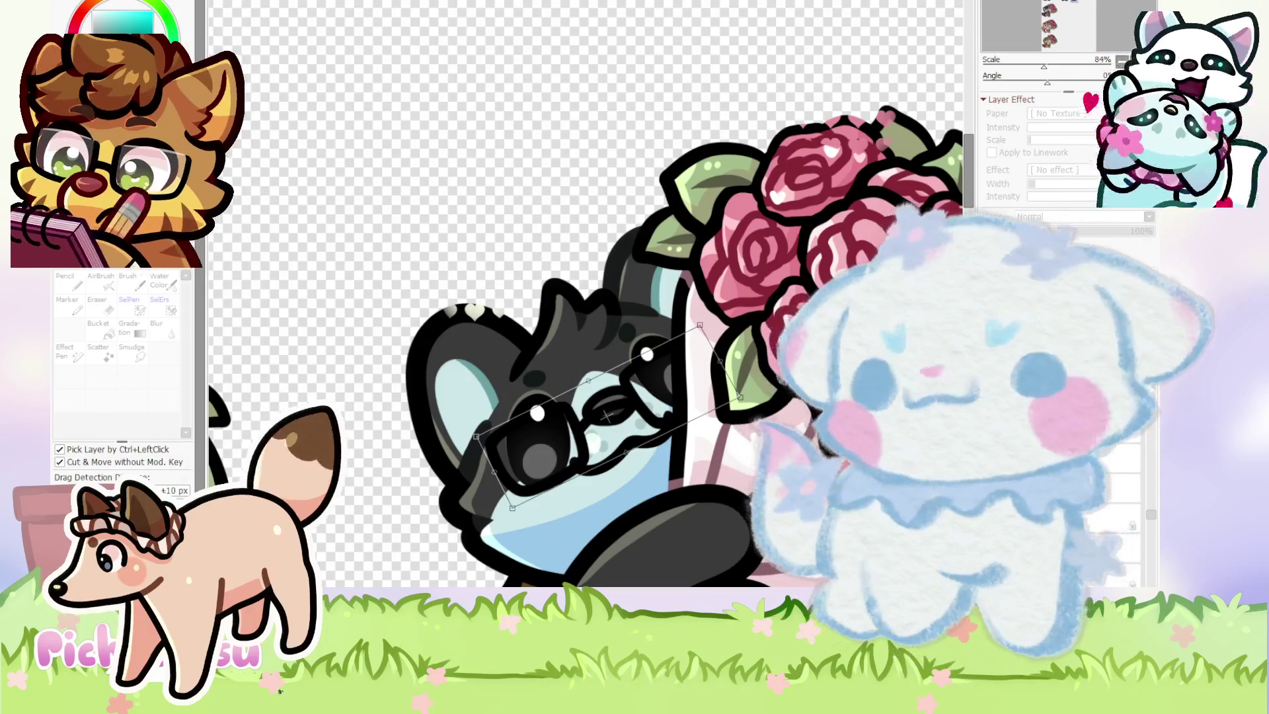
scroll(637, 410, "up", 2)
left_click_drag(637, 409, 625, 410)
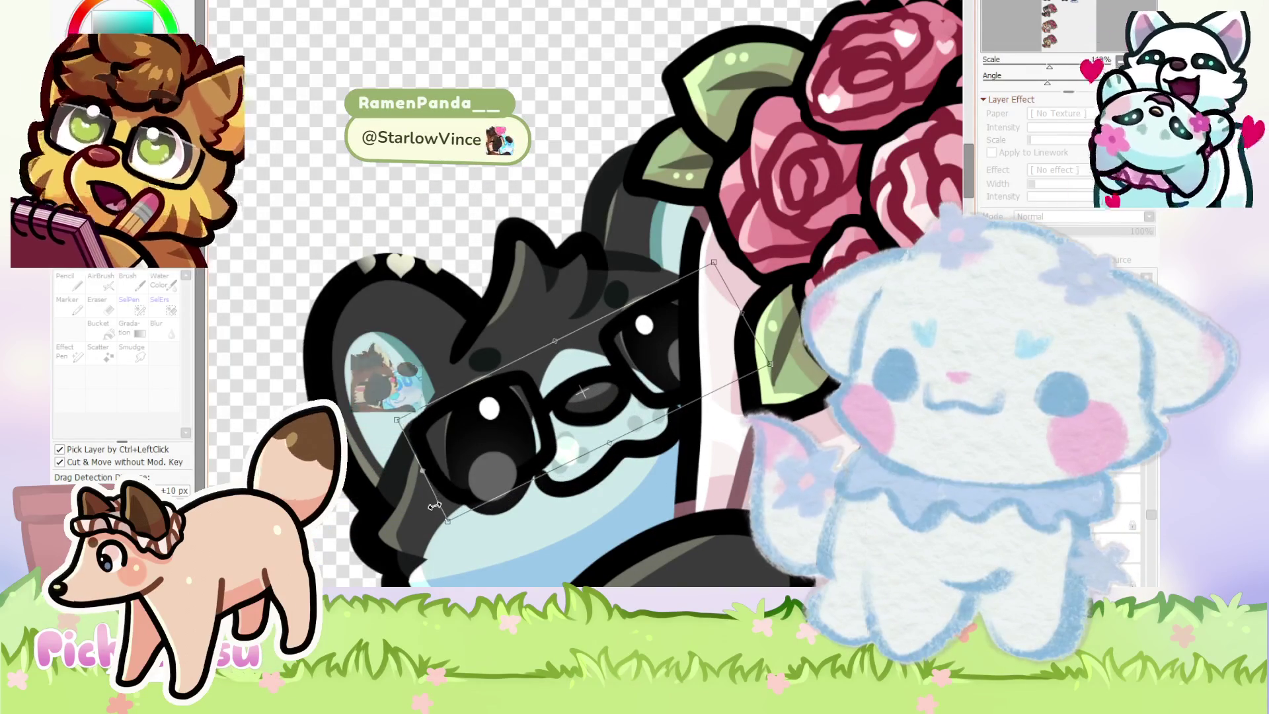
Enlarge the glasses, narrow both sides to fit the eyes, and confirm the transform.
scroll(456, 506, "down", 5)
scroll(529, 481, "up", 4)
left_click_drag(478, 483, 446, 507)
left_click_drag(532, 425, 553, 413)
left_click_drag(765, 313, 753, 306)
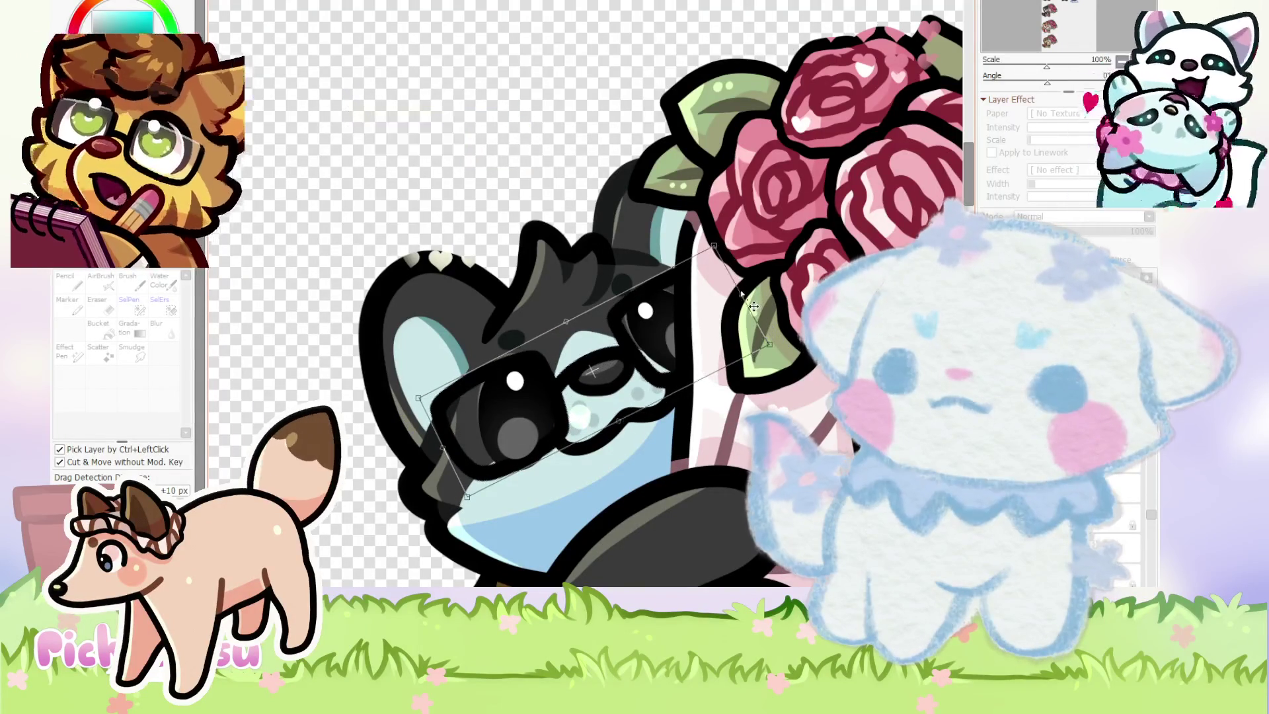
left_click_drag(453, 462, 463, 468)
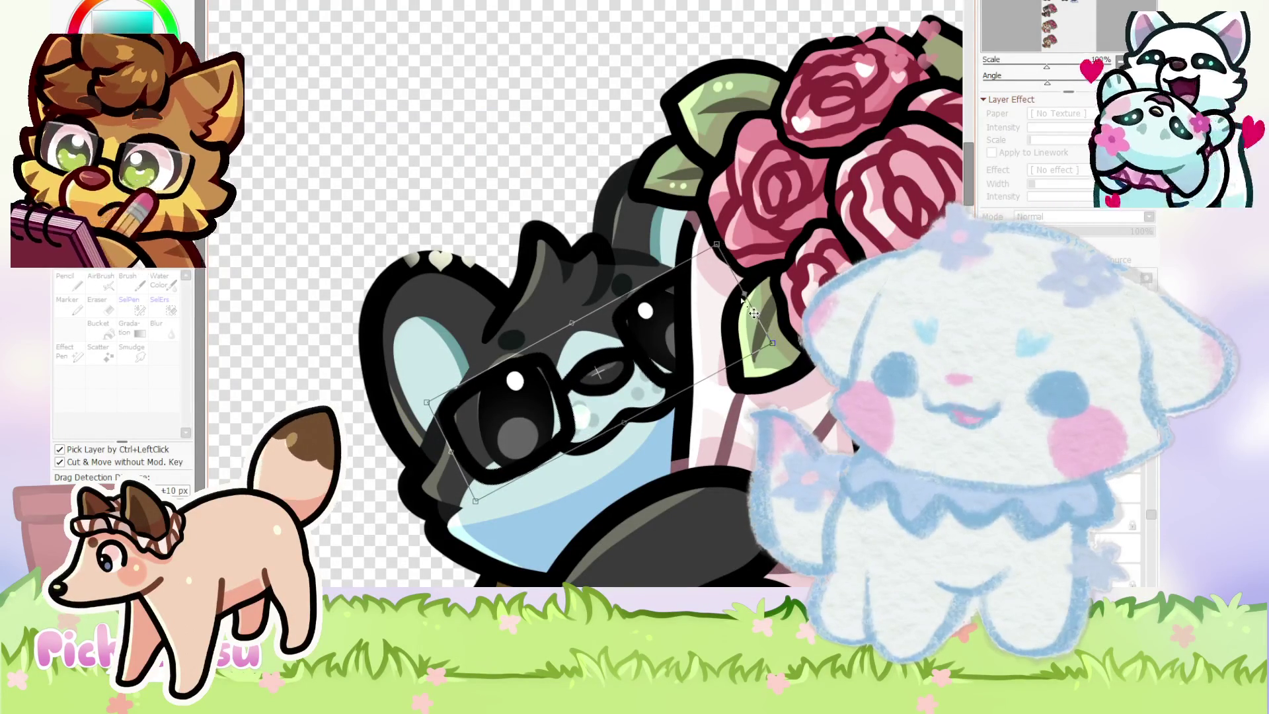
key("Return")
scroll(624, 306, "down", 2)
key("l")
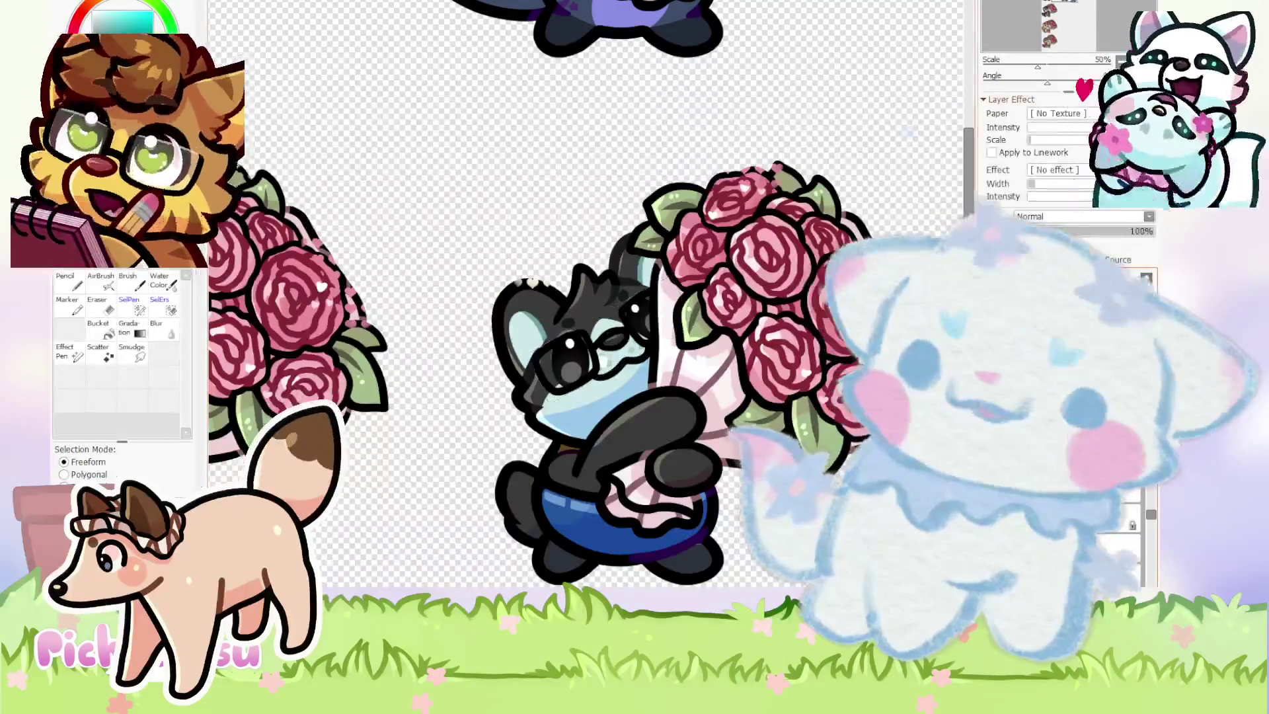
scroll(636, 339, "up", 3)
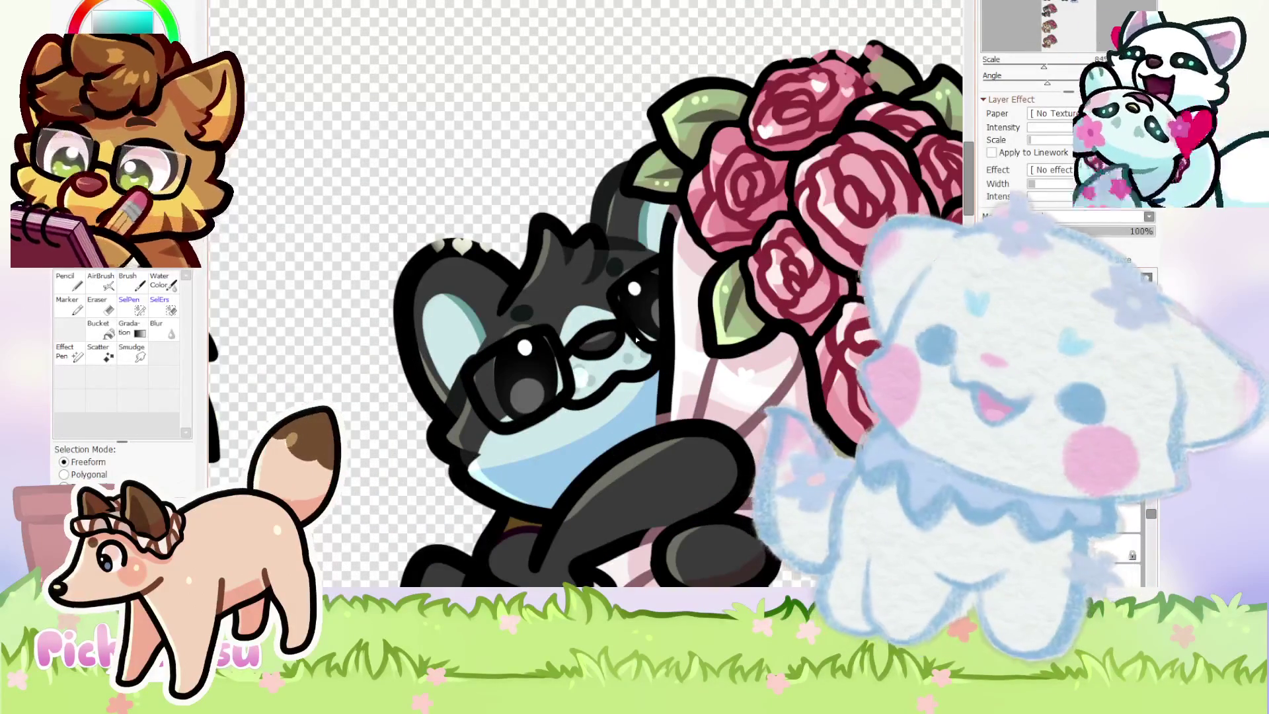
Draw white hard-edged highlight strokes across both glasses lenses.
left_click(73, 289)
scroll(347, 436, "up", 3)
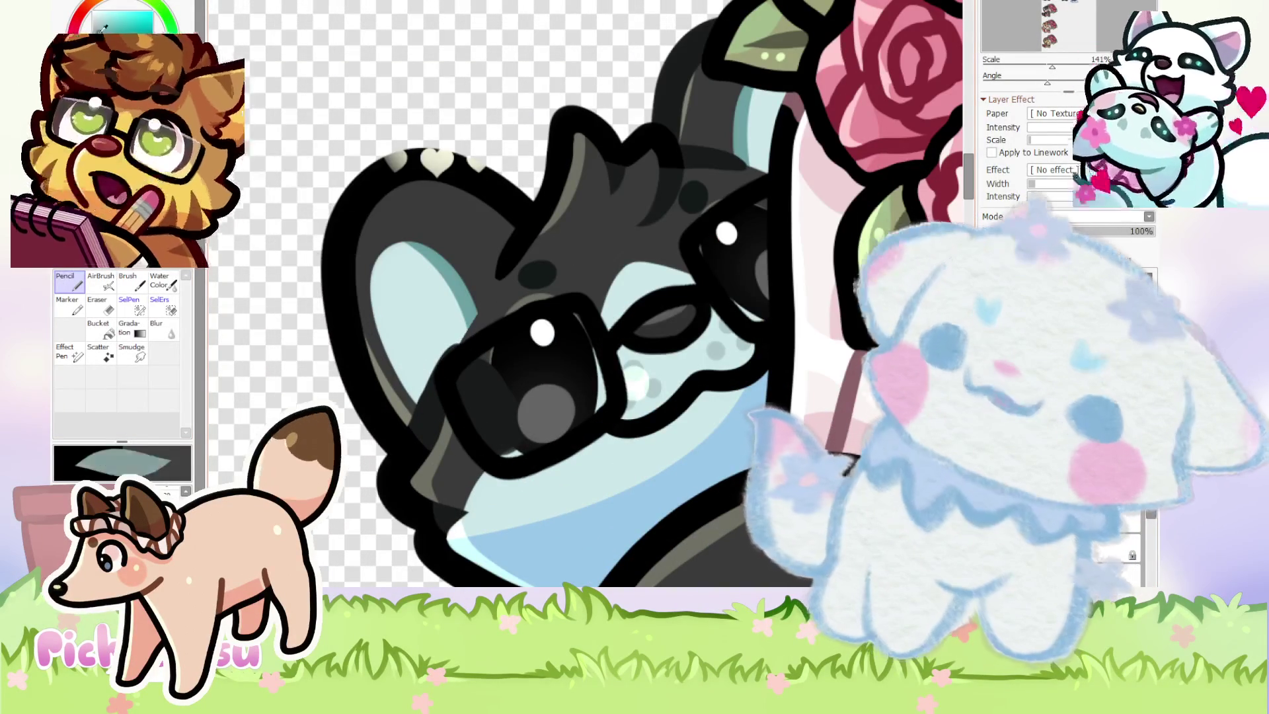
left_click_drag(490, 373, 584, 342)
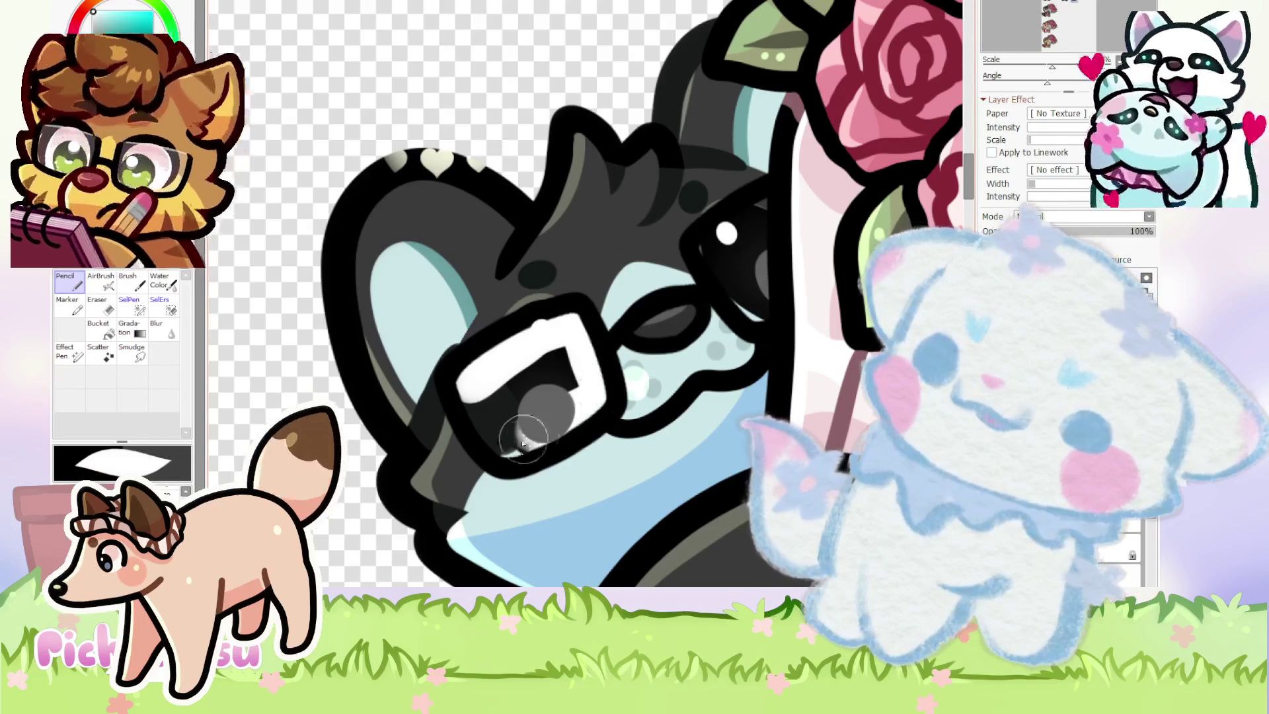
scroll(548, 370, "down", 1)
scroll(613, 311, "up", 2)
mouse_move(641, 304)
left_mouse_down()
mouse_move(688, 264)
mouse_move(724, 305)
left_mouse_up()
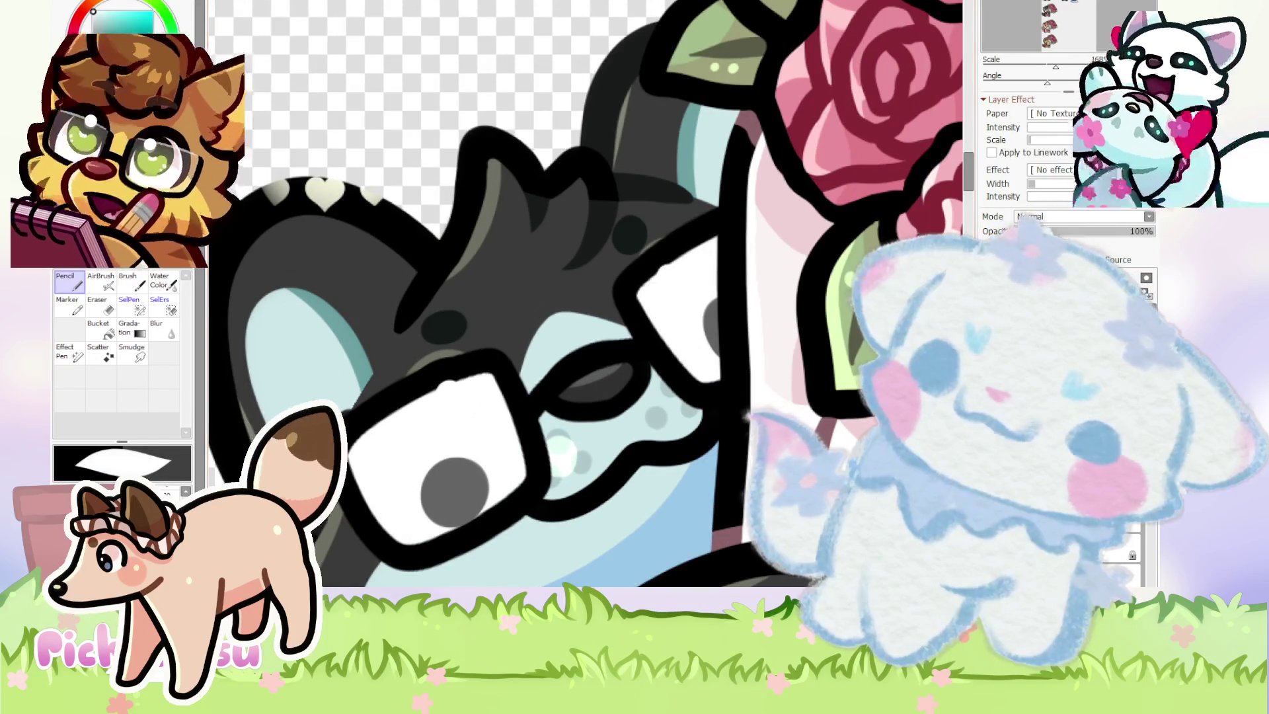
Lower the lens layer's opacity to 17% so the lenses look more translucent.
left_click(1041, 230)
left_click_drag(1048, 231, 1041, 230)
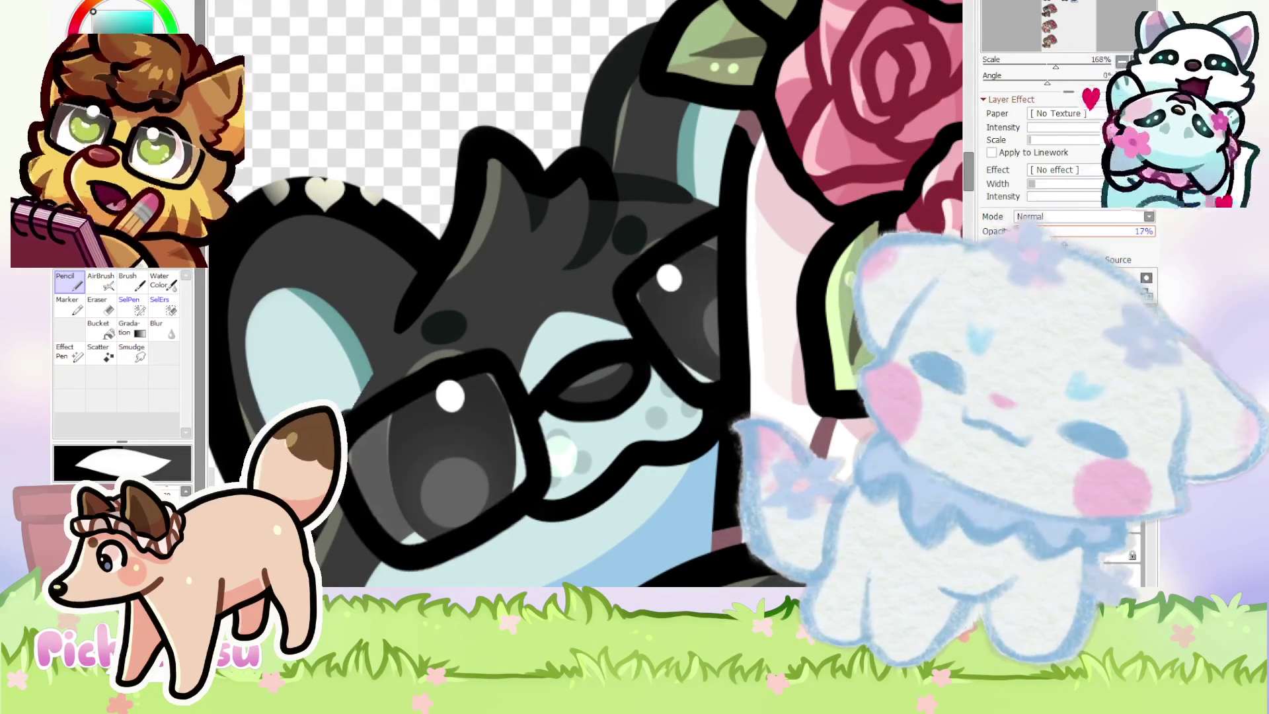
scroll(661, 284, "down", 4)
scroll(604, 300, "up", 2)
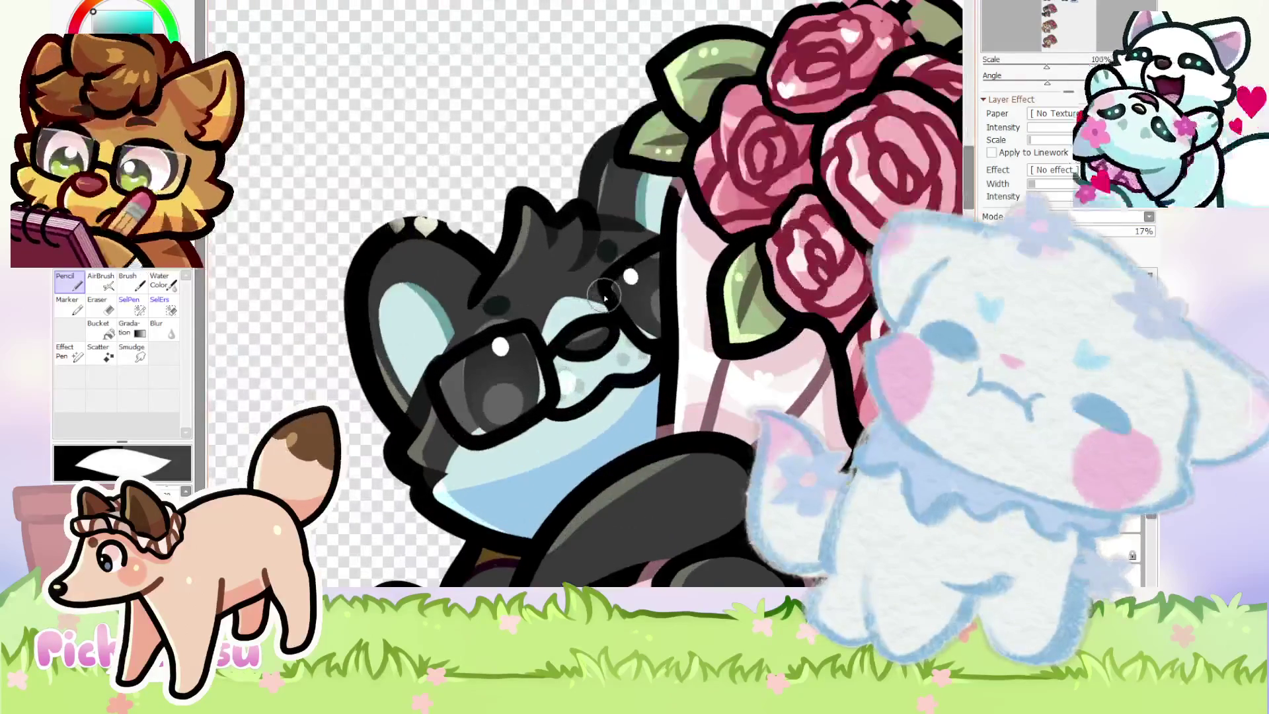
Rotate the canvas sideways and zoom around to inspect the lenses.
mouse_move(494, 172)
left_mouse_down()
mouse_move(529, 153)
mouse_move(645, 154)
mouse_move(721, 227)
left_mouse_up()
scroll(486, 275, "up", 5)
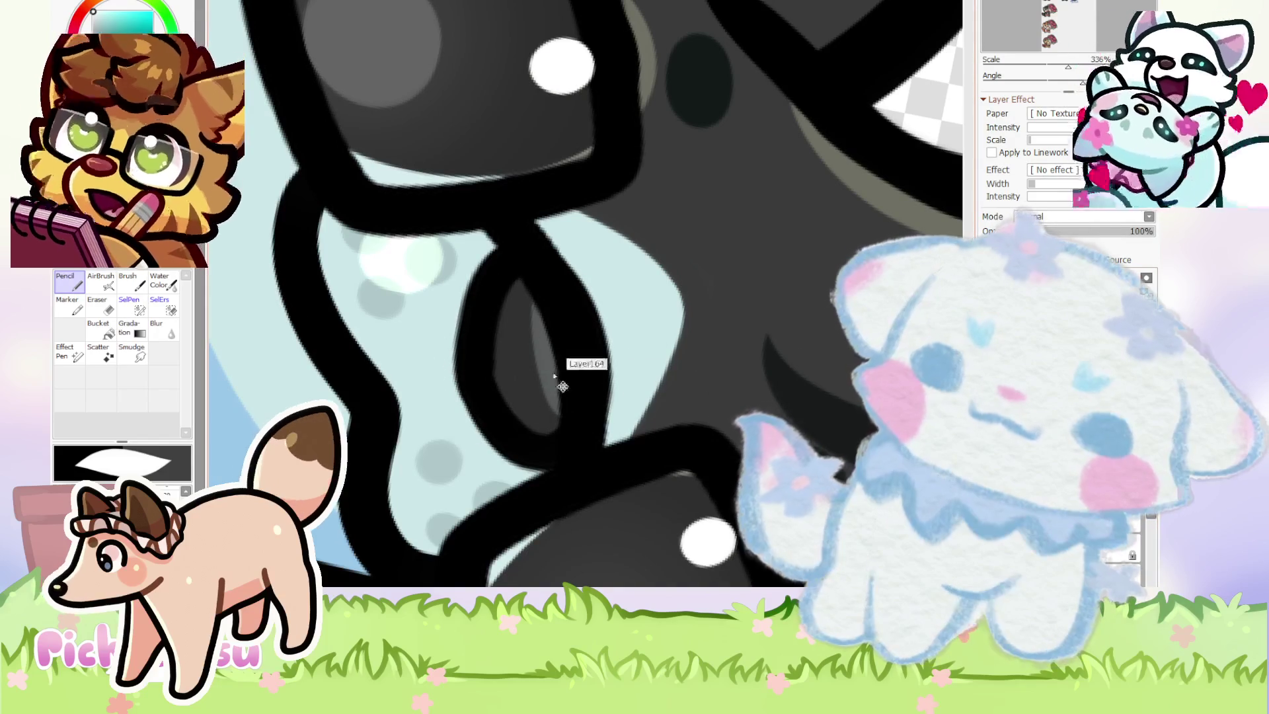
scroll(671, 397, "down", 3)
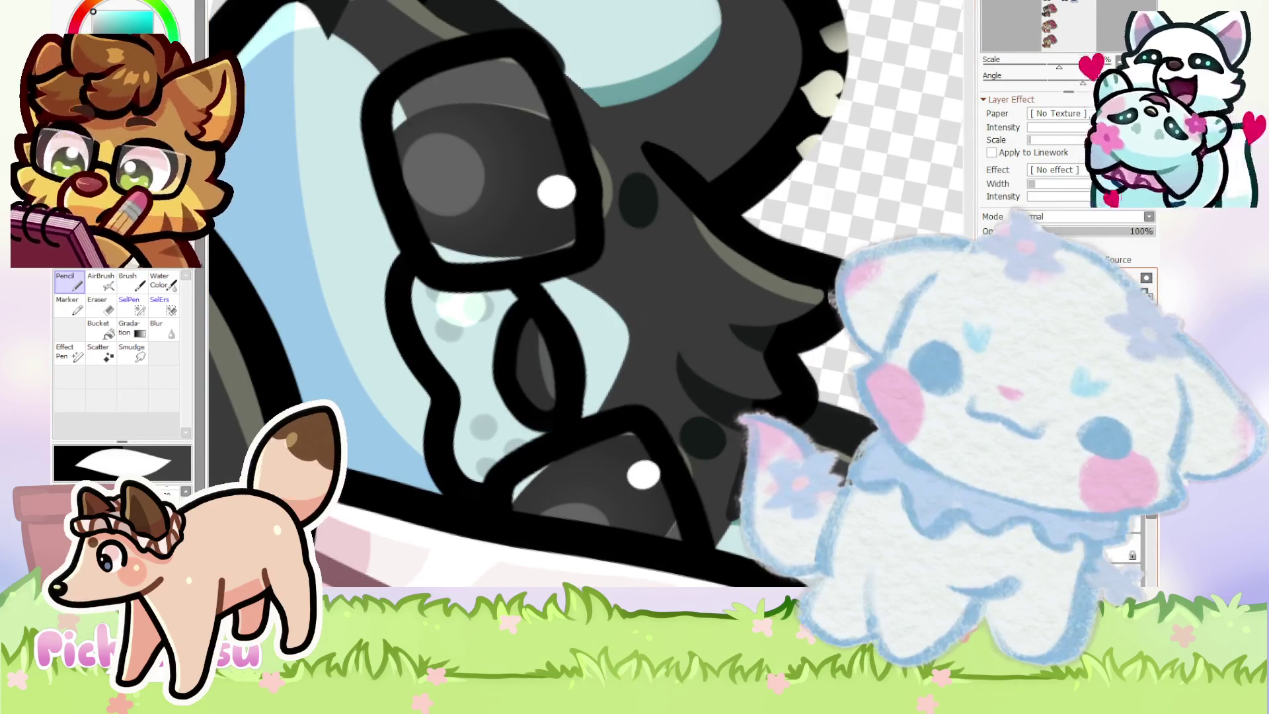
scroll(796, 309, "down", 5)
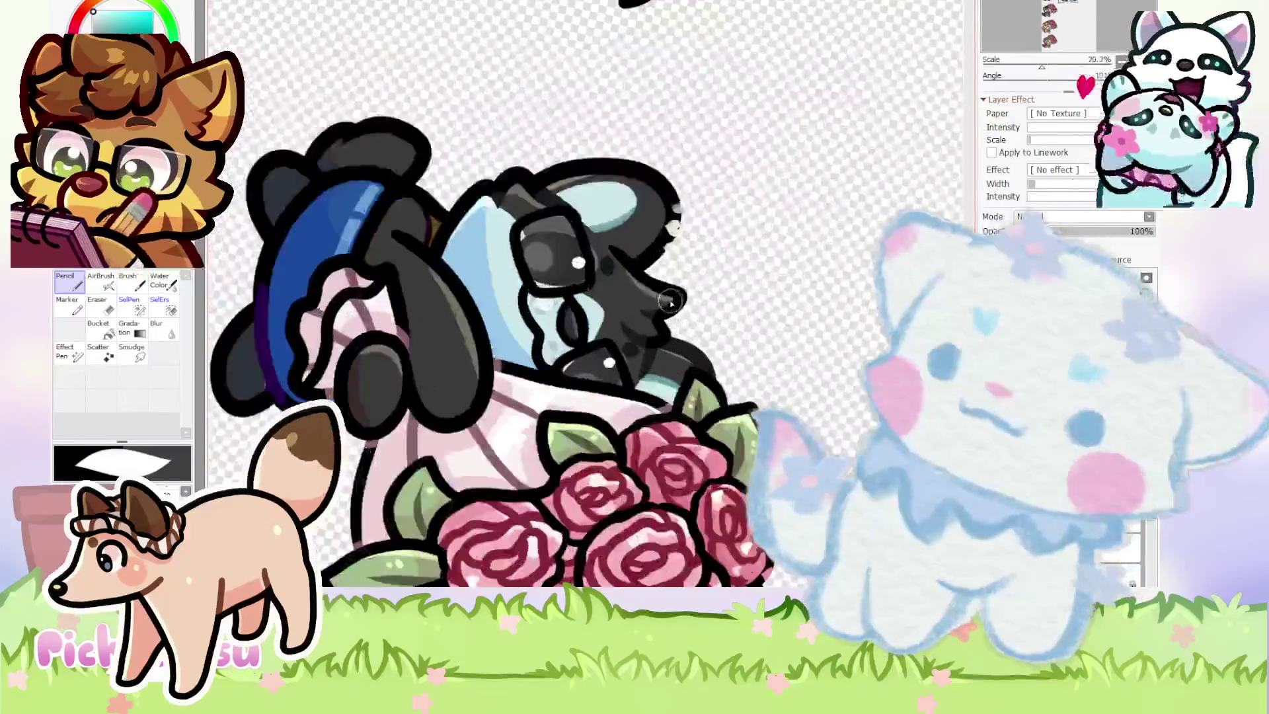
scroll(586, 295, "up", 4)
scroll(454, 356, "up", 4)
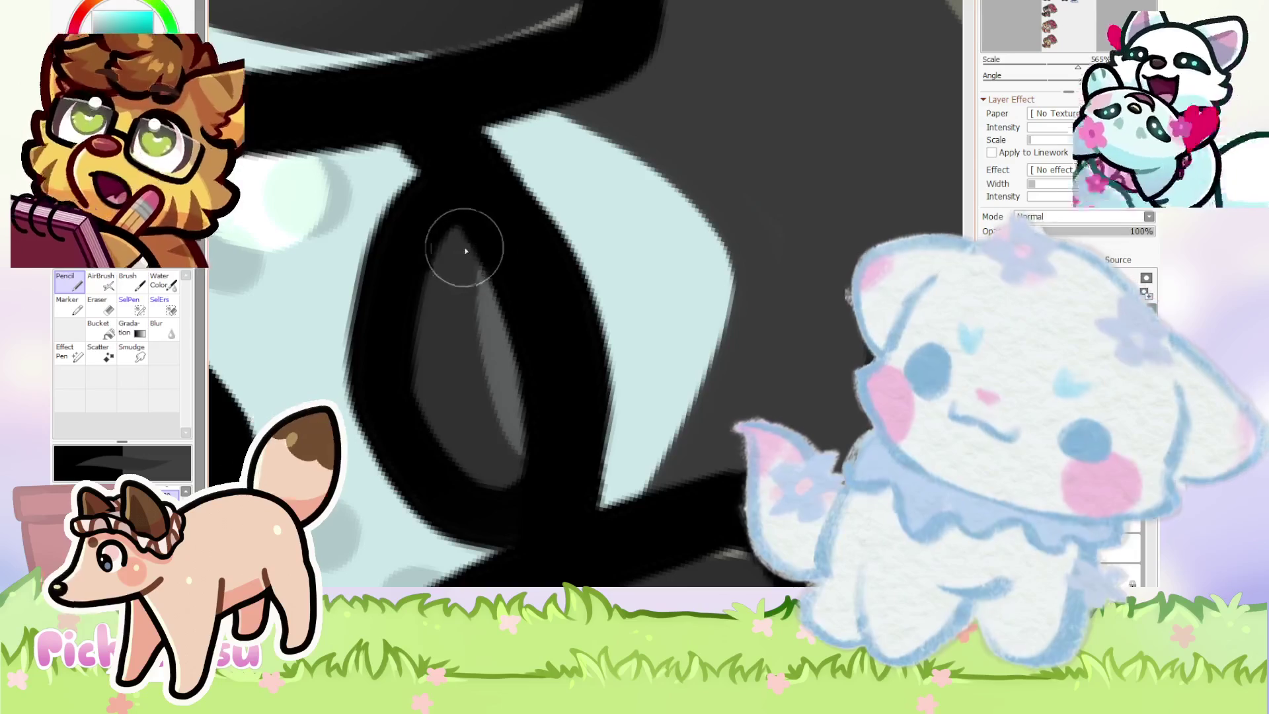
scroll(527, 430, "down", 2)
scroll(538, 345, "down", 5)
scroll(542, 350, "down", 3)
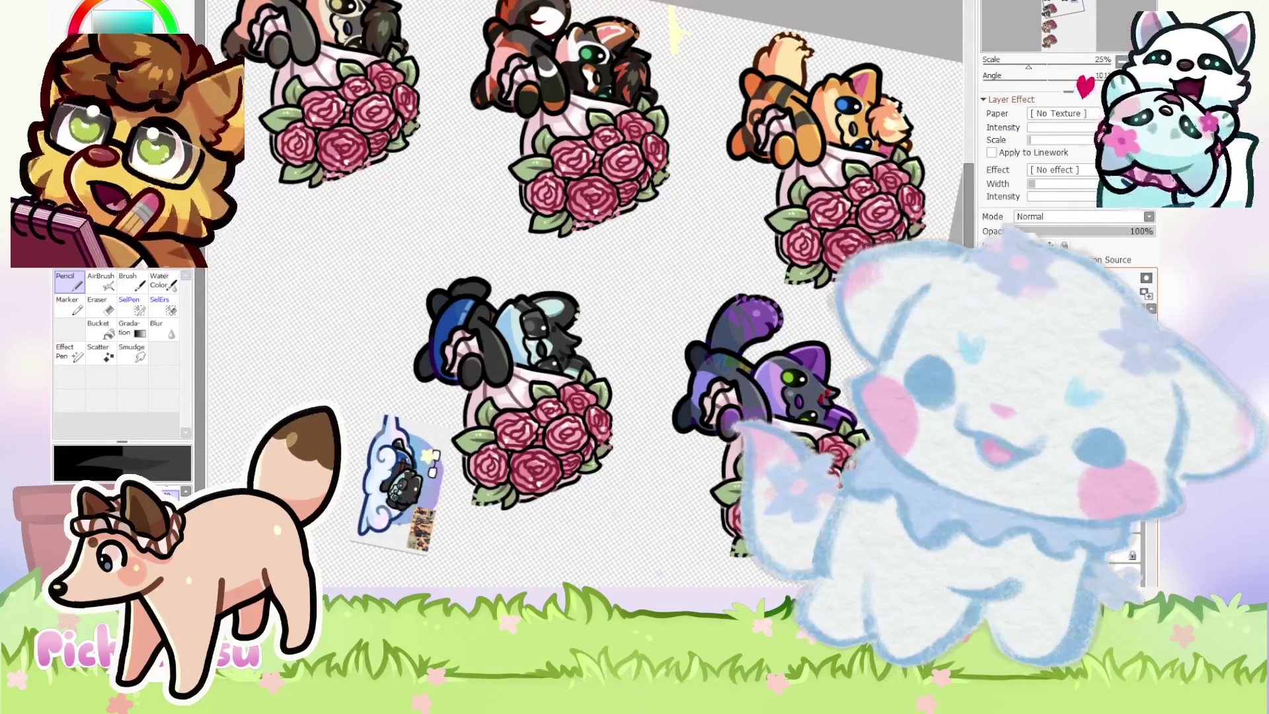
scroll(633, 355, "up", 3)
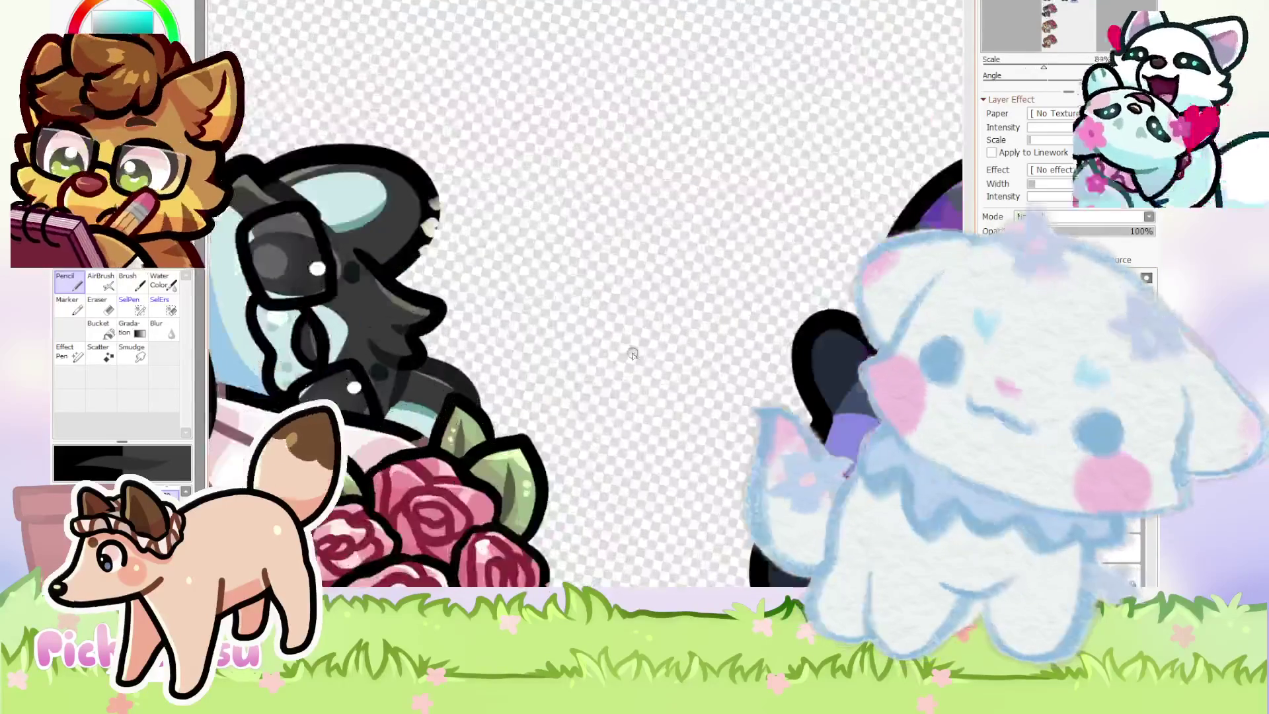
scroll(350, 286, "up", 3)
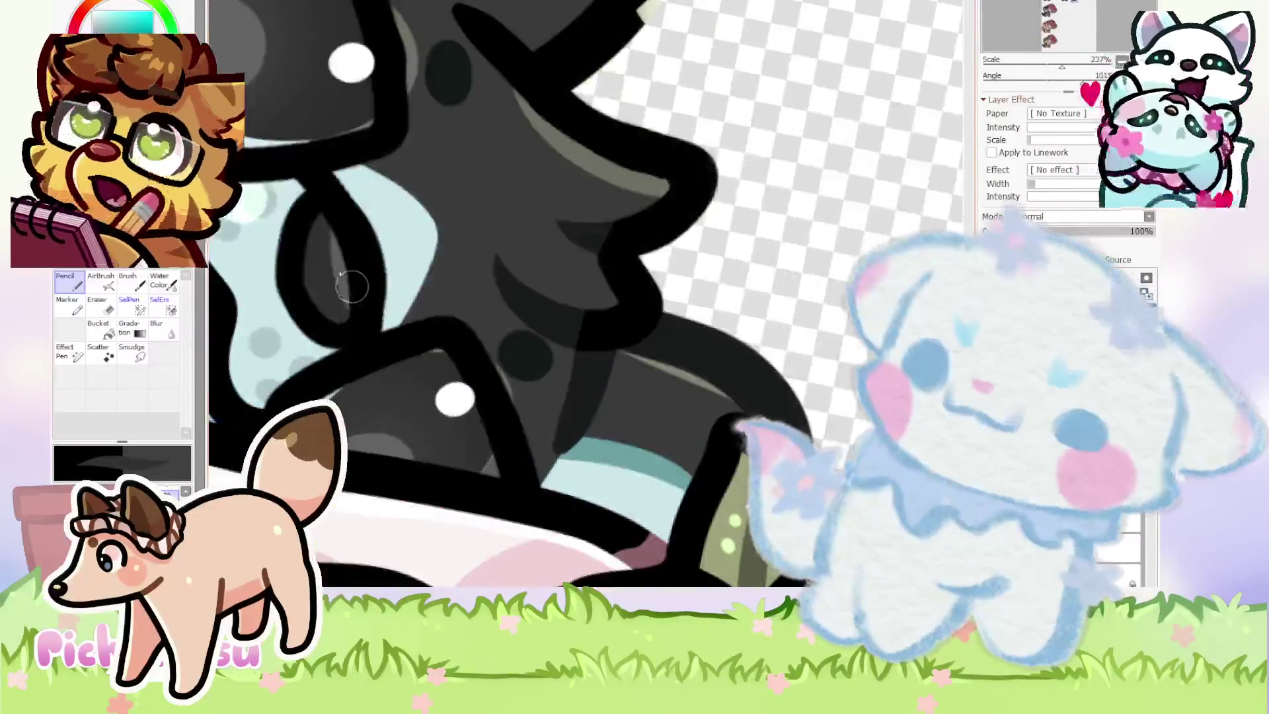
scroll(351, 285, "up", 4)
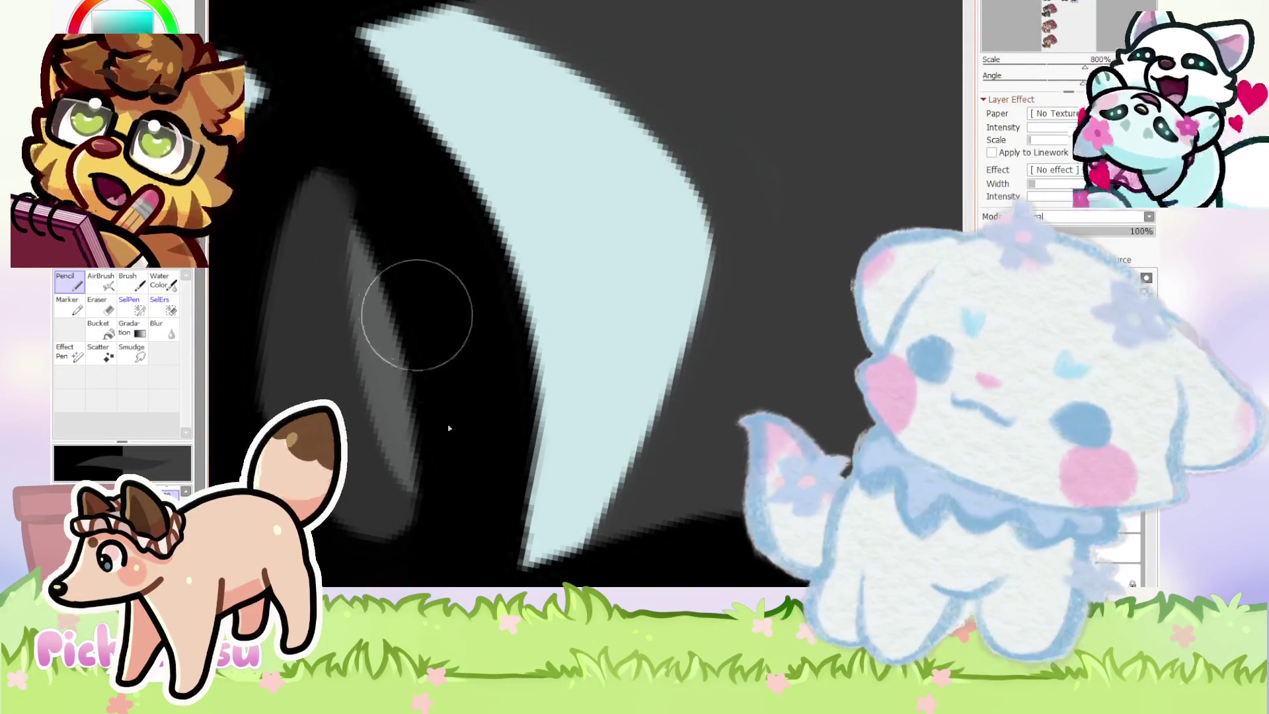
scroll(634, 400, "down", 4)
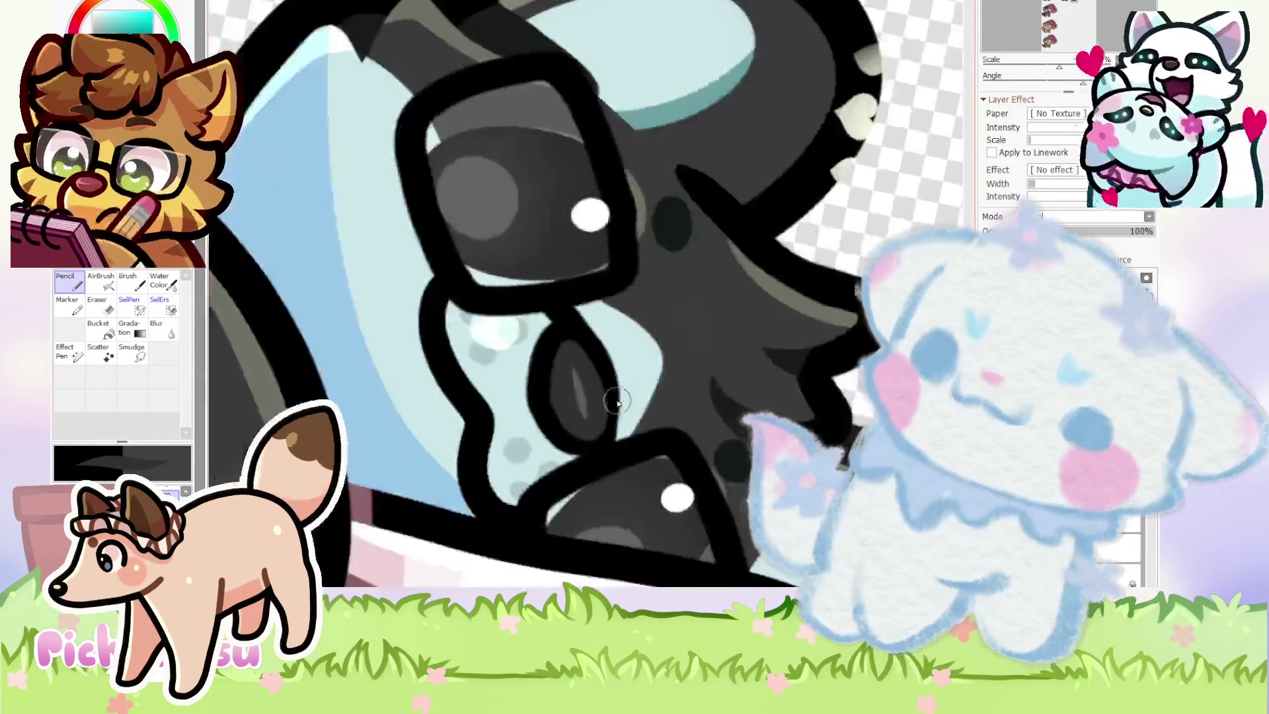
scroll(615, 401, "up", 4)
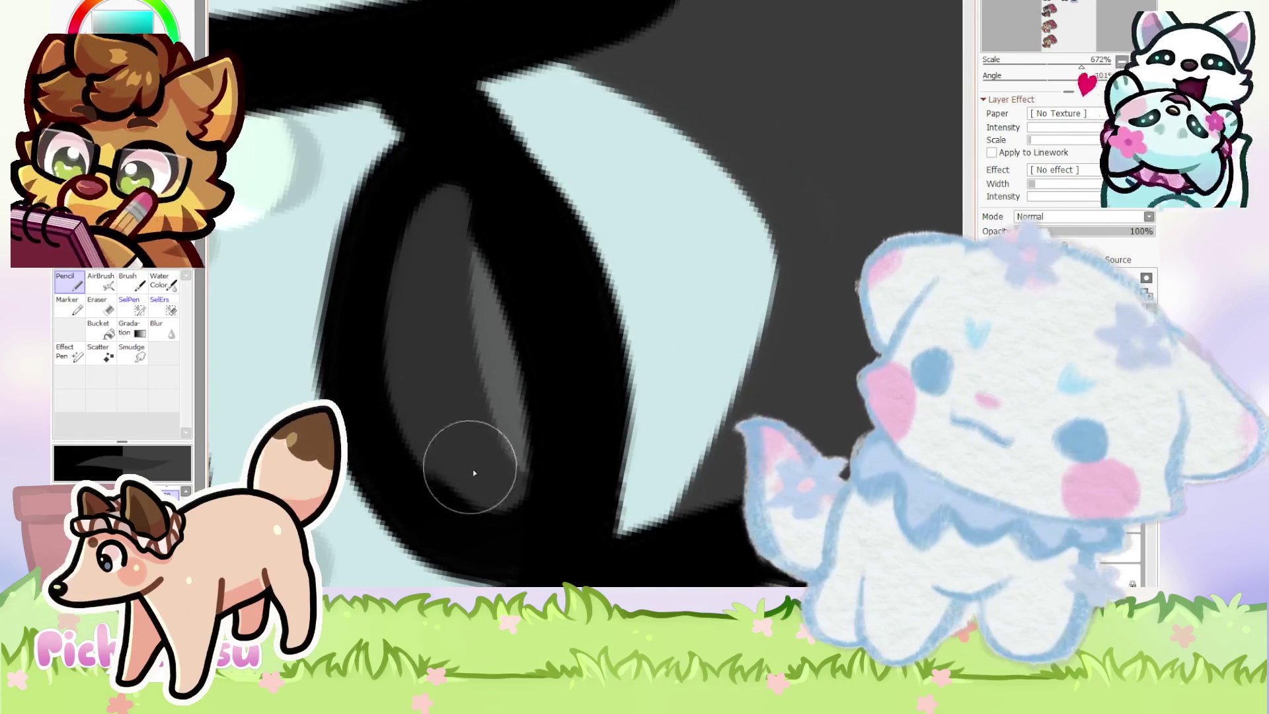
scroll(468, 307, "down", 4)
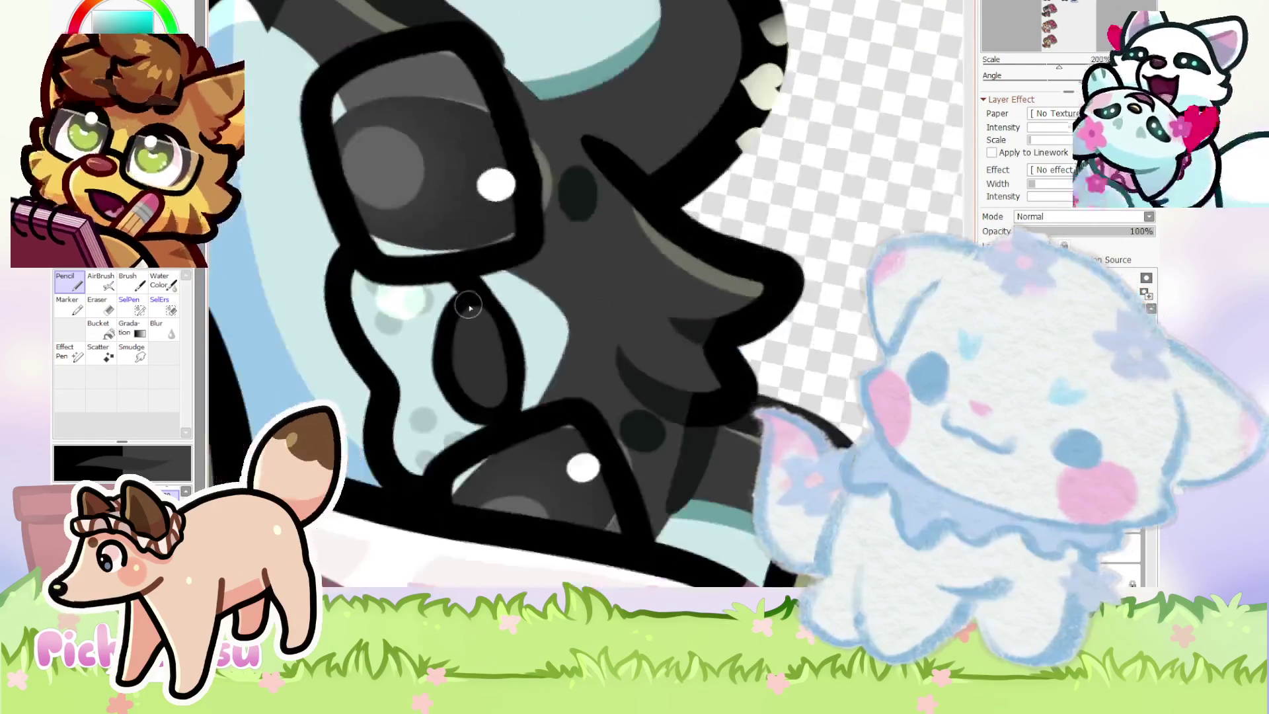
scroll(468, 308, "down", 4)
scroll(463, 278, "up", 3)
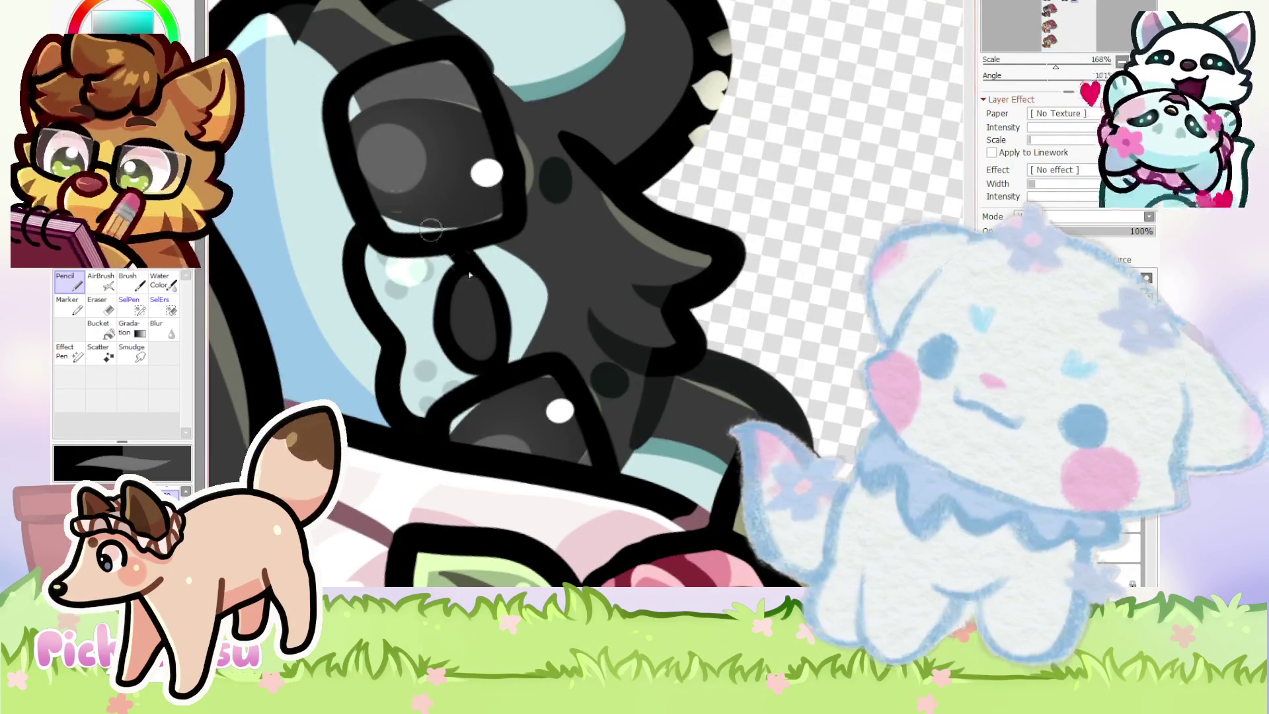
scroll(483, 304, "up", 2)
scroll(477, 315, "down", 3)
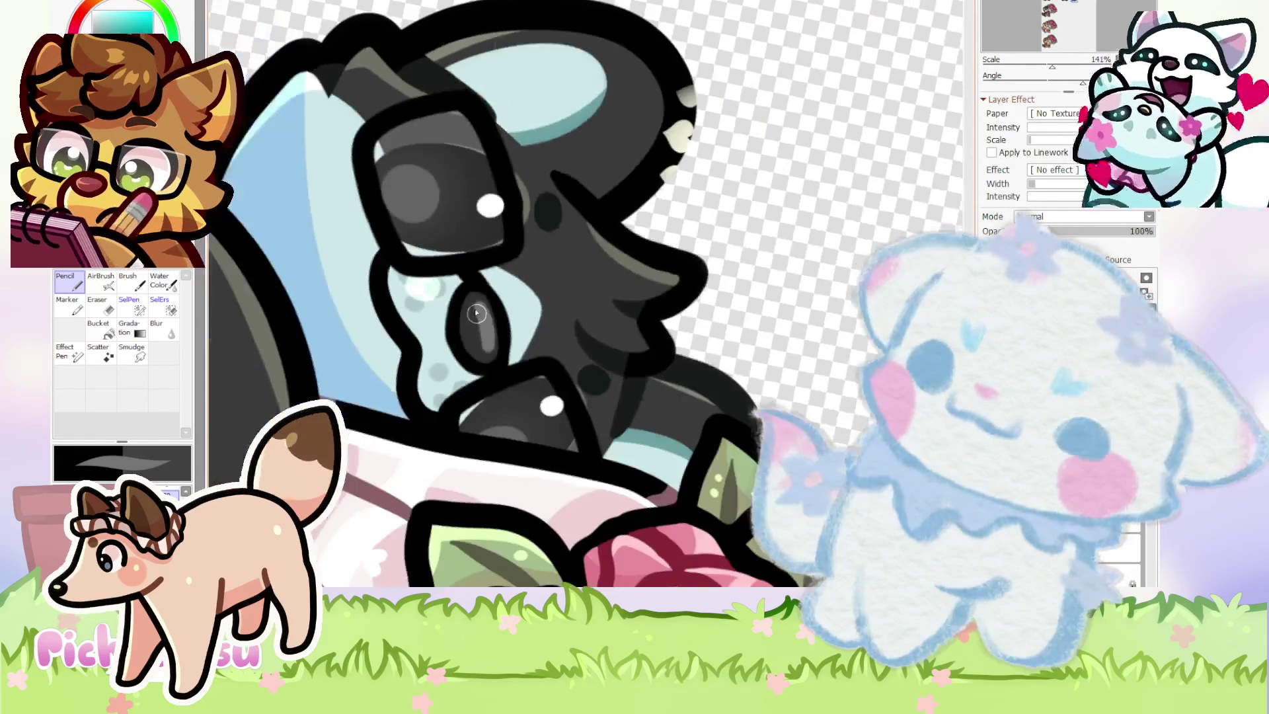
scroll(477, 316, "up", 4)
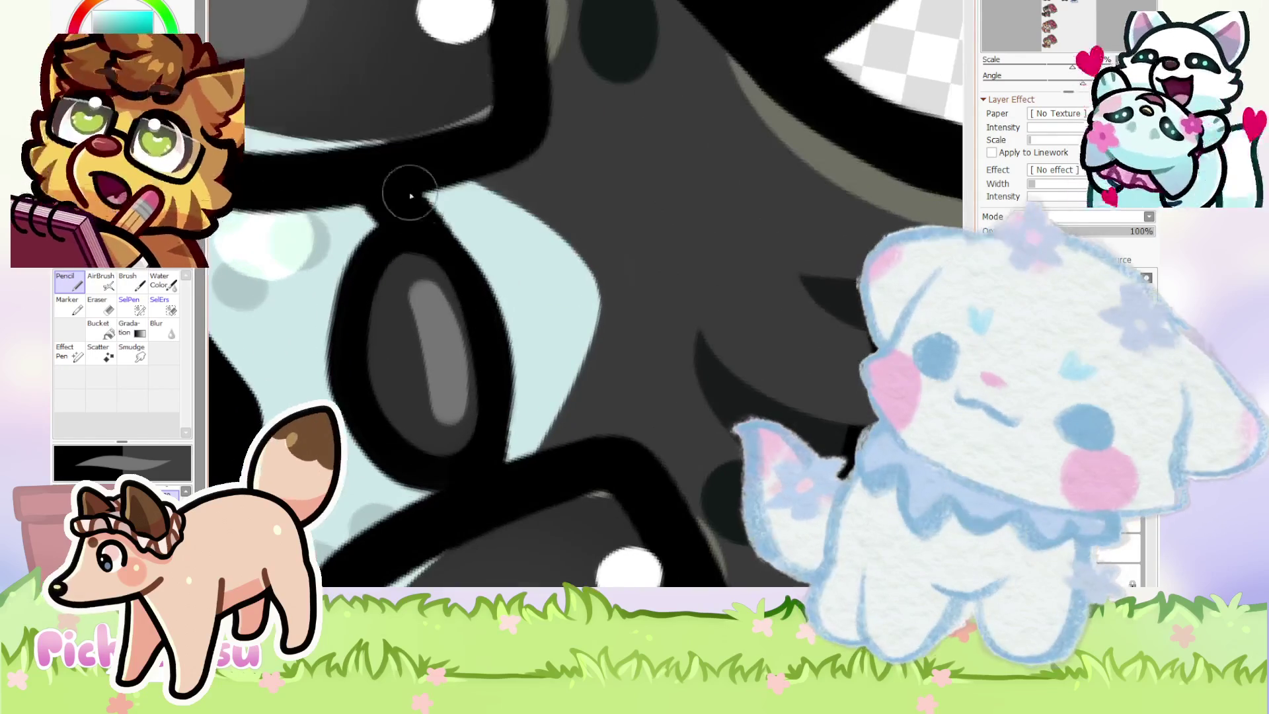
scroll(586, 284, "down", 5)
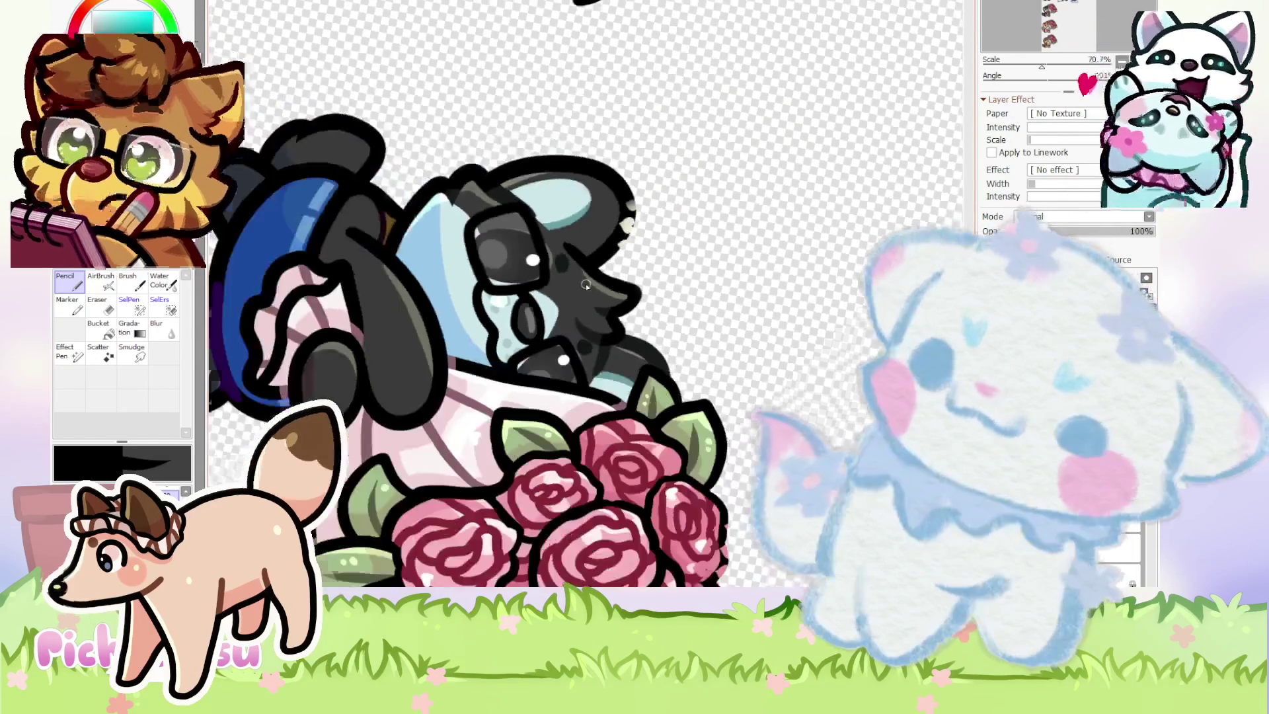
scroll(585, 284, "up", 6)
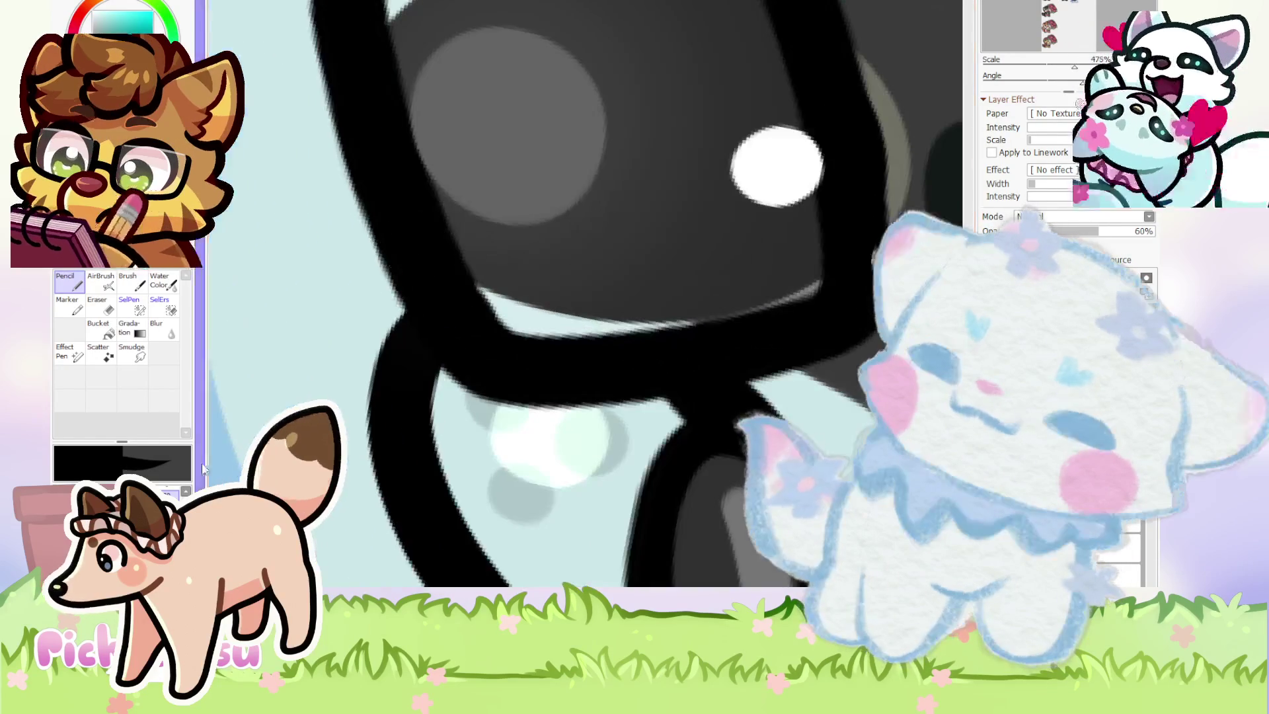
scroll(408, 301, "up", 2)
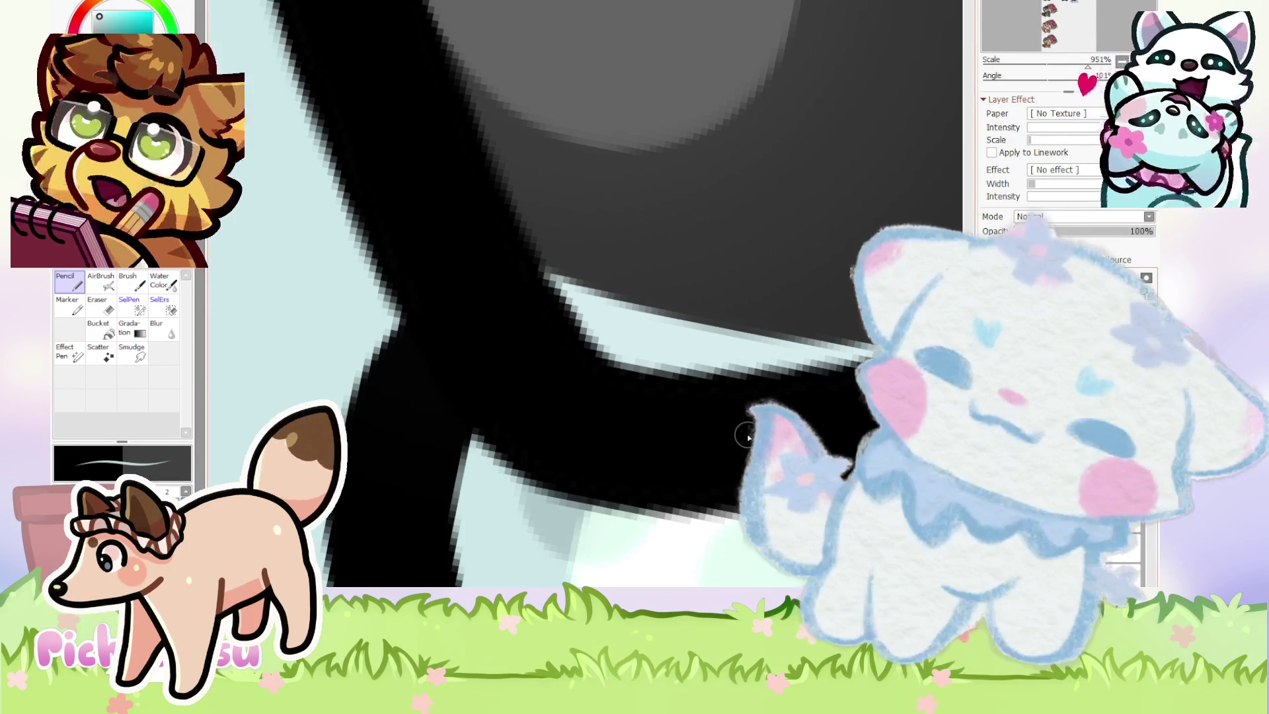
Draw a thin light-blue highlight along the glasses' black edge.
scroll(386, 329, "up", 1)
mouse_move(437, 296)
left_mouse_down()
mouse_move(623, 414)
mouse_move(547, 513)
left_mouse_up()
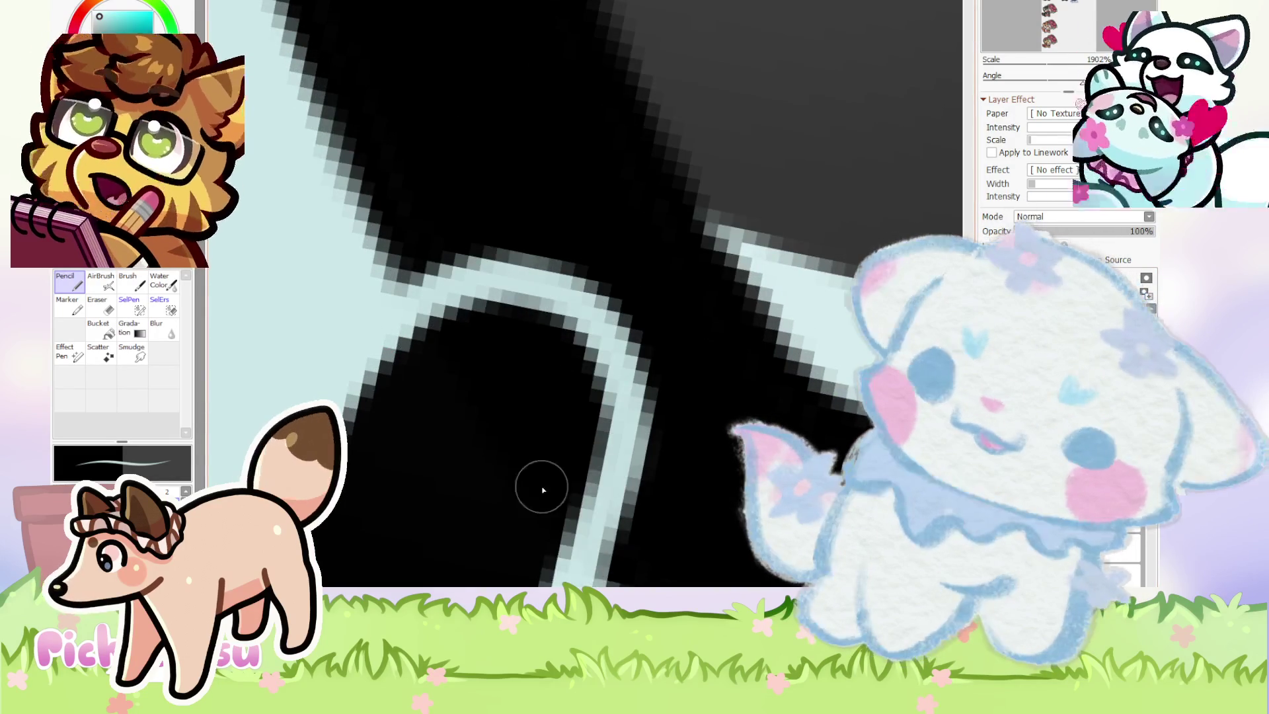
scroll(466, 340, "down", 2)
scroll(466, 340, "down", 3)
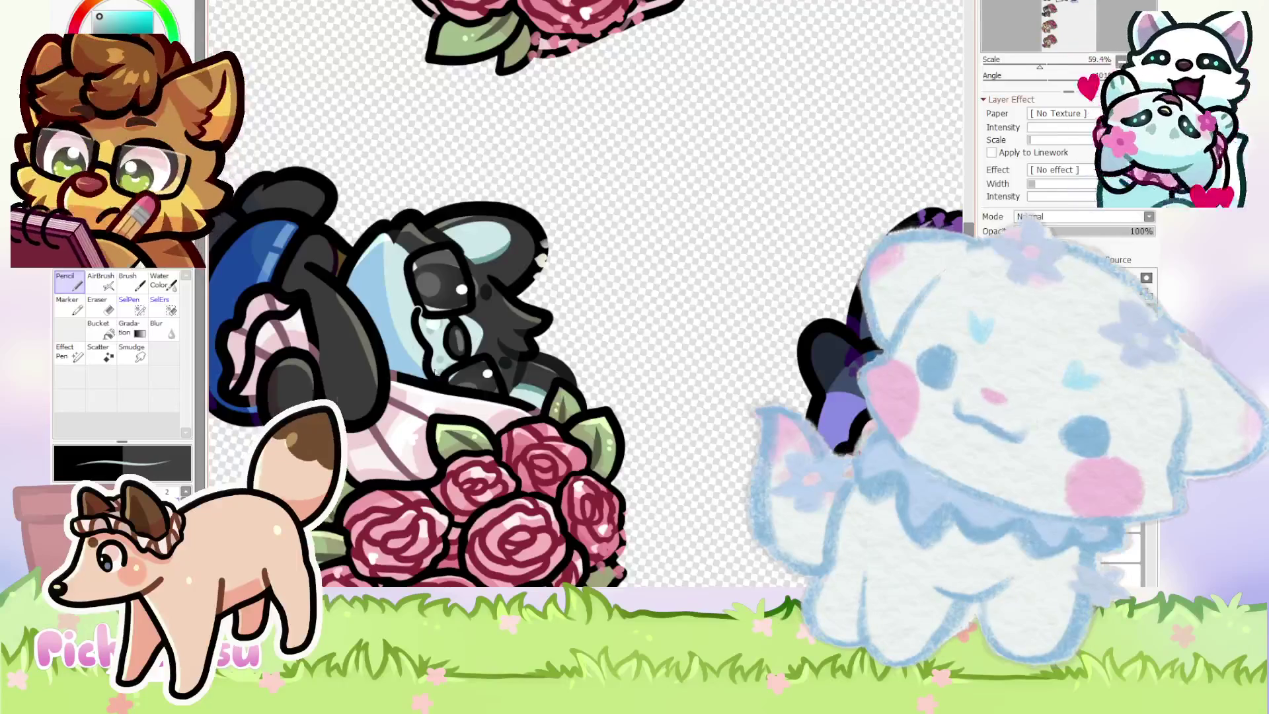
scroll(428, 368, "up", 6)
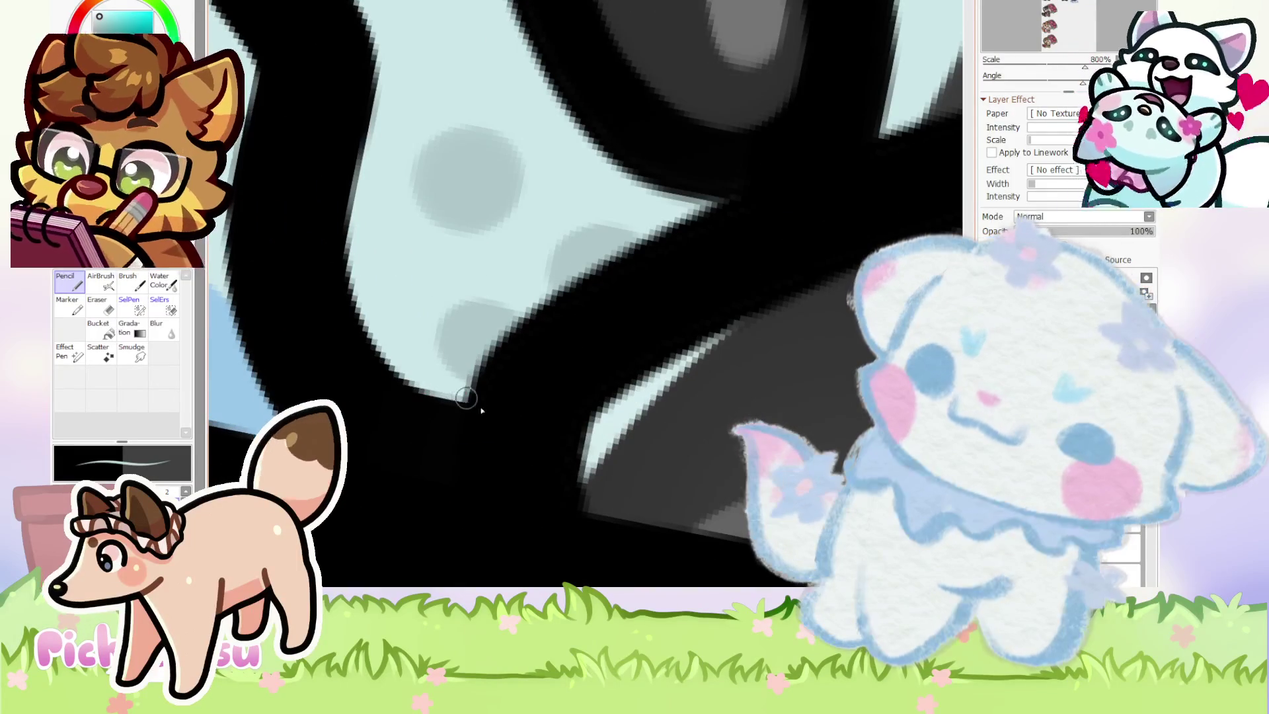
Add a light-blue highlight along the cheek's black outline.
left_click_drag(458, 403, 516, 499)
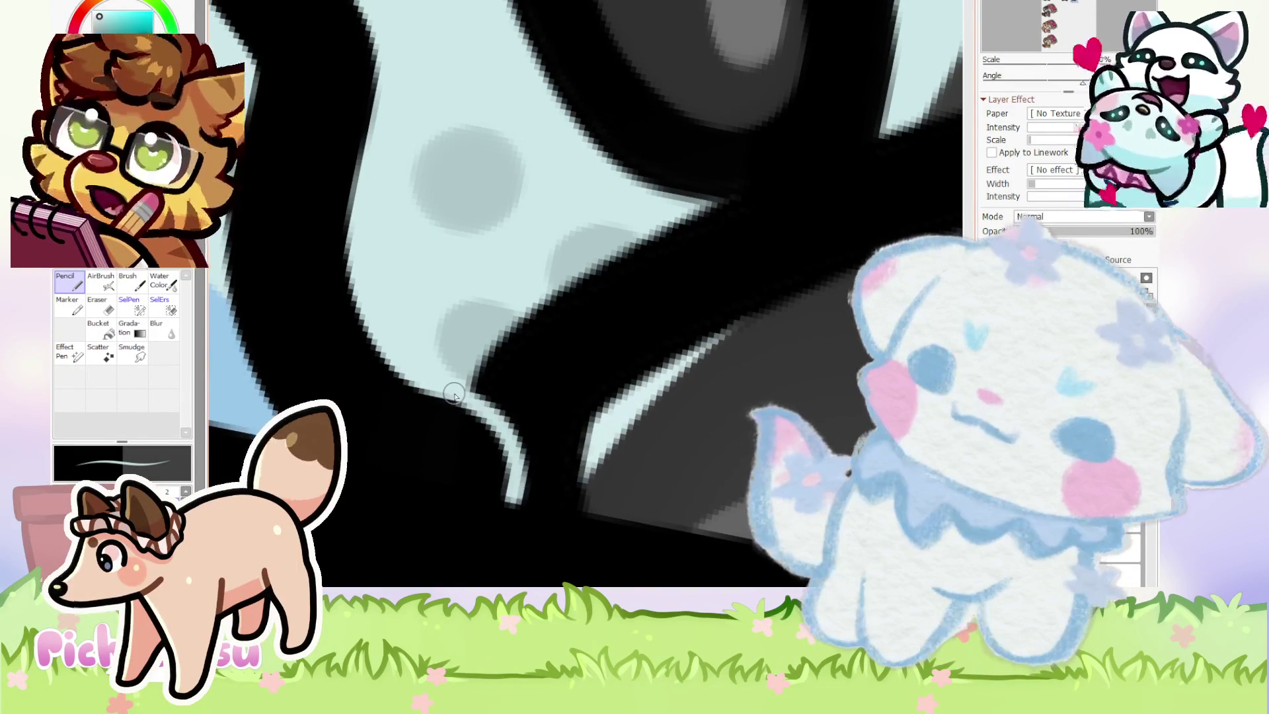
scroll(589, 502, "down", 6)
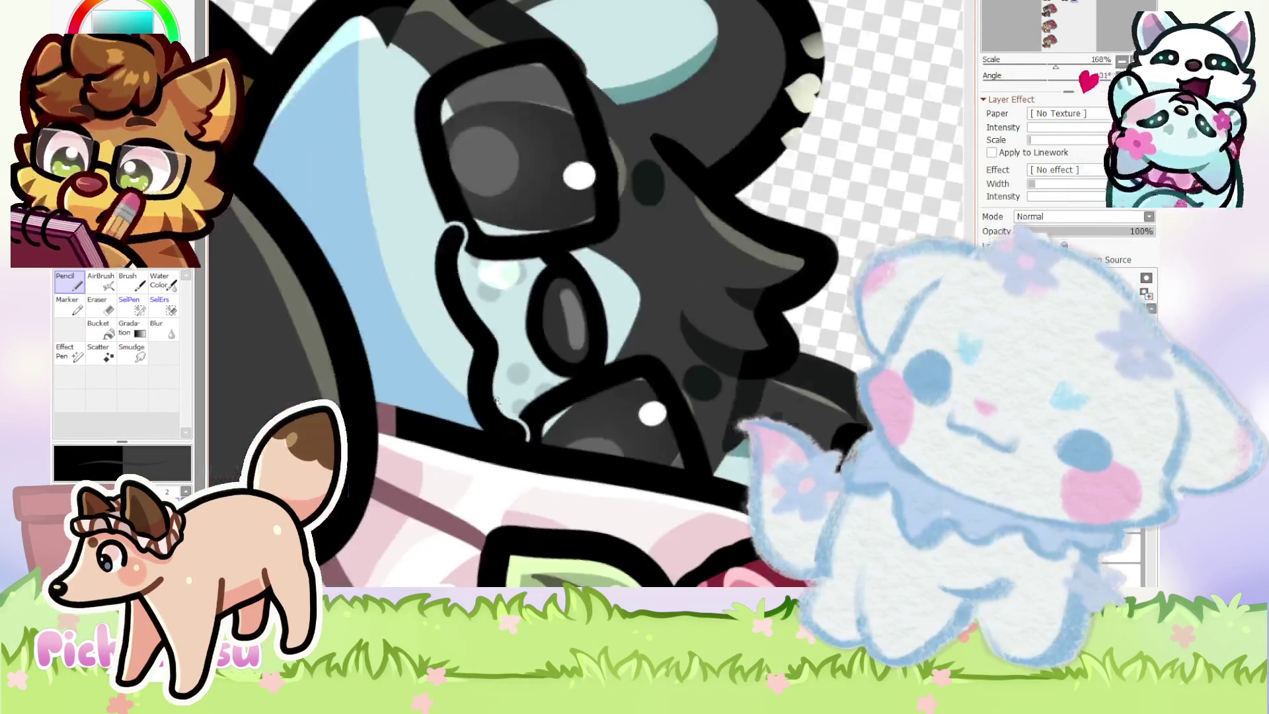
scroll(609, 374, "down", 1)
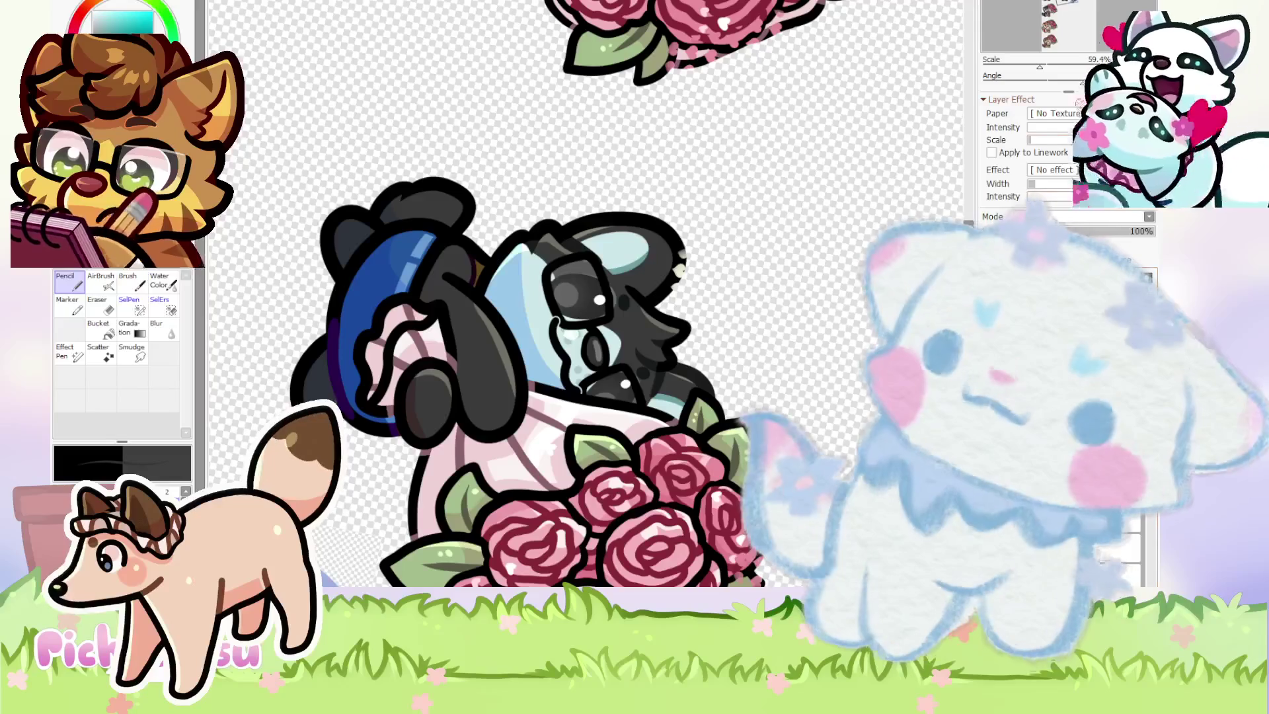
scroll(634, 219, "down", 10)
scroll(568, 245, "up", 10)
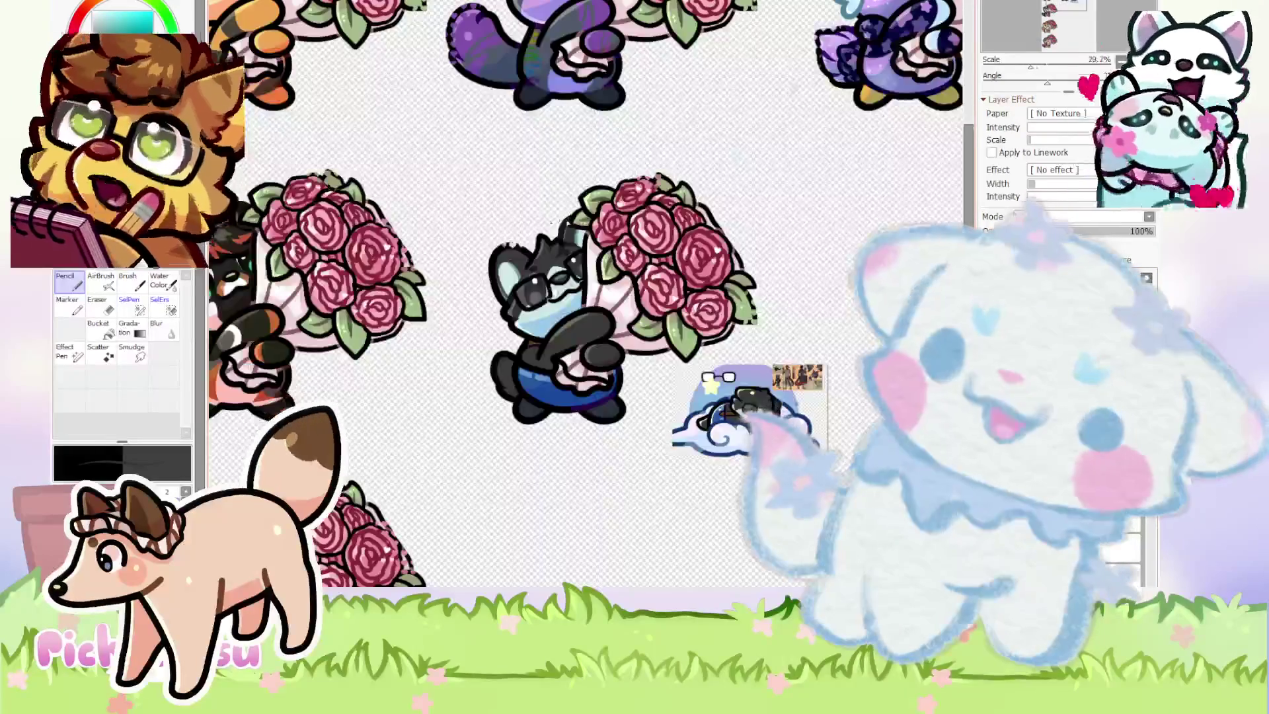
scroll(603, 332, "up", 5)
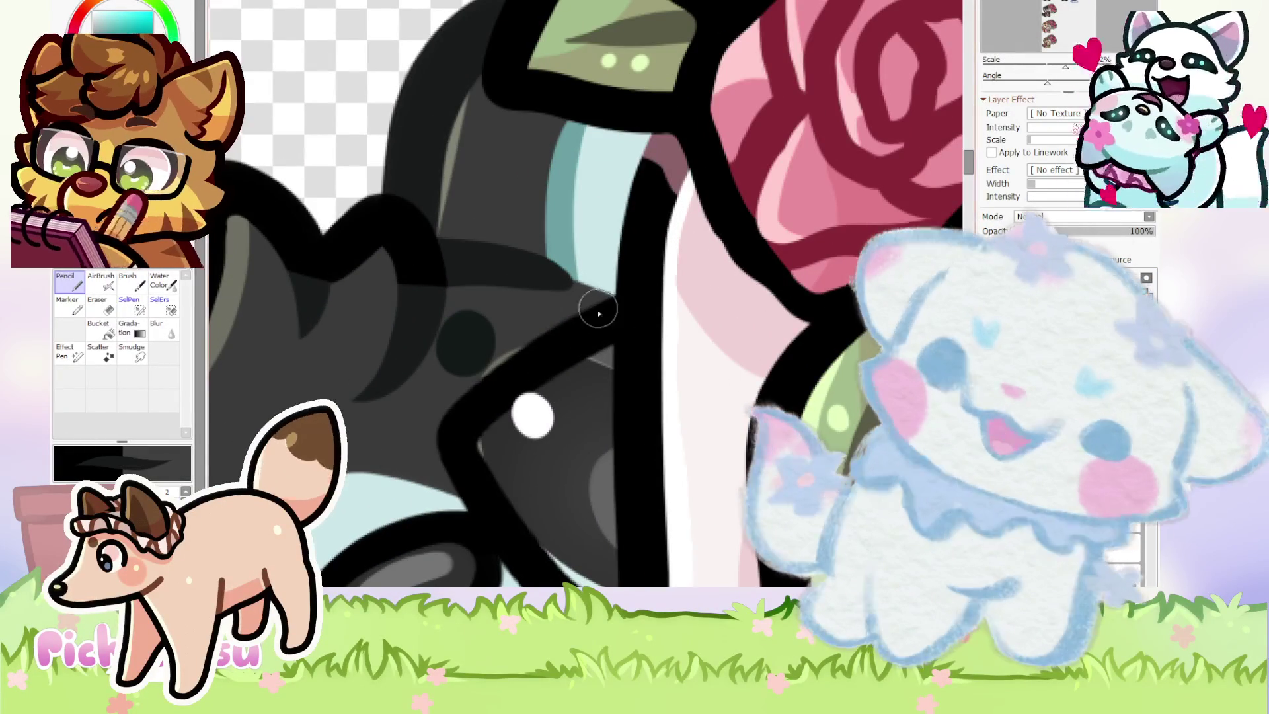
scroll(604, 344, "down", 3)
scroll(616, 491, "up", 4)
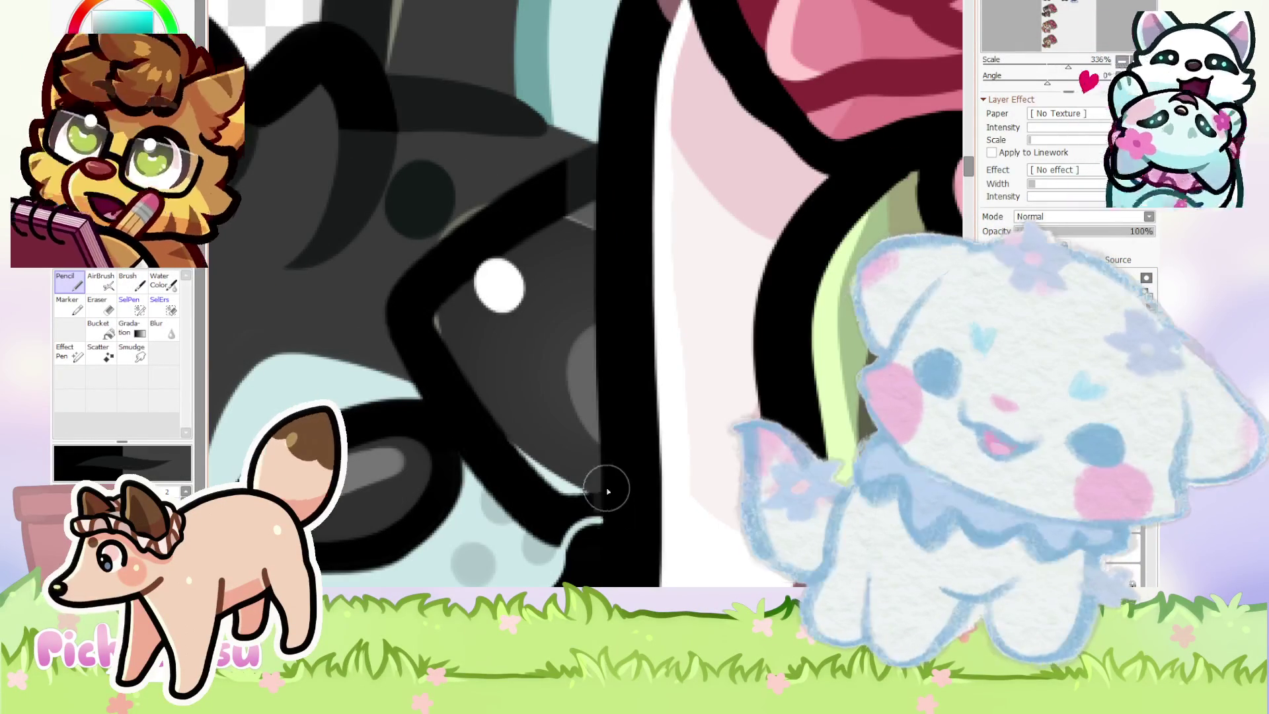
scroll(597, 493, "down", 5)
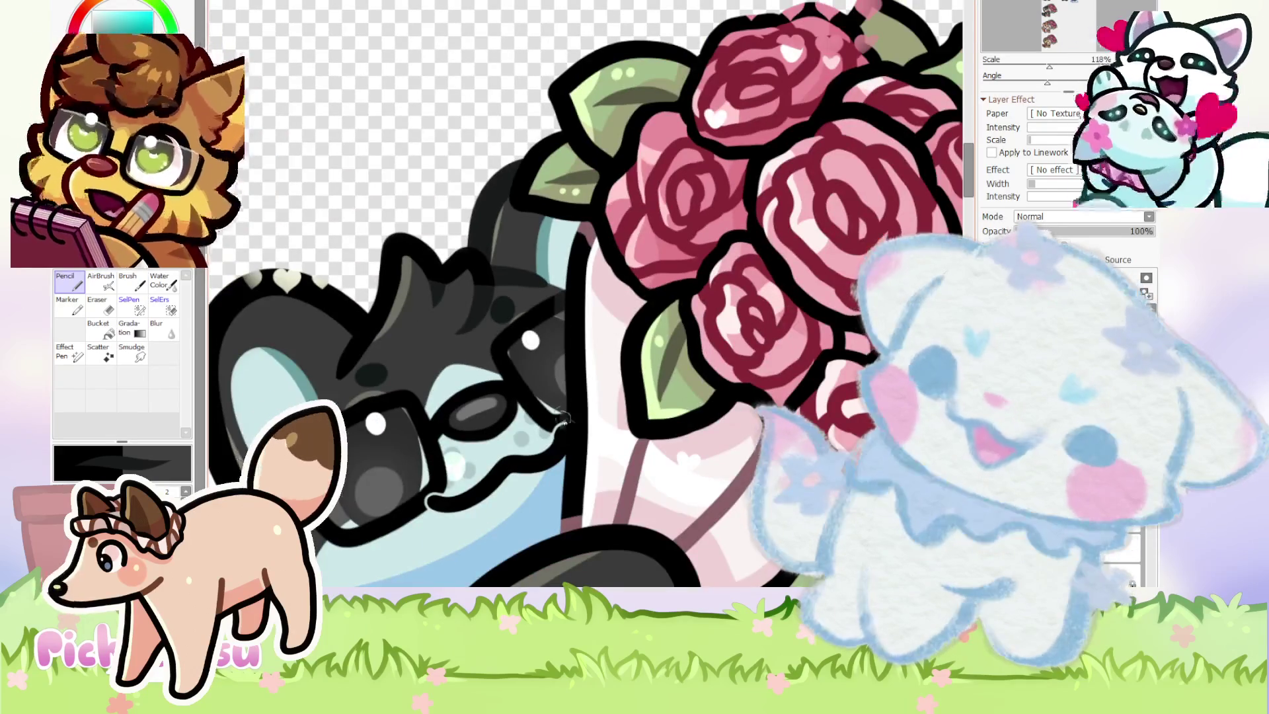
scroll(567, 429, "up", 2)
scroll(581, 390, "down", 4)
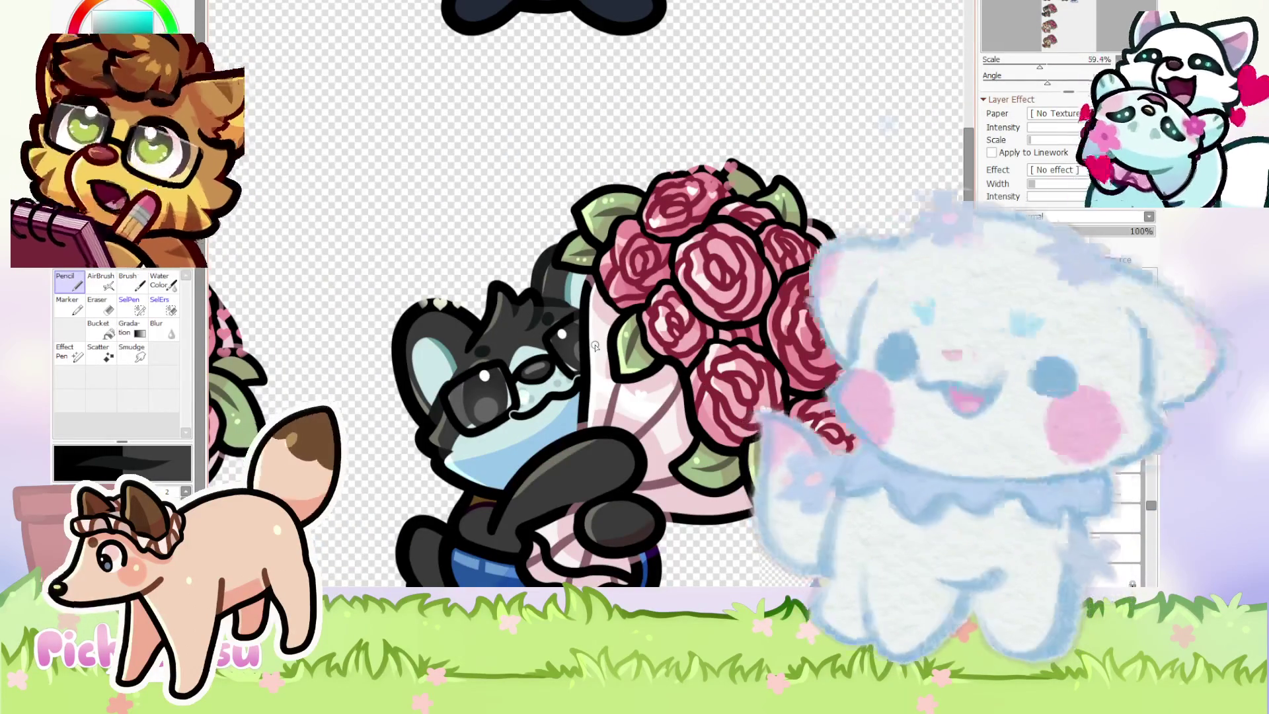
scroll(512, 395, "up", 4)
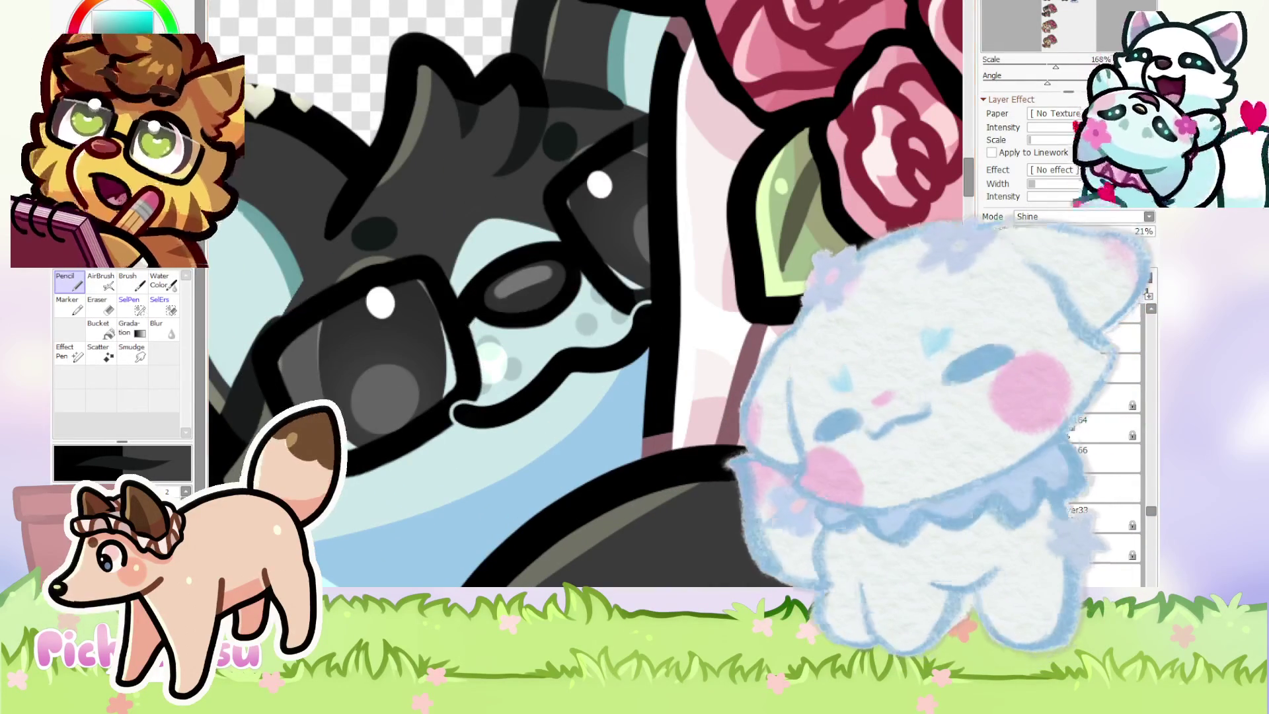
key("a")
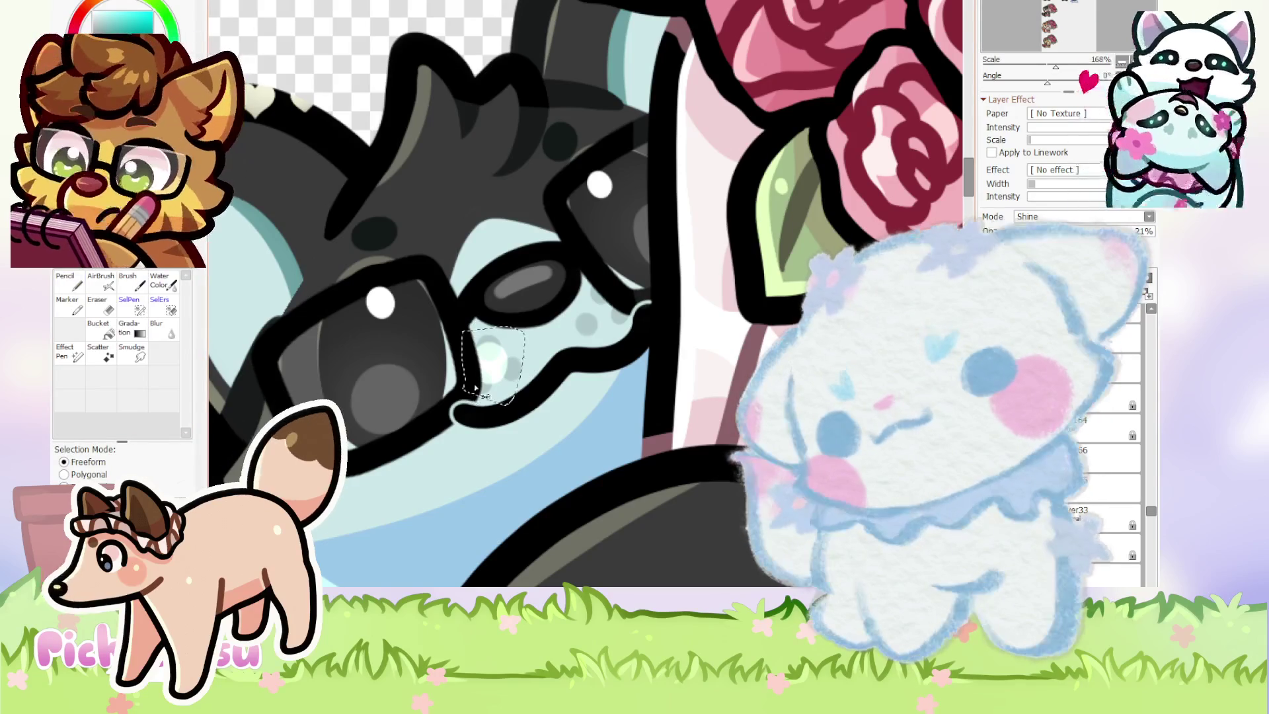
key("v")
key("a")
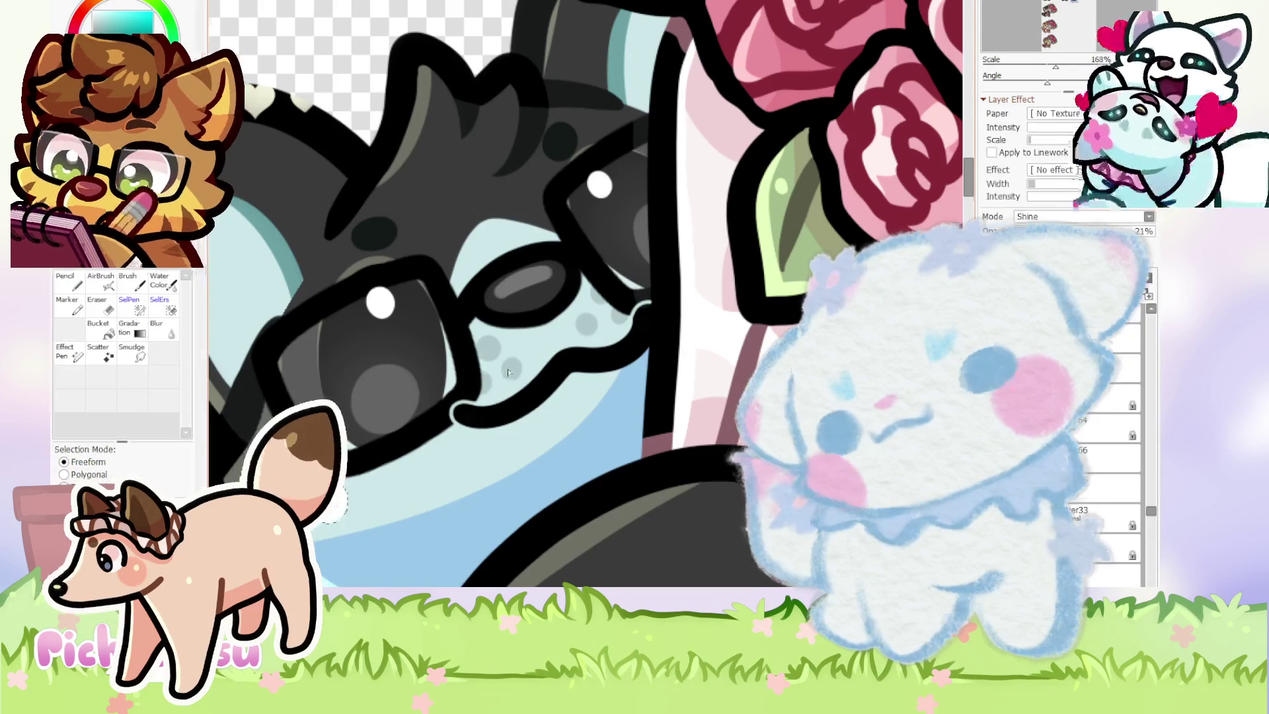
scroll(544, 393, "down", 5)
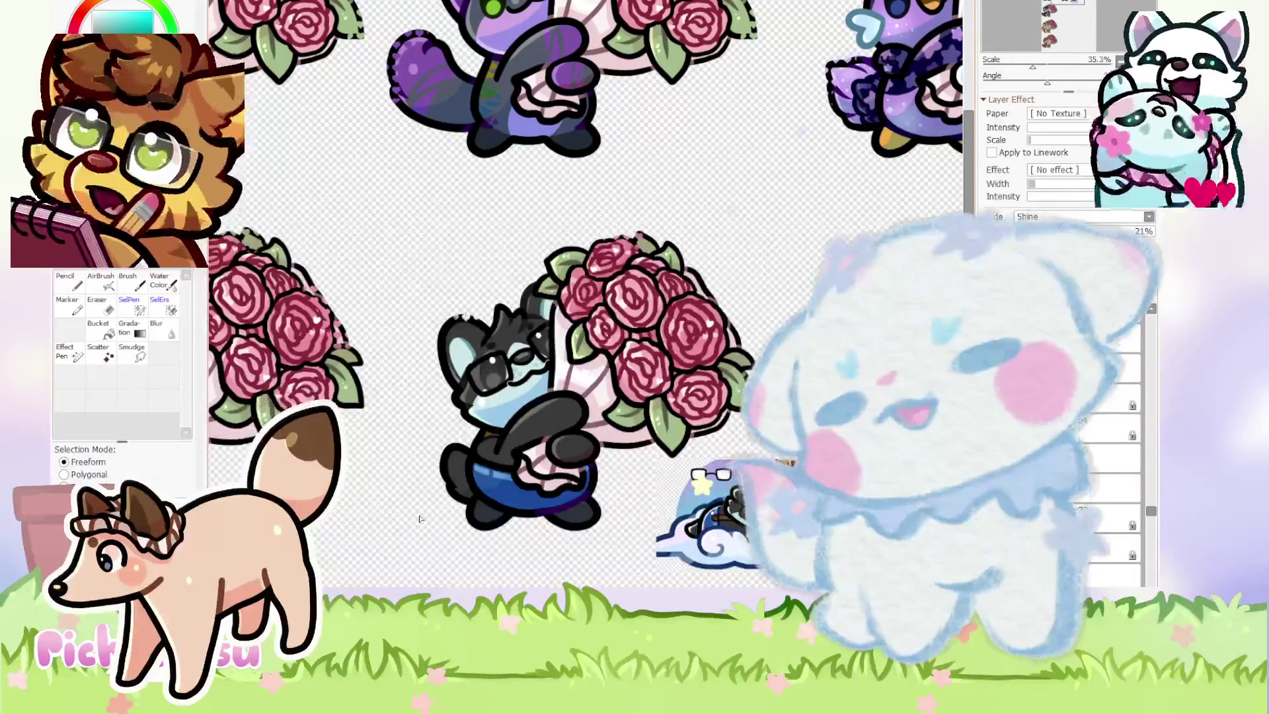
scroll(544, 393, "up", 5)
scroll(709, 302, "down", 6)
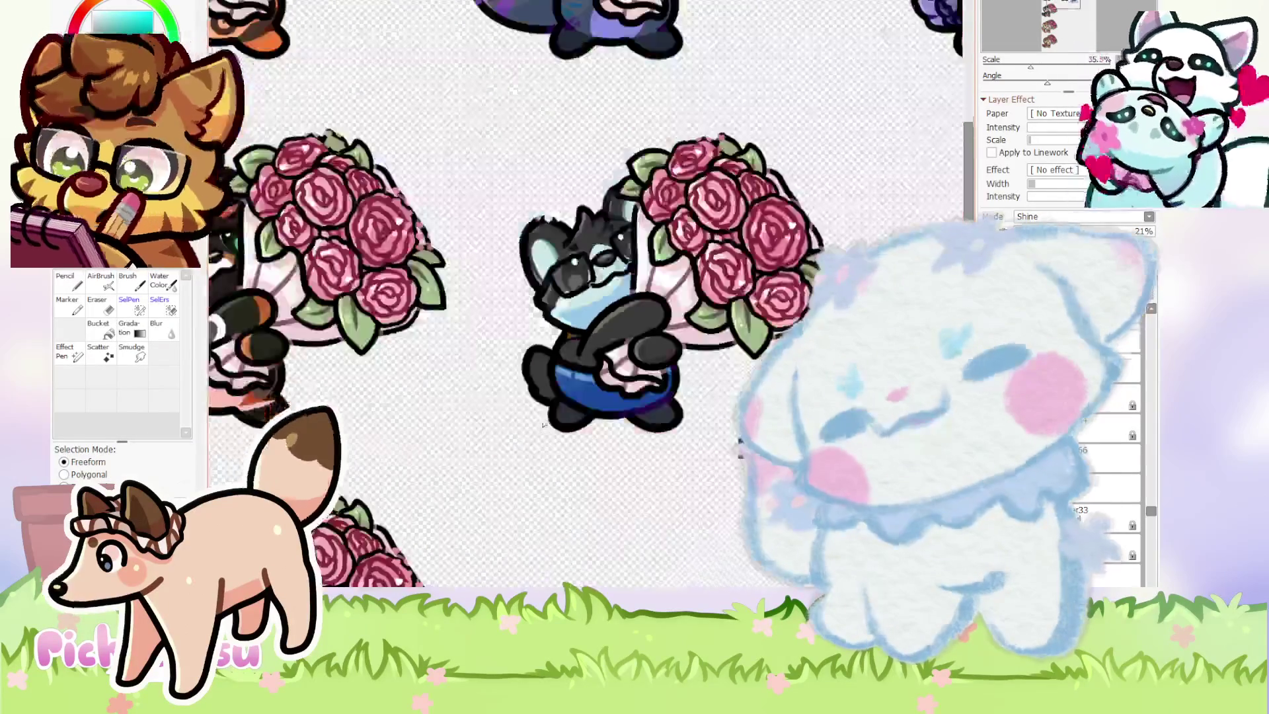
scroll(293, 367, "up", 2)
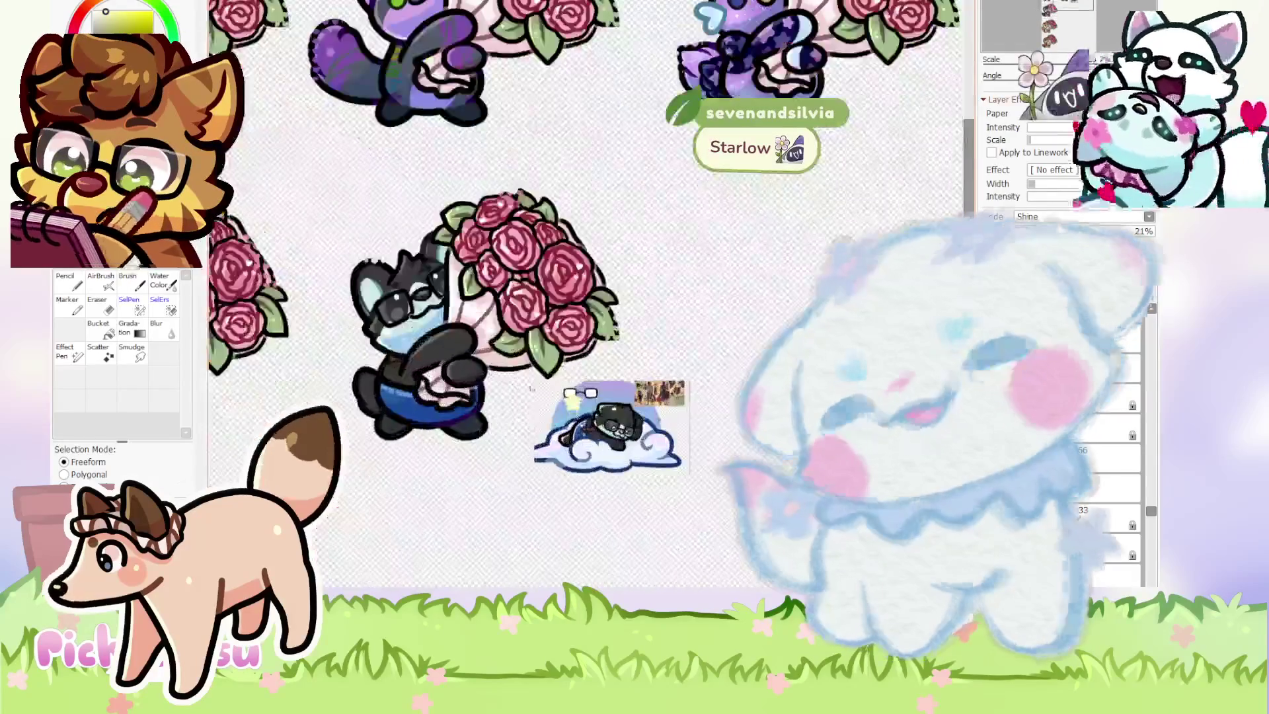
scroll(433, 451, "up", 4)
scroll(432, 454, "up", 4)
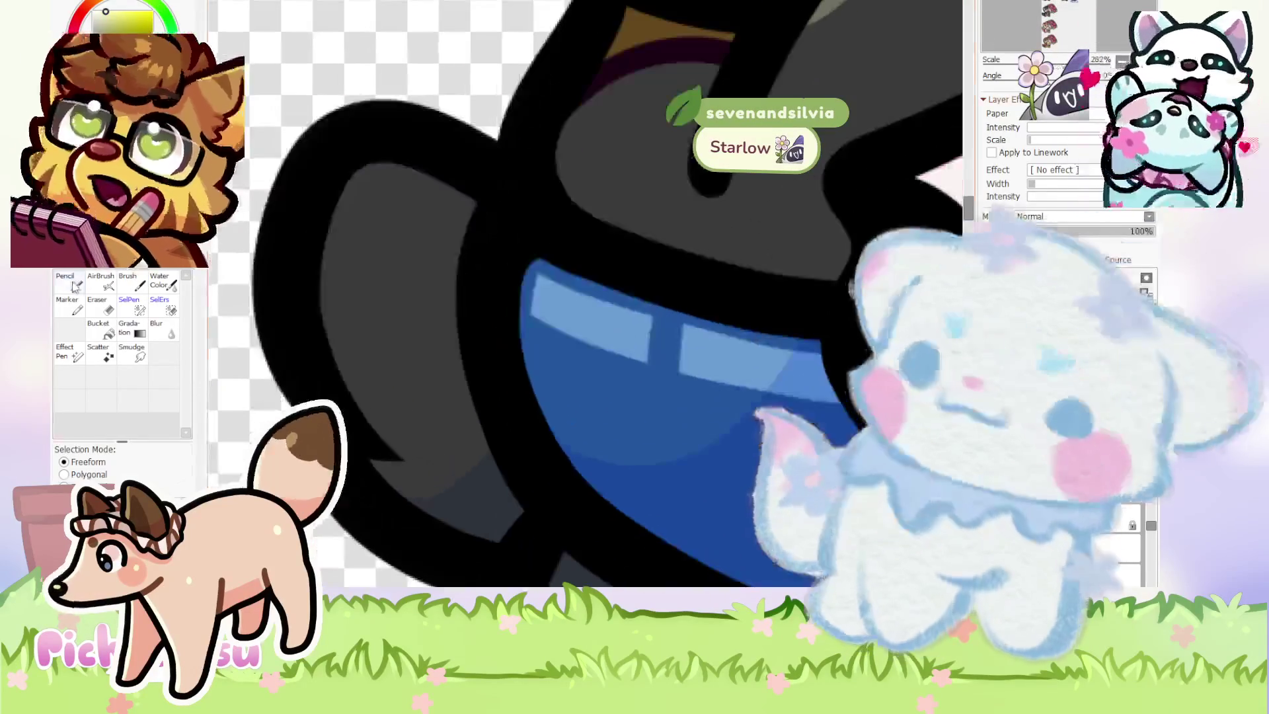
With the Pencil, paint pale yellow highlights along the arm edge and down the inner leg edge.
key("n")
mouse_move(363, 171)
left_mouse_down()
mouse_move(334, 359)
mouse_move(369, 465)
mouse_move(487, 547)
left_mouse_up()
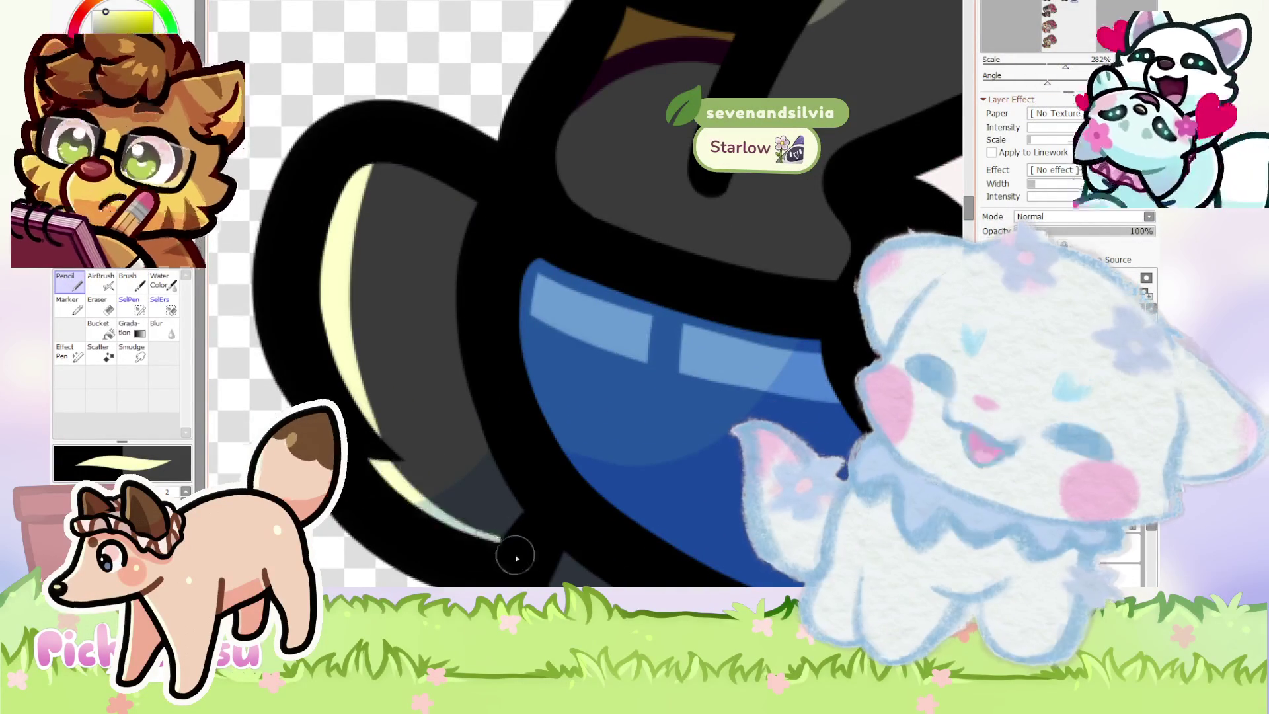
scroll(487, 547, "down", 3)
scroll(487, 529, "up", 3)
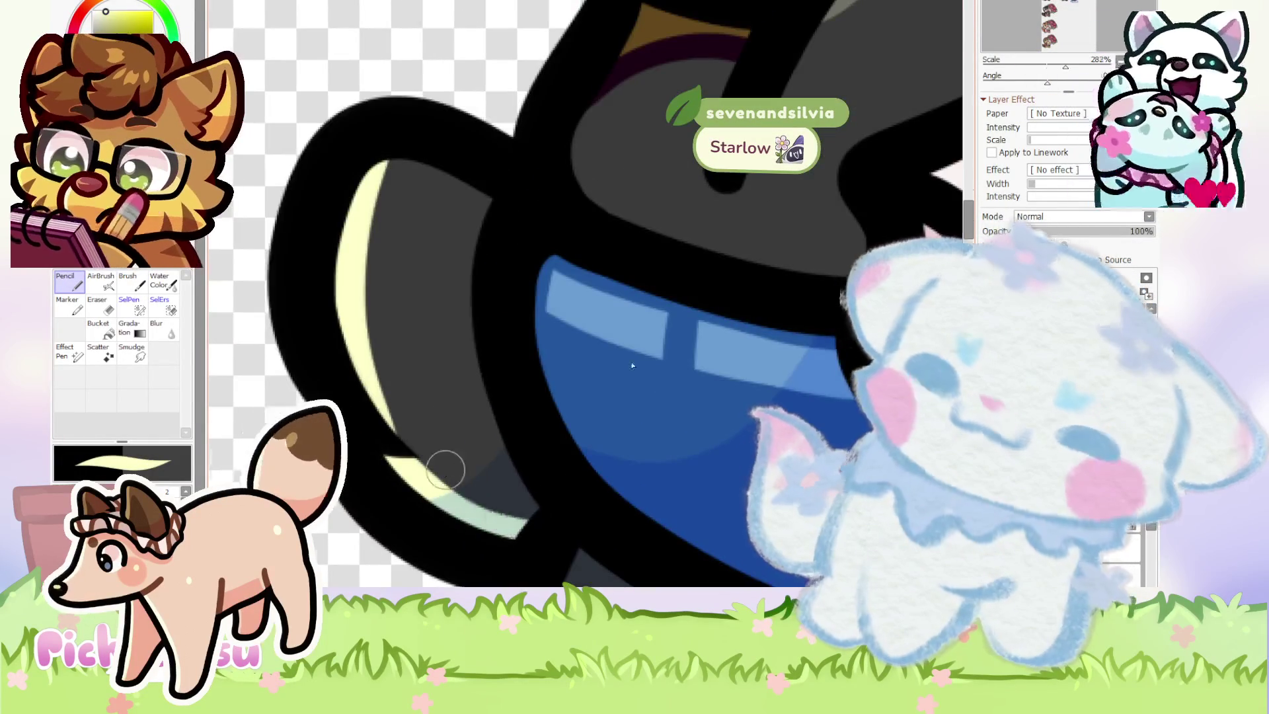
scroll(439, 467, "down", 5)
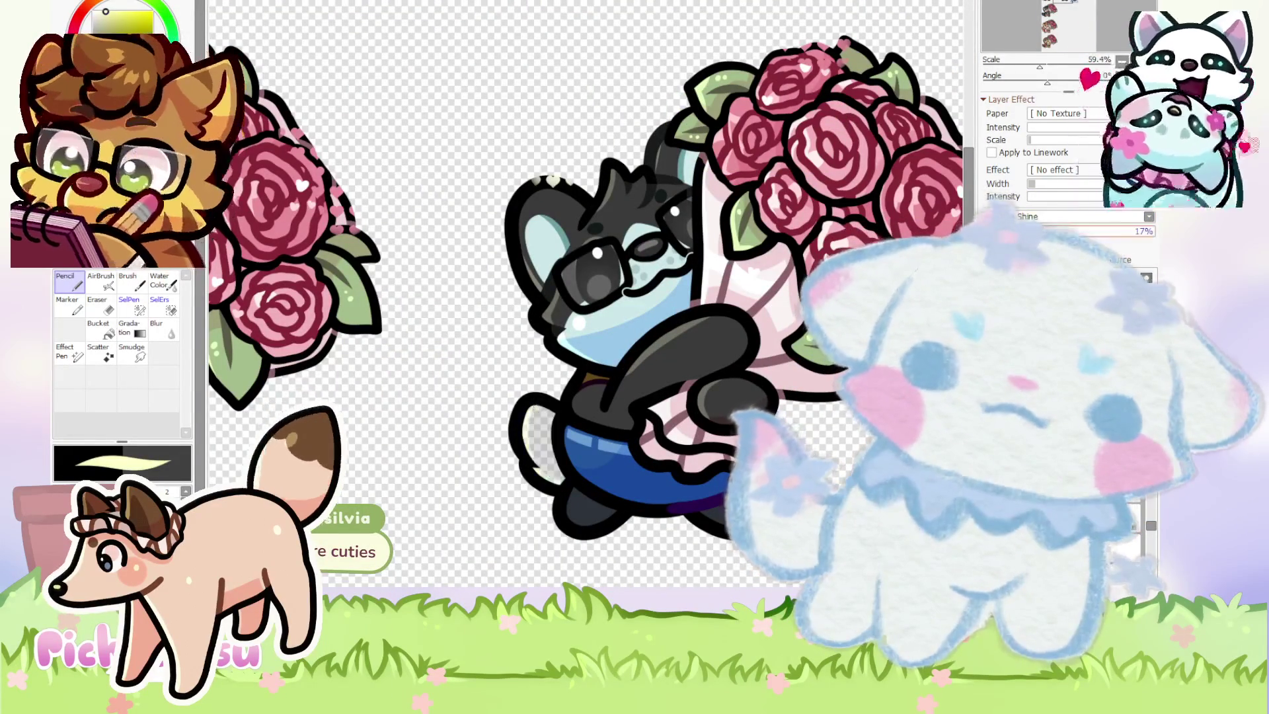
scroll(1084, 216, "up", 10)
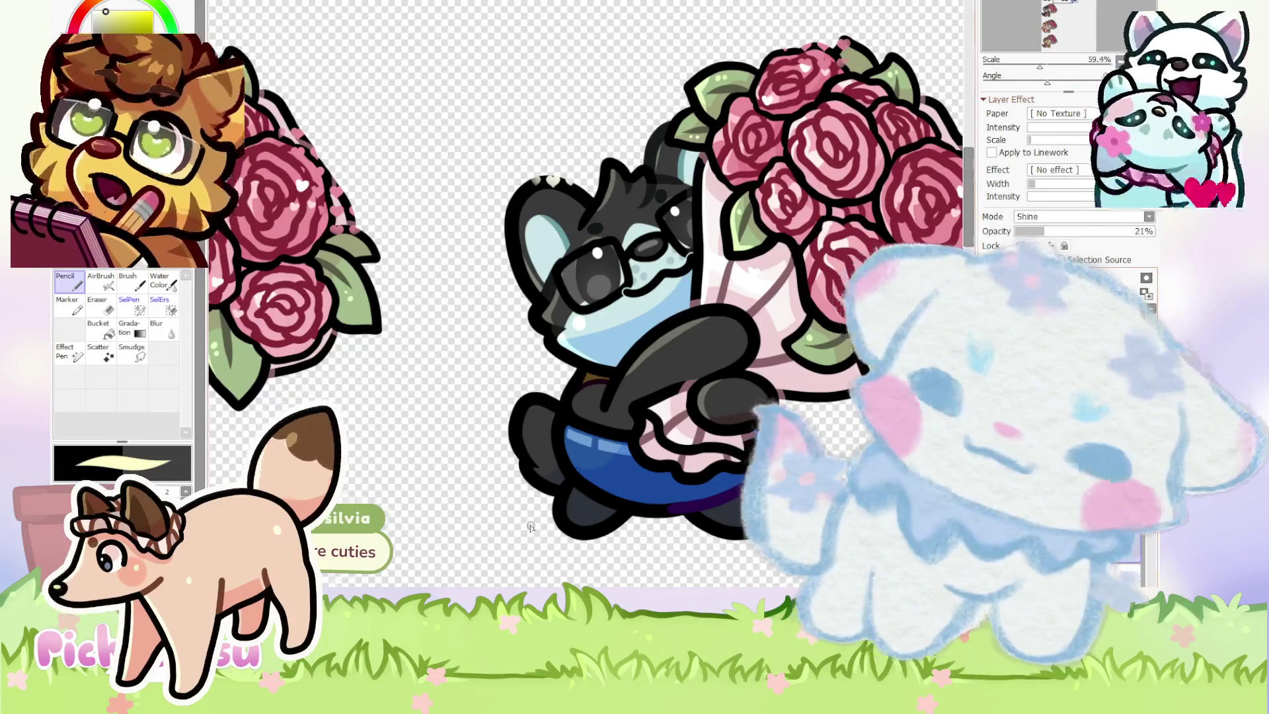
scroll(516, 310, "up", 2)
mouse_move(518, 281)
left_mouse_down()
mouse_move(581, 482)
mouse_move(629, 522)
left_mouse_up()
mouse_move(513, 283)
left_mouse_down()
mouse_move(595, 474)
mouse_move(636, 527)
mouse_move(562, 489)
left_mouse_up()
Switch to the Eraser to remove excess highlight paint.
key("e")
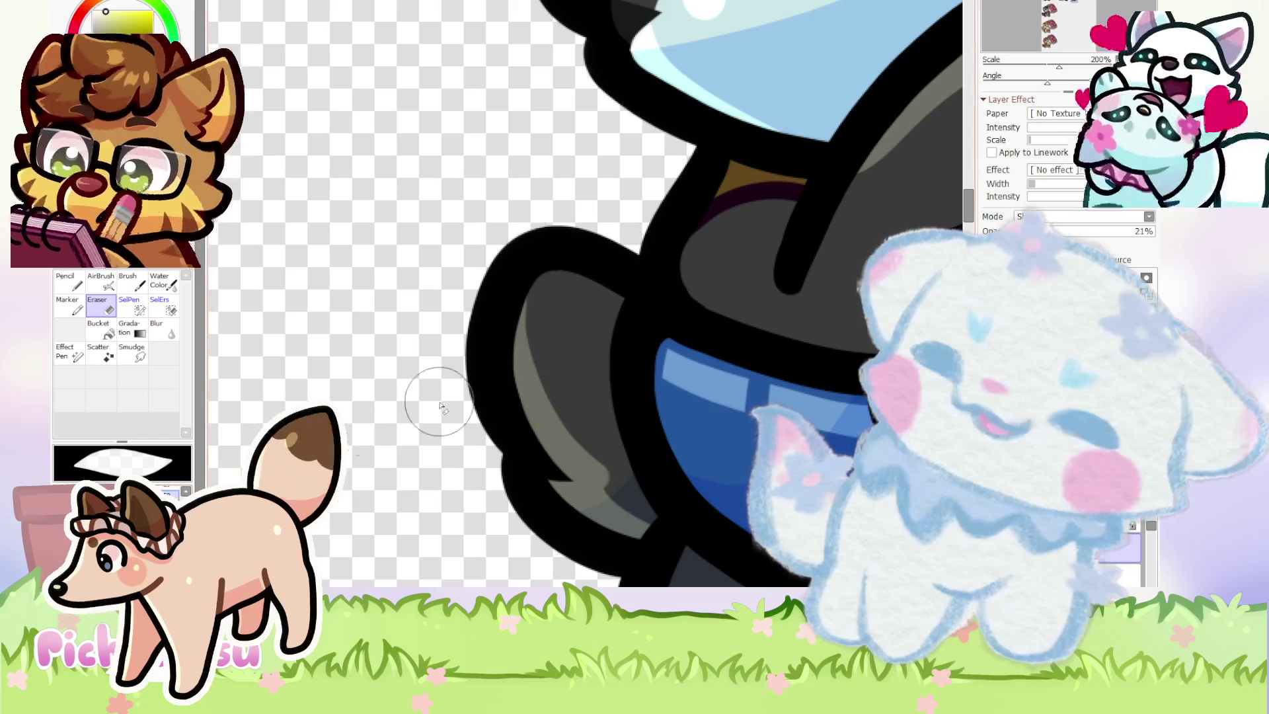
scroll(526, 404, "up", 1)
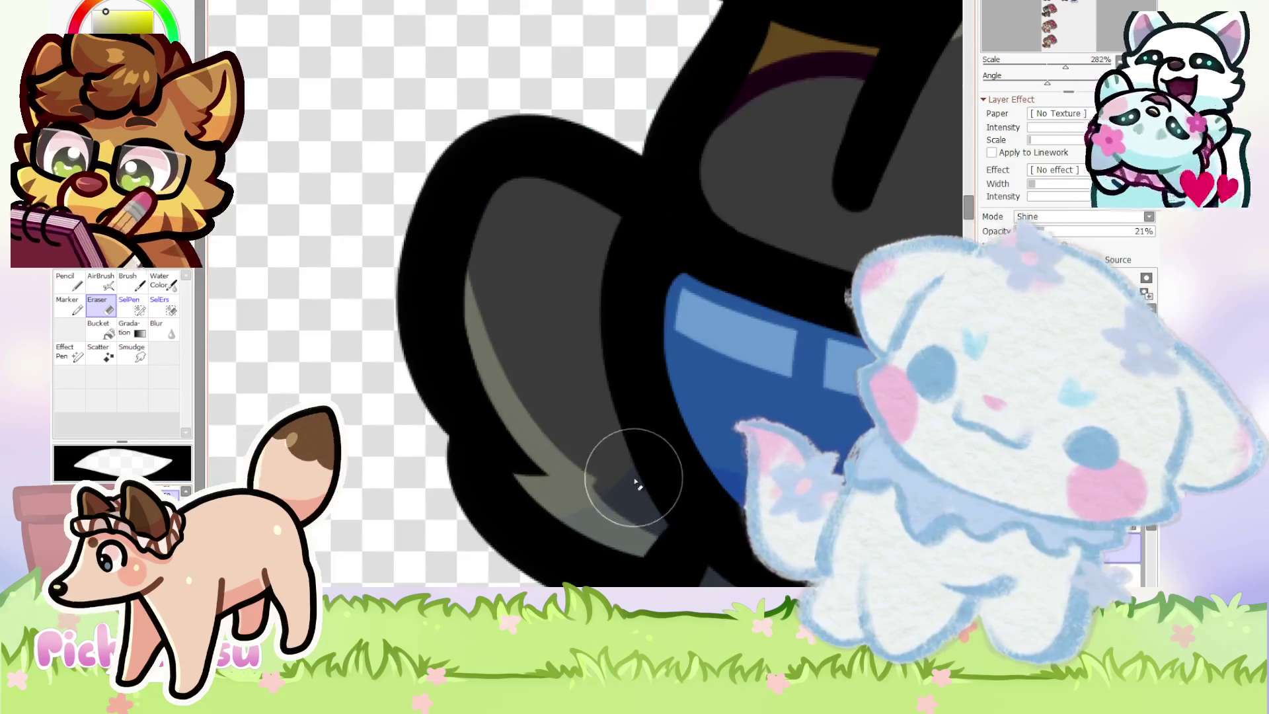
scroll(329, 415, "down", 2)
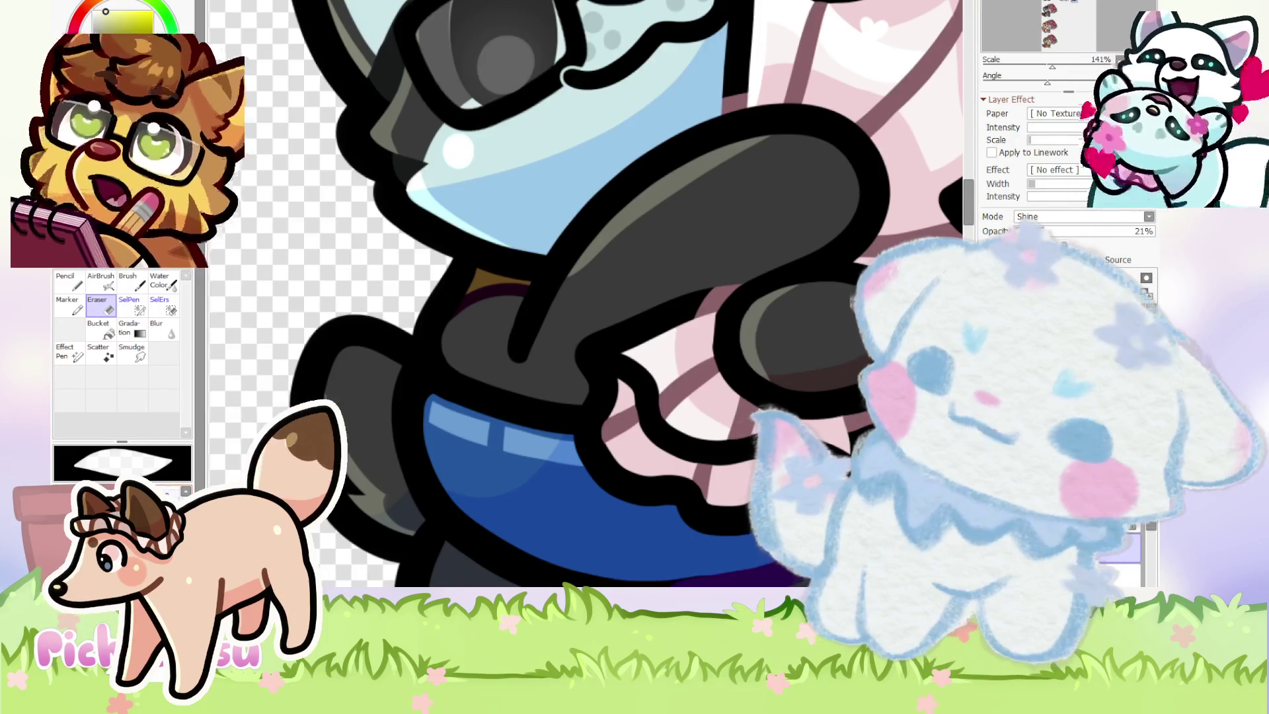
scroll(418, 460, "up", 3)
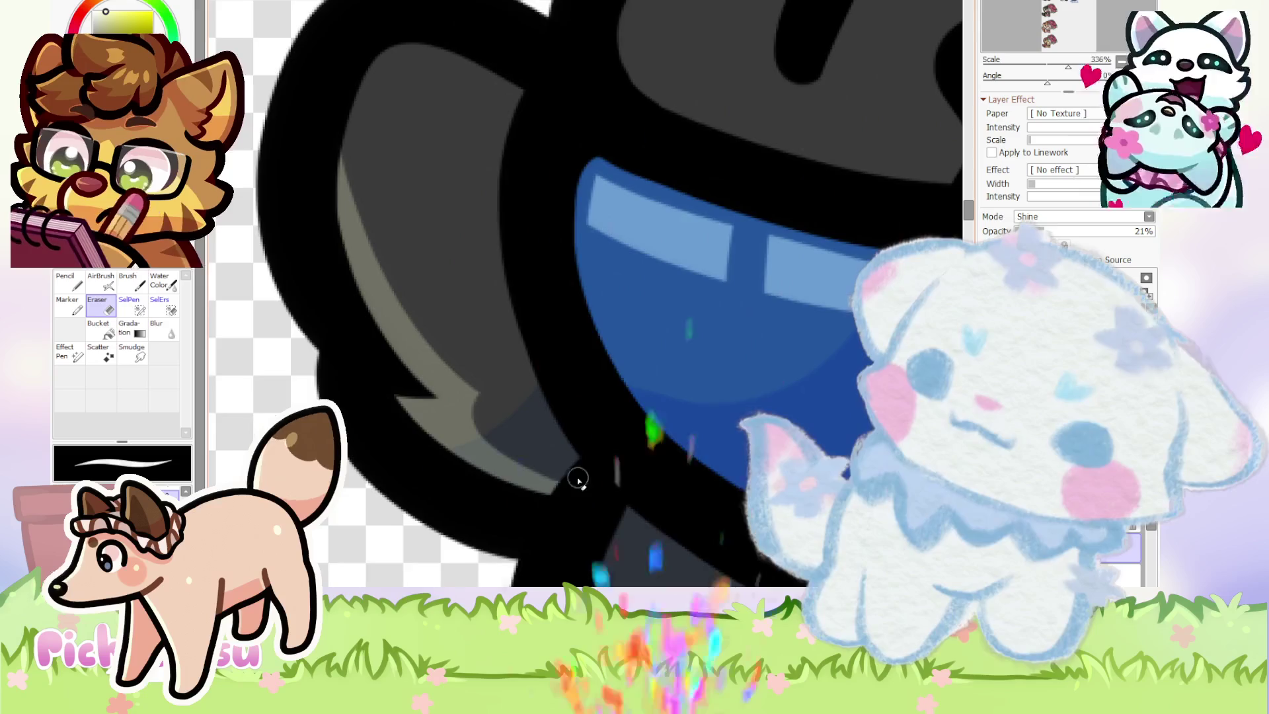
scroll(581, 482, "down", 3)
scroll(582, 481, "up", 2)
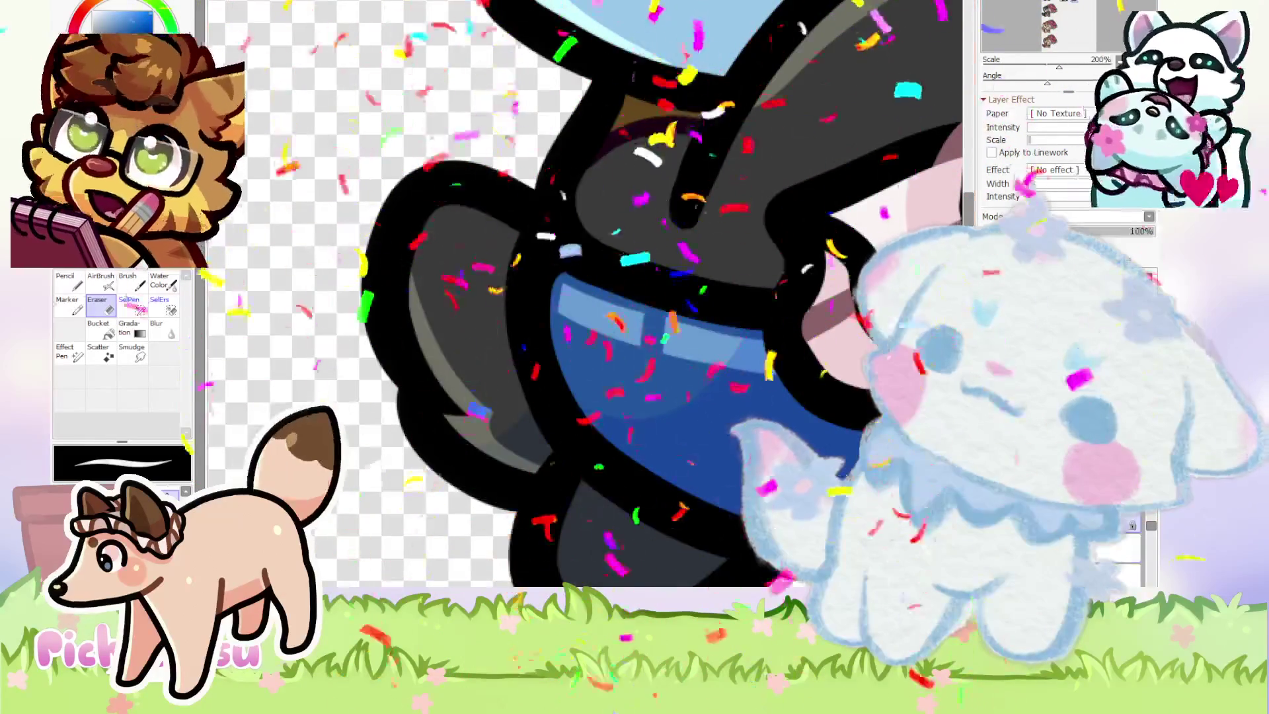
Return to the Pencil and set the layer's blending mode to Multiply.
key("n")
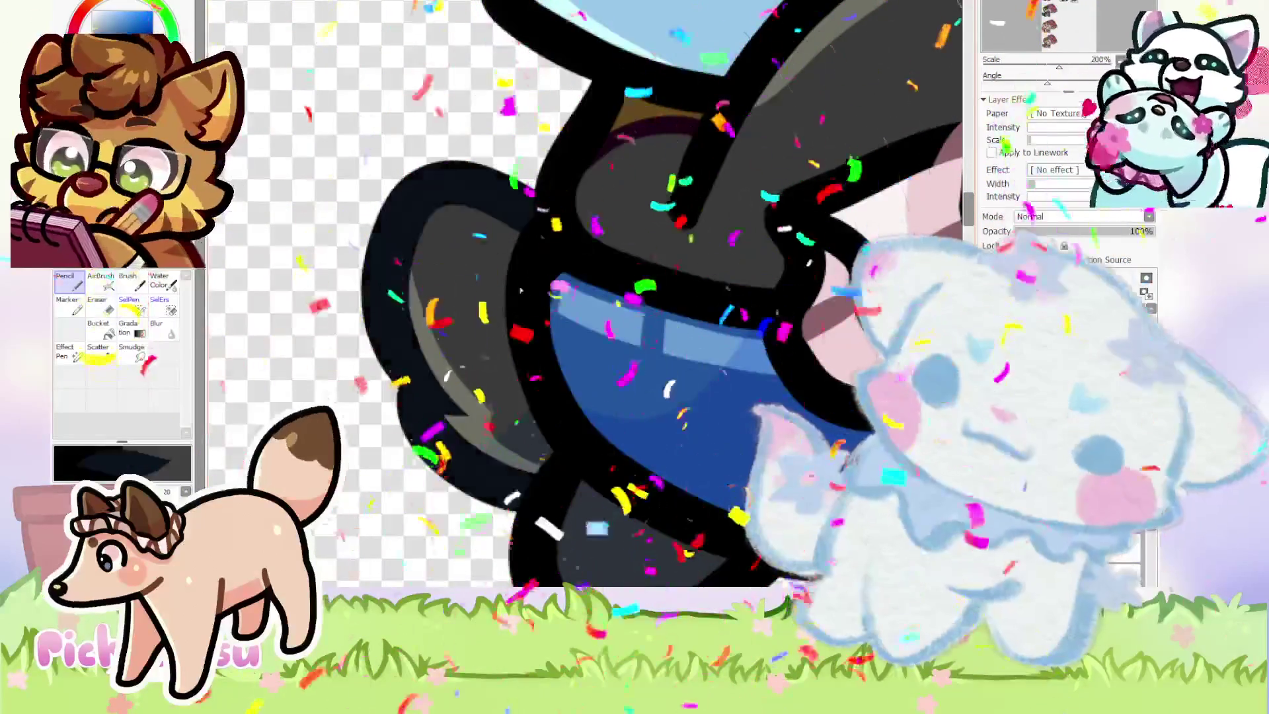
scroll(582, 247, "down", 4)
scroll(481, 316, "up", 3)
scroll(481, 316, "down", 3)
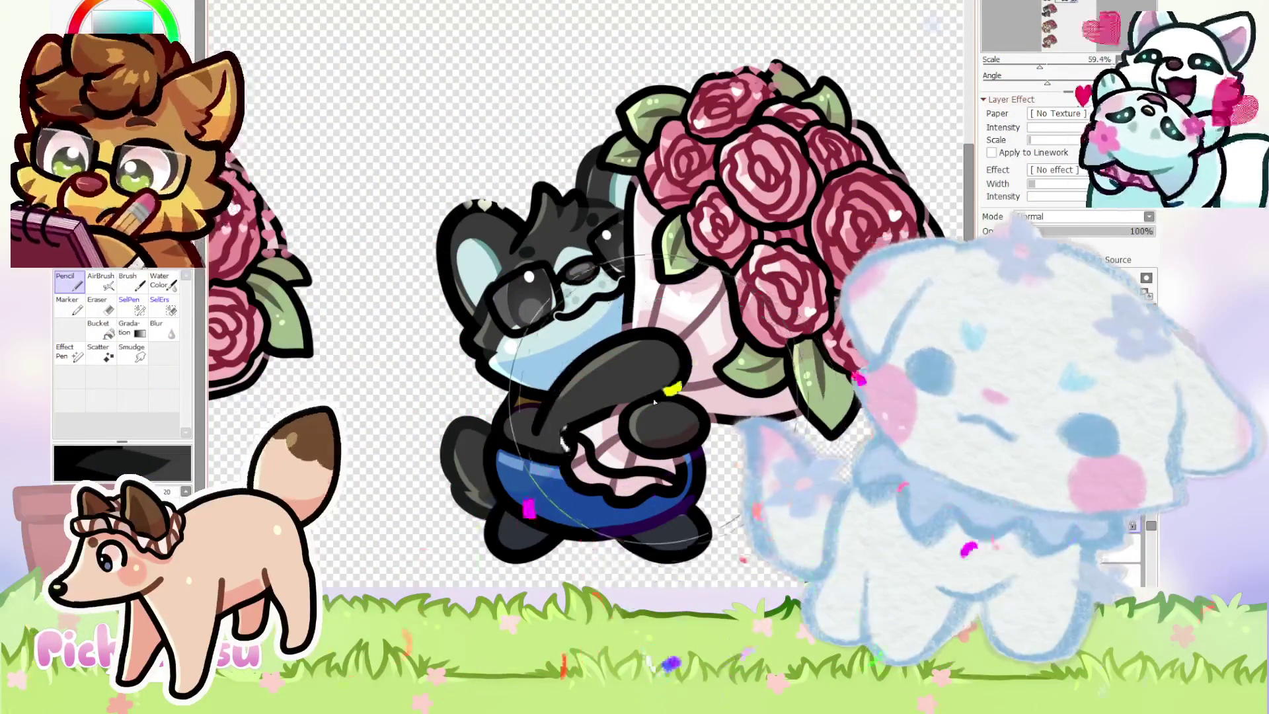
scroll(661, 403, "down", 1)
left_click(1084, 217)
left_click(1044, 227)
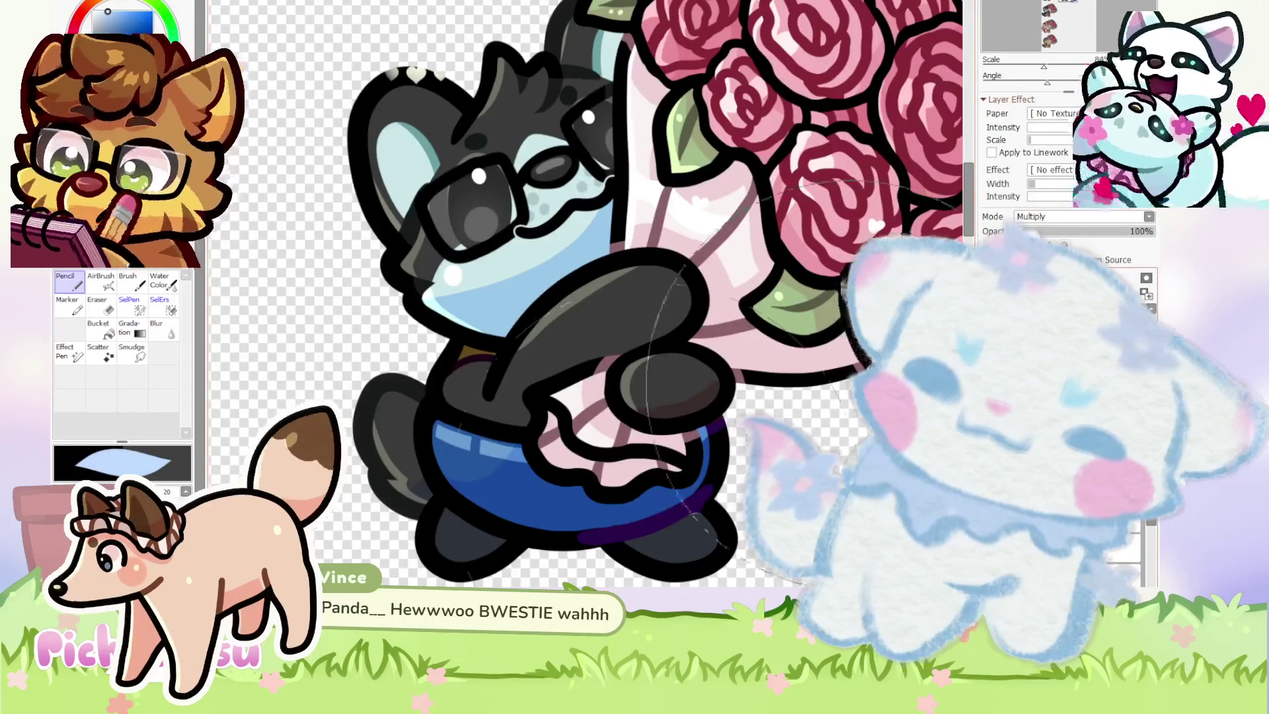
scroll(701, 398, "up", 3)
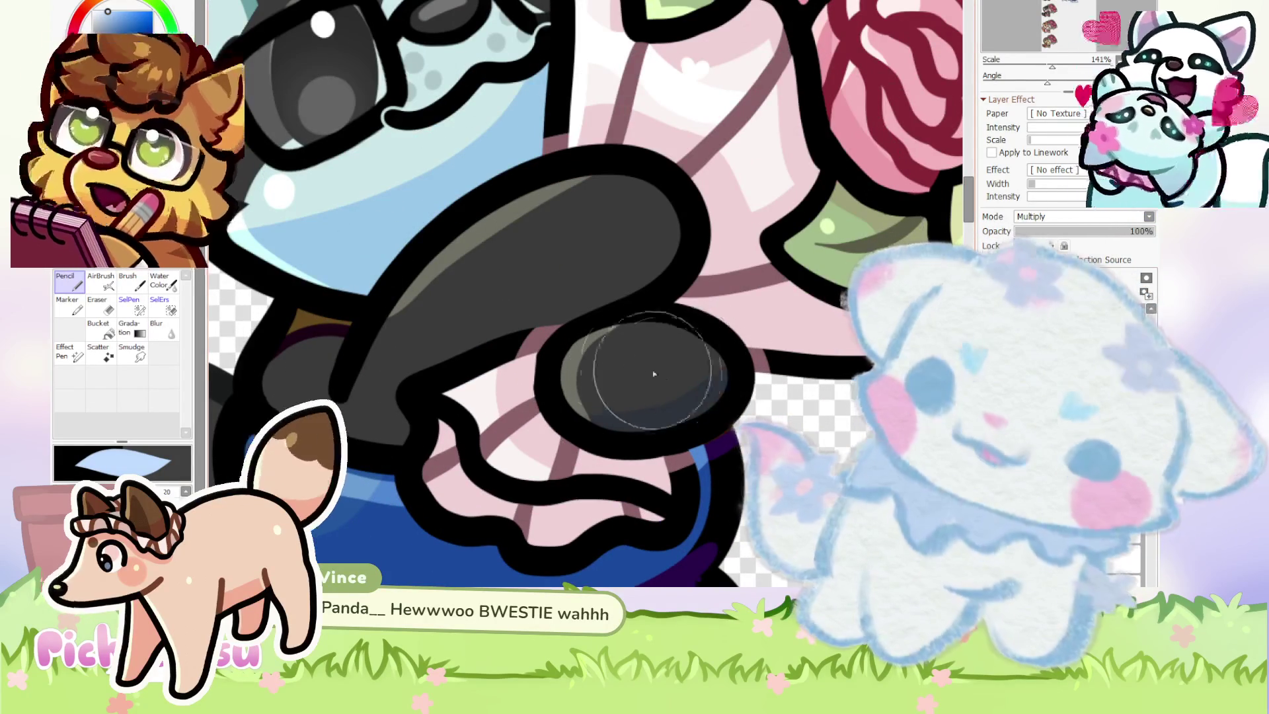
scroll(661, 375, "down", 2)
scroll(700, 405, "up", 5)
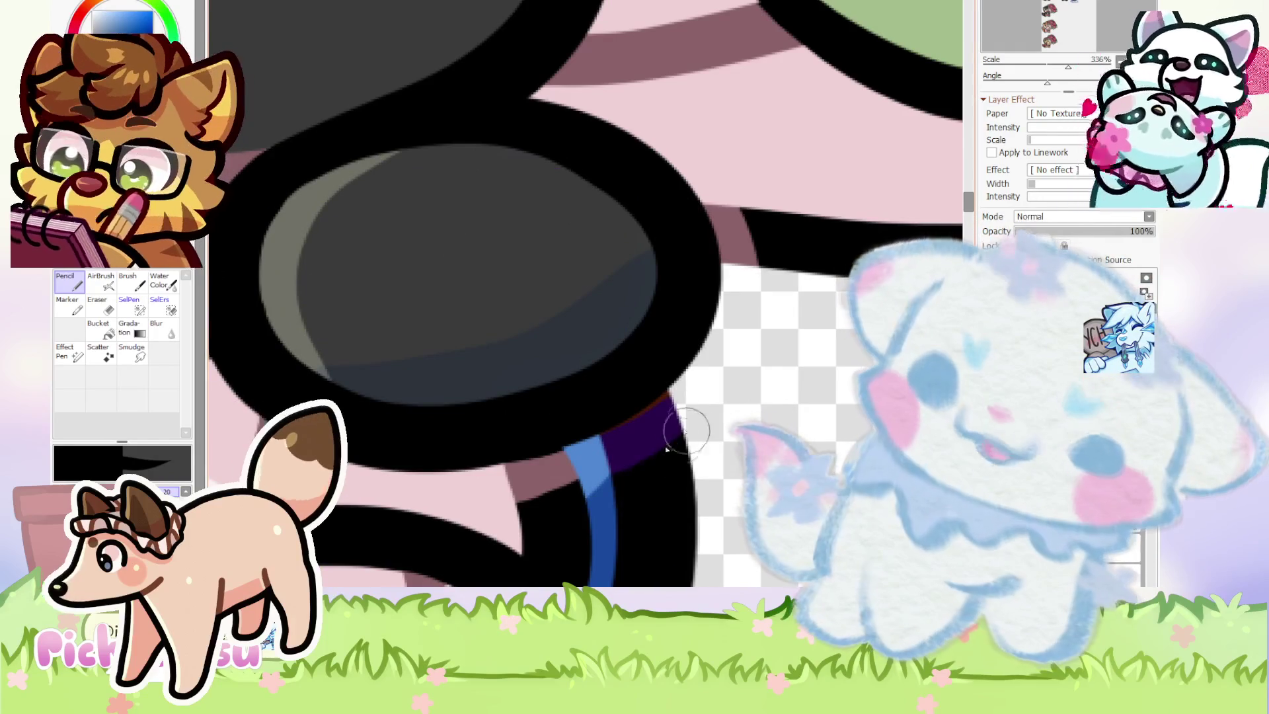
Undo the stray black blob near the band and cover the pale blue stroke with black.
key("ctrl+z")
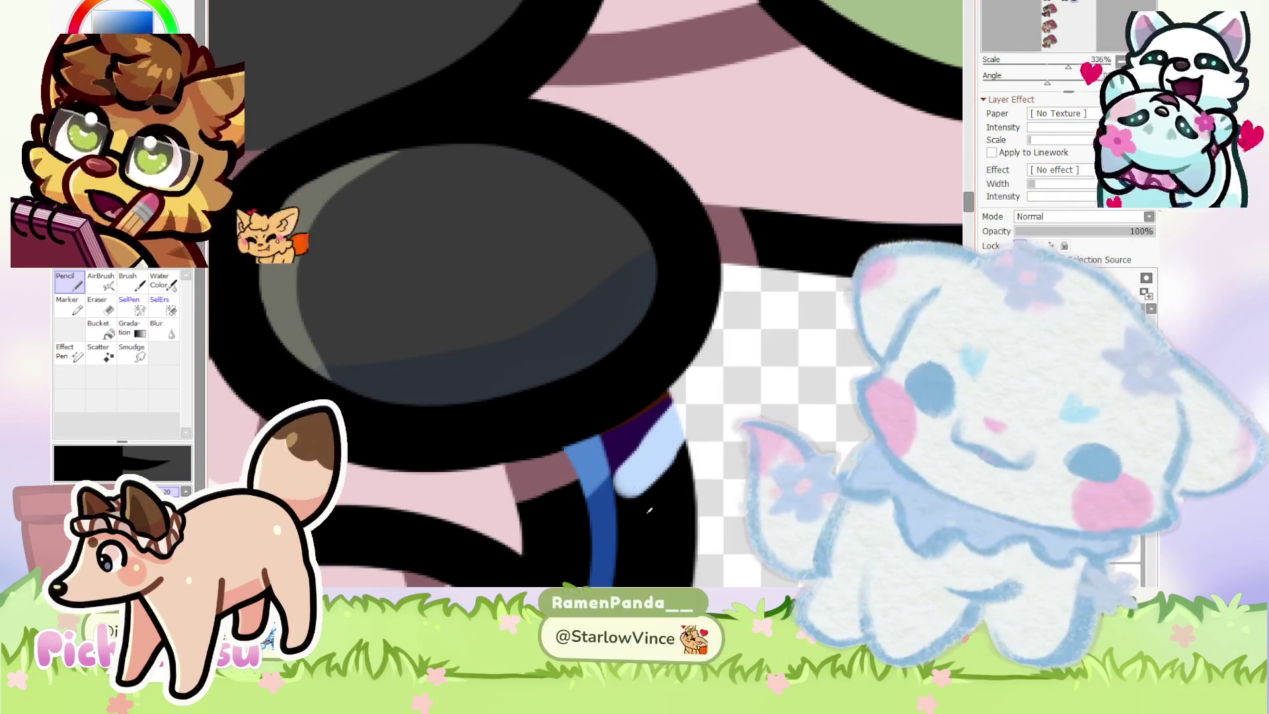
mouse_move(637, 505)
left_mouse_down()
mouse_move(680, 425)
mouse_move(616, 469)
left_mouse_up()
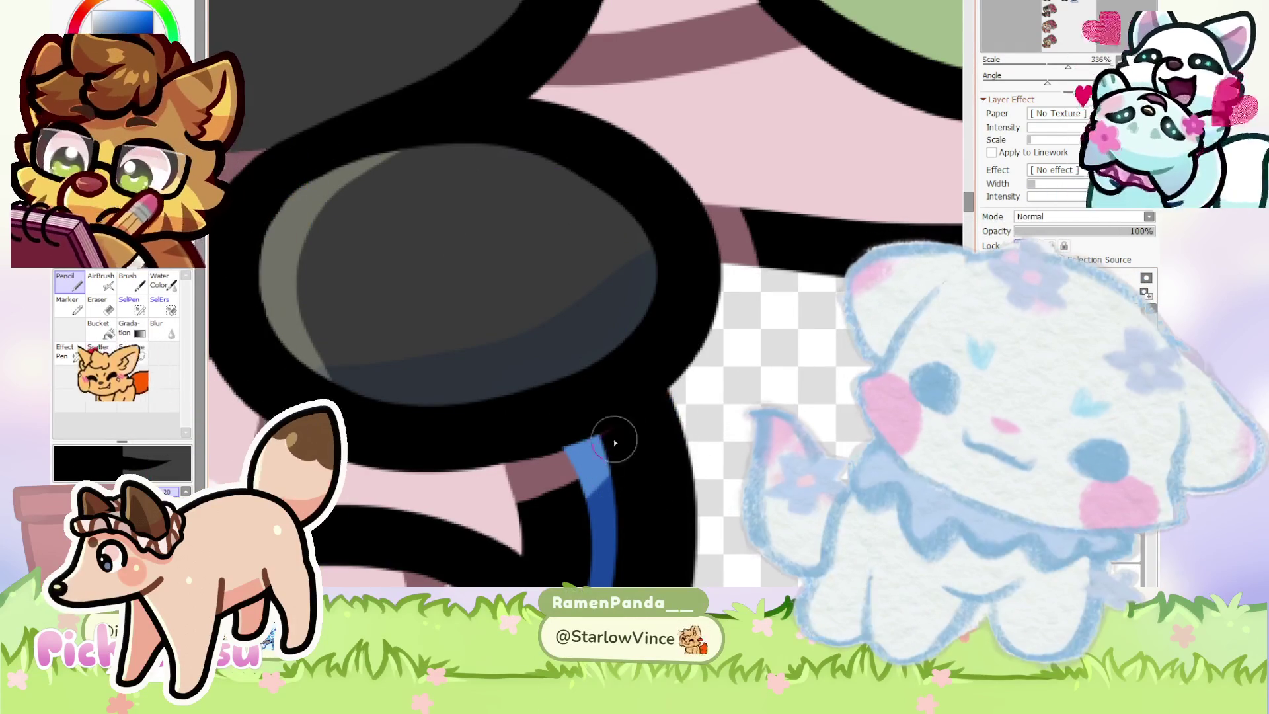
scroll(646, 419, "down", 3)
scroll(646, 467, "down", 2)
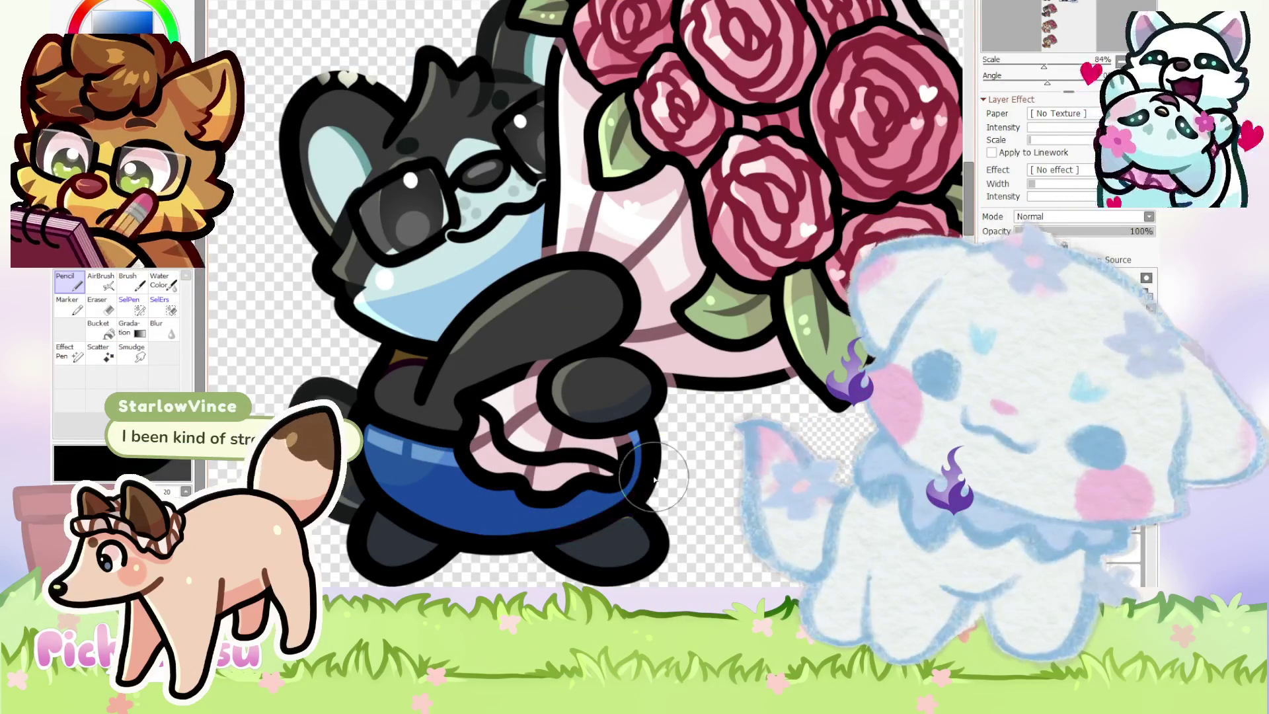
scroll(530, 549, "up", 3)
scroll(674, 548, "down", 4)
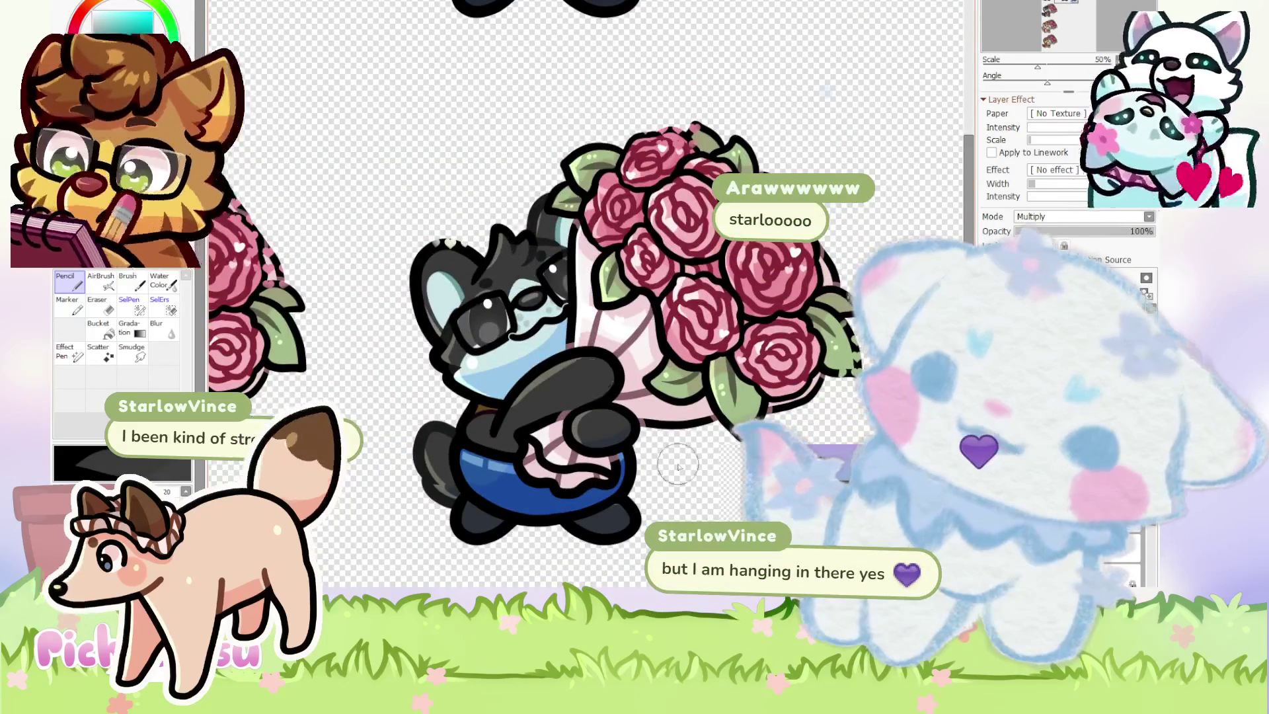
scroll(604, 394, "up", 1)
scroll(586, 507, "up", 3)
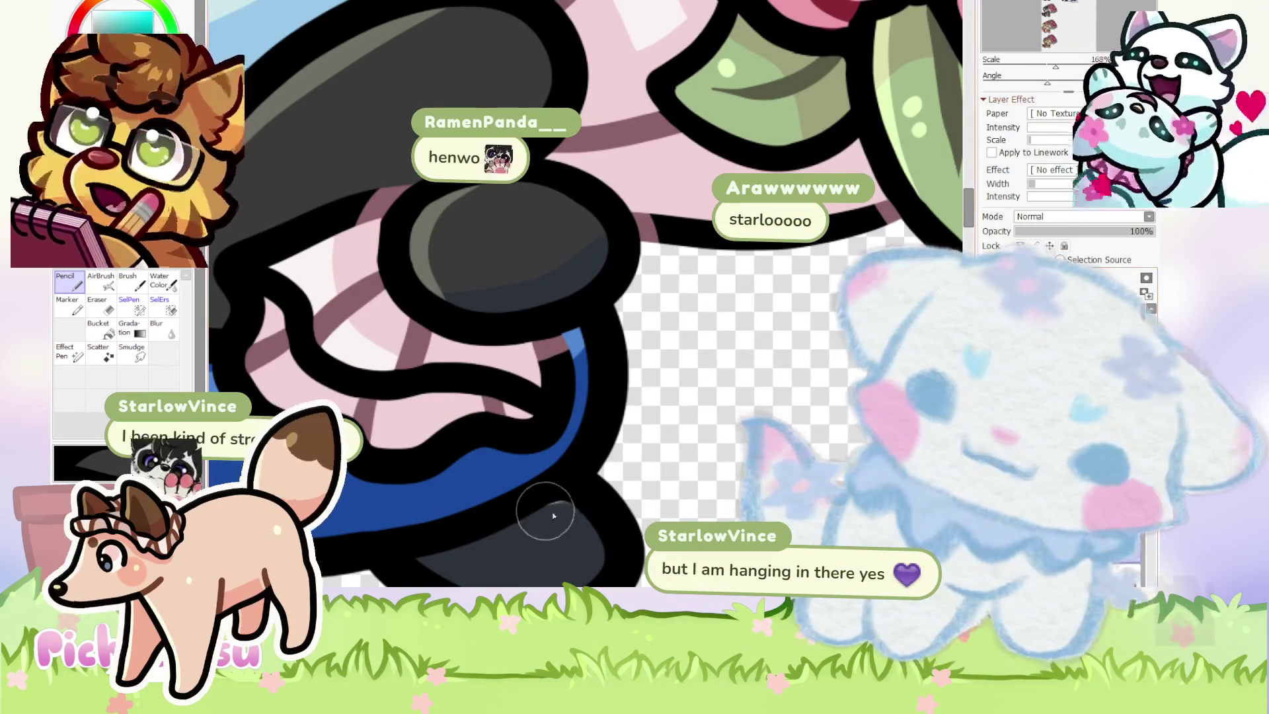
scroll(567, 510, "down", 3)
scroll(662, 461, "down", 3)
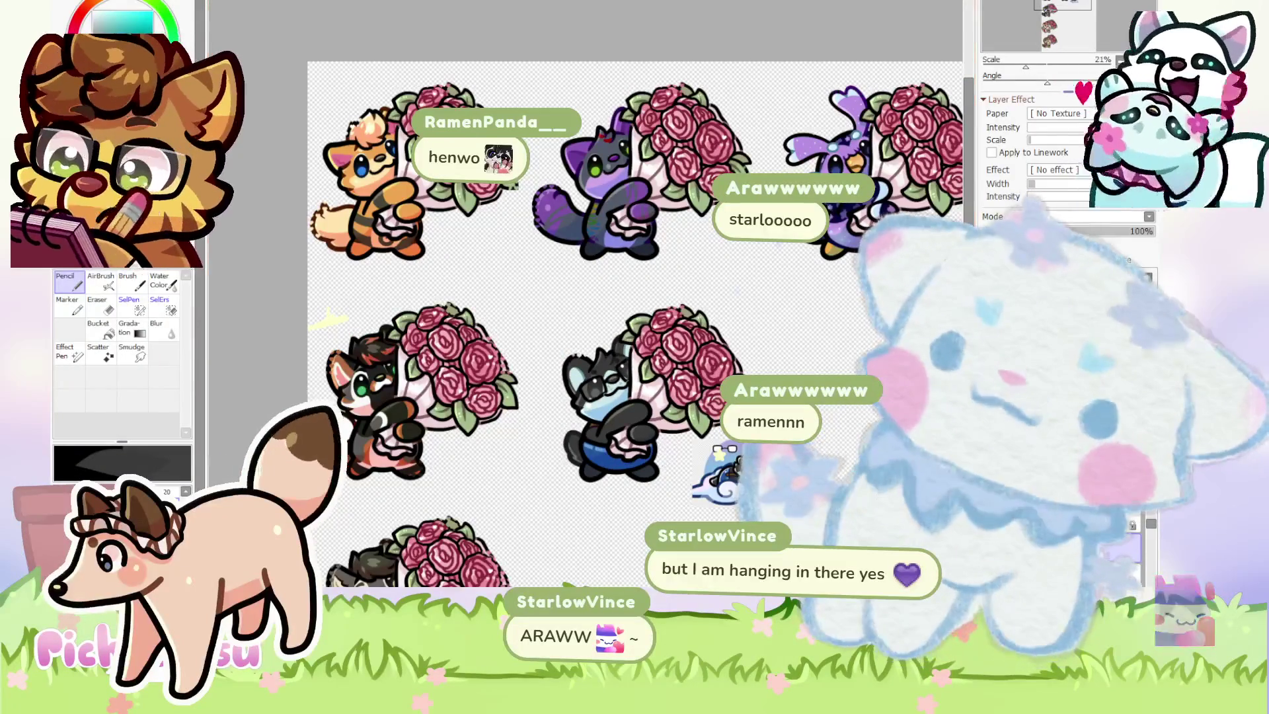
Reset the sheet rotation upright and paint dark navy shading along the shorts' lower edge.
key("End")
key("End")
key("End")
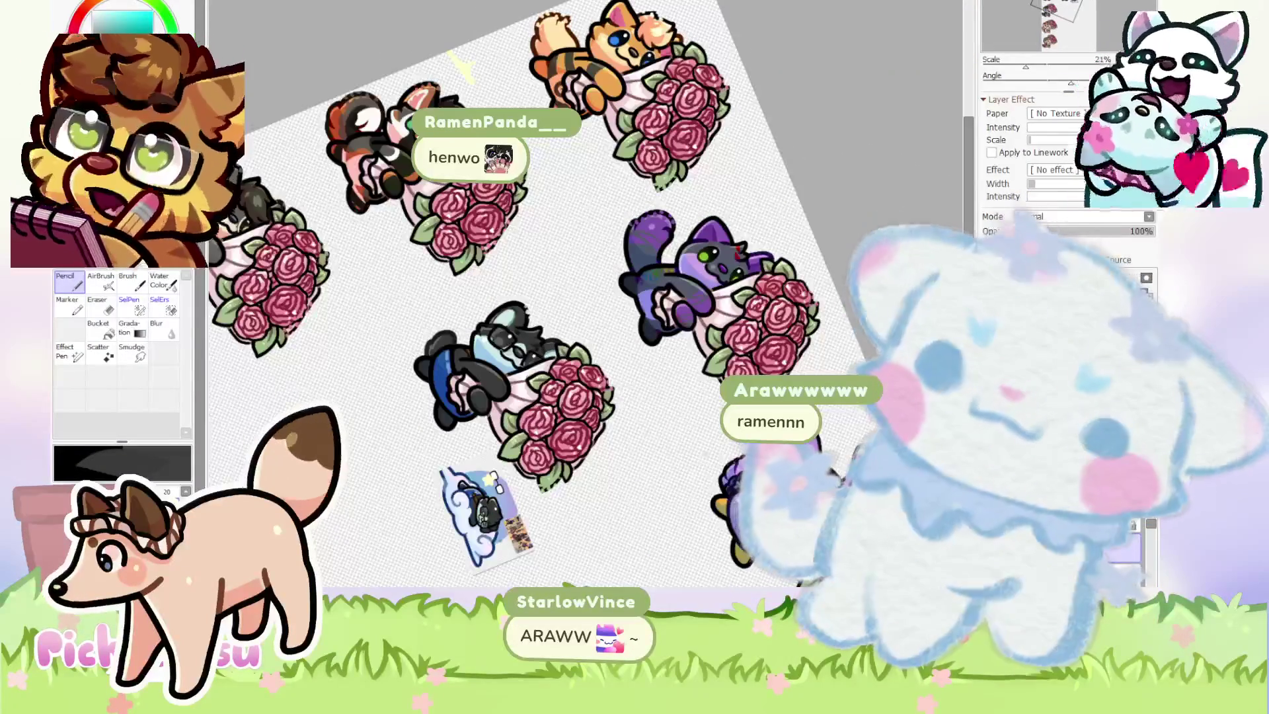
key("Home")
scroll(591, 319, "up", 6)
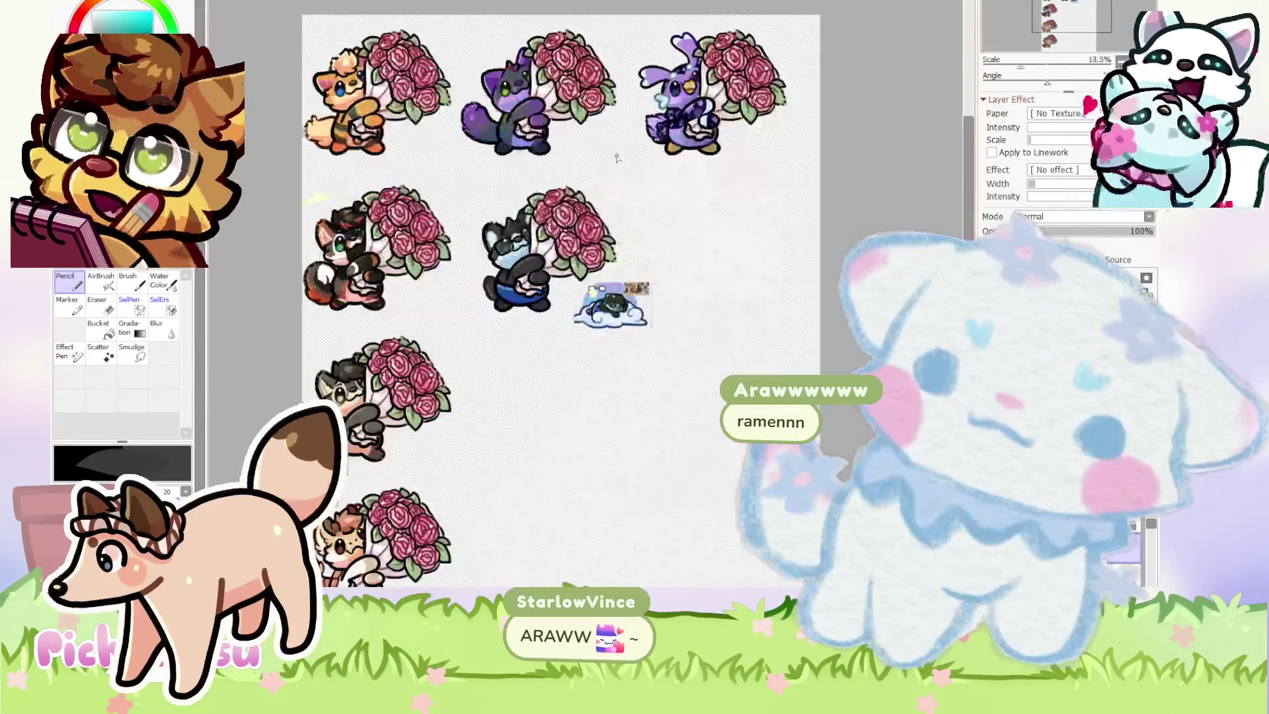
scroll(590, 320, "up", 2)
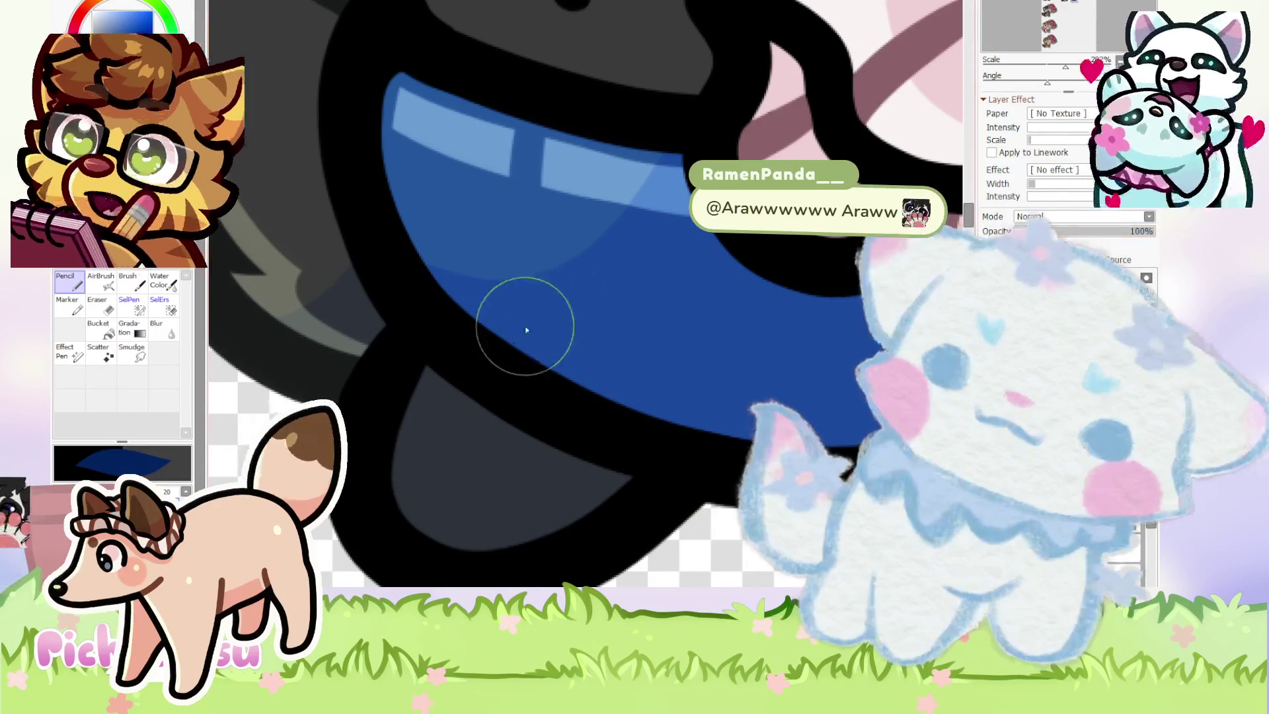
mouse_move(485, 347)
left_mouse_down()
mouse_move(623, 397)
mouse_move(637, 416)
left_mouse_up()
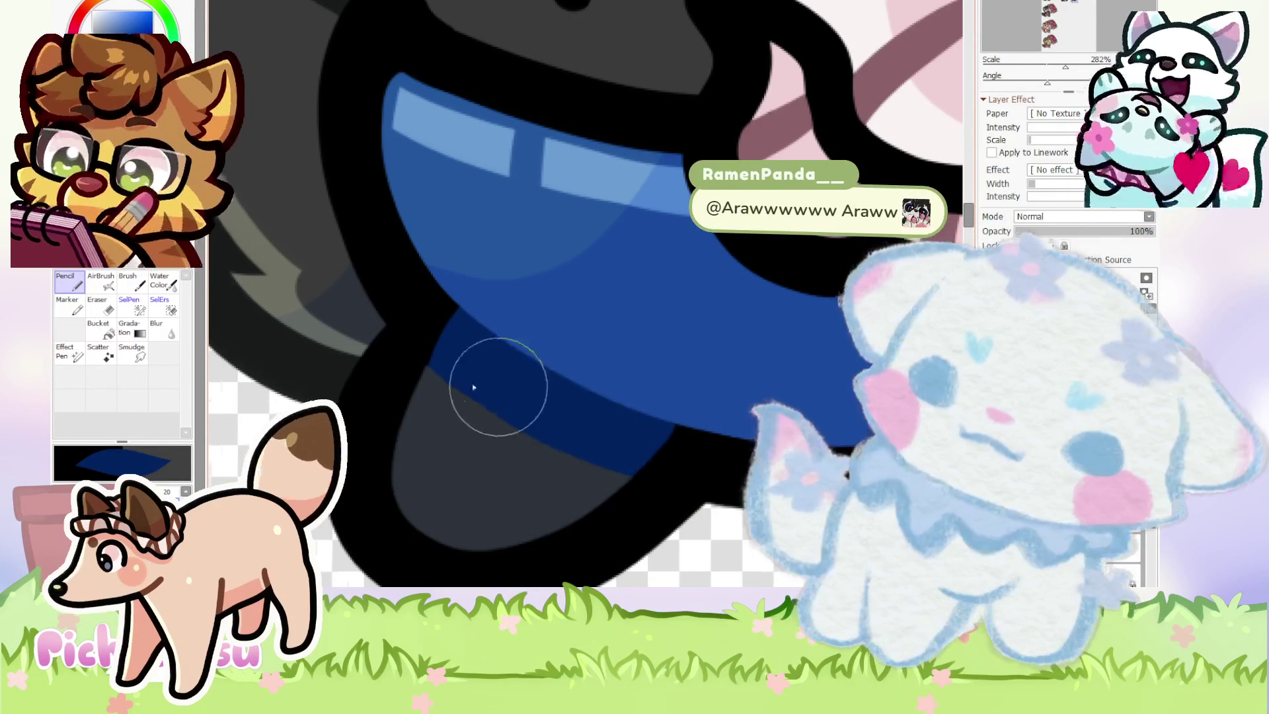
scroll(507, 389, "down", 4)
scroll(529, 411, "up", 4)
Extend the navy shading further left and rework it along the black outline.
mouse_move(585, 486)
left_mouse_down()
mouse_move(567, 454)
mouse_move(502, 421)
left_mouse_up()
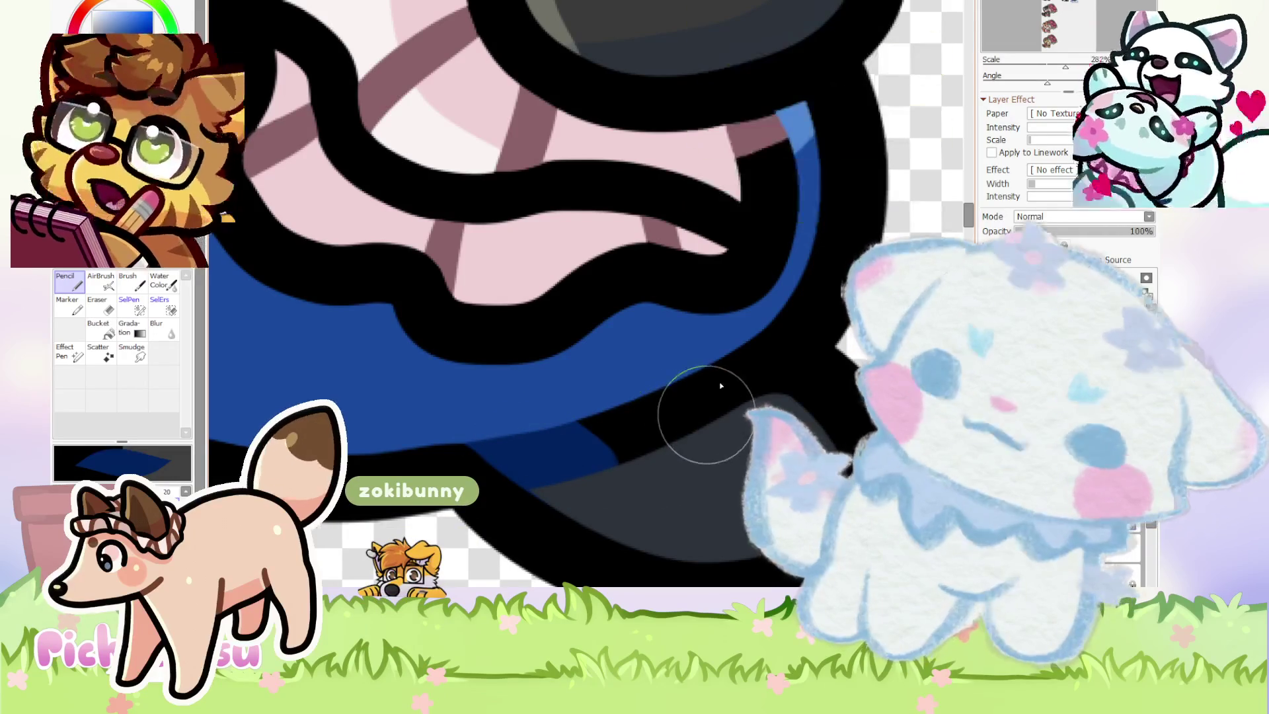
mouse_move(737, 381)
left_mouse_down()
mouse_move(722, 363)
mouse_move(666, 405)
mouse_move(469, 427)
left_mouse_up()
scroll(538, 518, "up", 2)
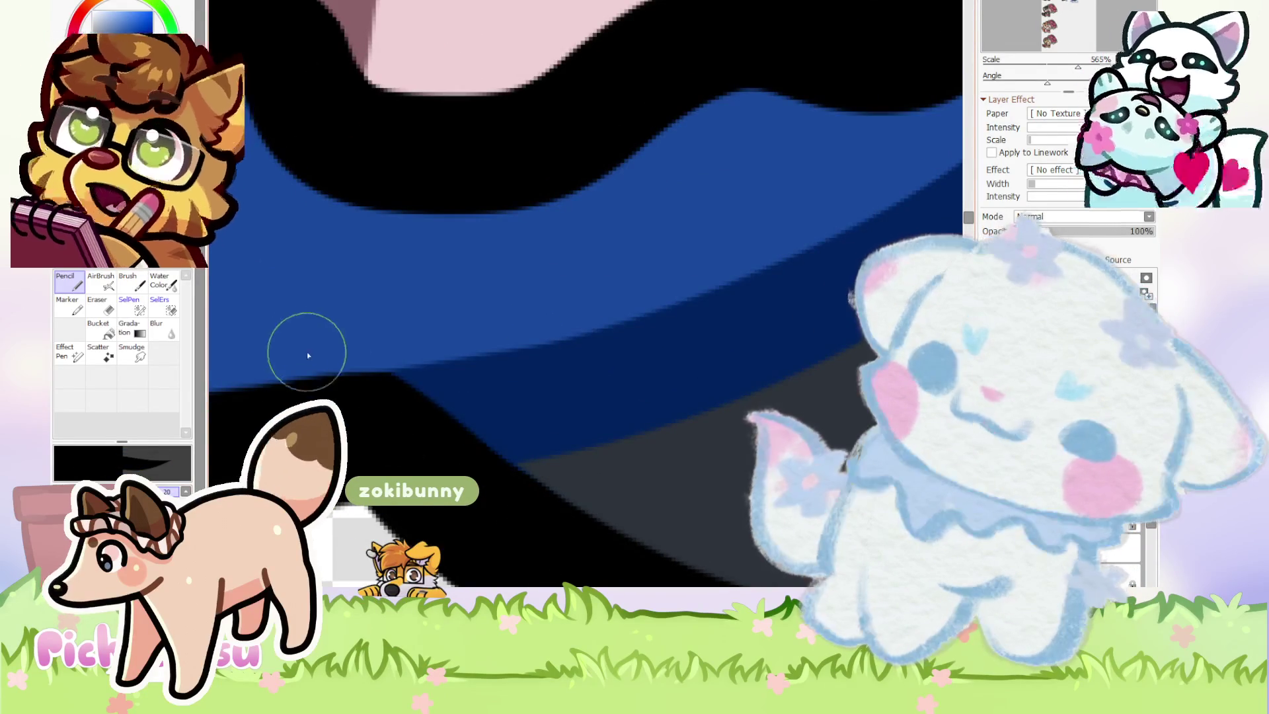
scroll(463, 396, "down", 3)
scroll(628, 370, "up", 2)
left_click_drag(648, 371, 615, 338)
scroll(702, 440, "down", 3)
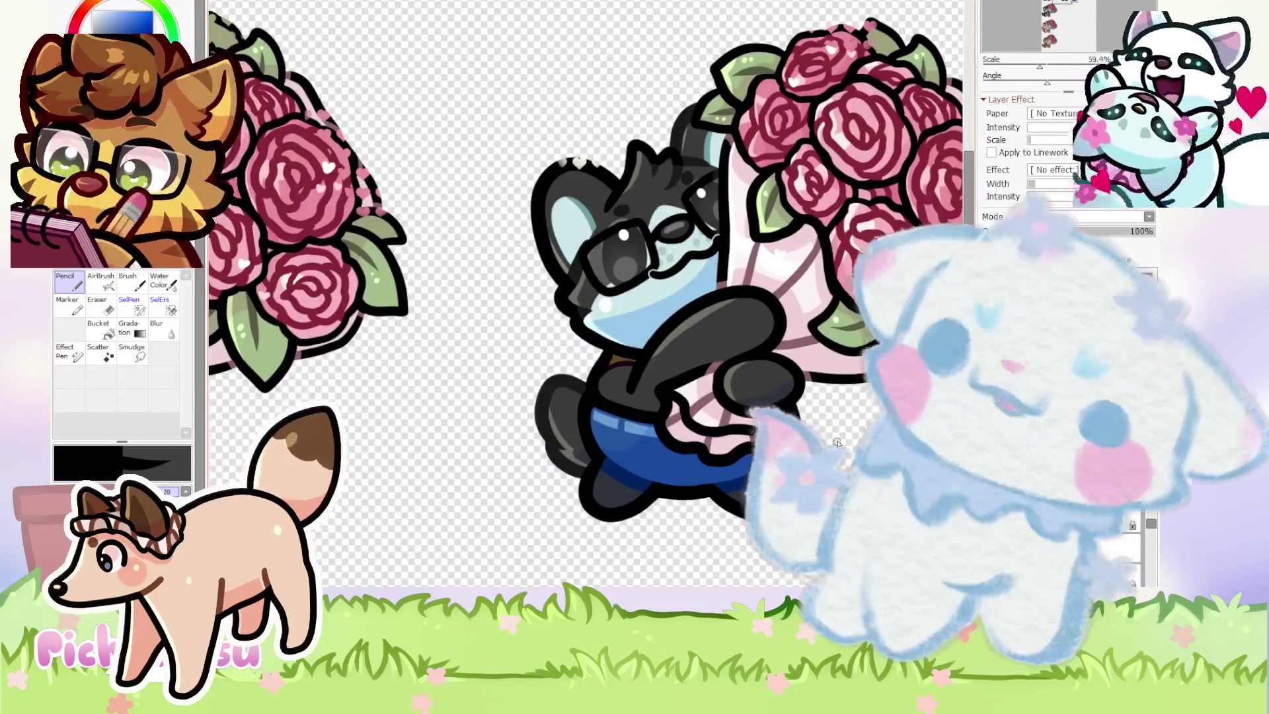
Zoomed in, paint the blue rim band further up along the black outline beneath the arm.
scroll(805, 397, "up", 2)
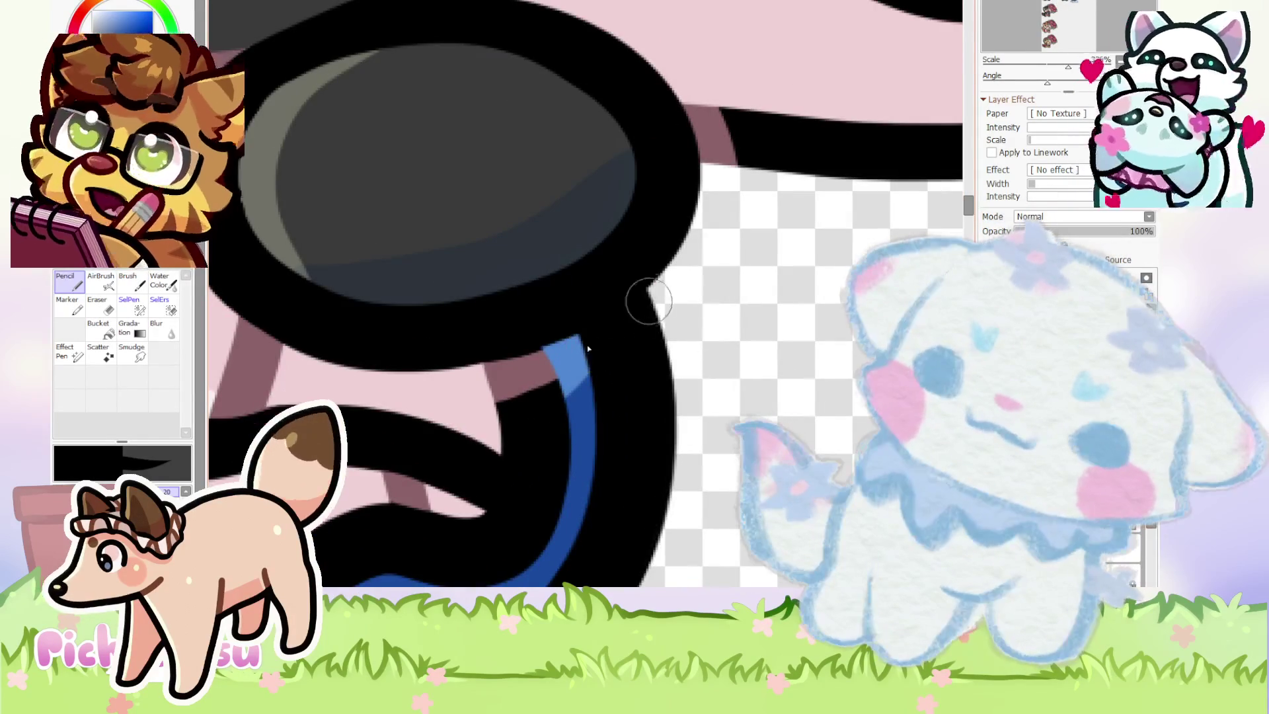
scroll(644, 347, "down", 2)
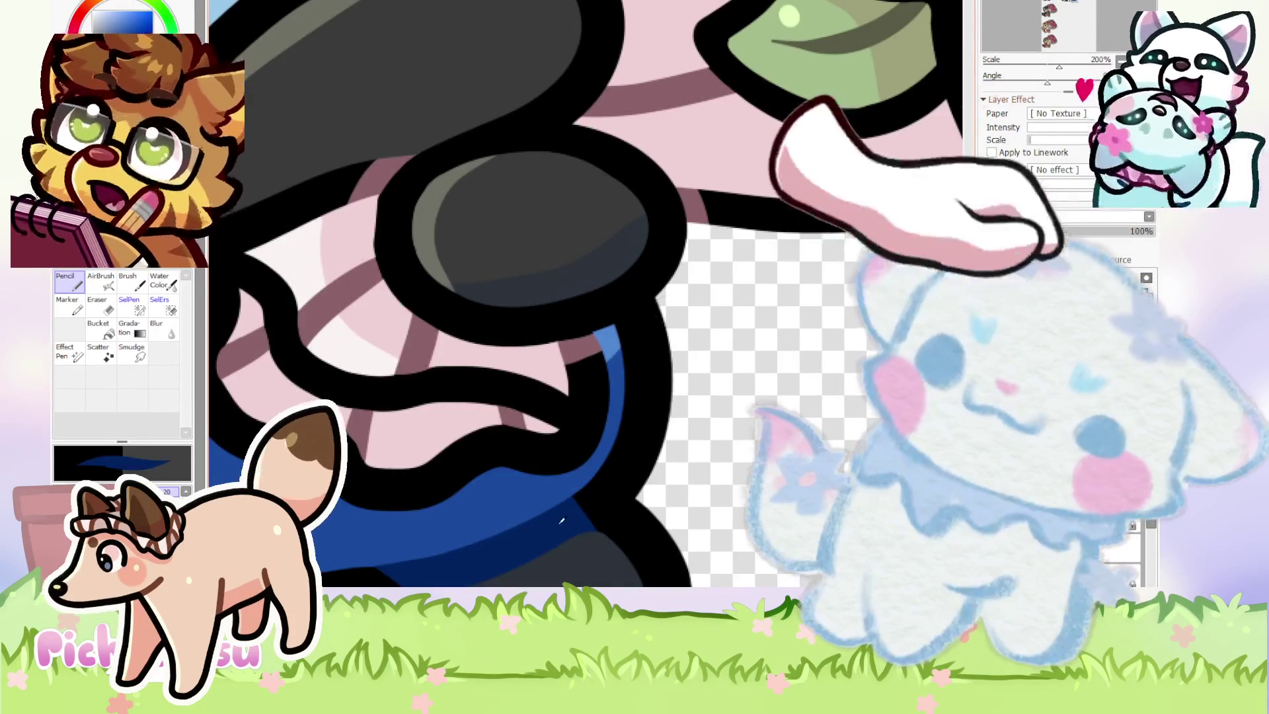
scroll(660, 313, "up", 2)
mouse_move(659, 314)
left_mouse_down()
mouse_move(595, 340)
mouse_move(652, 288)
left_mouse_up()
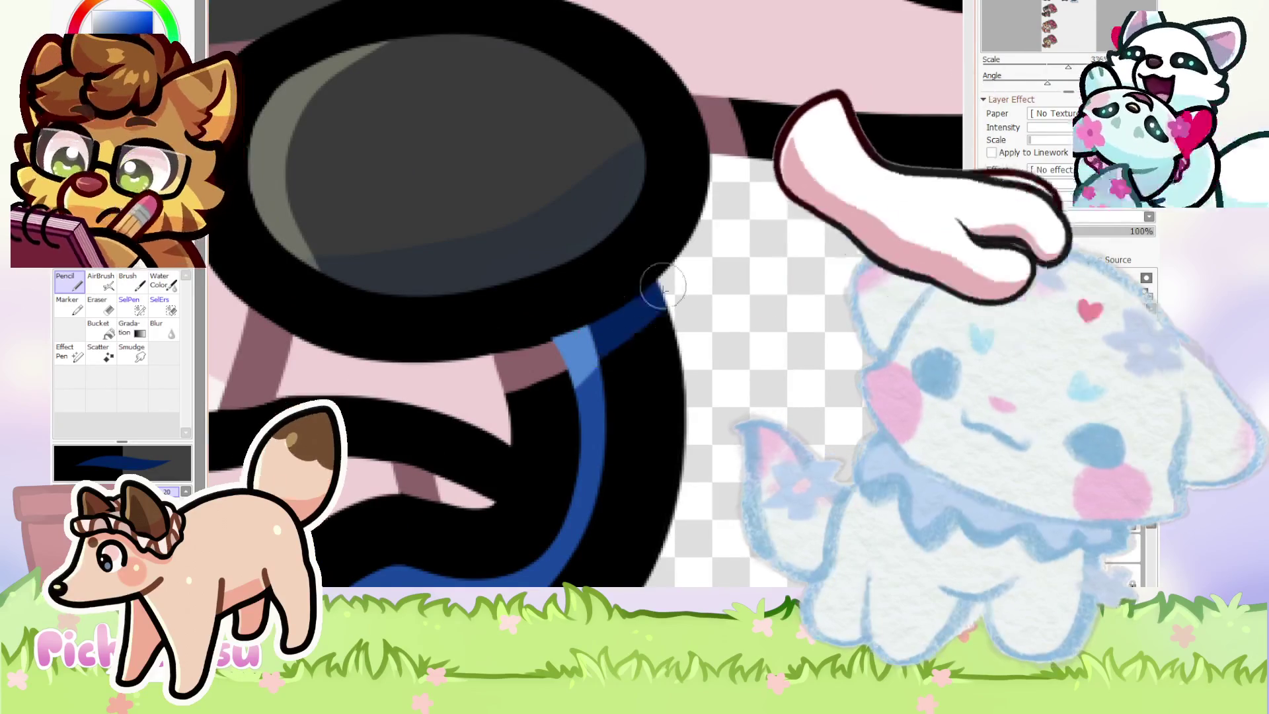
scroll(727, 306, "down", 4)
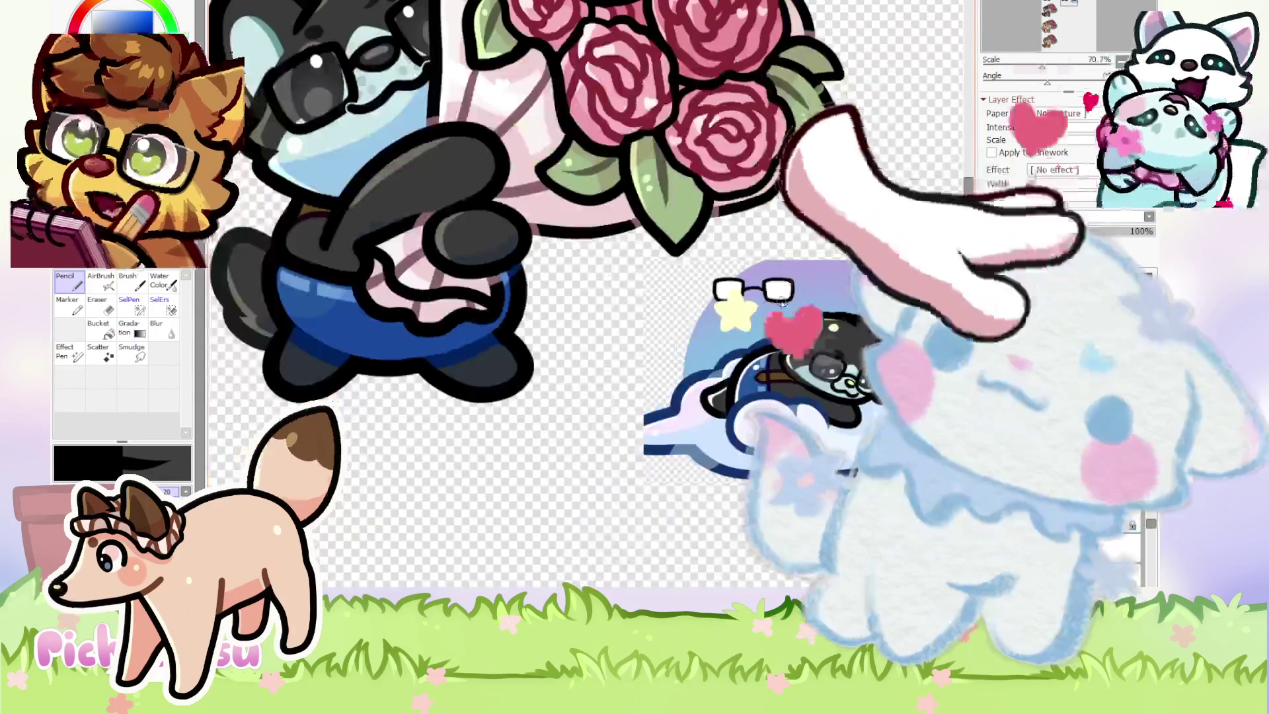
scroll(758, 305, "down", 2)
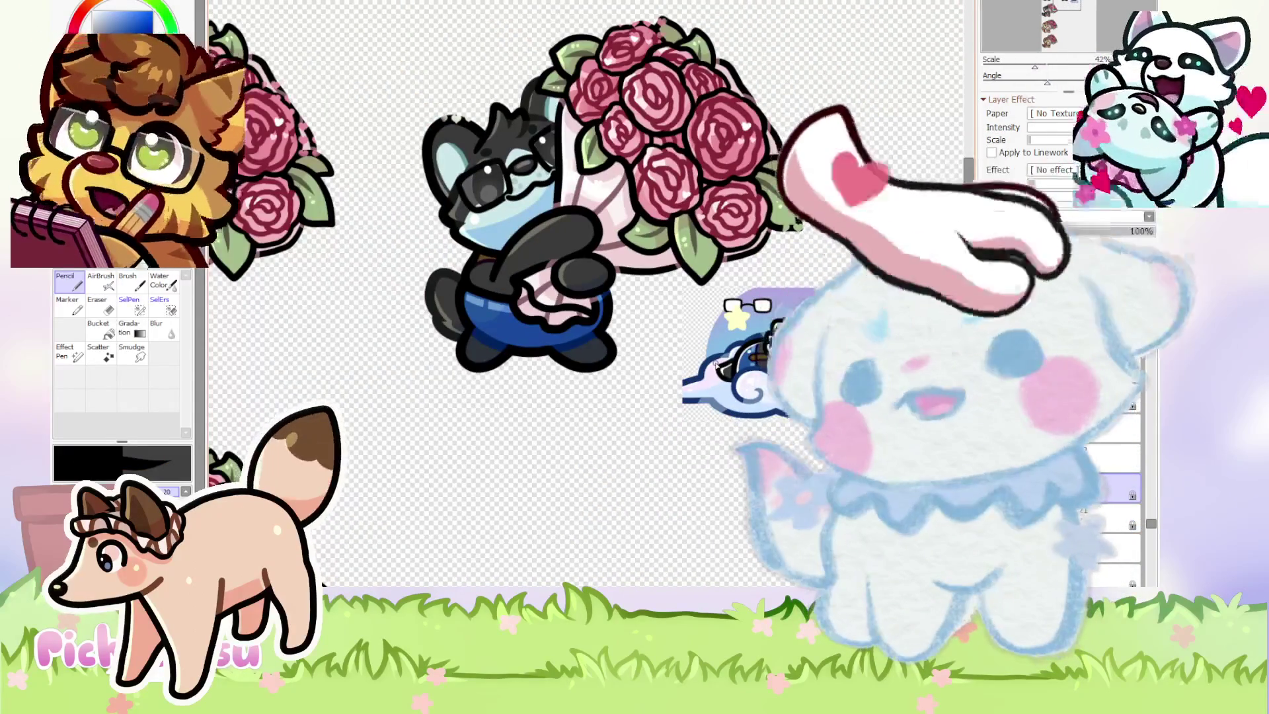
scroll(471, 234, "up", 4)
scroll(471, 234, "down", 3)
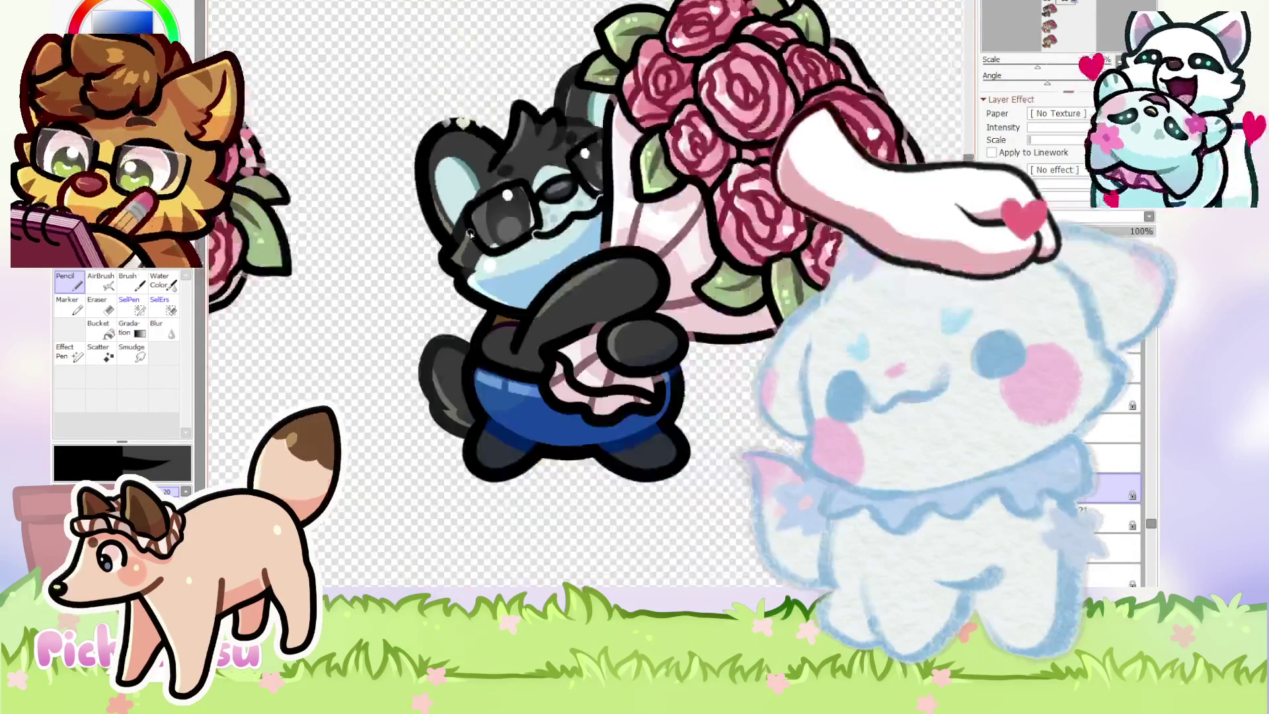
scroll(471, 234, "up", 5)
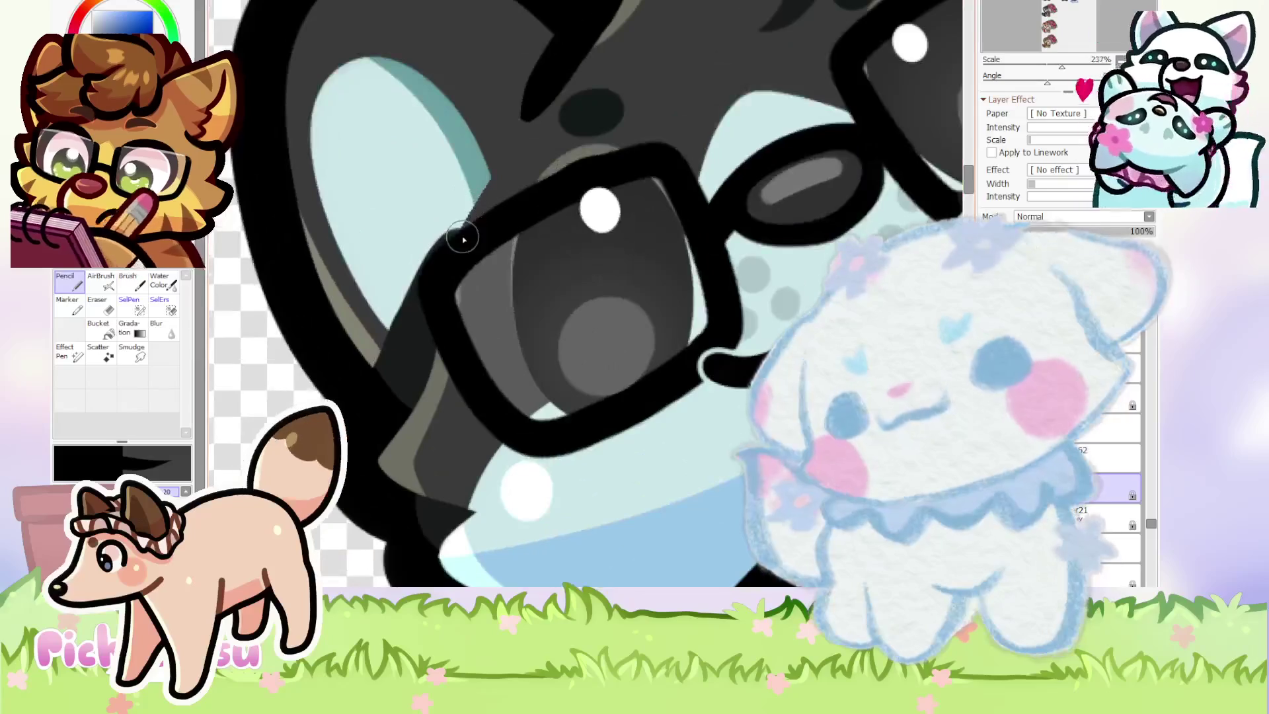
scroll(421, 345, "down", 3)
scroll(503, 244, "up", 2)
scroll(740, 235, "up", 2)
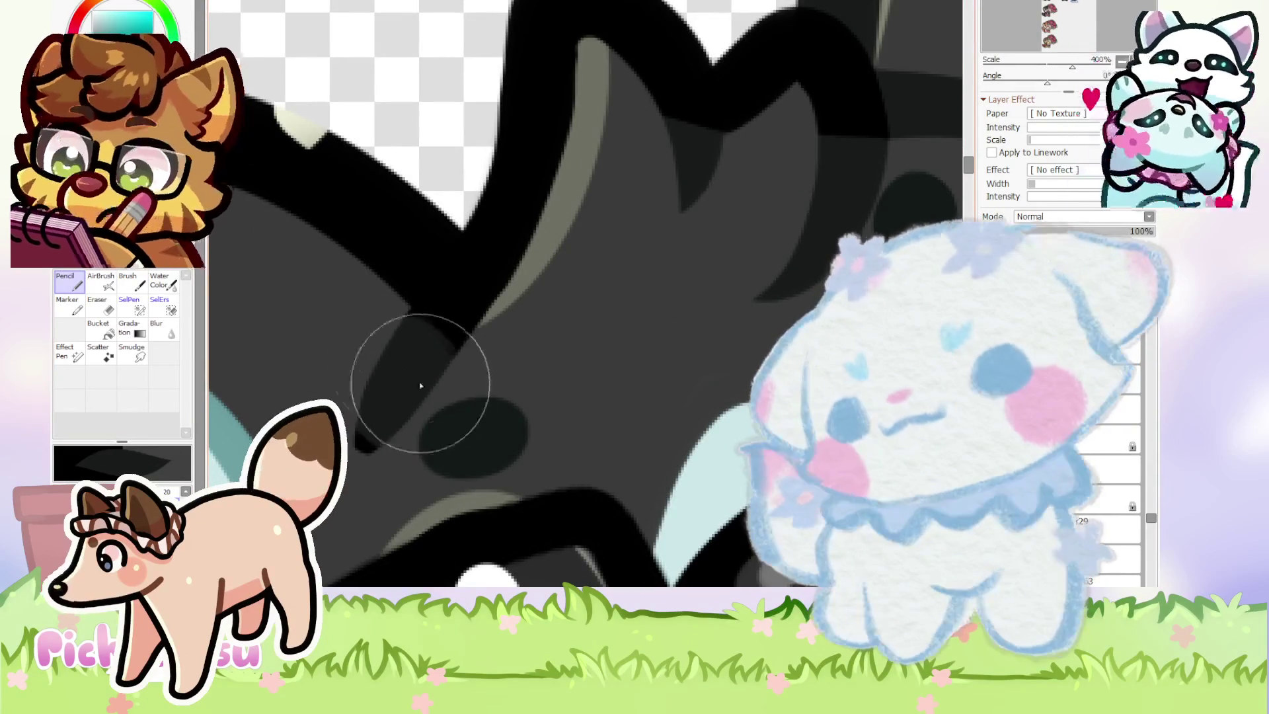
scroll(370, 427, "down", 5)
scroll(485, 324, "down", 2)
scroll(485, 324, "up", 2)
scroll(492, 357, "up", 4)
scroll(496, 320, "up", 2)
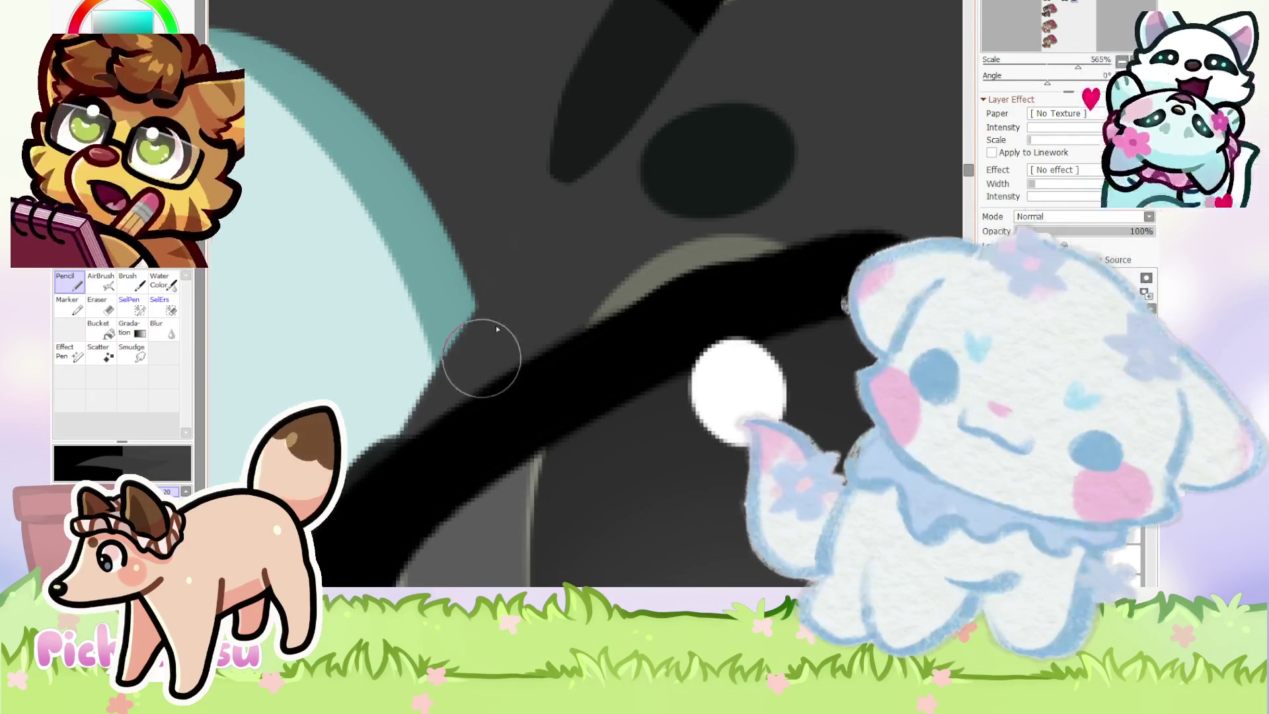
scroll(529, 322, "down", 10)
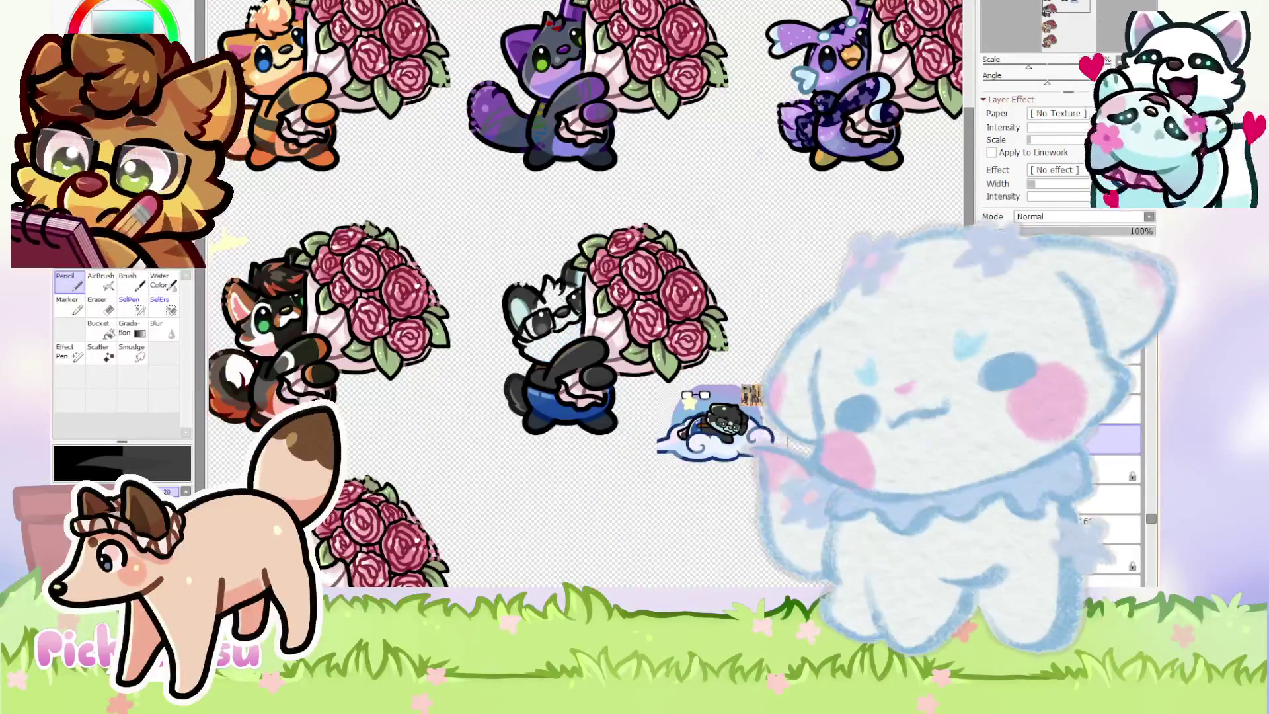
scroll(739, 444, "up", 2)
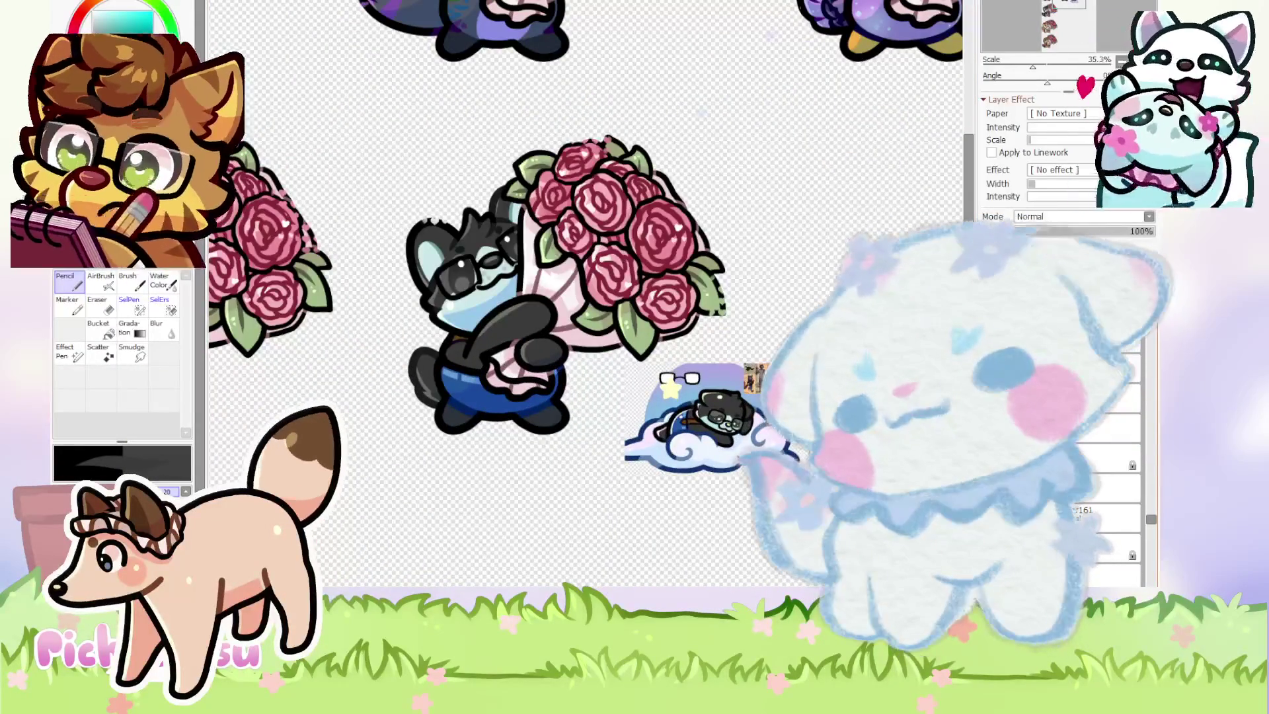
scroll(639, 281, "down", 5)
scroll(628, 232, "up", 4)
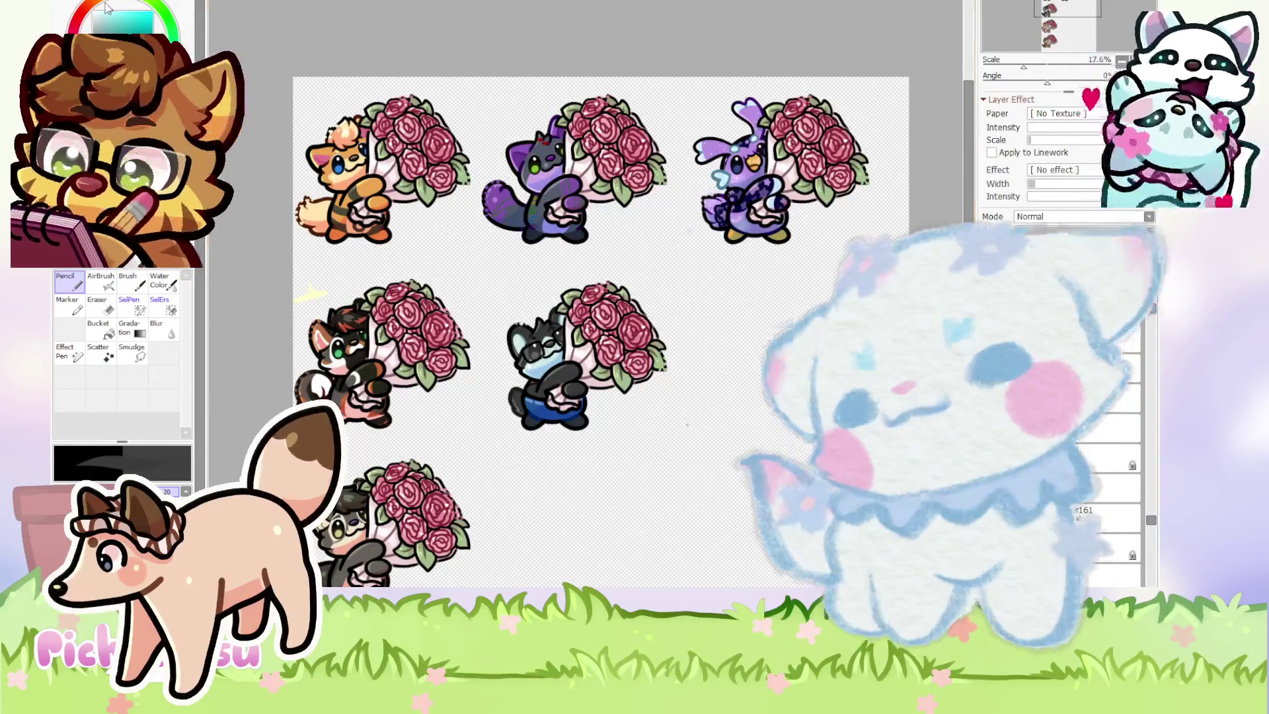
scroll(482, 280, "up", 5)
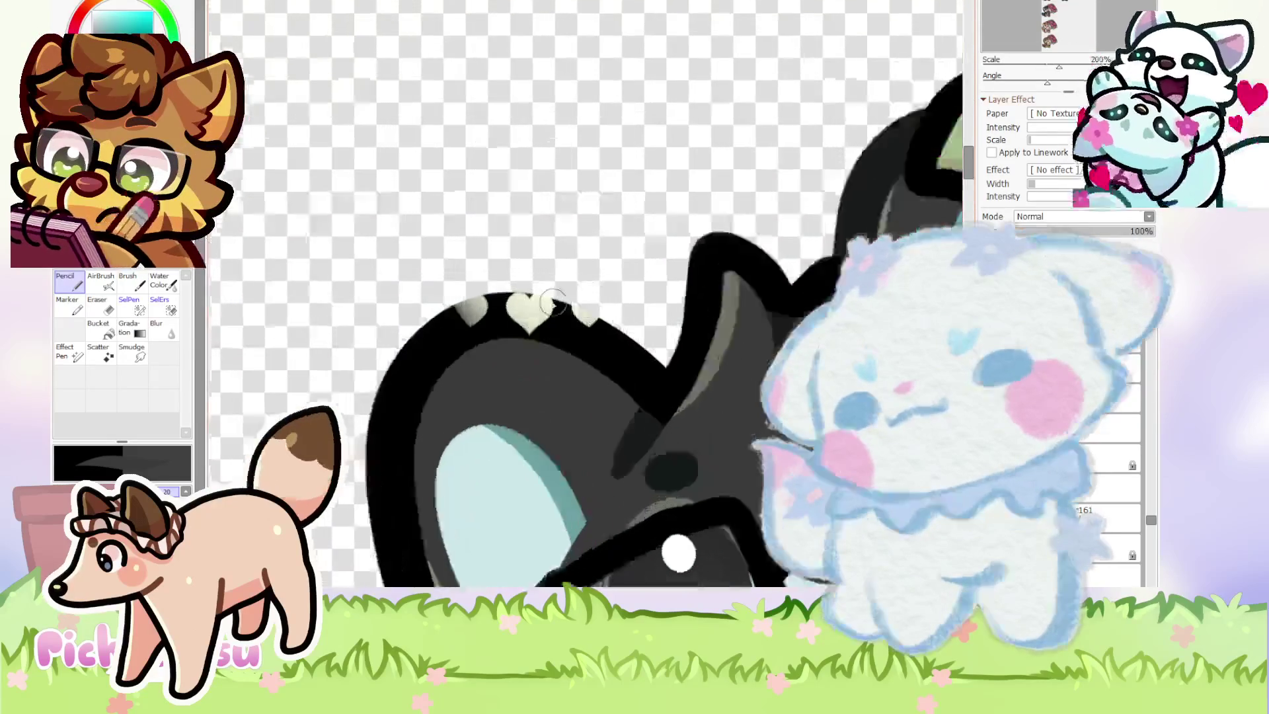
Move the duplicated cream heart row on Layer46 down to form a second row on the head.
scroll(526, 320, "up", 3)
mouse_move(525, 319)
left_mouse_down()
mouse_move(526, 419)
mouse_move(525, 405)
left_mouse_up()
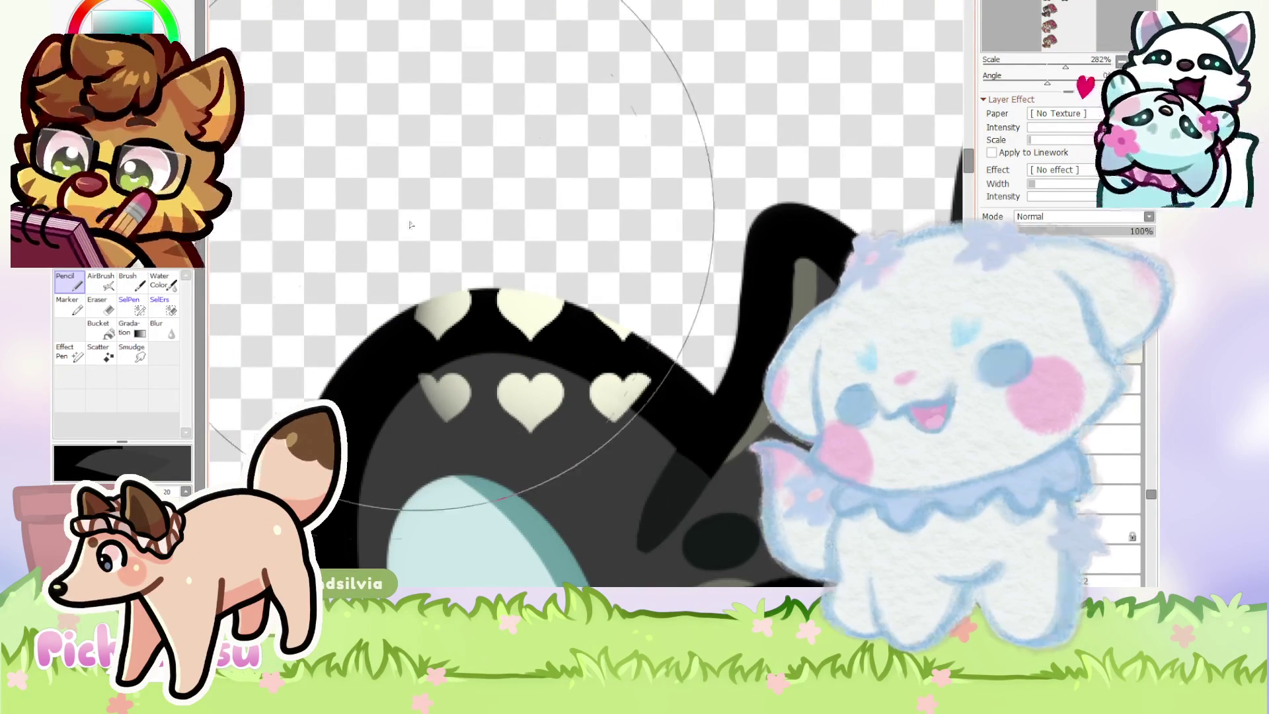
scroll(493, 308, "down", 3)
scroll(621, 208, "down", 2)
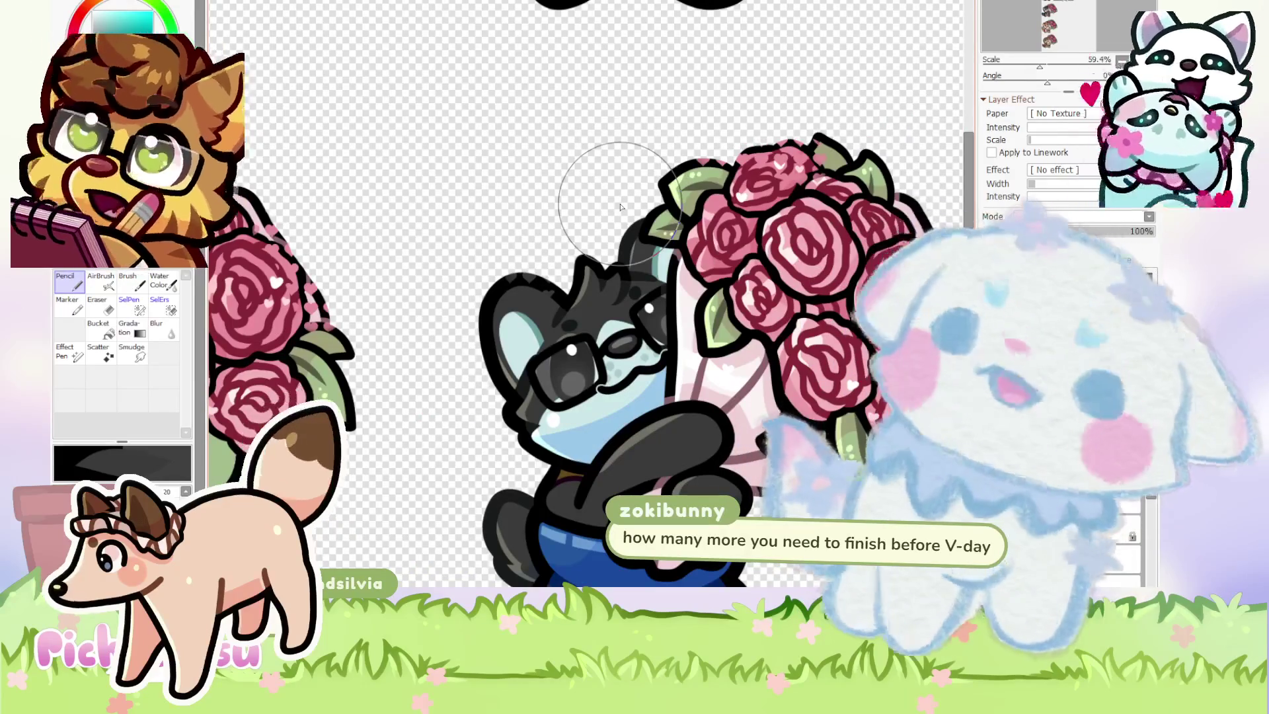
scroll(621, 207, "down", 4)
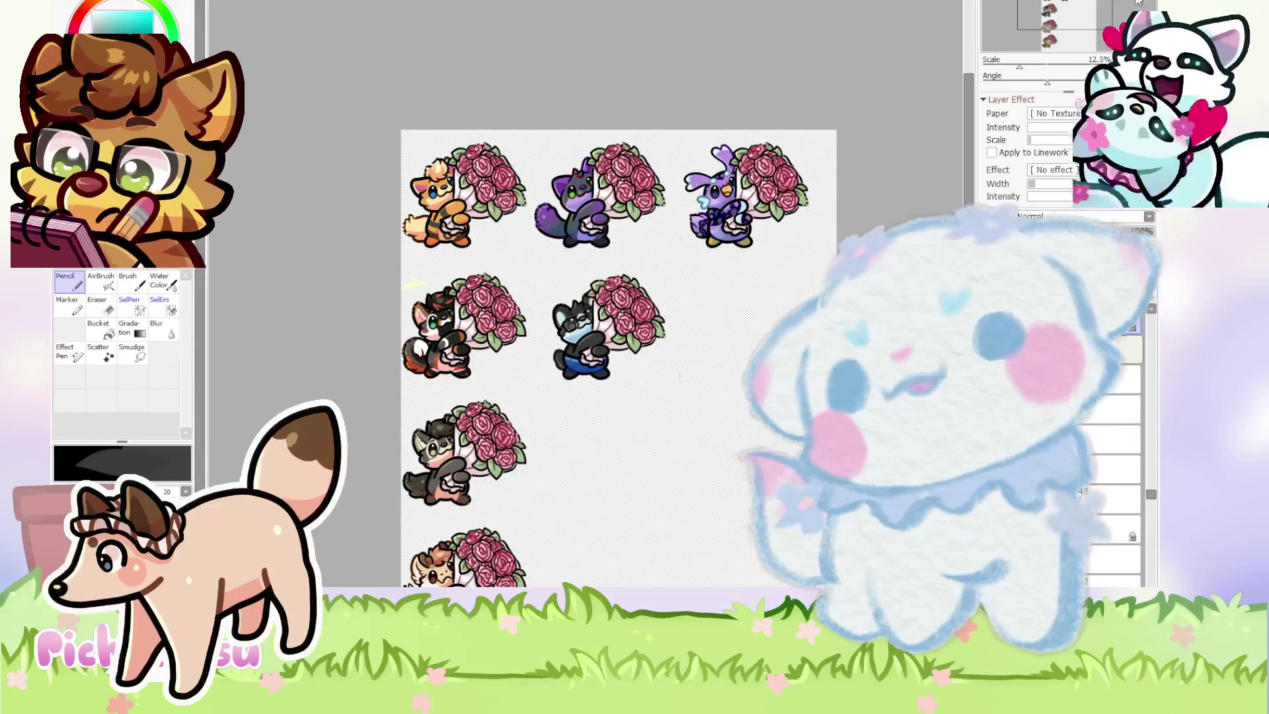
scroll(788, 243, "down", 2)
scroll(787, 243, "up", 1)
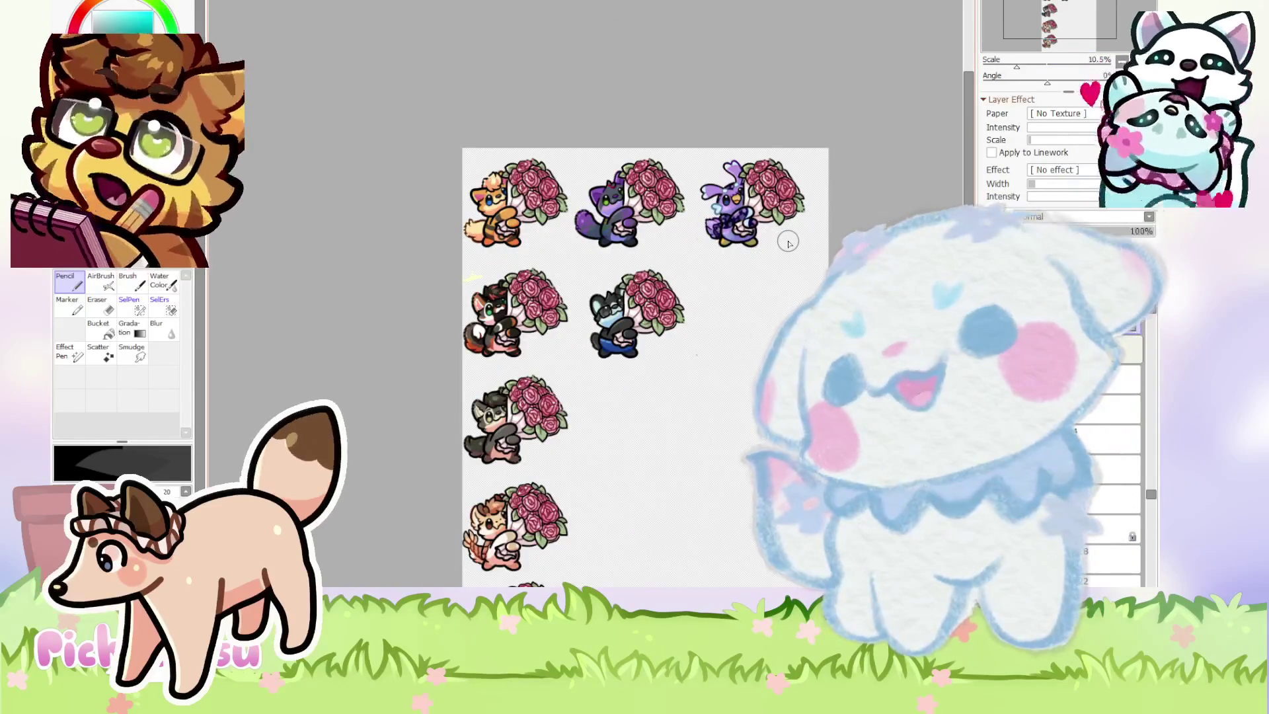
scroll(788, 244, "down", 2)
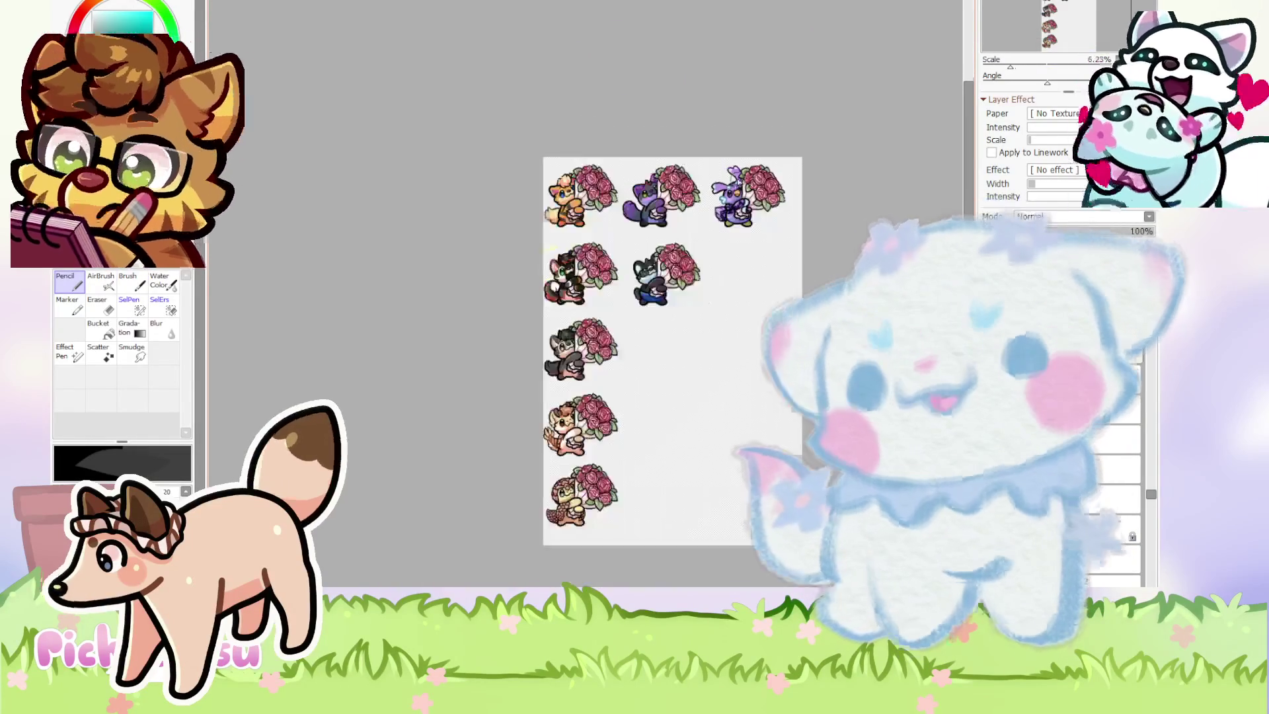
scroll(546, 288, "up", 1)
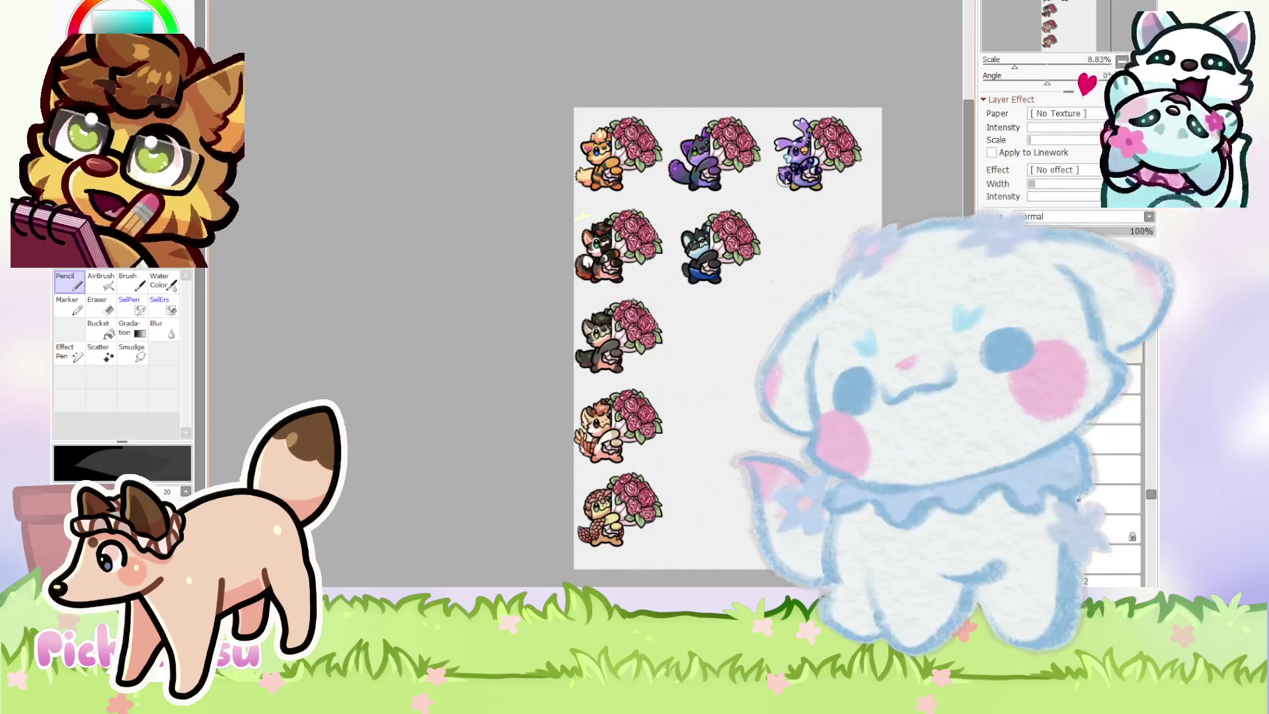
scroll(887, 166, "up", 3)
scroll(887, 166, "down", 2)
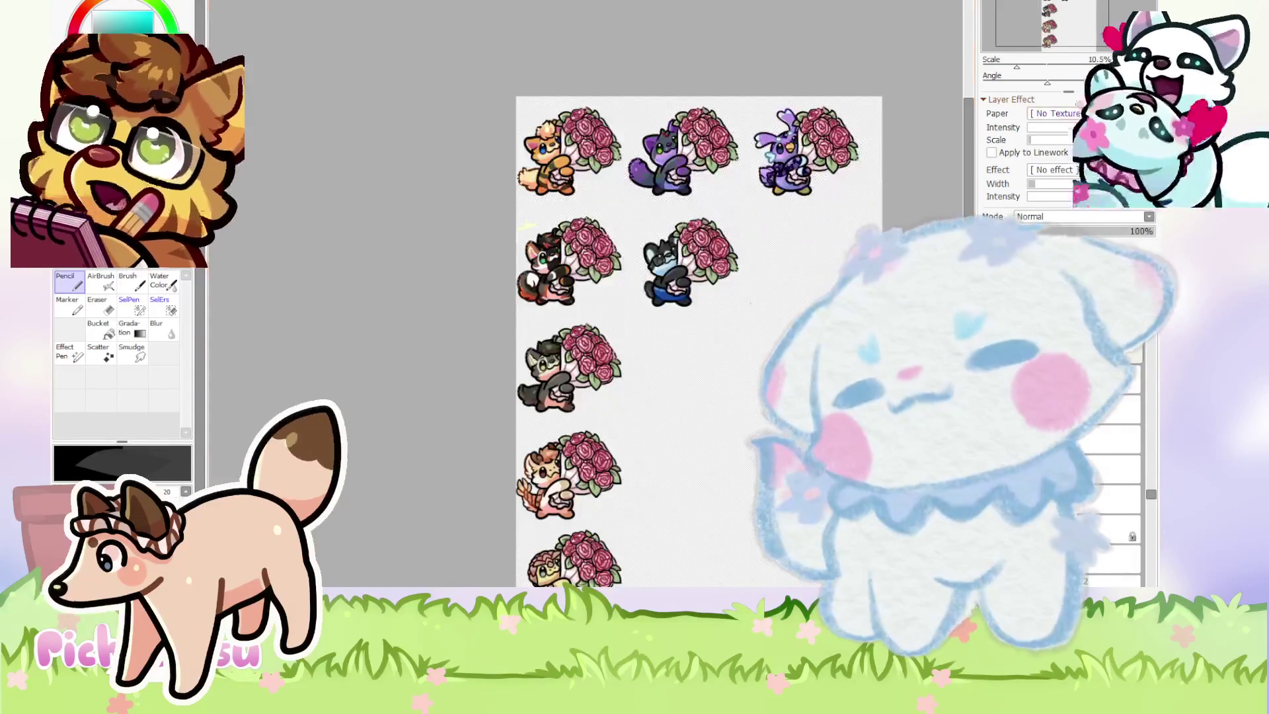
key("End")
key("End")
key("End")
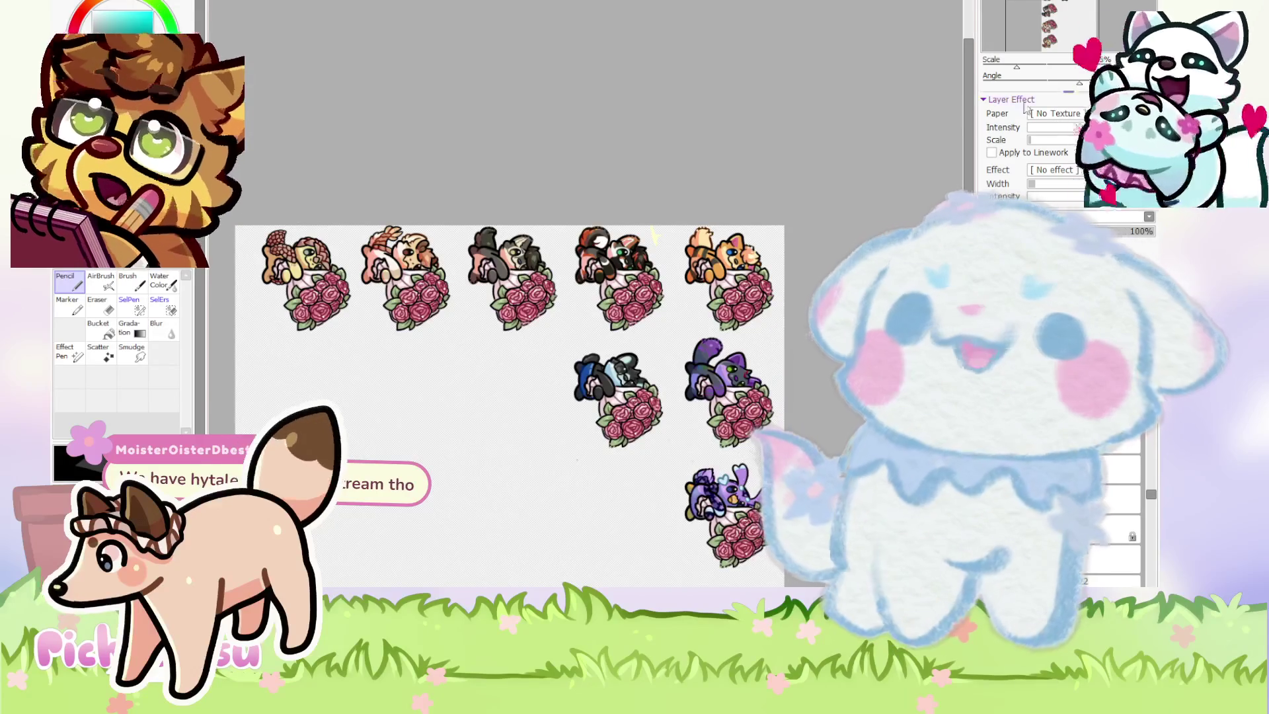
scroll(848, 117, "down", 2)
key("Home")
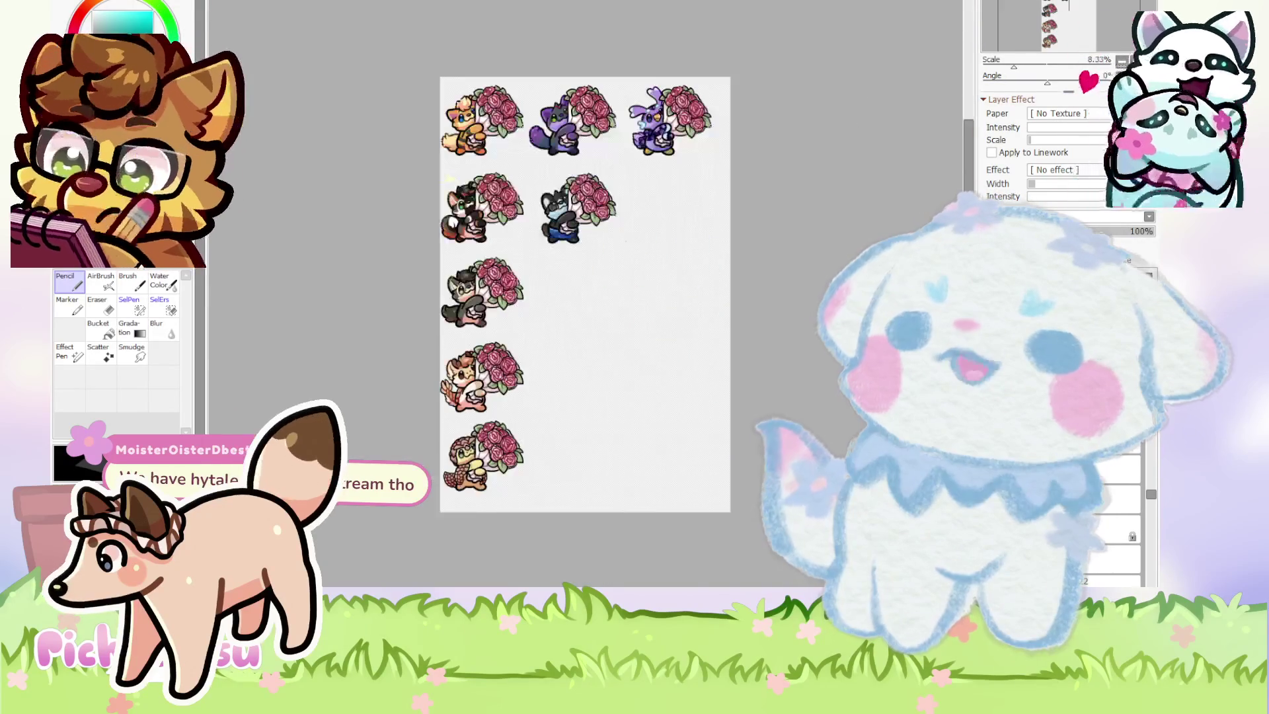
scroll(667, 33, "up", 5)
scroll(656, 283, "up", 6)
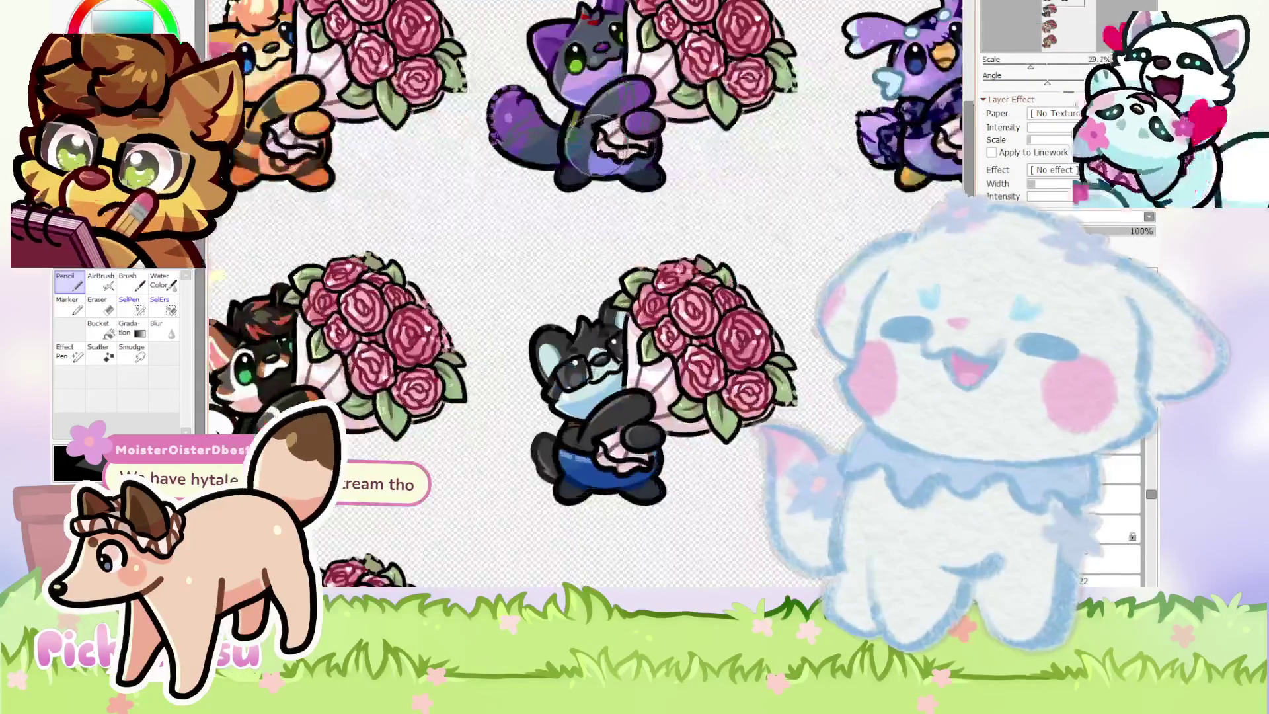
scroll(756, 283, "down", 1)
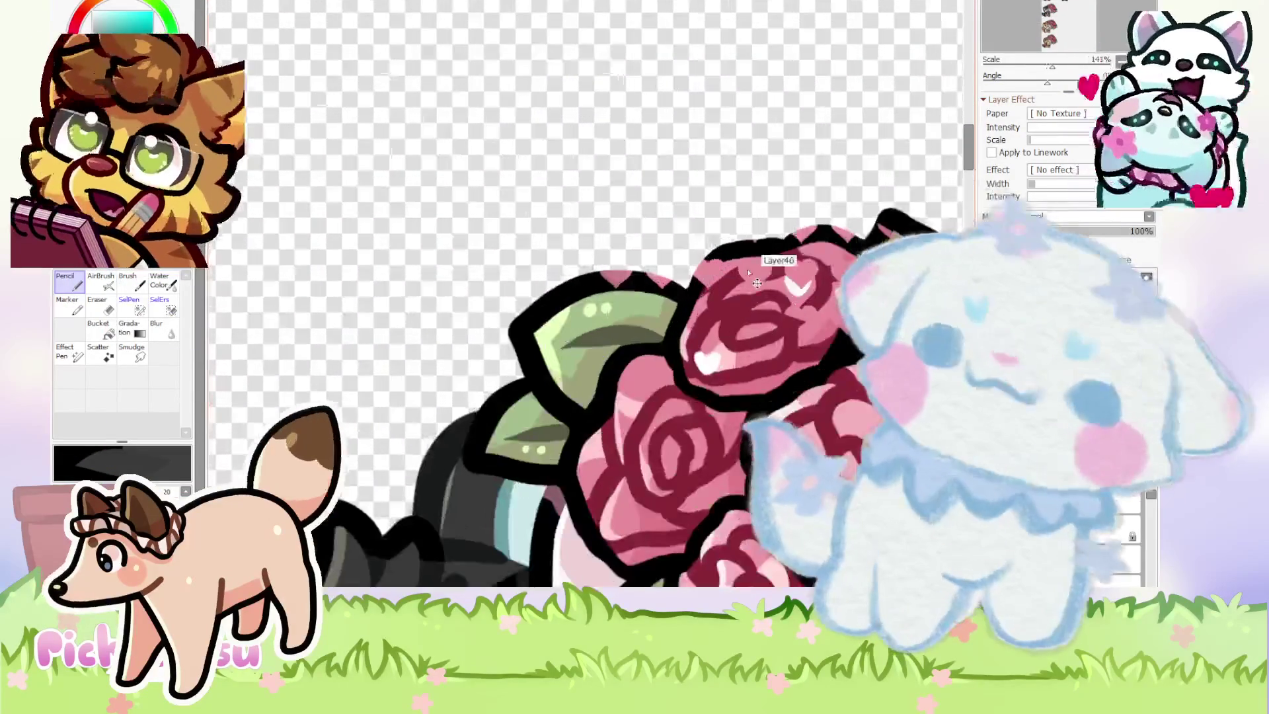
scroll(656, 252, "down", 10)
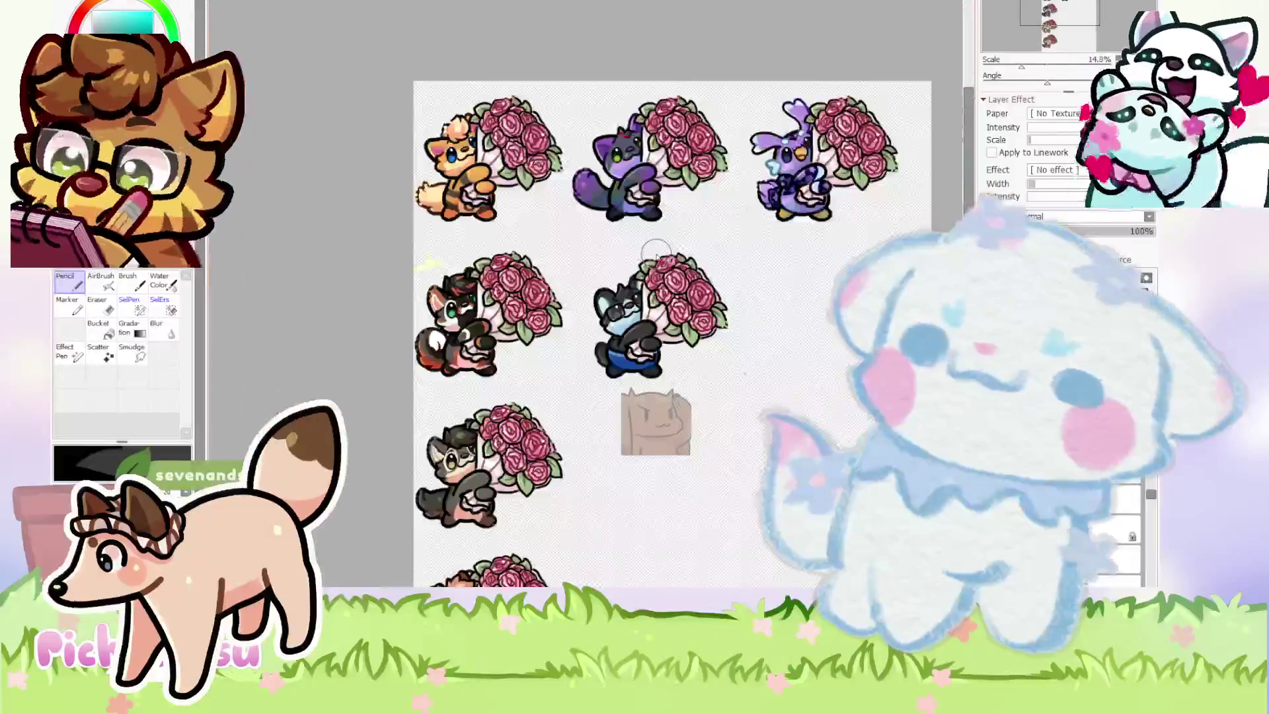
scroll(656, 252, "up", 1)
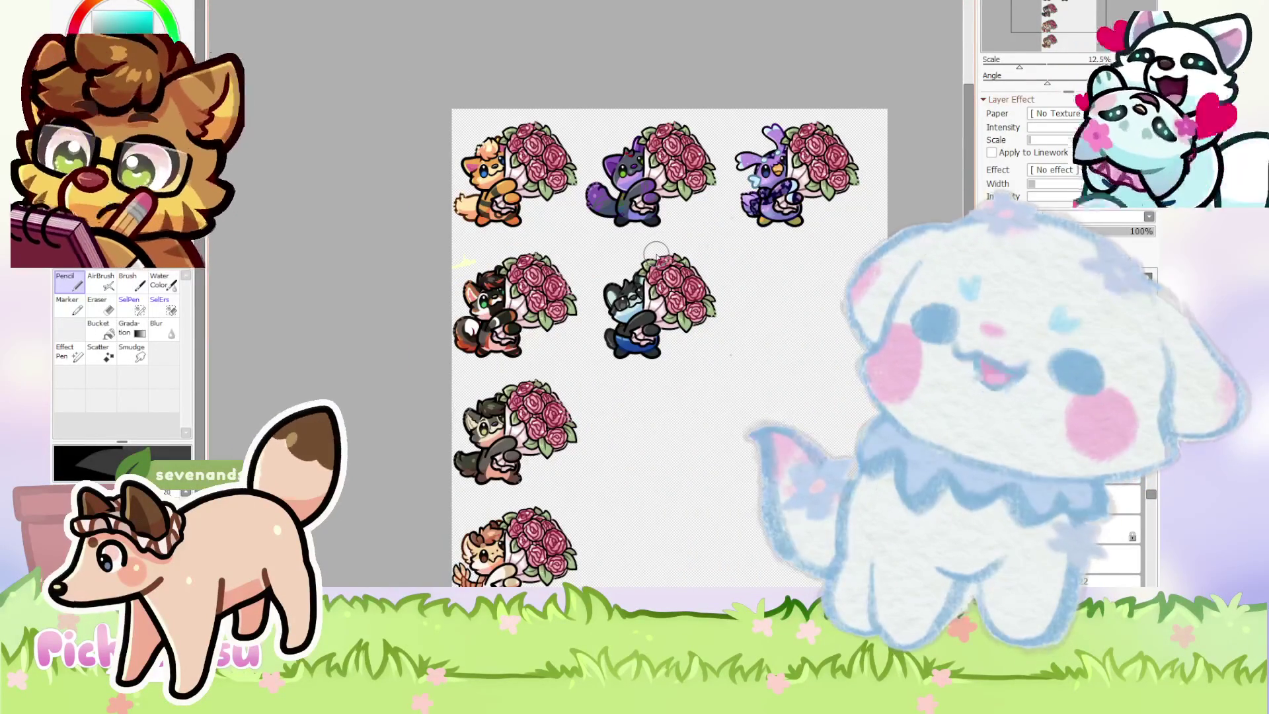
scroll(569, 264, "up", 2)
scroll(537, 202, "down", 3)
scroll(536, 201, "up", 5)
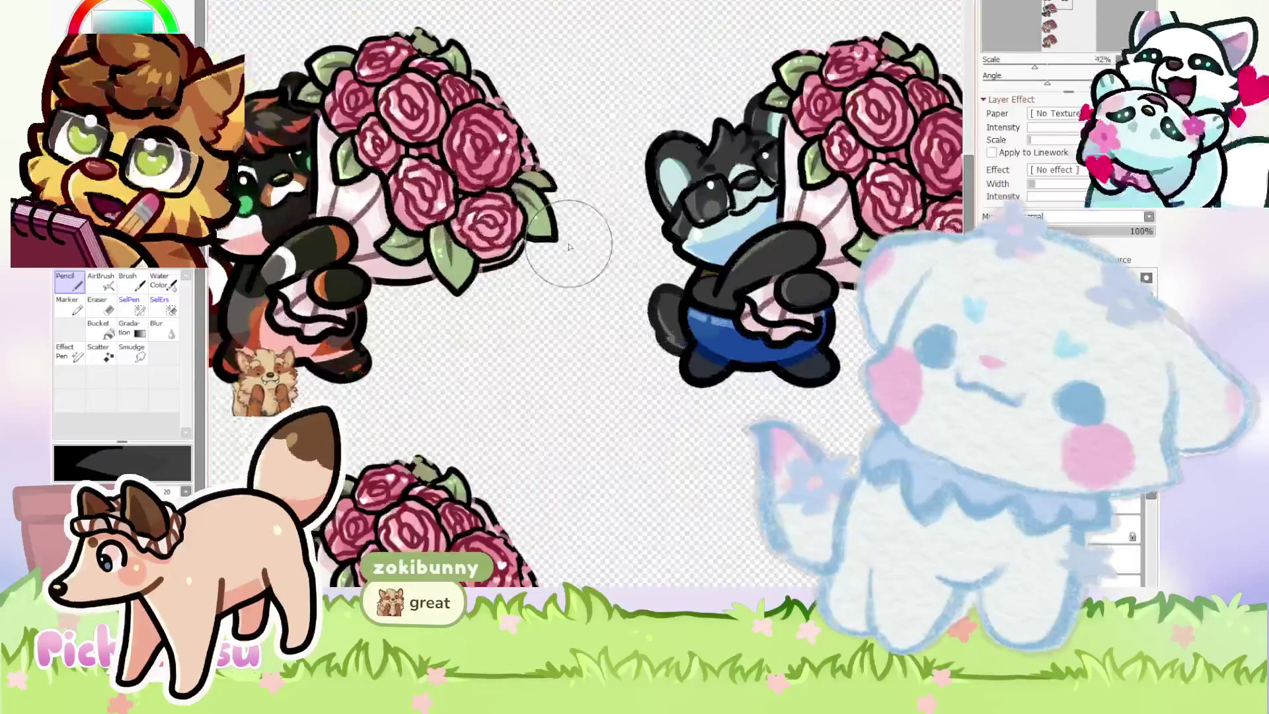
scroll(661, 271, "up", 1)
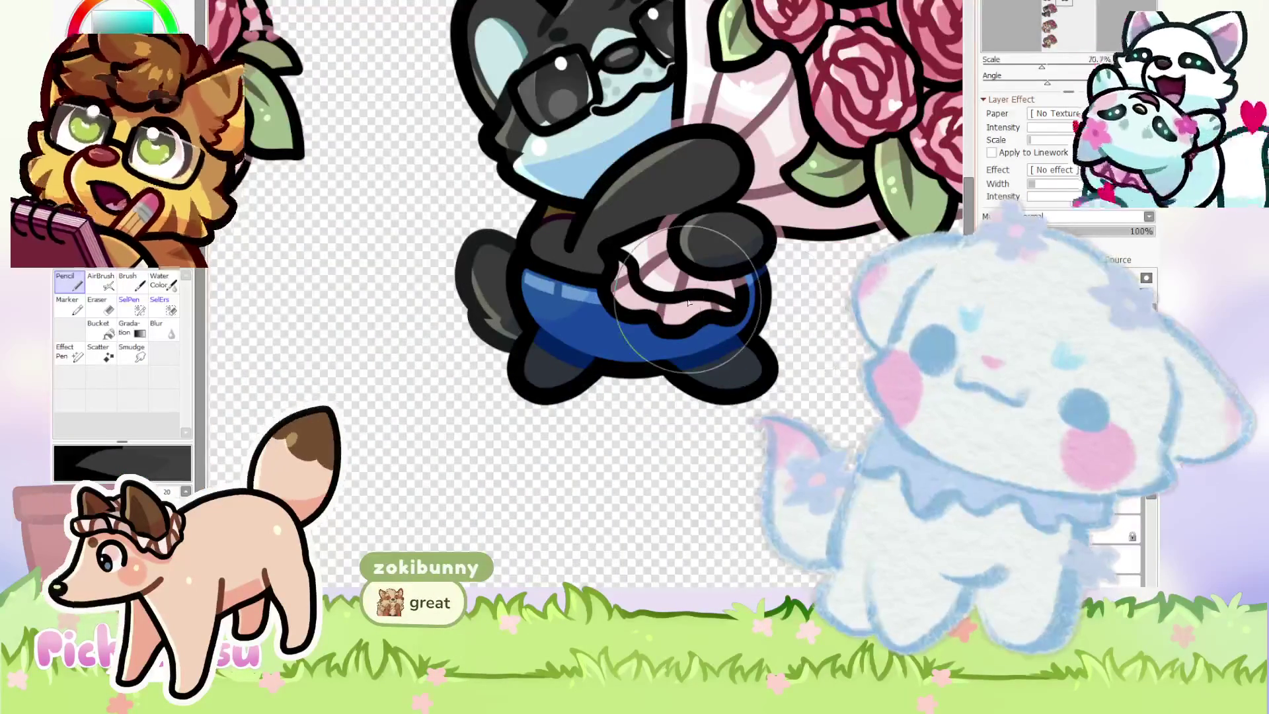
scroll(700, 287, "down", 3)
scroll(687, 300, "down", 2)
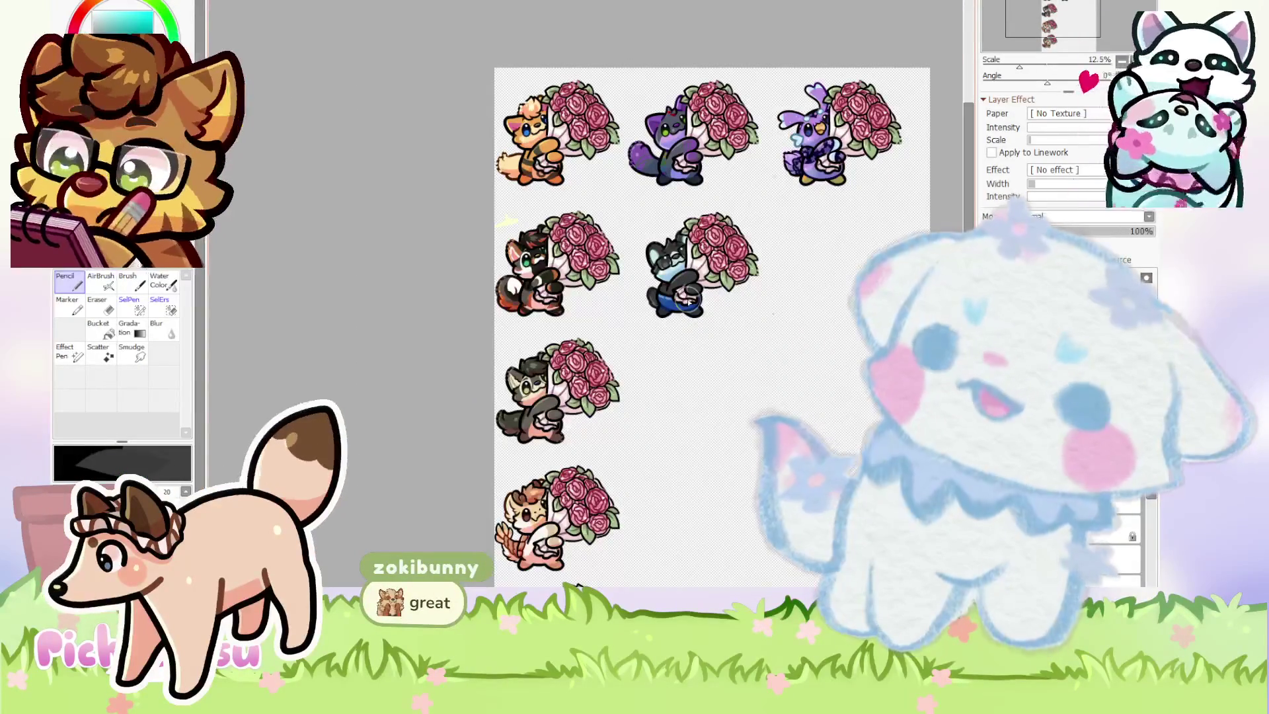
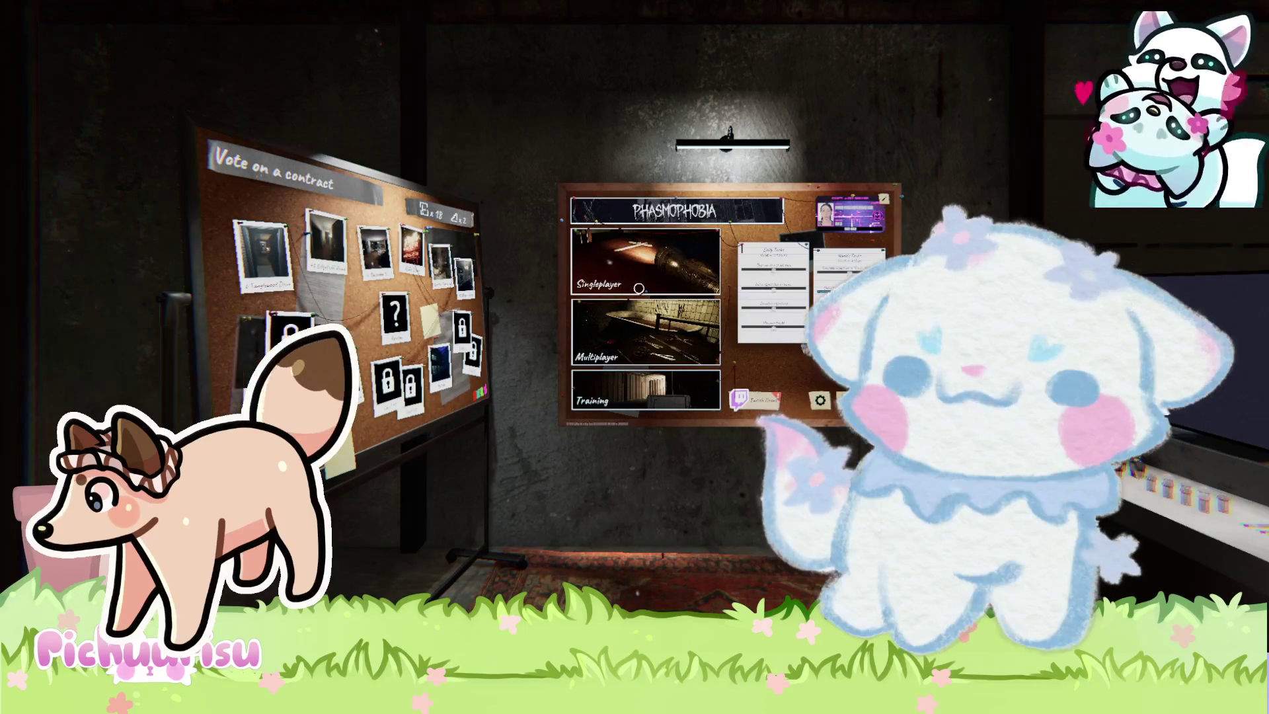
Focus the lobby's main menu board showing Singleplayer, Multiplayer and Training.
mouse_move(639, 288)
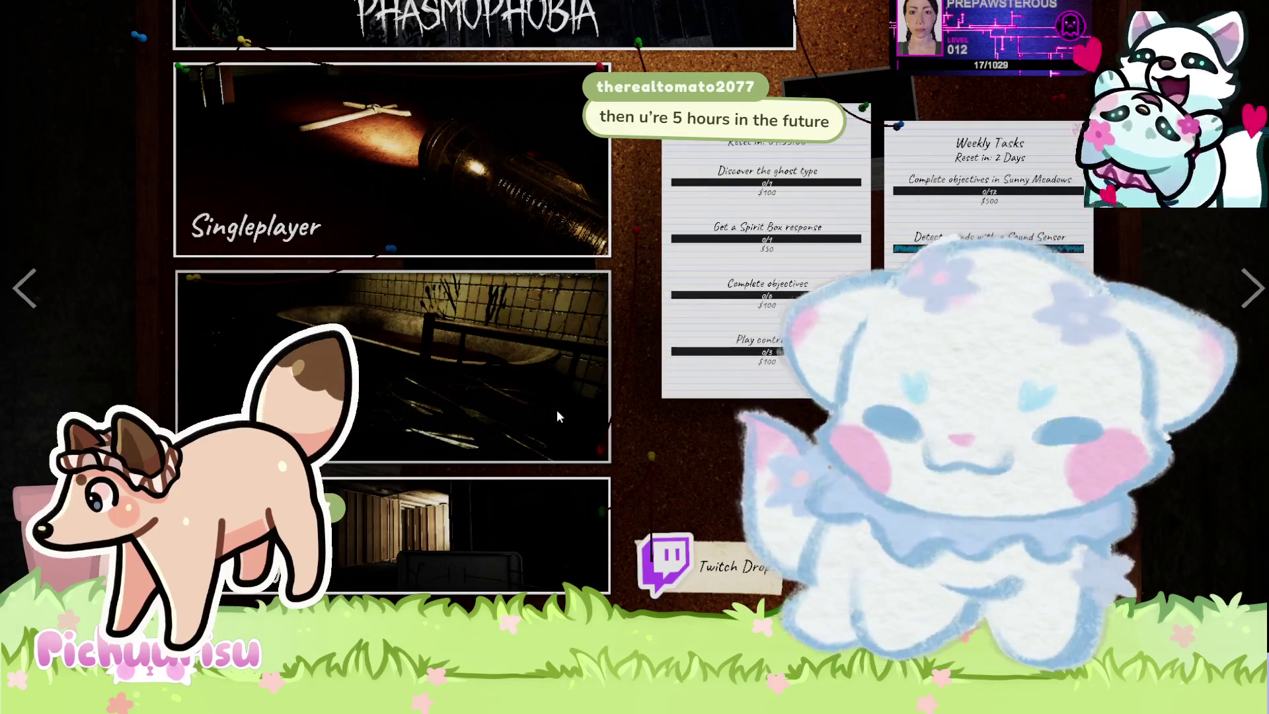
Create a private Multiplayer room and leave its Amateur contract board close-up.
left_click(317, 396)
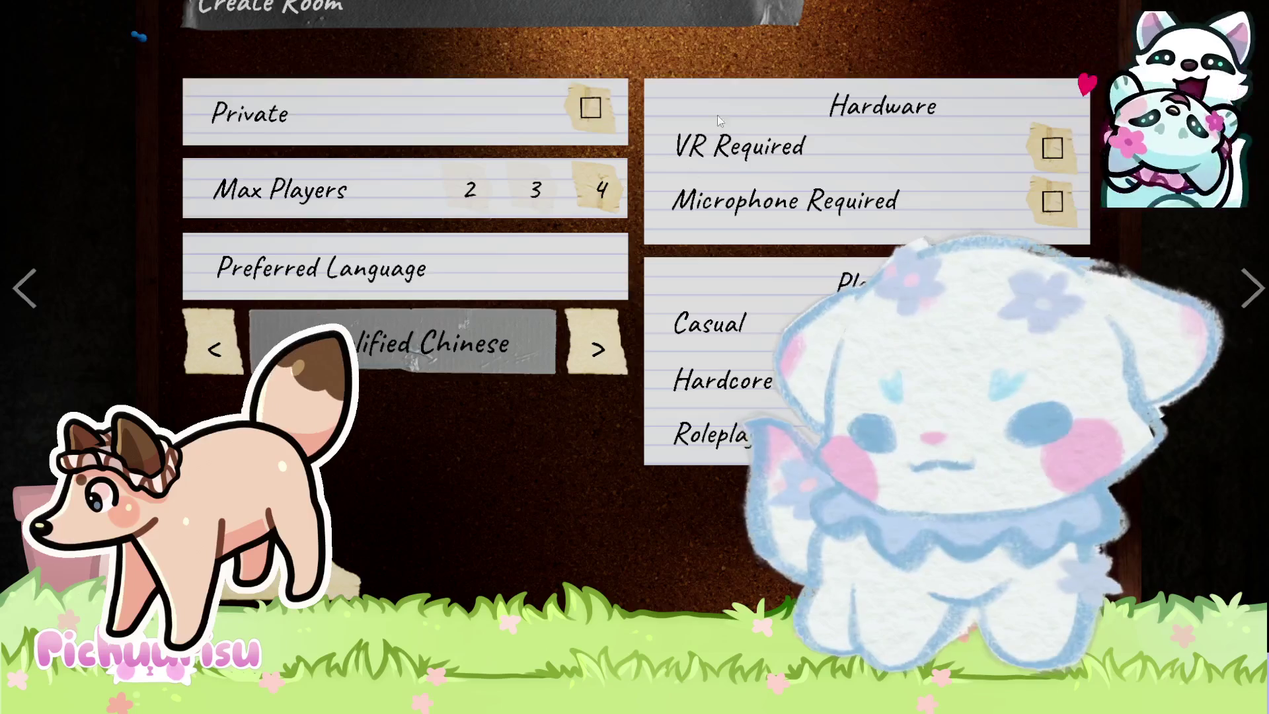
left_click(590, 108)
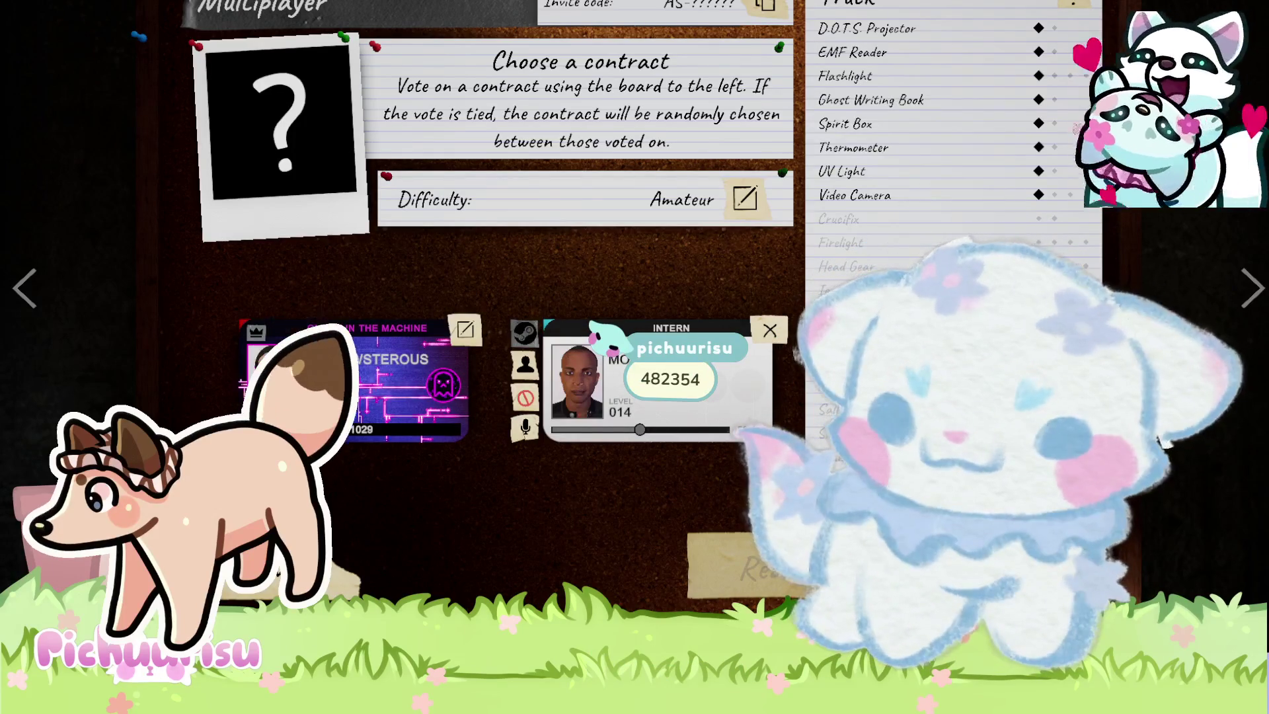
key("Escape")
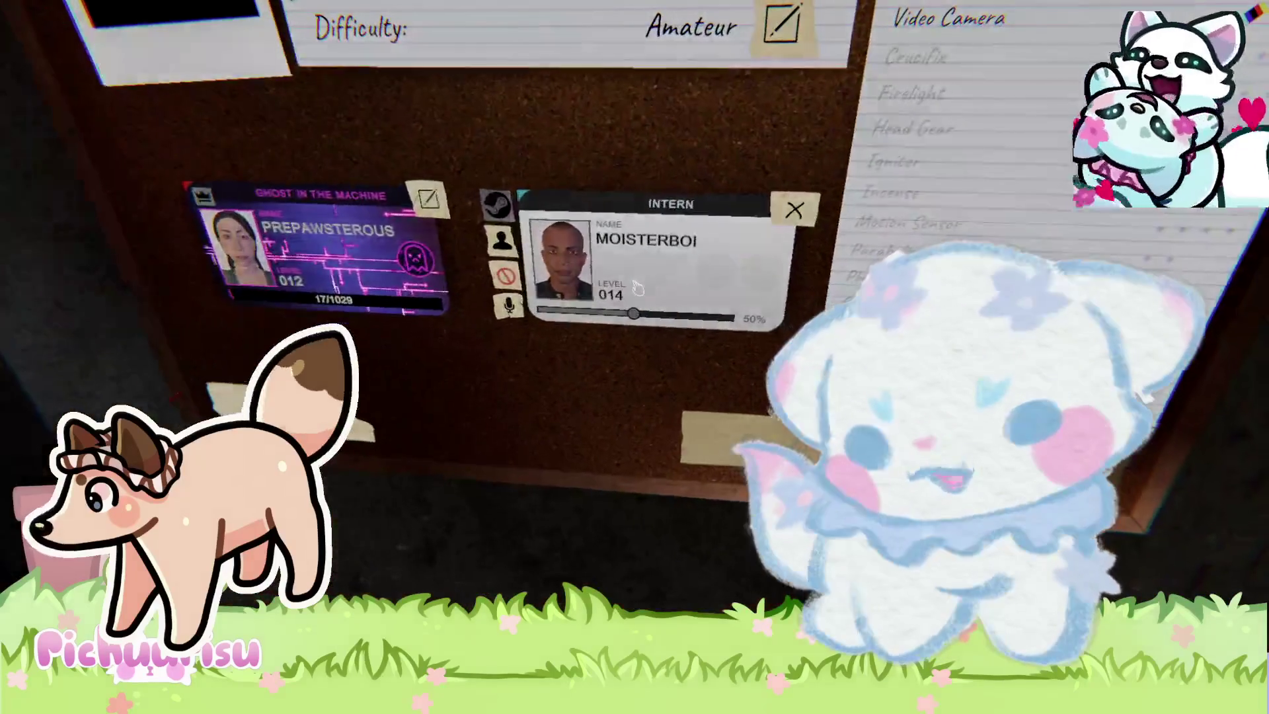
Zoom in and out of the contract board several times, ending on the lobby floor.
left_click(637, 288)
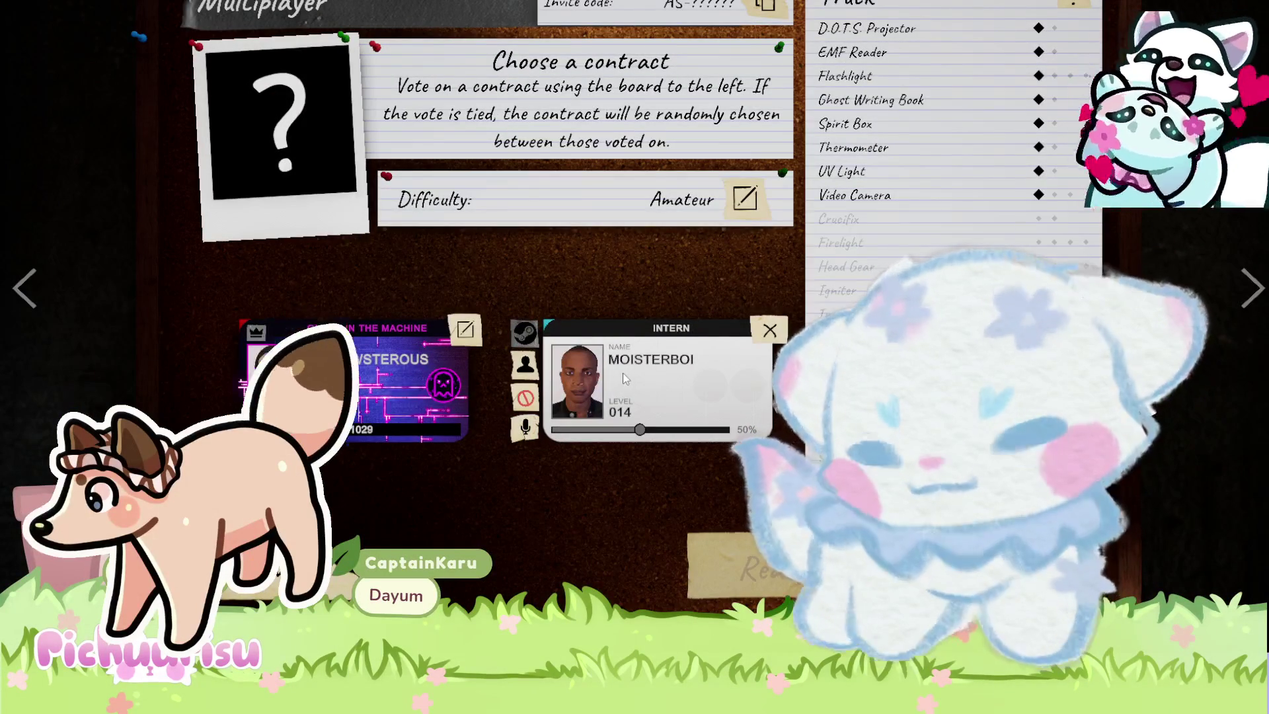
key("Escape")
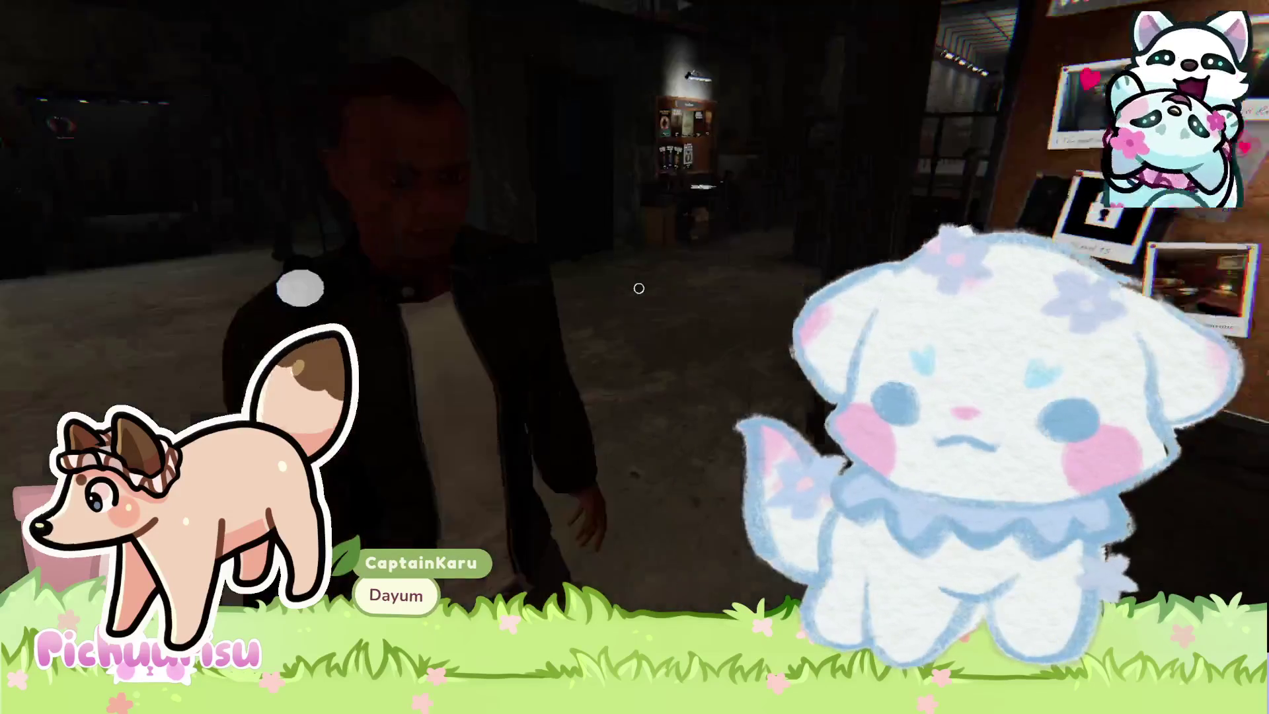
left_click(639, 288)
key("Escape")
left_click(637, 288)
key("Escape")
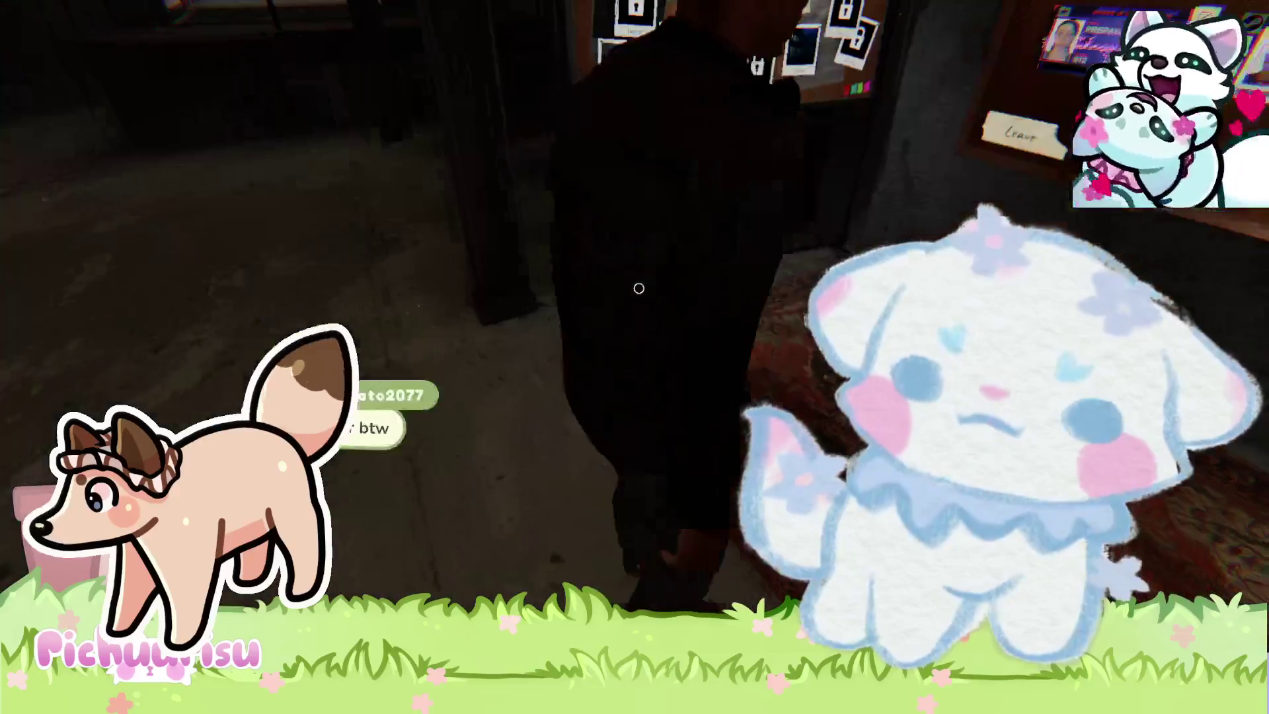
left_click(639, 288)
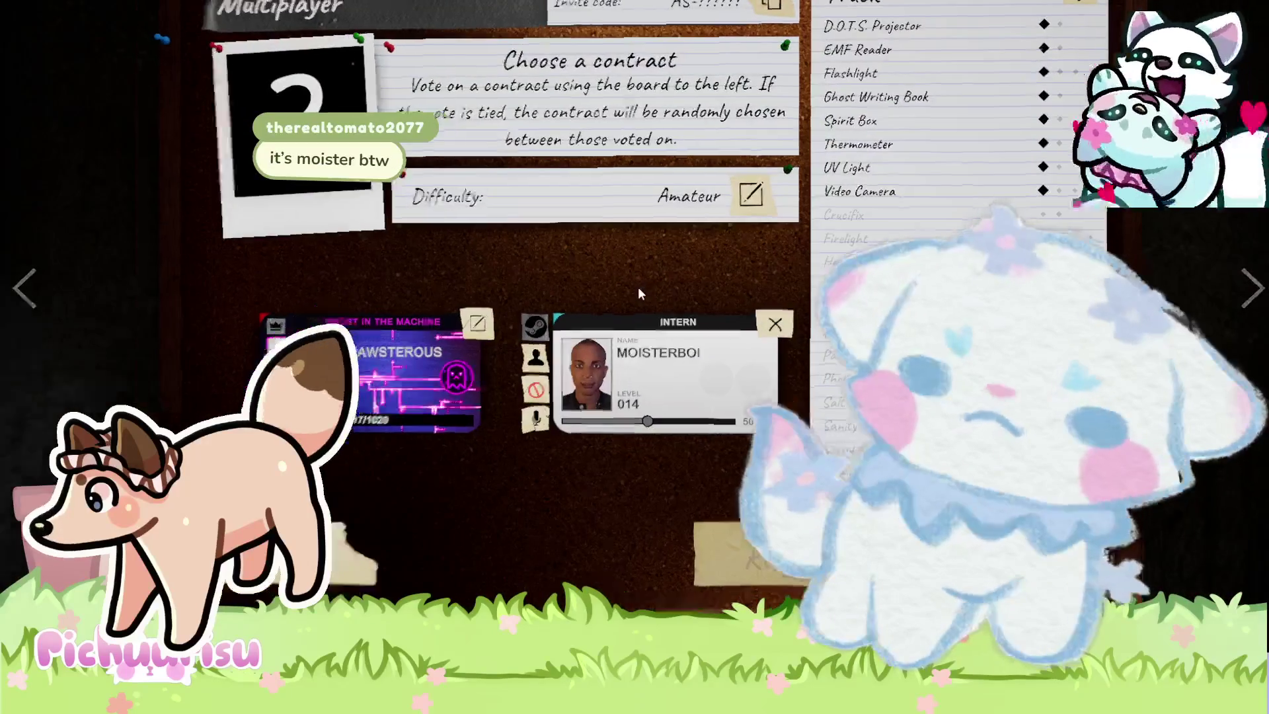
key("Escape")
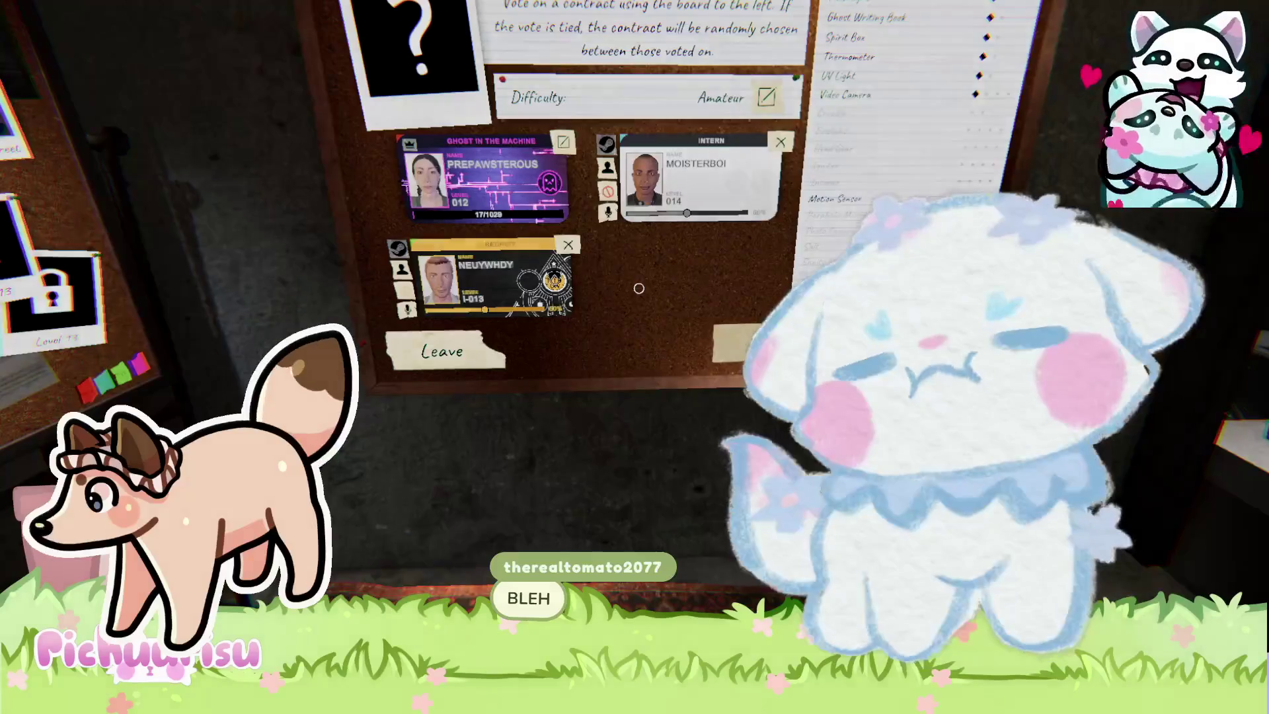
Approach the player cards and kick the Recruit player from the room.
key("w")
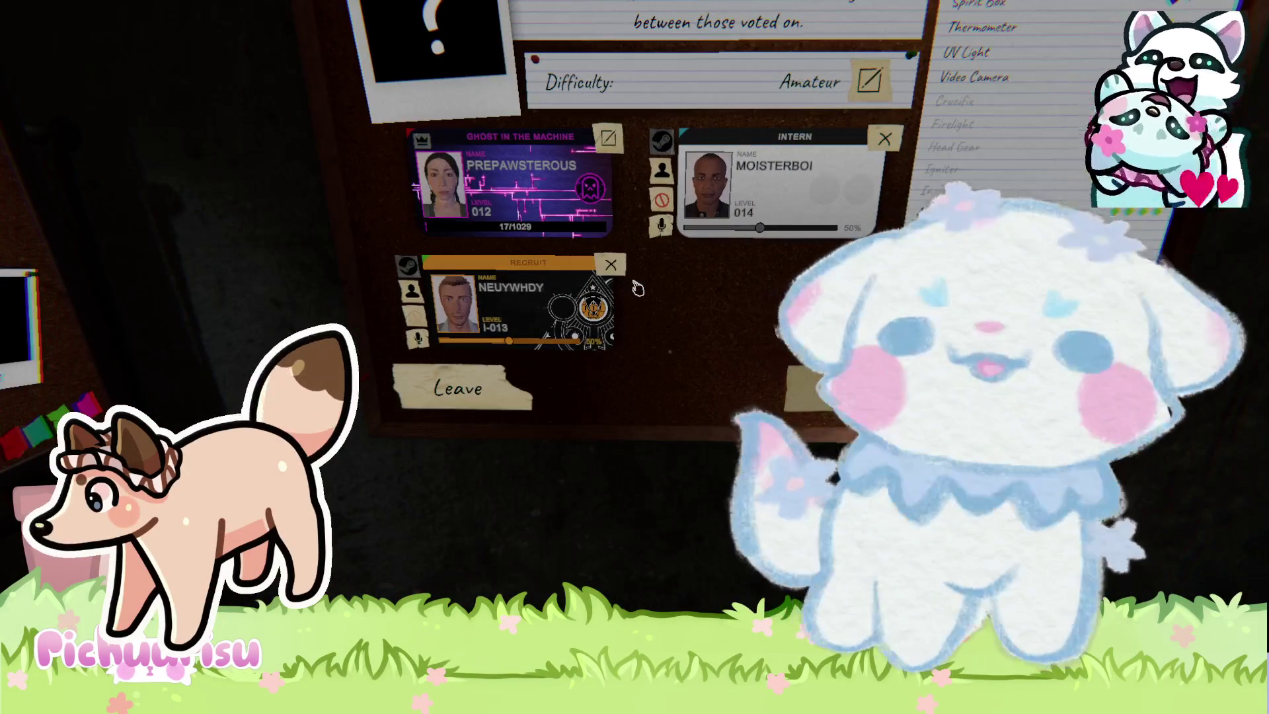
key("s")
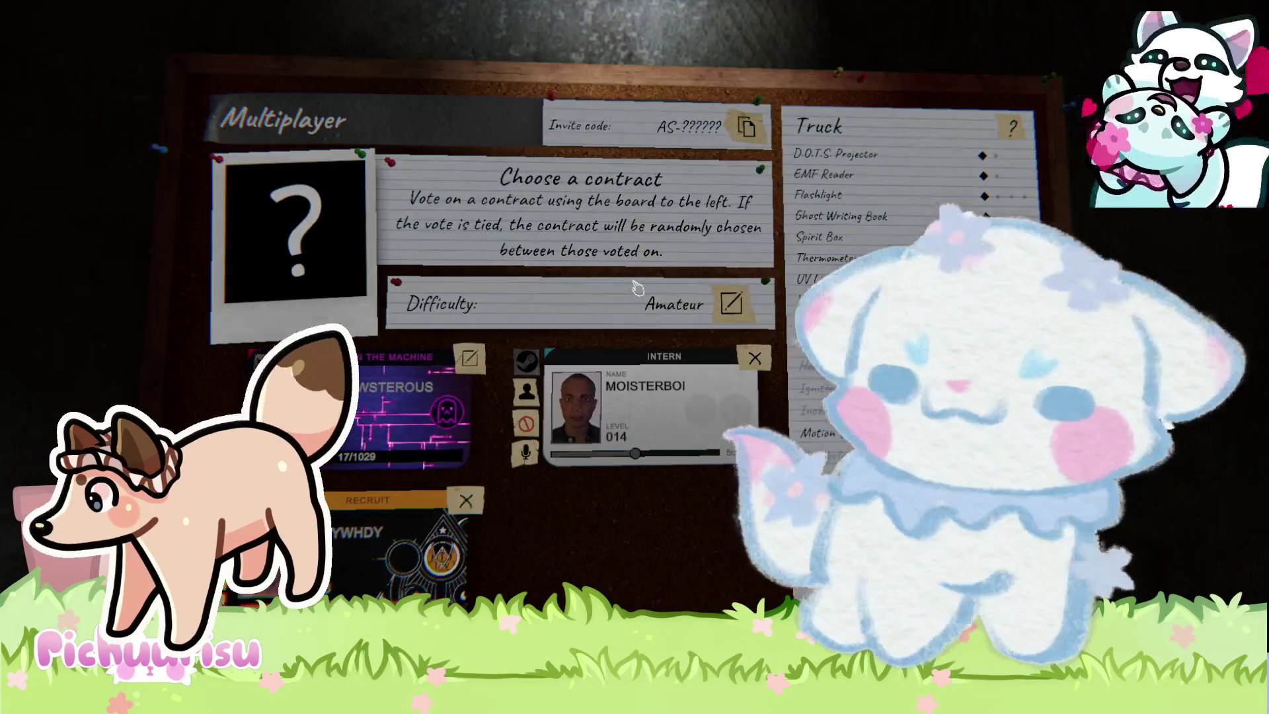
key("w")
key("a")
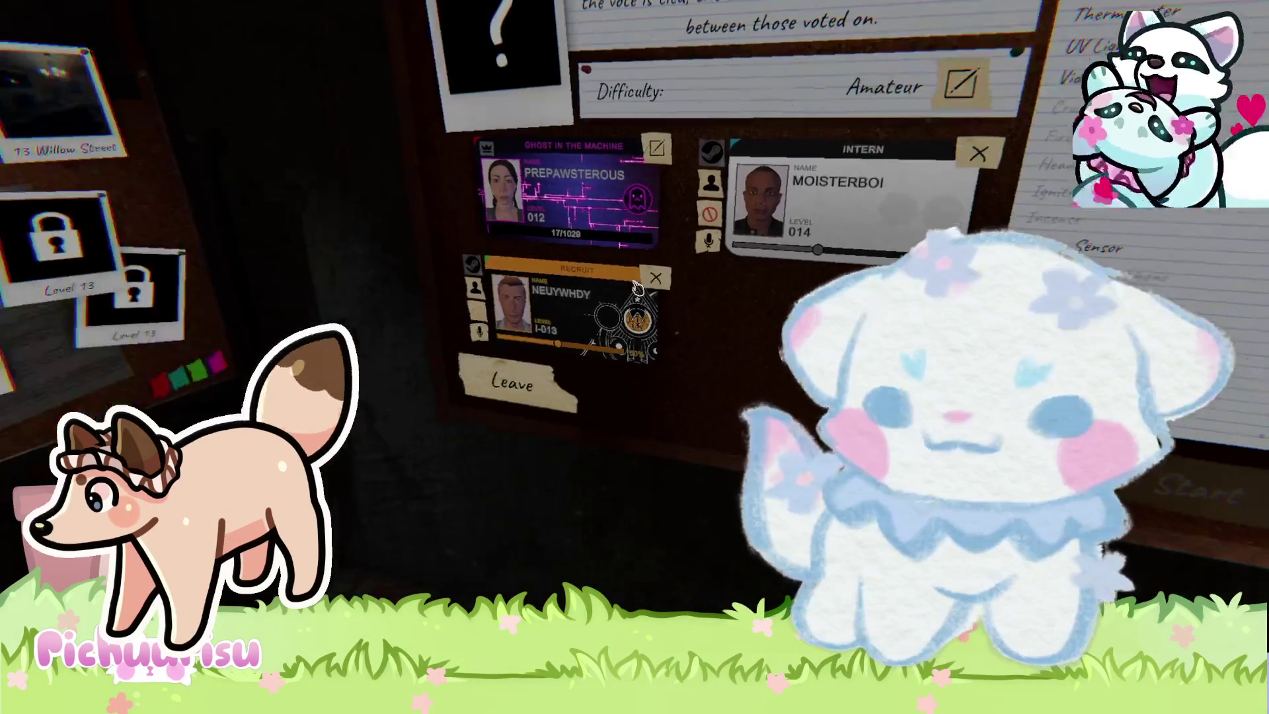
key("s")
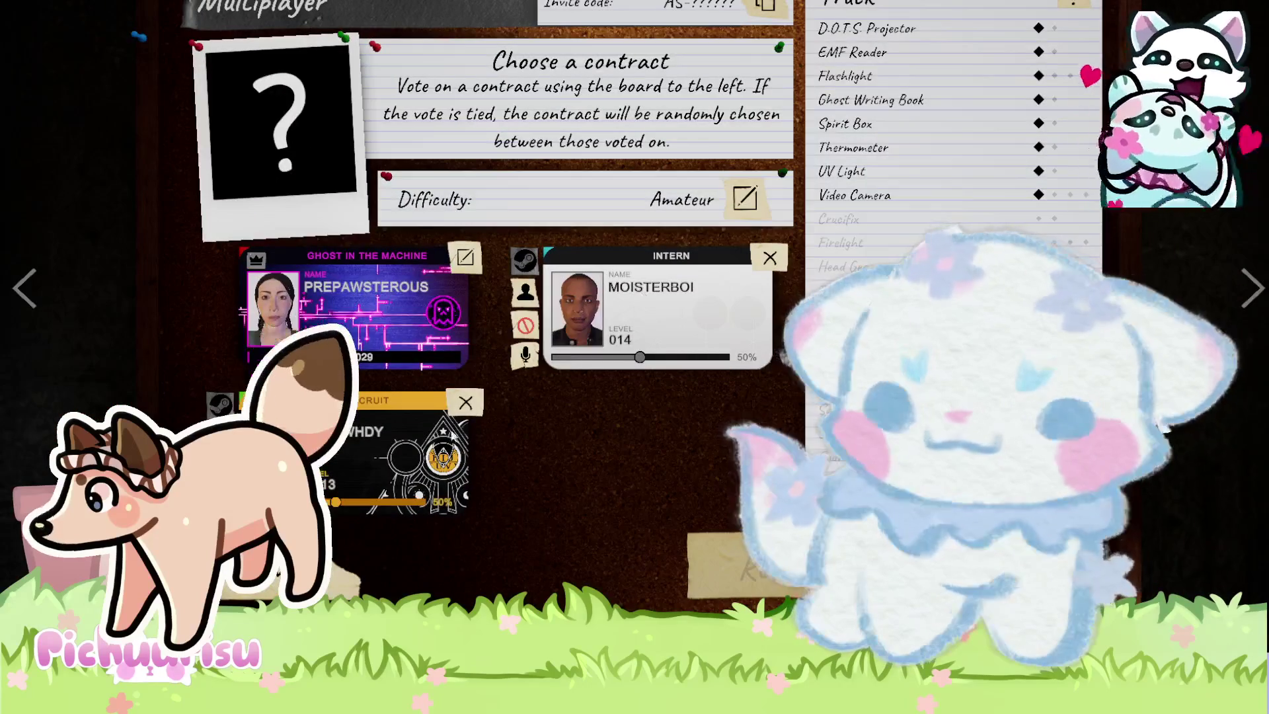
left_click(466, 401)
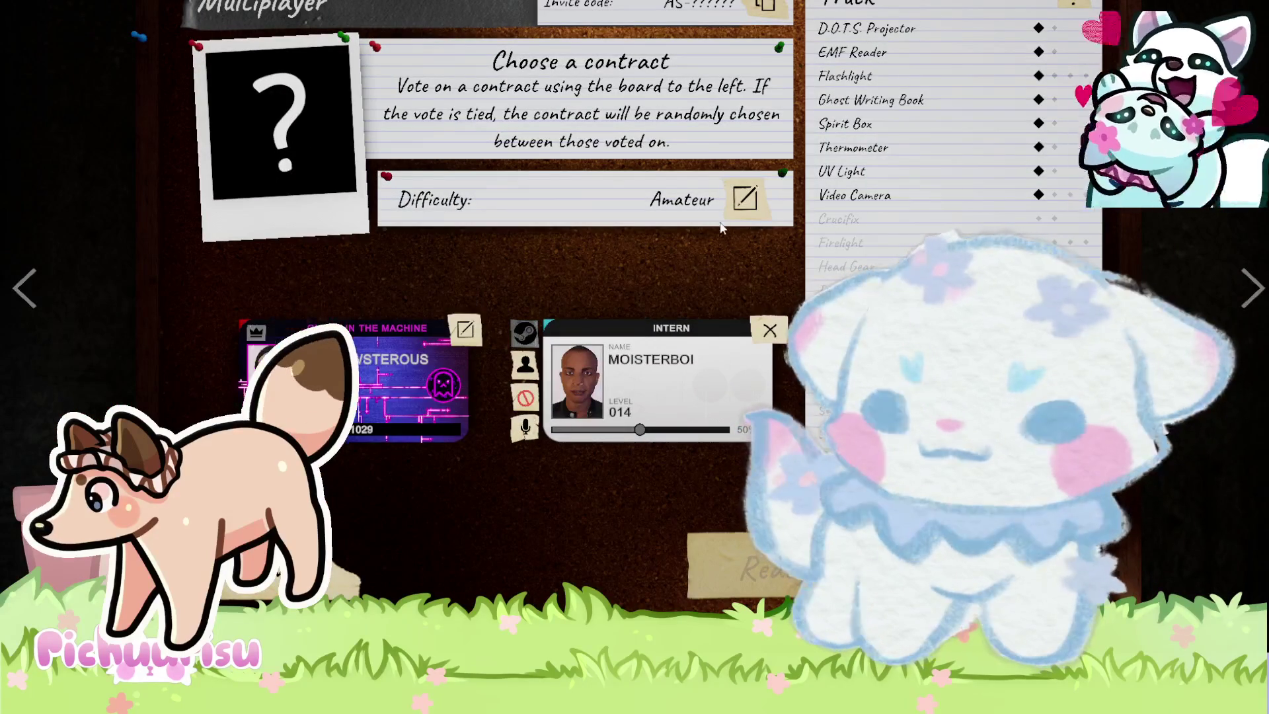
key("s")
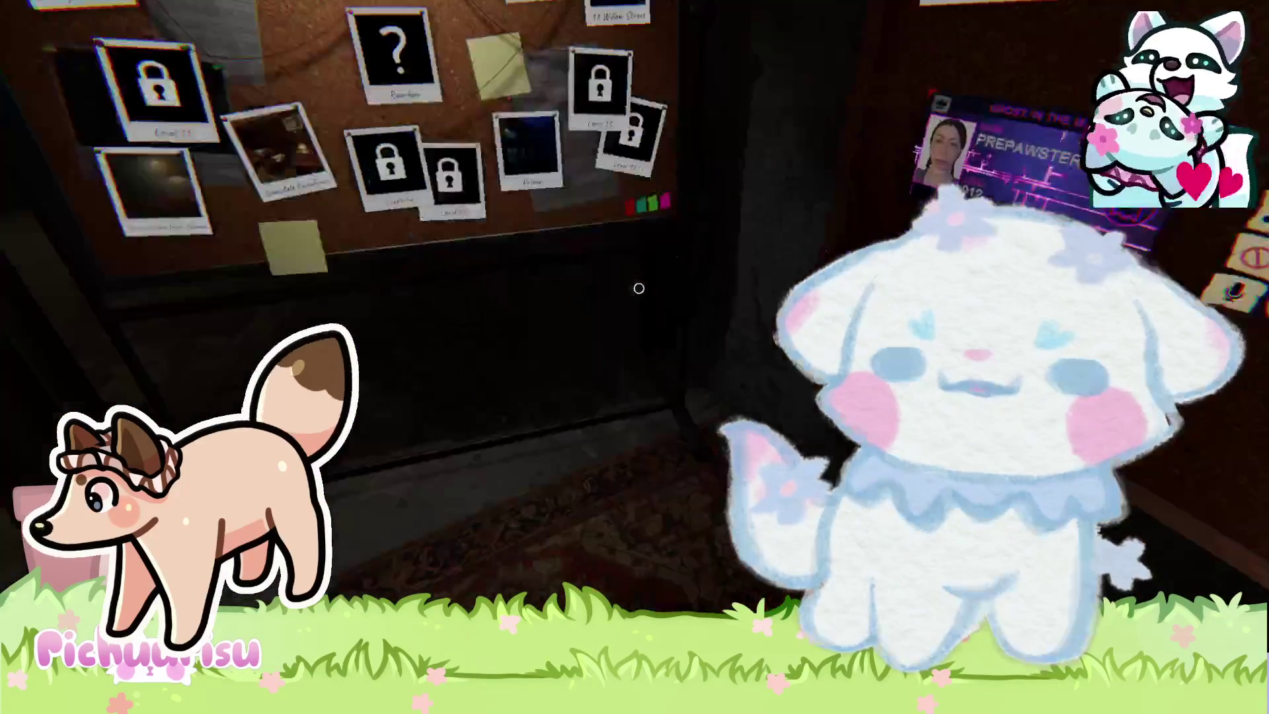
Reposition in front of the contract board and focus it again.
key("w")
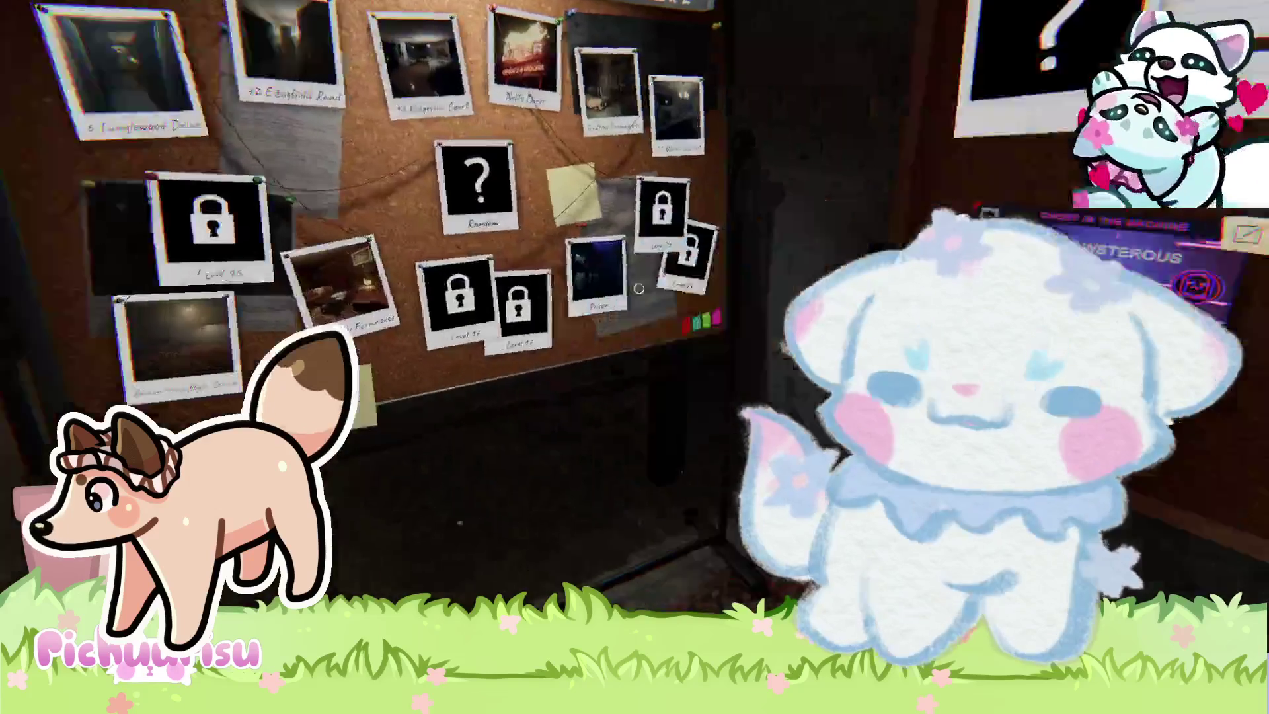
left_click(639, 288)
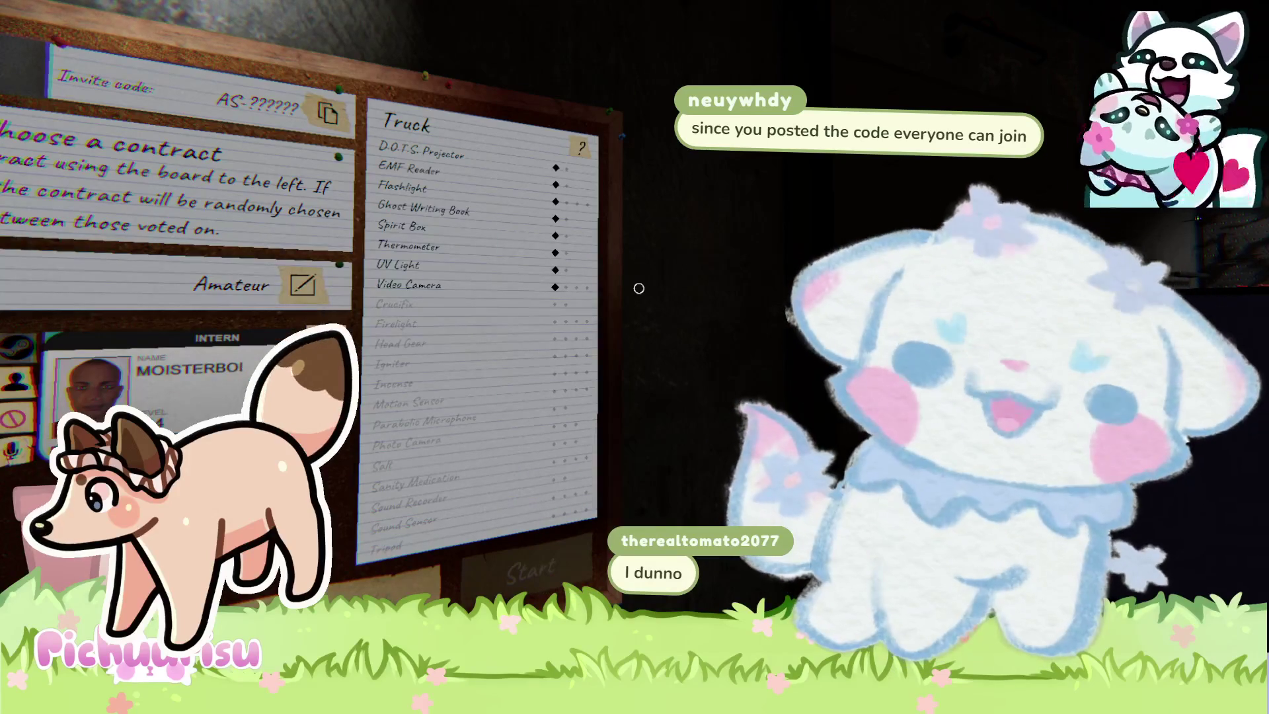
key("s")
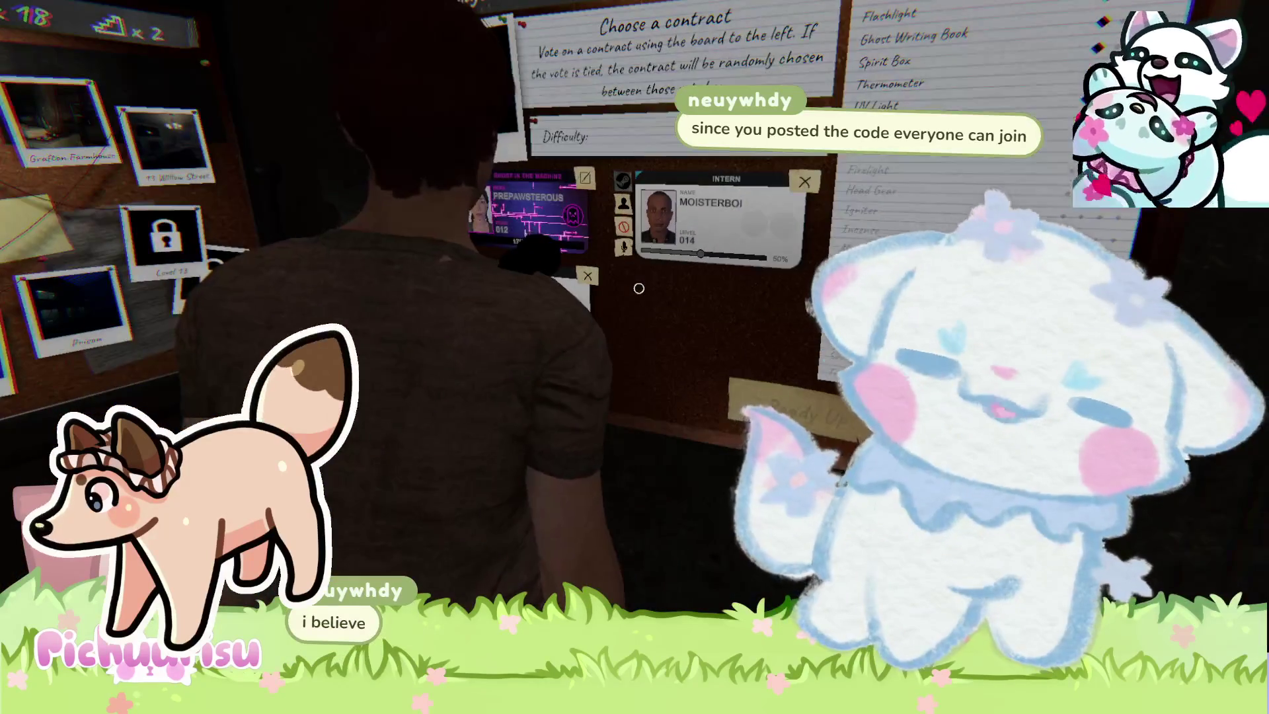
key("w")
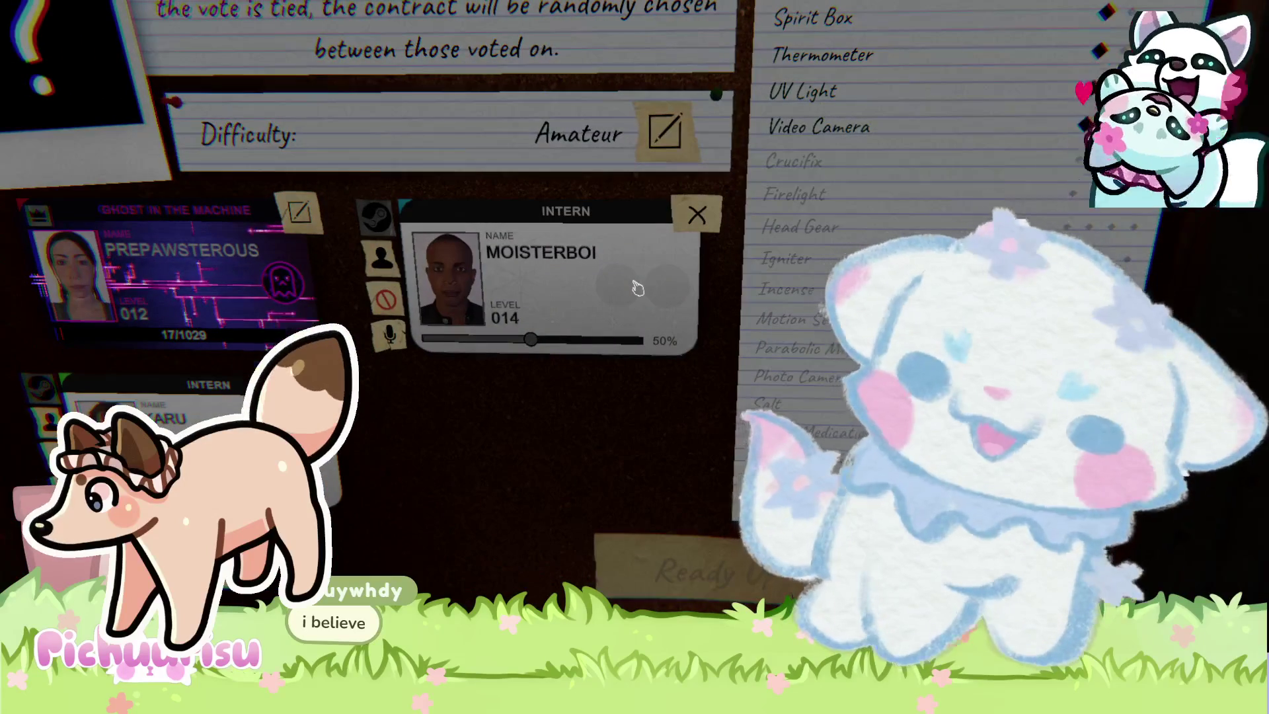
key("s")
key("w")
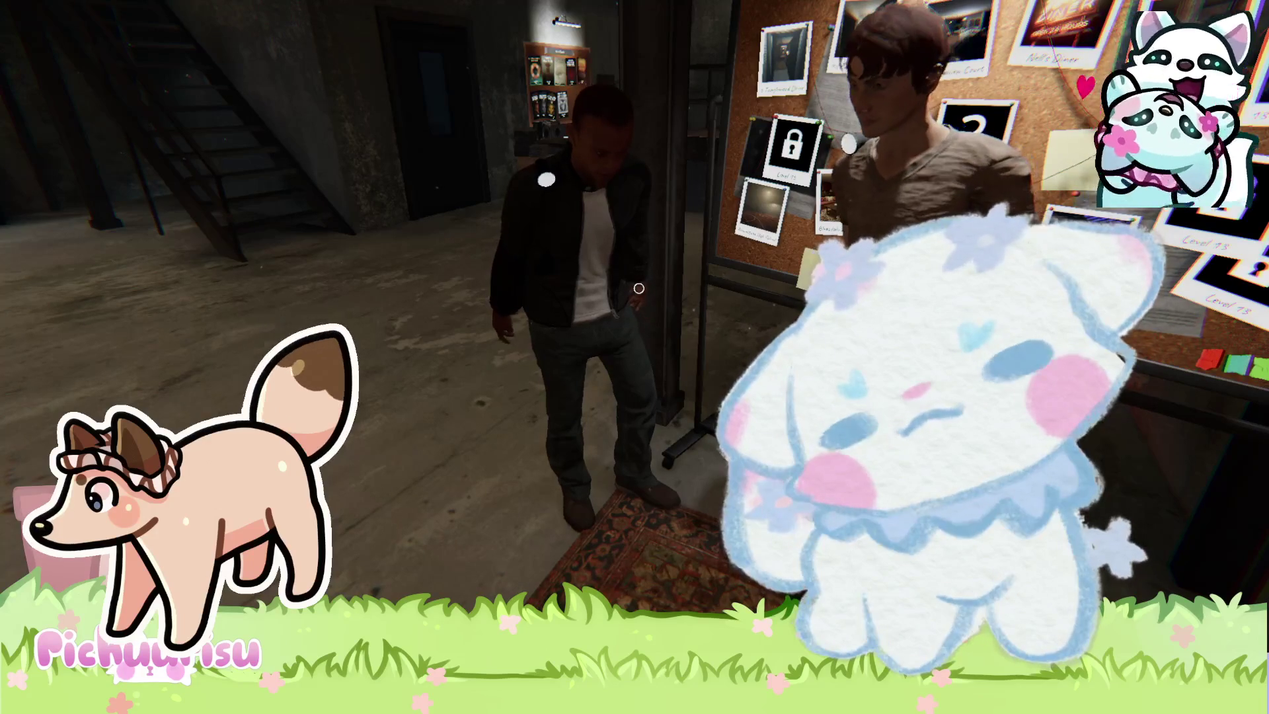
key("e")
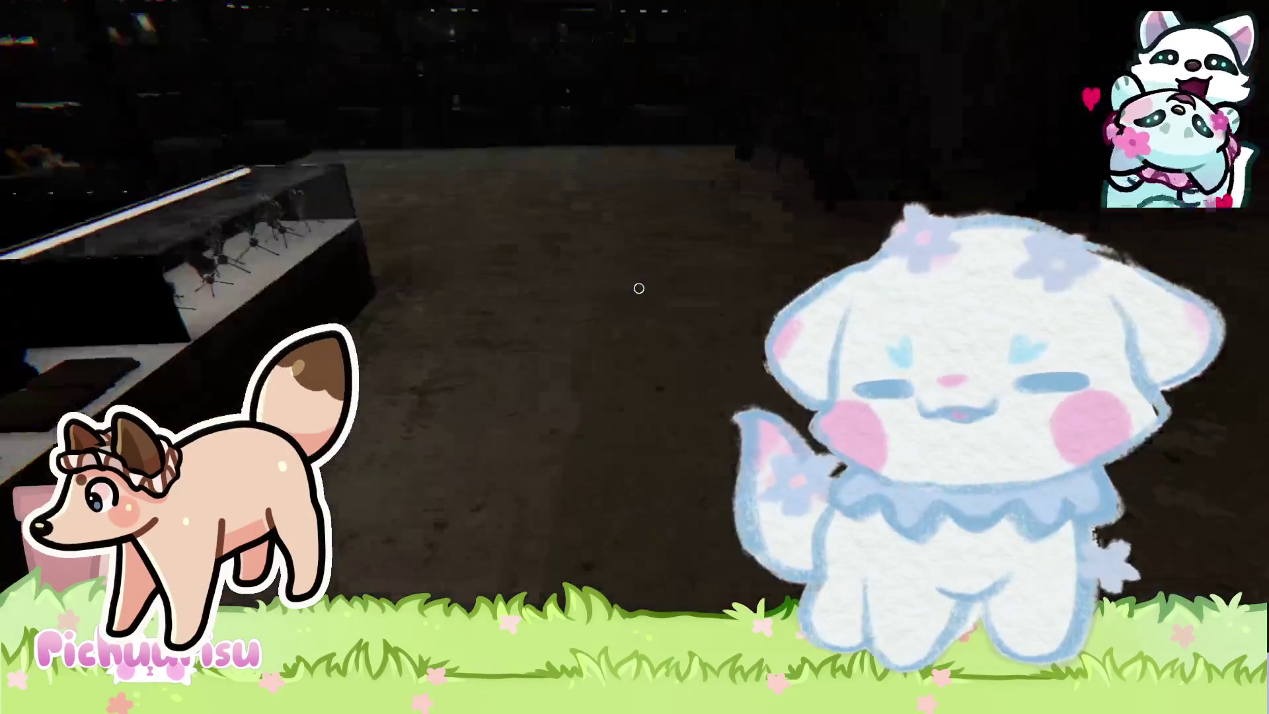
Shuffle into position before the contract board and focus it.
key("w")
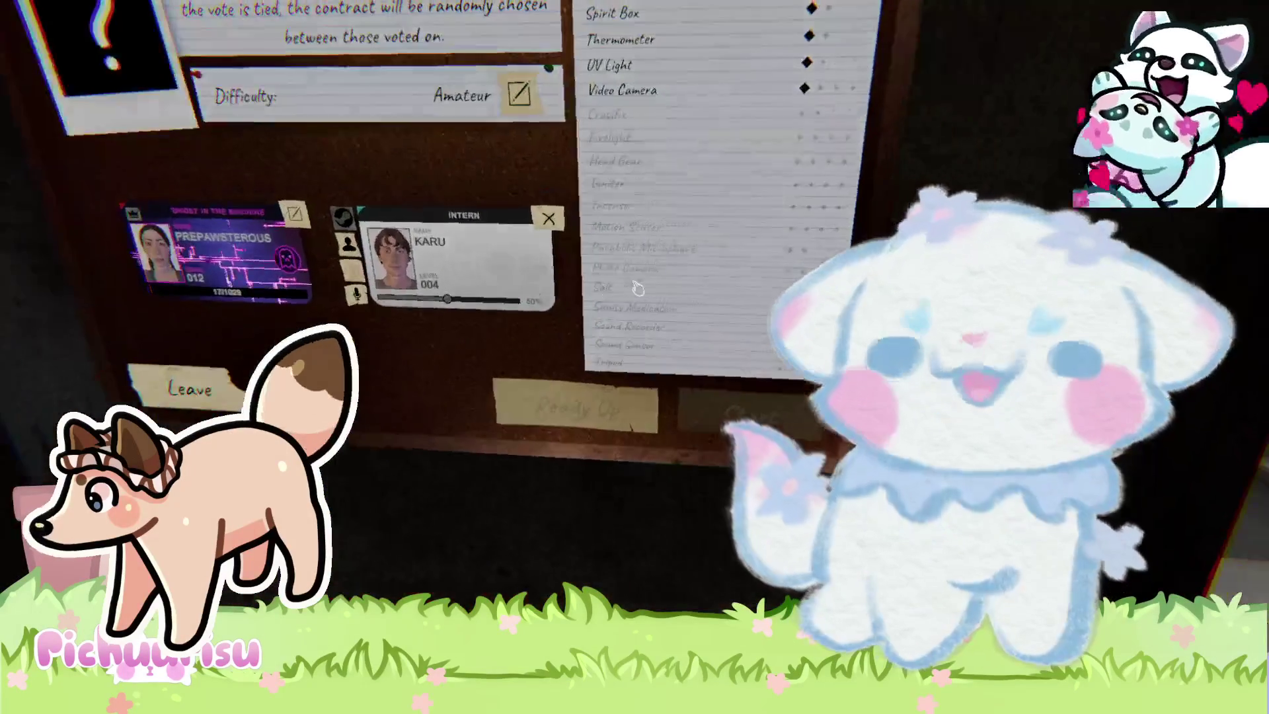
key("s")
key("w")
key("s")
key("w")
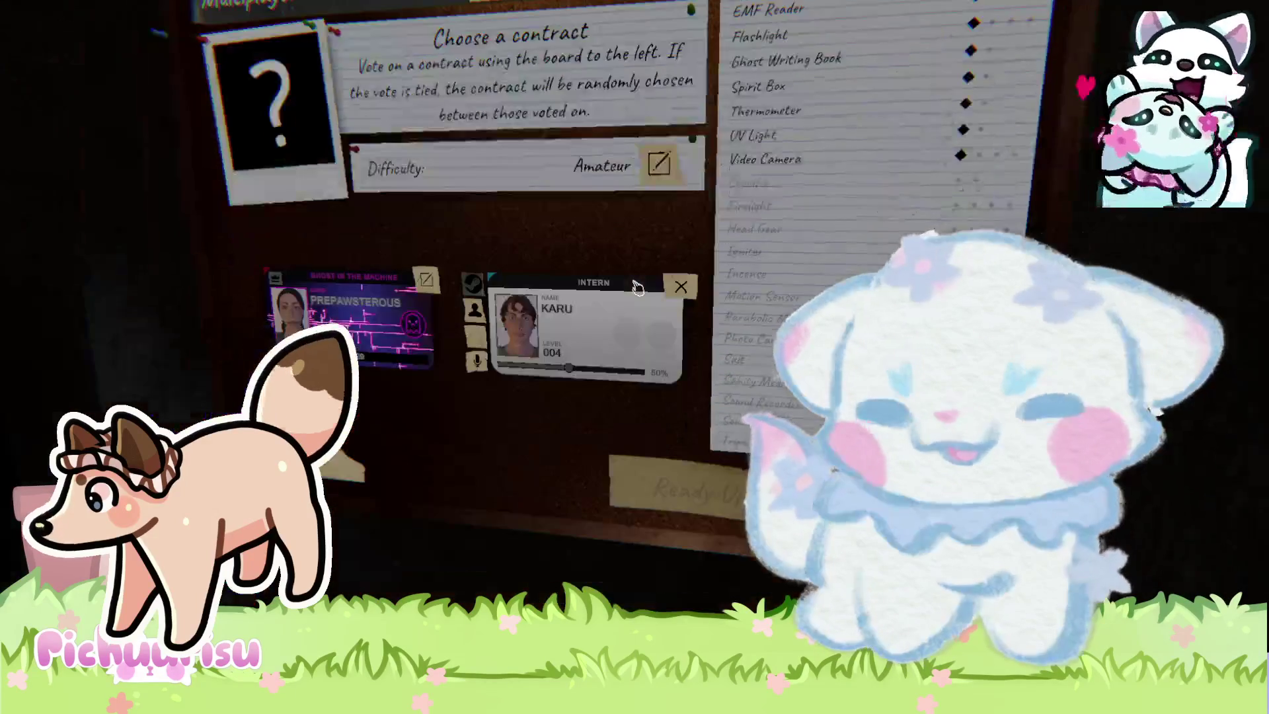
key("s")
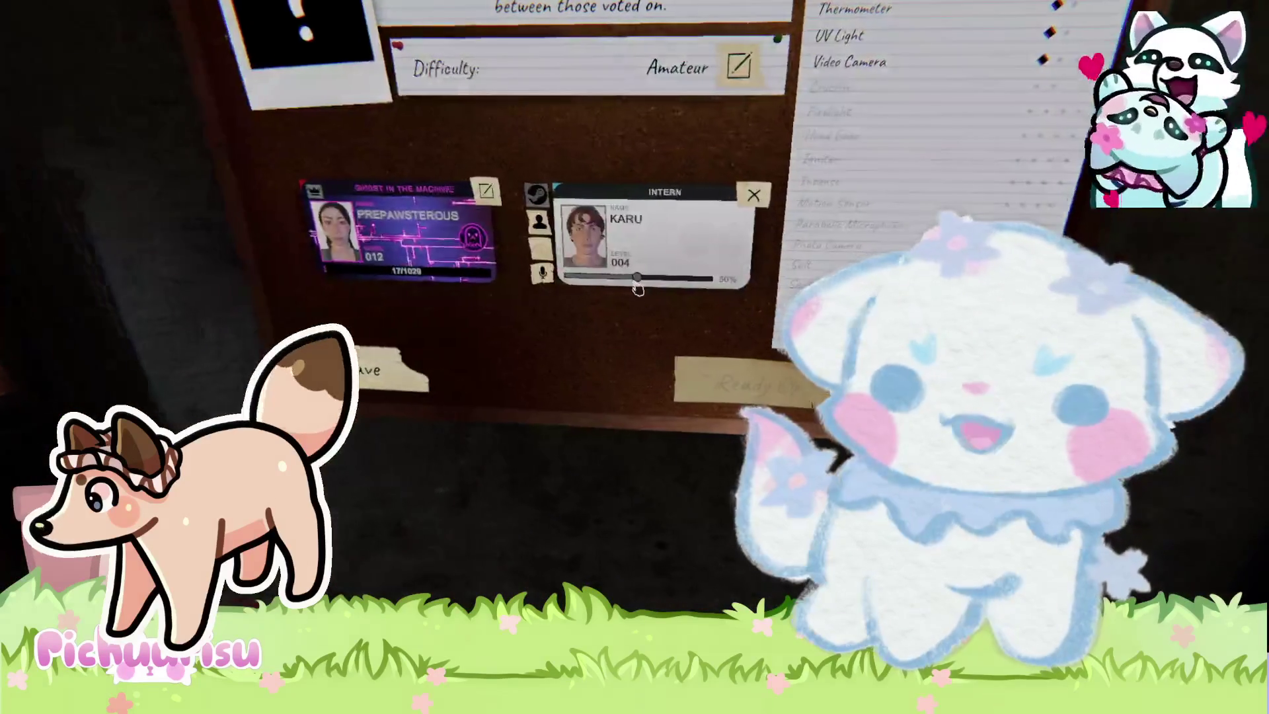
left_click(637, 289)
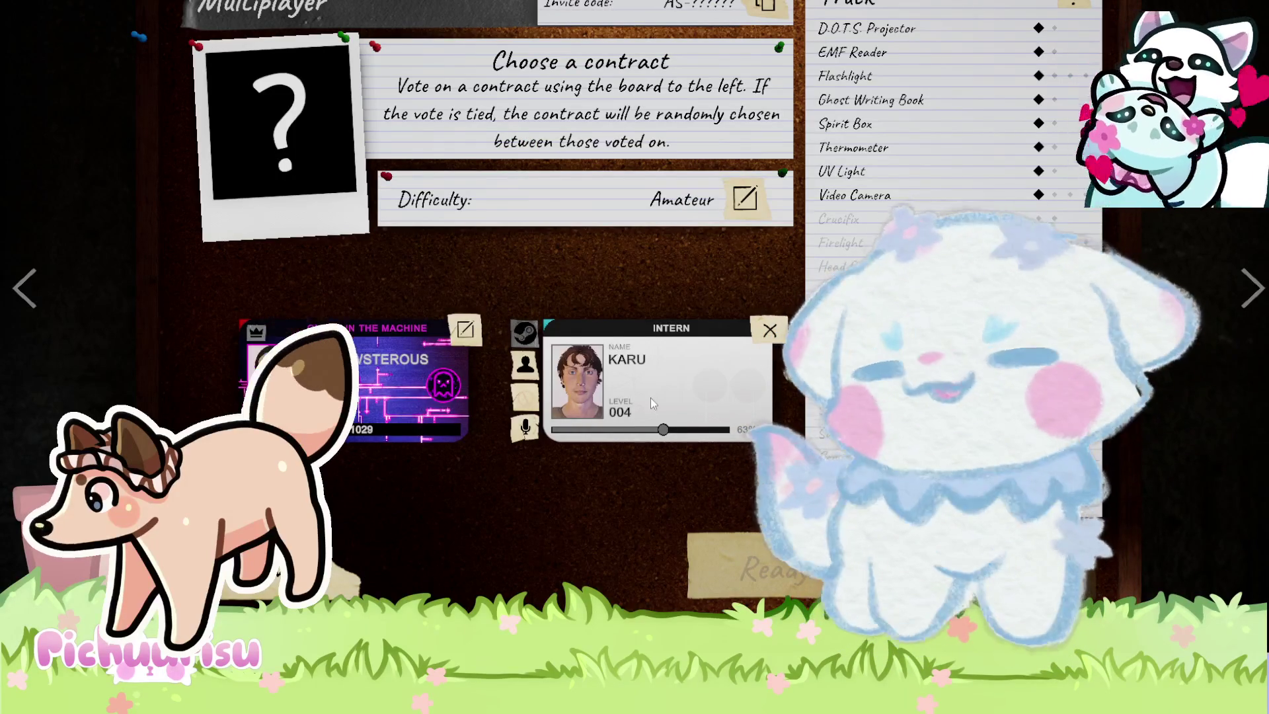
Step back, reopen the corkboard, and move over to the equipment Shop screen.
key("Escape")
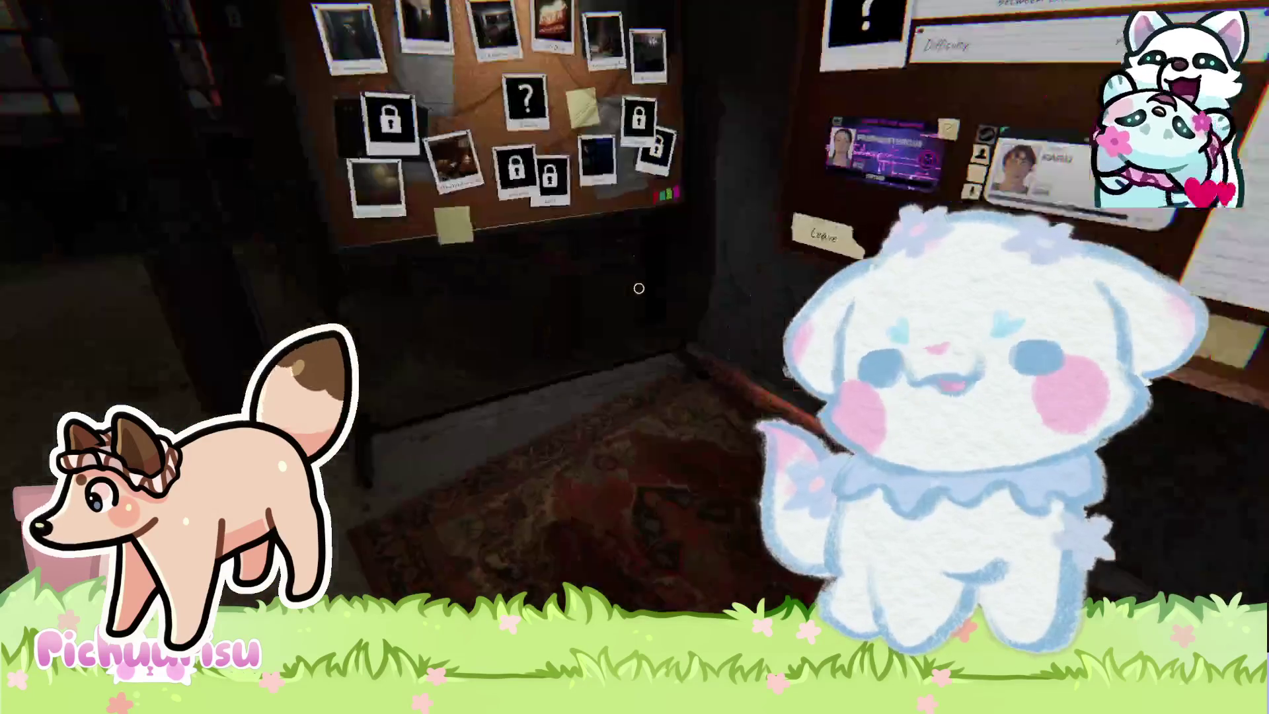
left_click(638, 288)
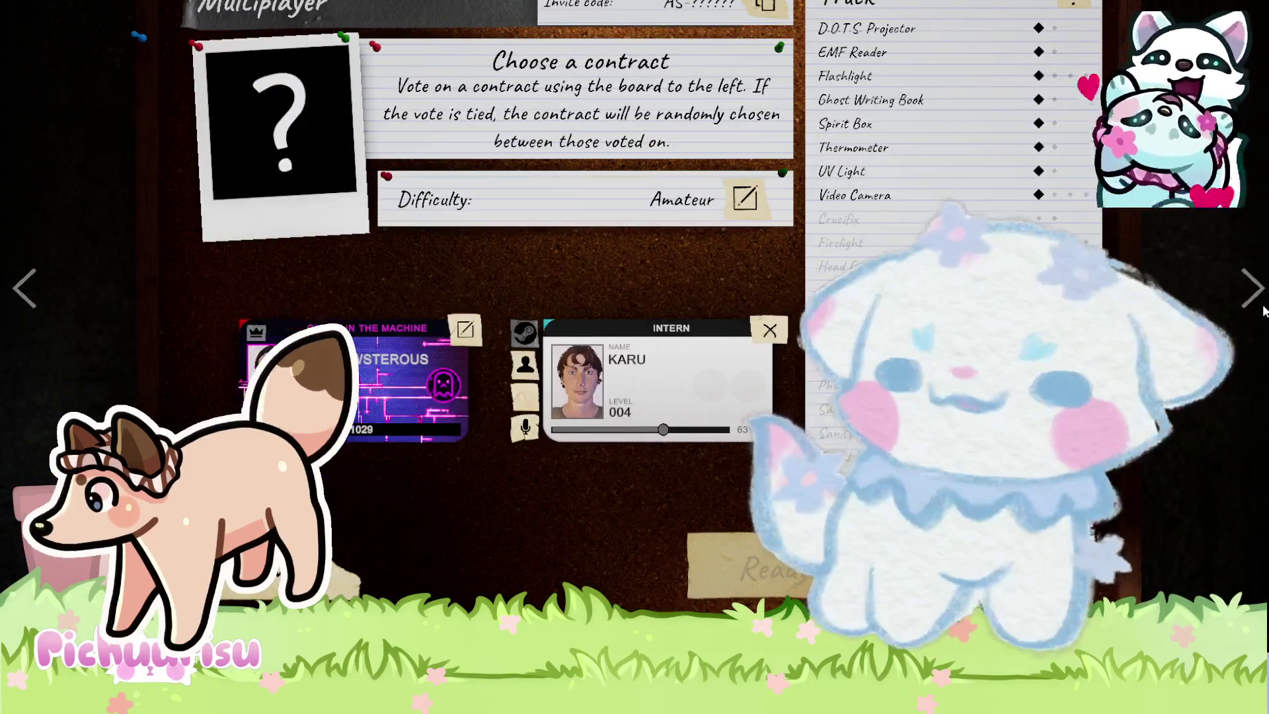
left_click(1260, 300)
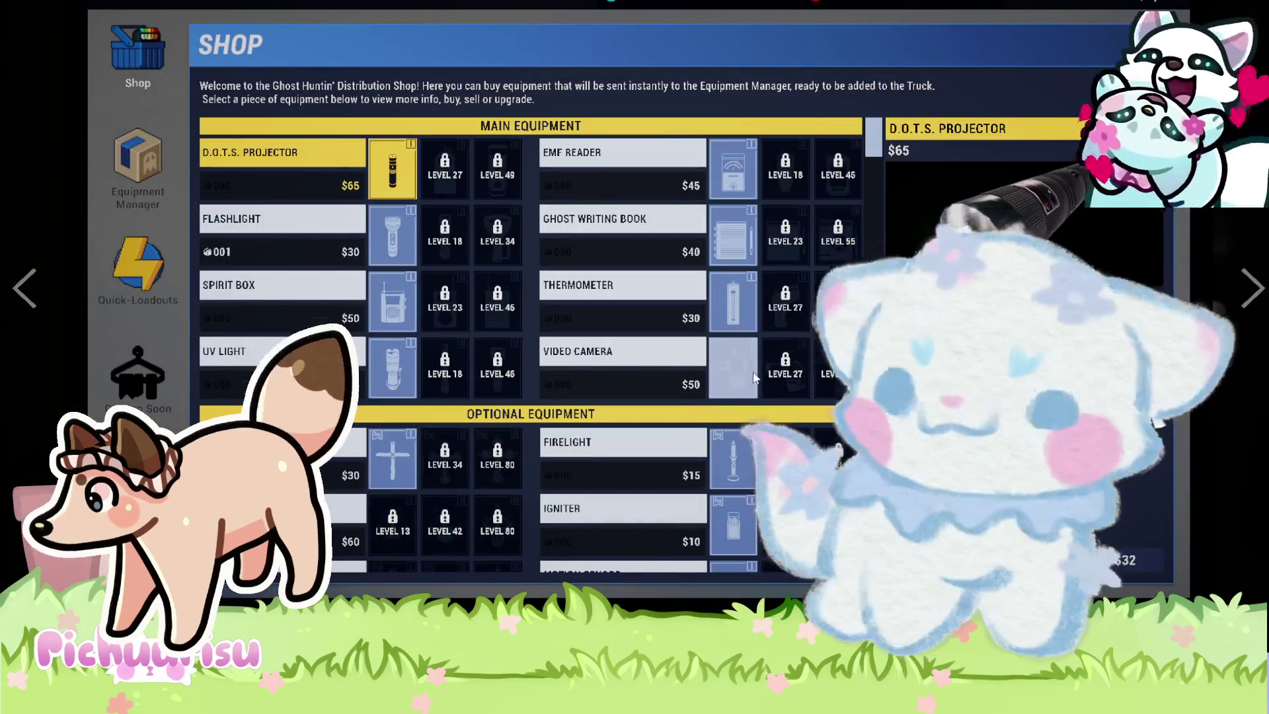
Buy a Video Camera for $50, a Firelight and two Igniters.
left_click(734, 370)
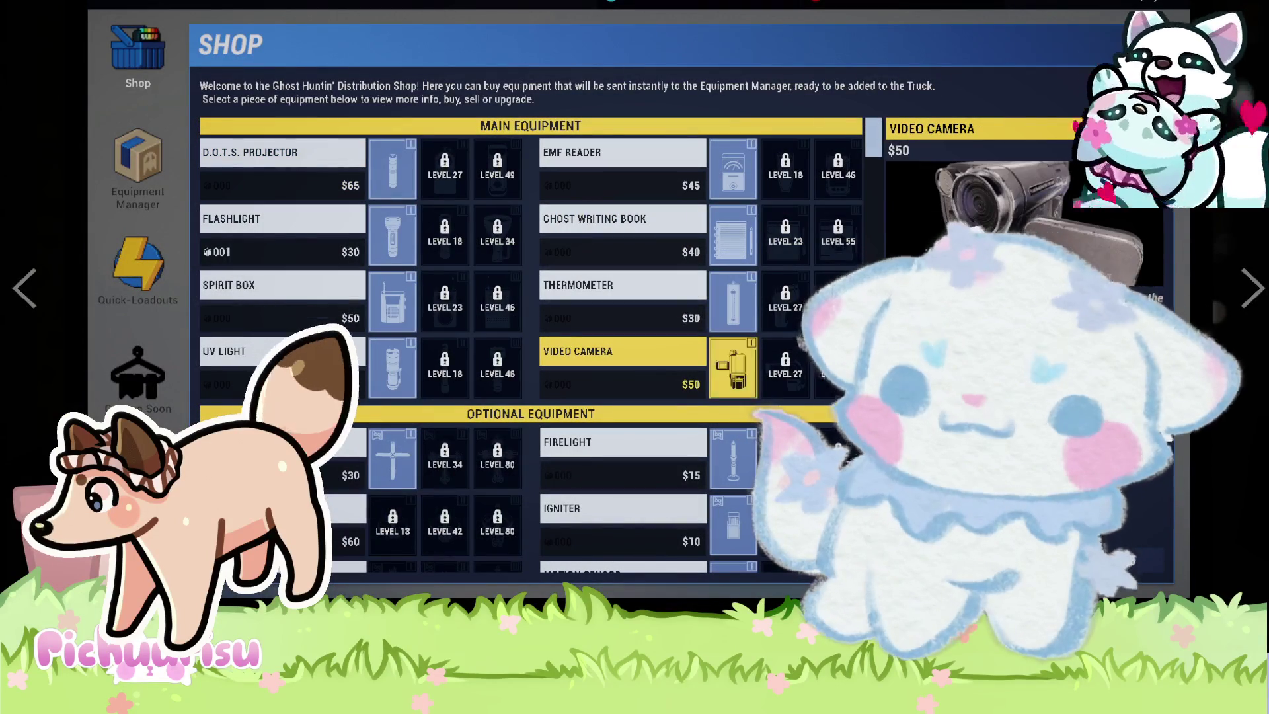
left_click(1024, 560)
scroll(735, 475, "down", 1)
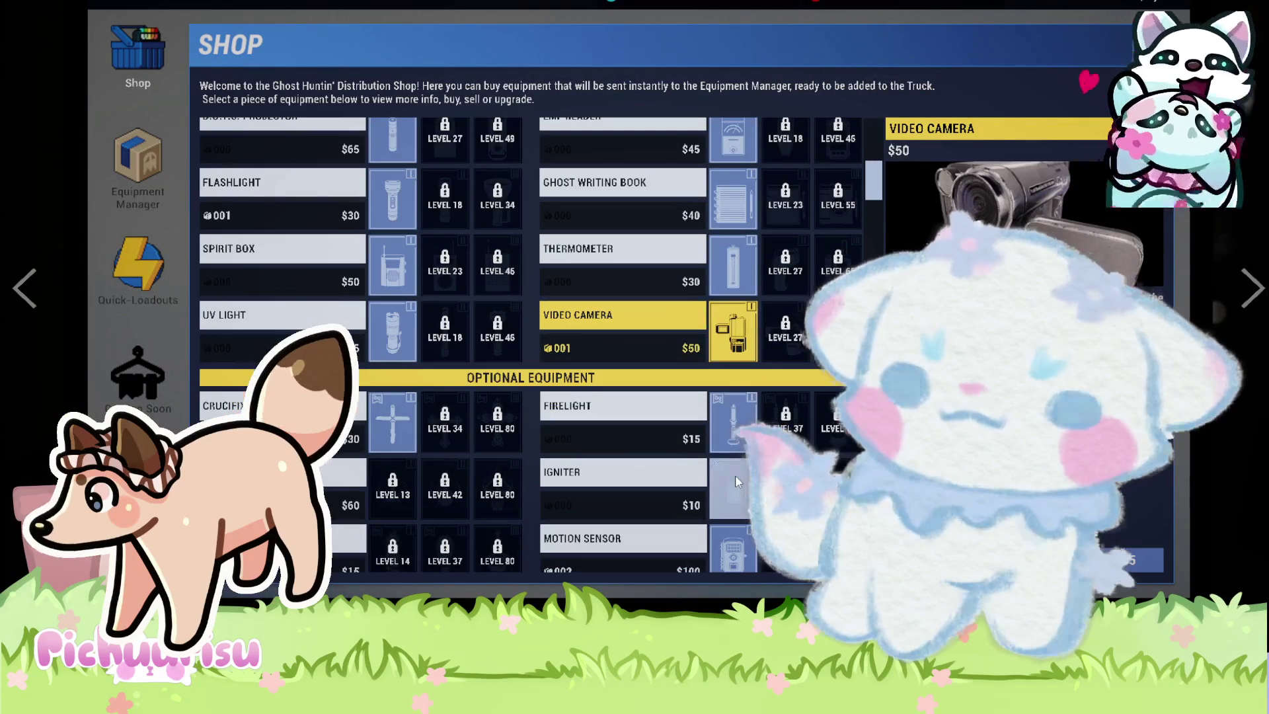
left_click(734, 423)
left_click(1025, 560)
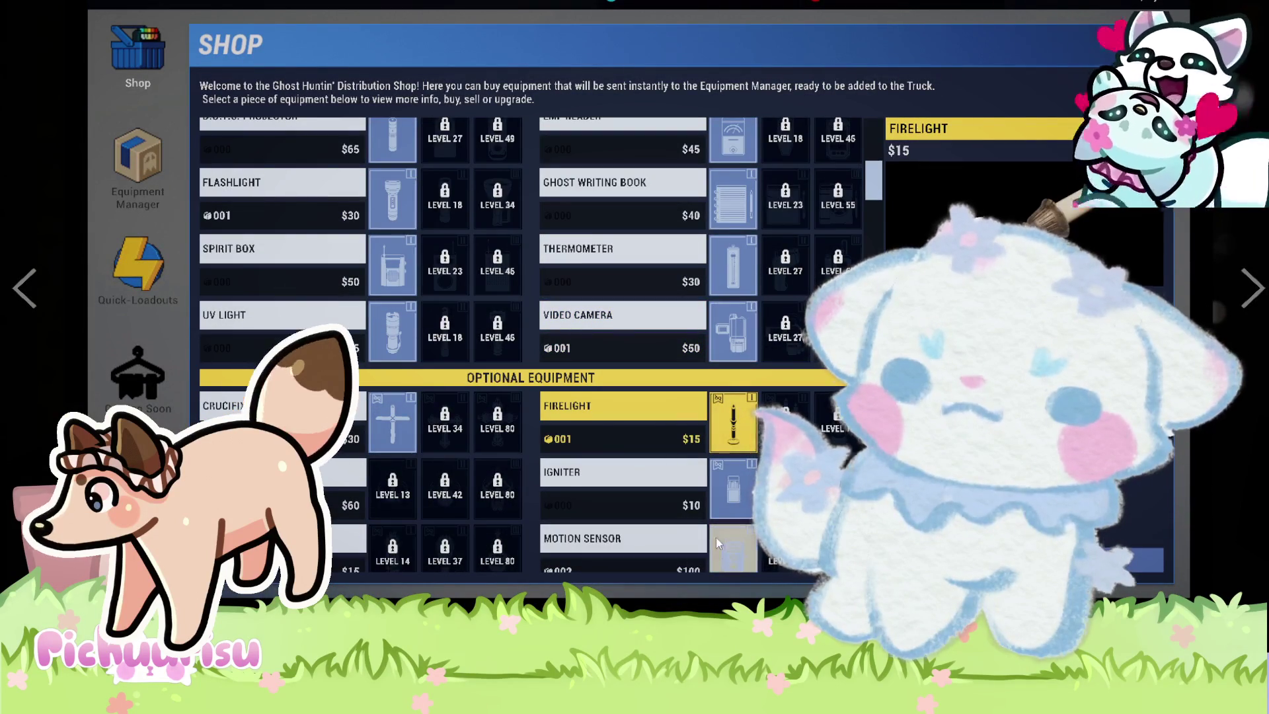
left_click(717, 542)
left_click(1025, 560)
left_click(733, 490)
left_click(1024, 560)
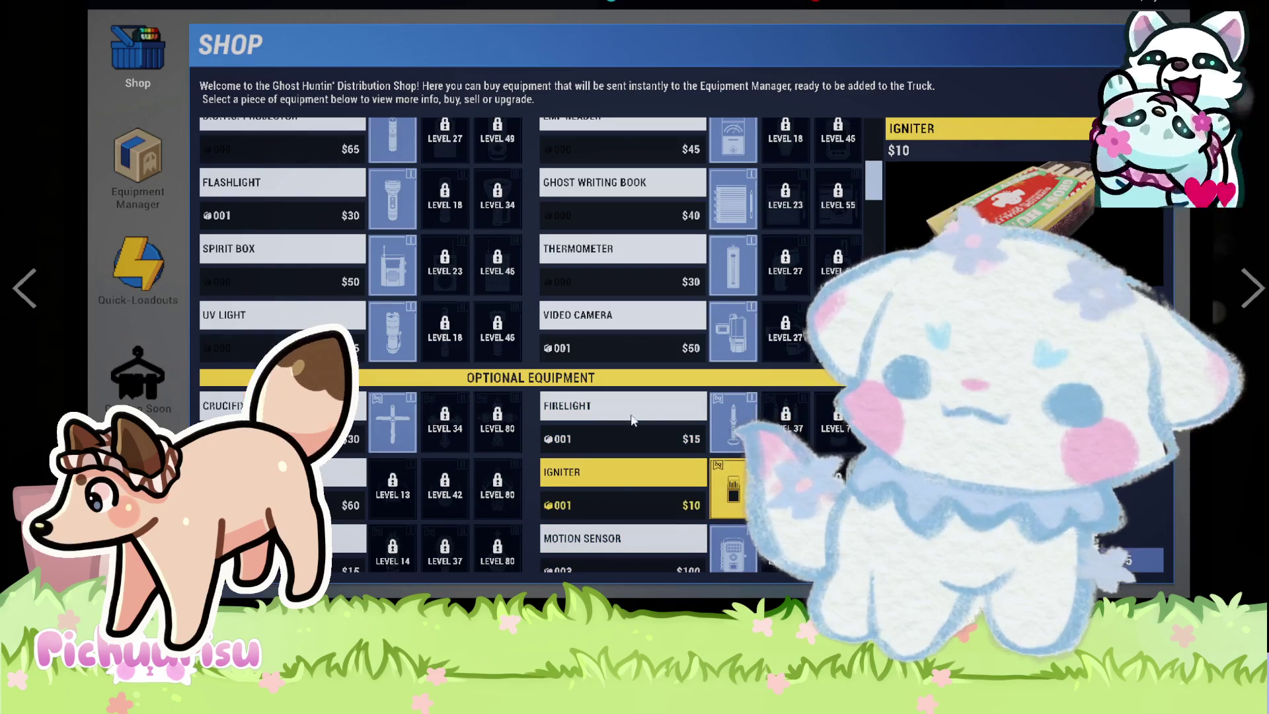
left_click(1024, 560)
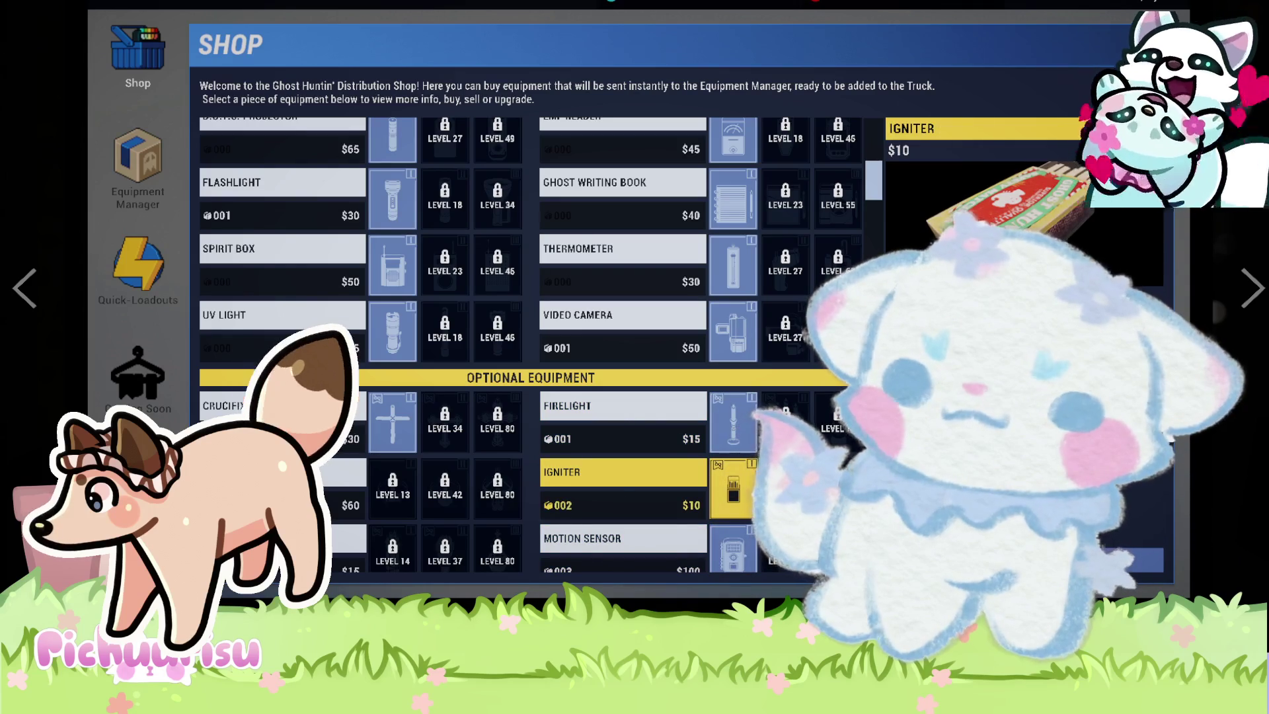
Browse the Crucifix, Video Camera and Ghost Writing Book details, then exit the shop.
left_click(389, 425)
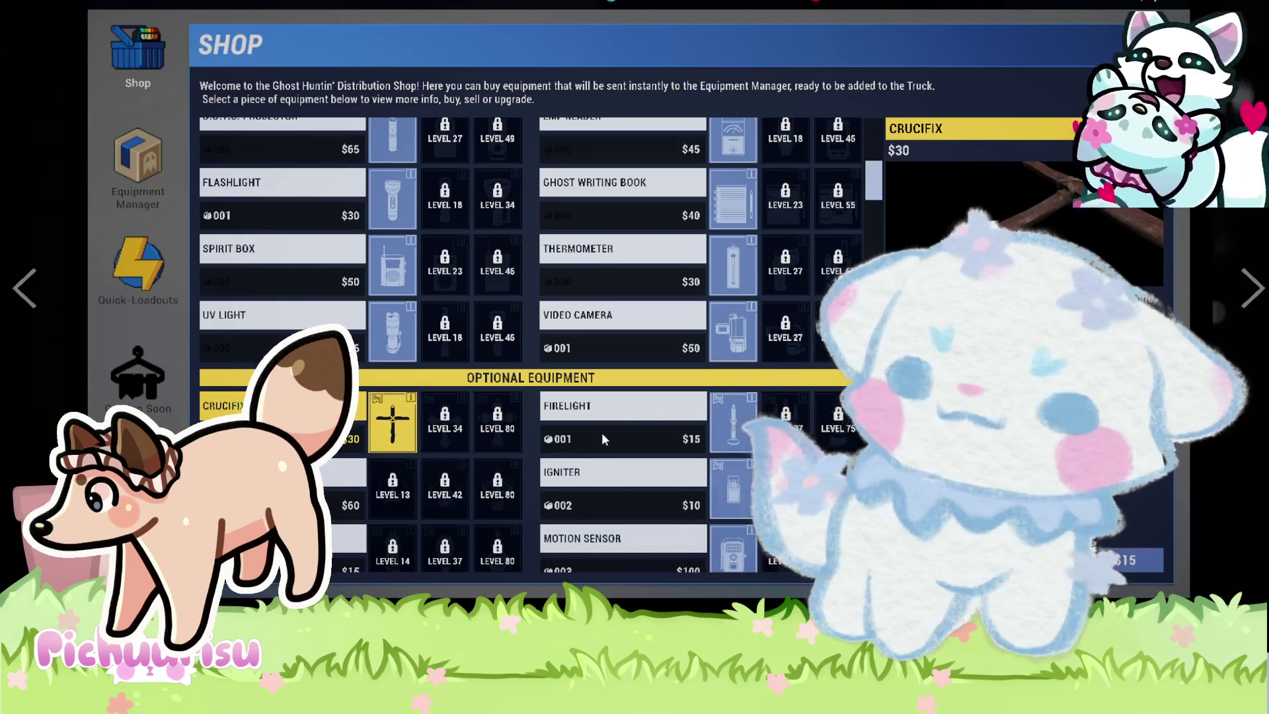
scroll(707, 339, "up", 1)
left_click(727, 350)
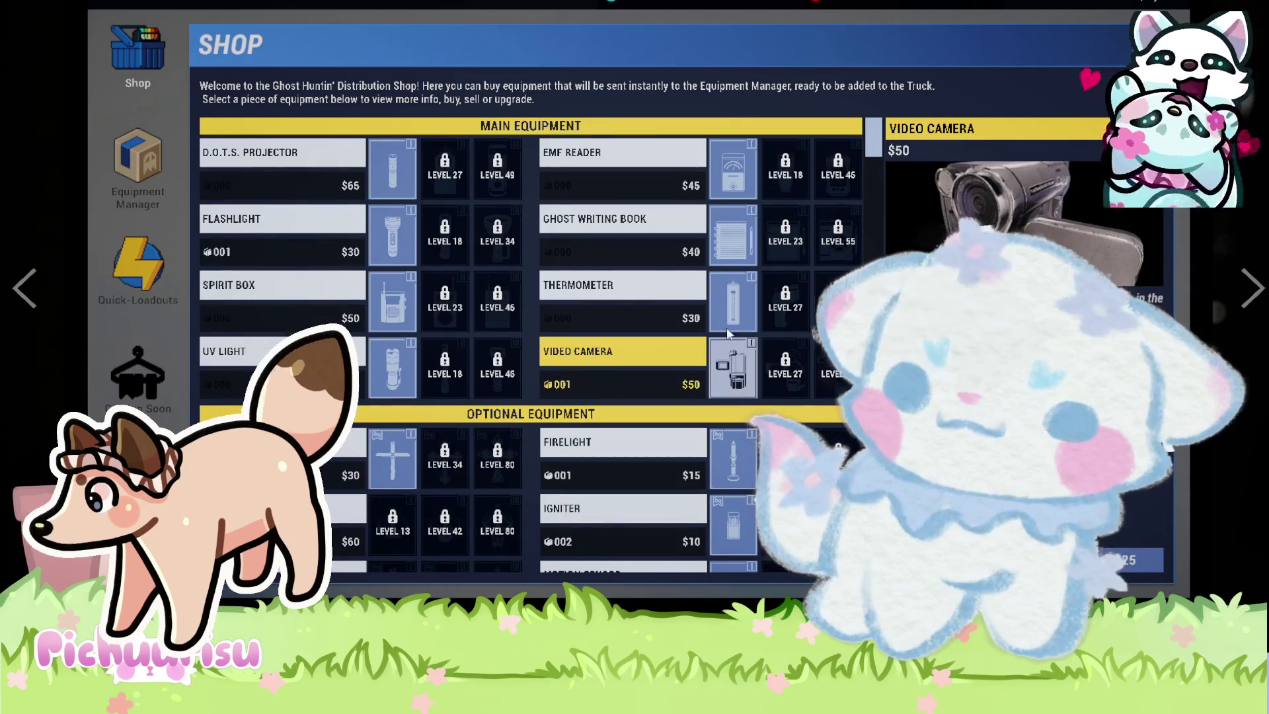
left_click(732, 235)
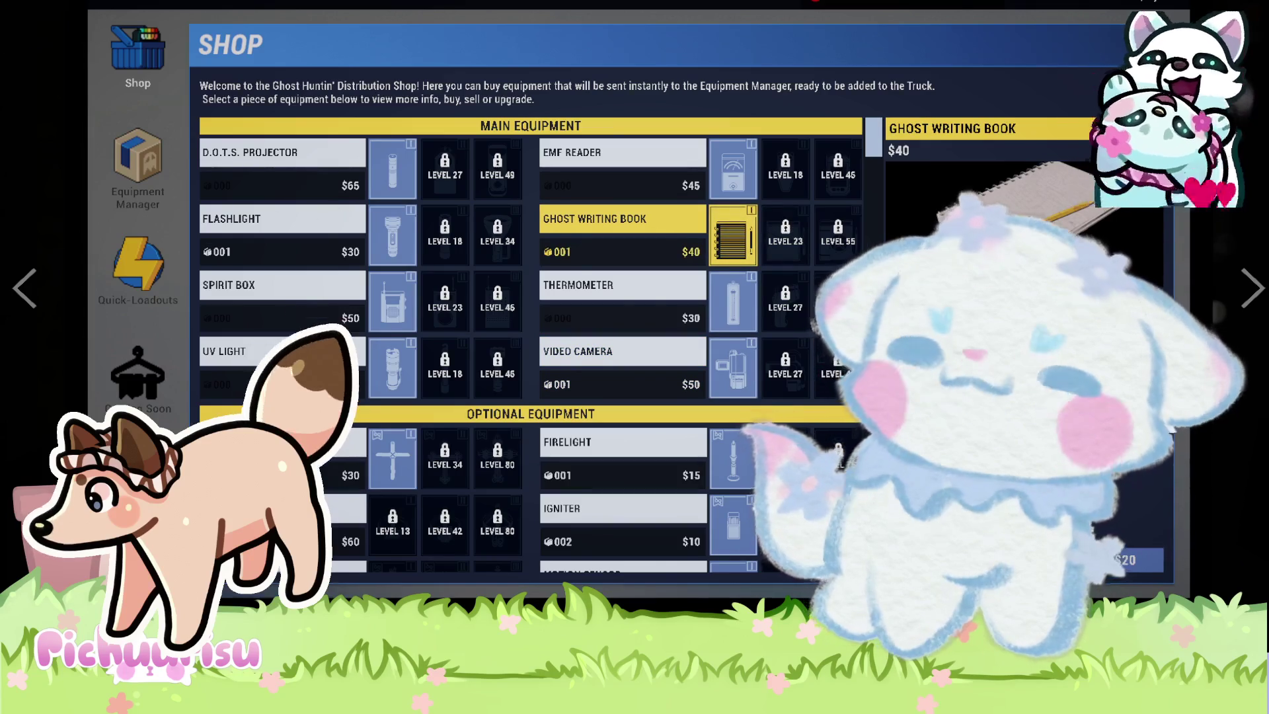
key("Escape")
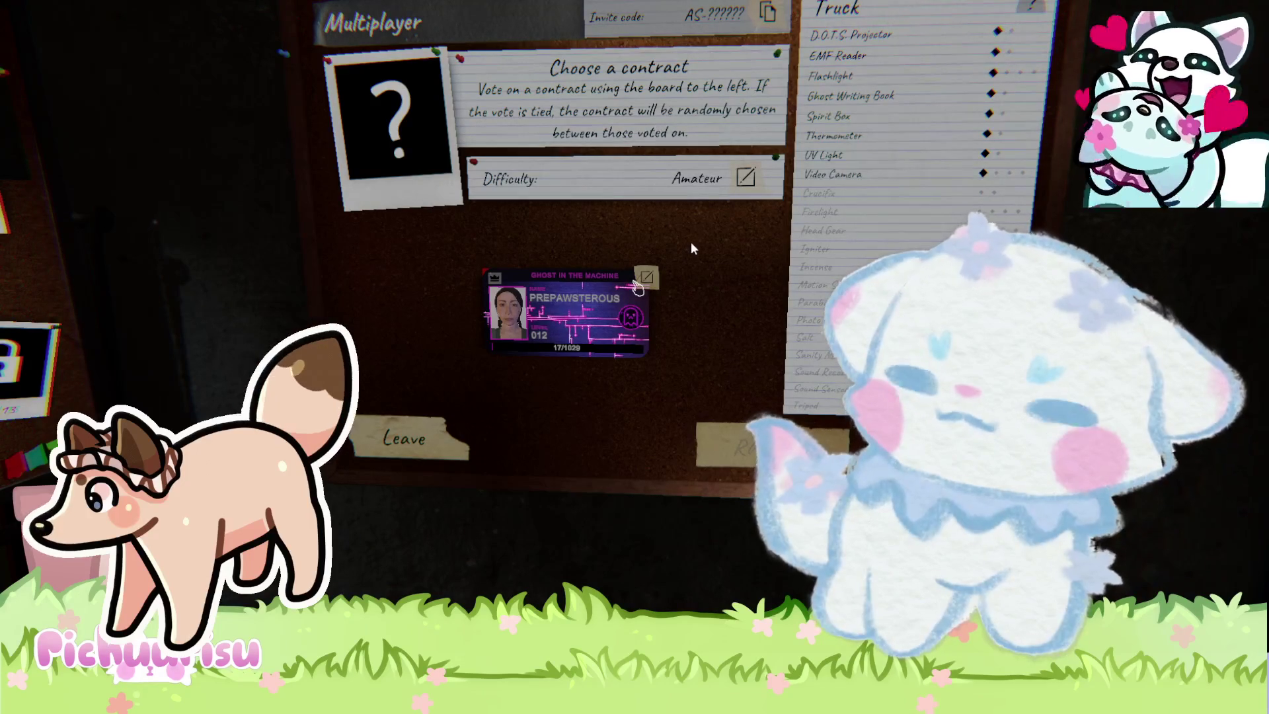
Walk to the lobby board and check two players' cards.
left_click(636, 284)
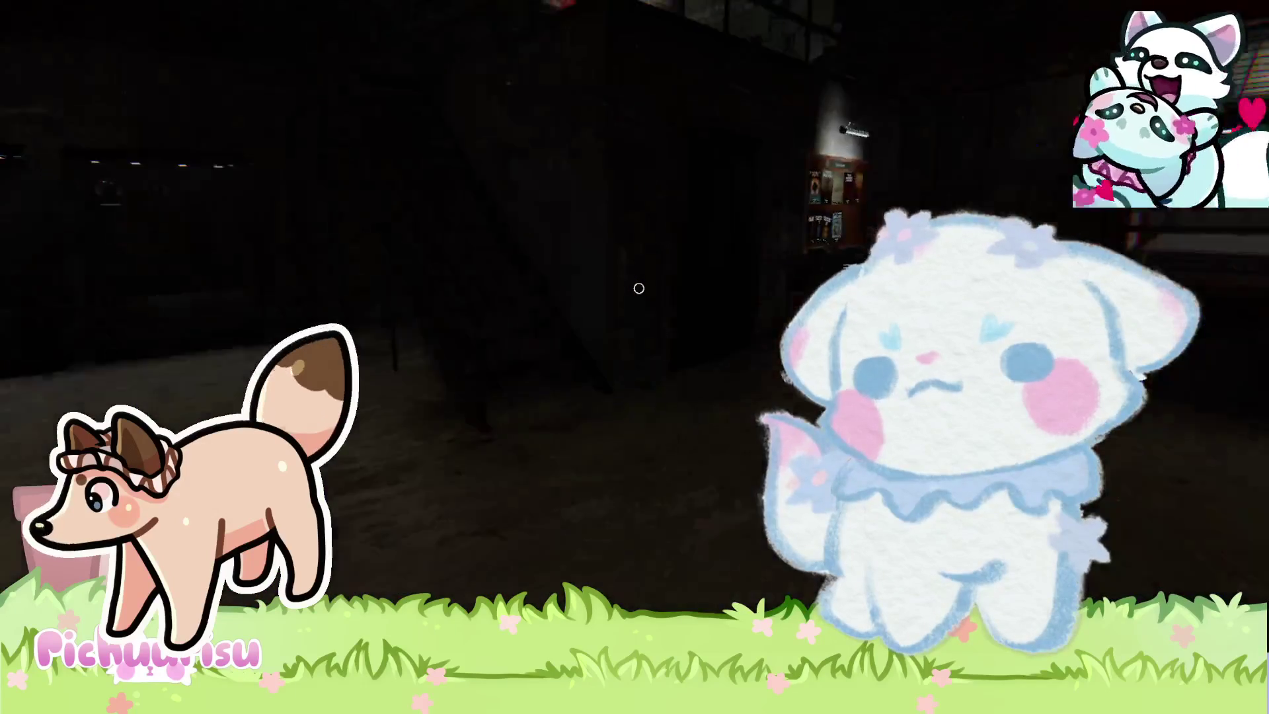
key("w")
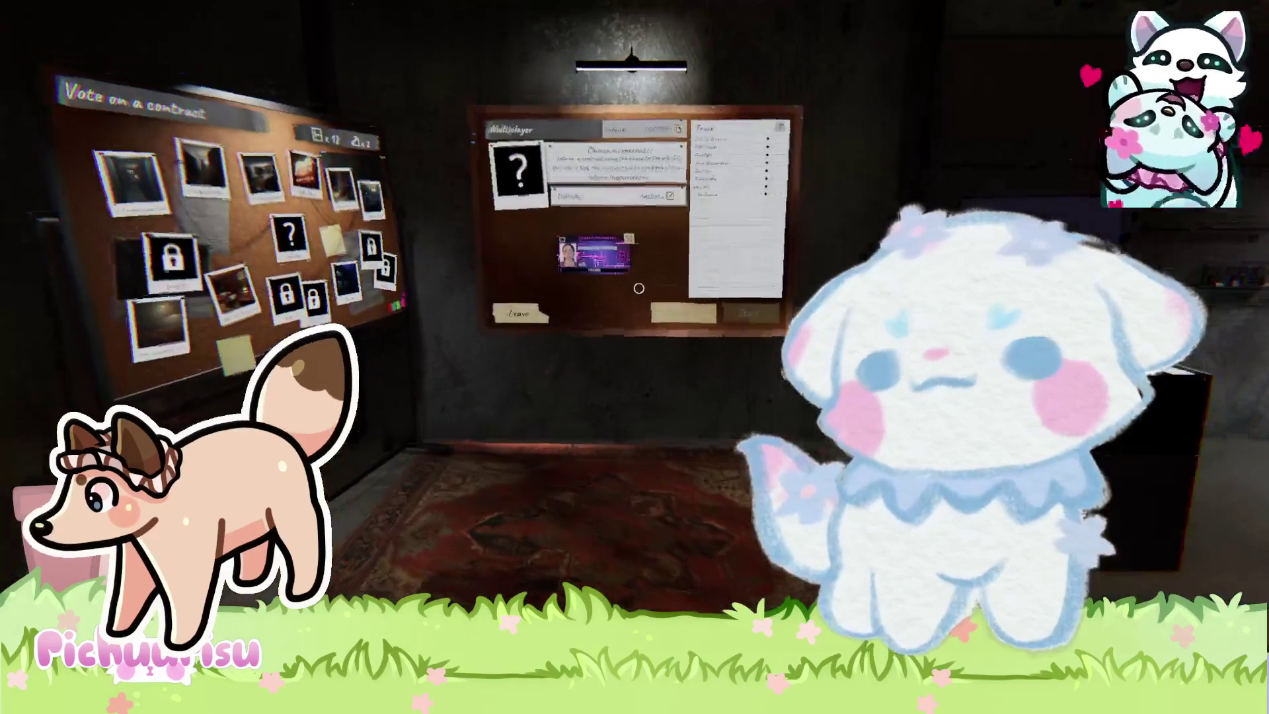
key("w")
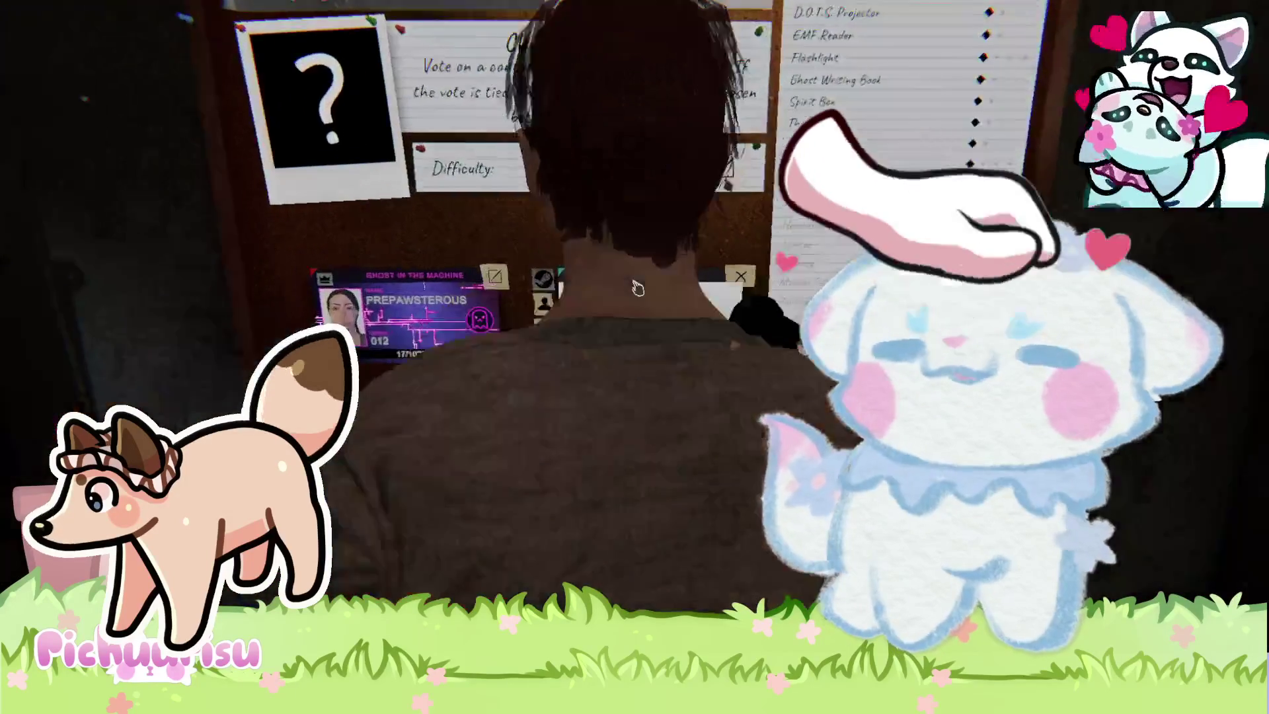
left_click(635, 289)
key("s")
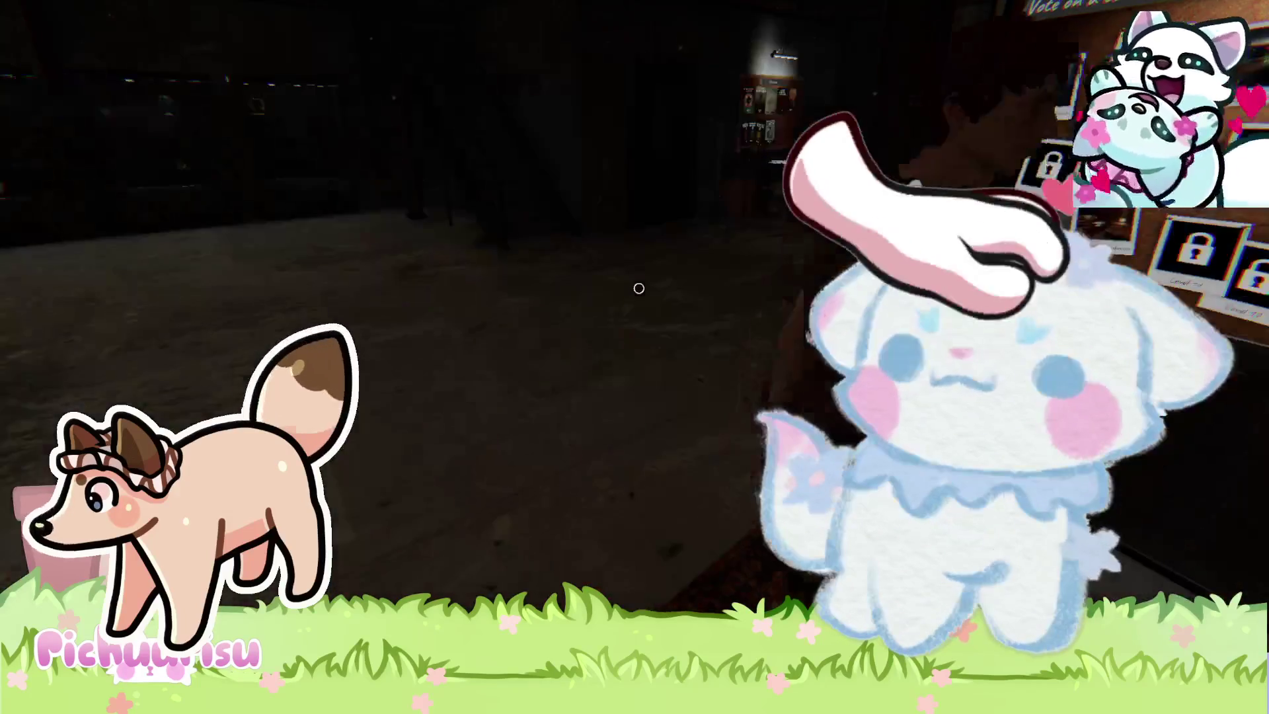
left_click(661, 297)
key("w")
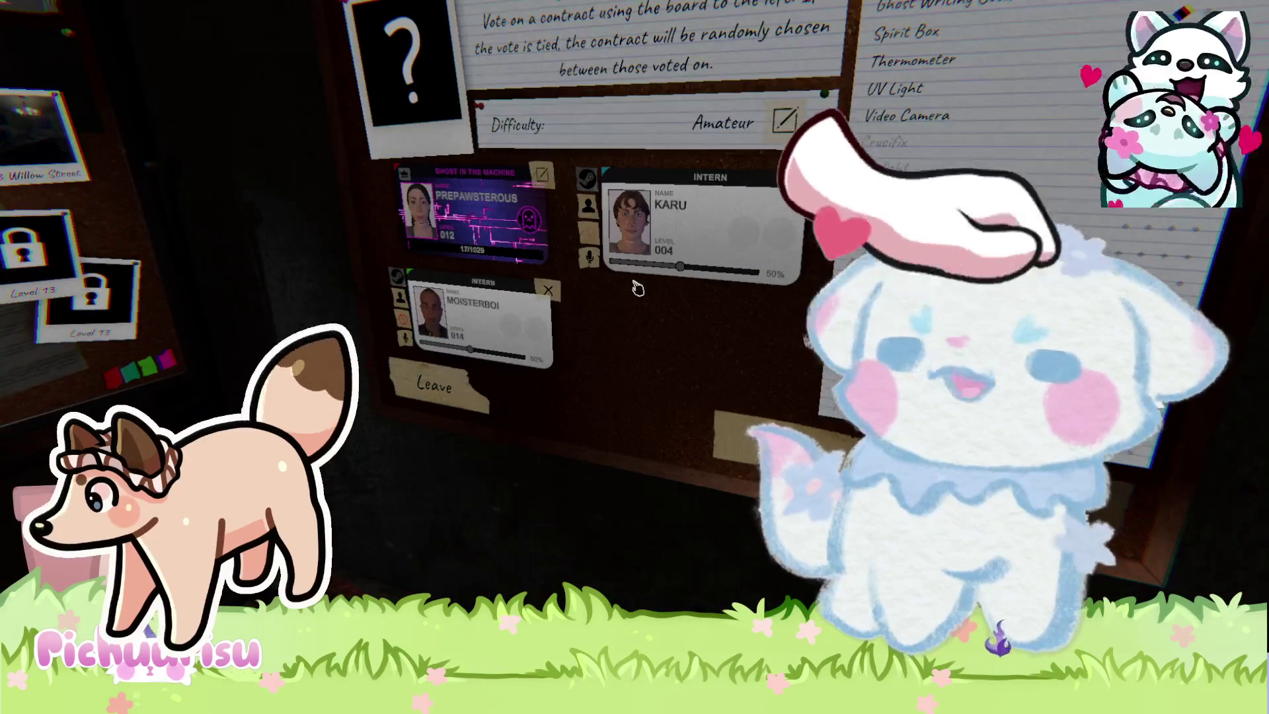
key("s")
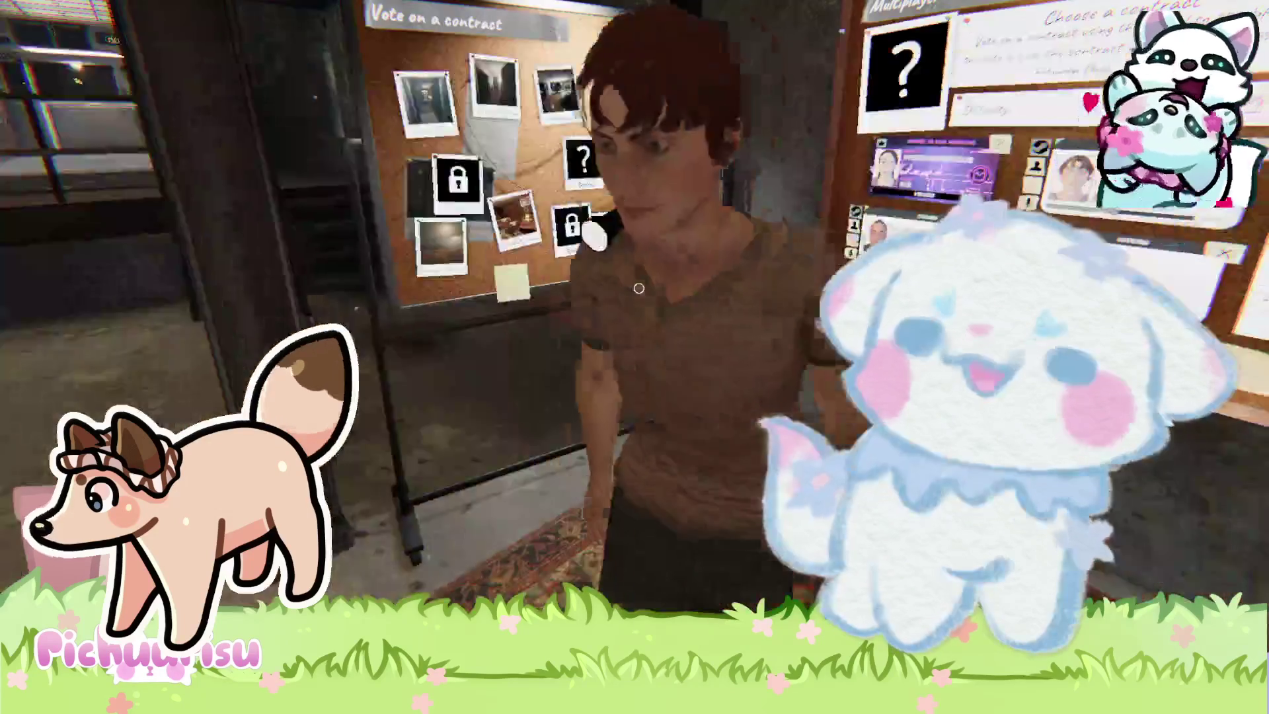
Return to the board, open its full view showing four players, then step back.
key("w")
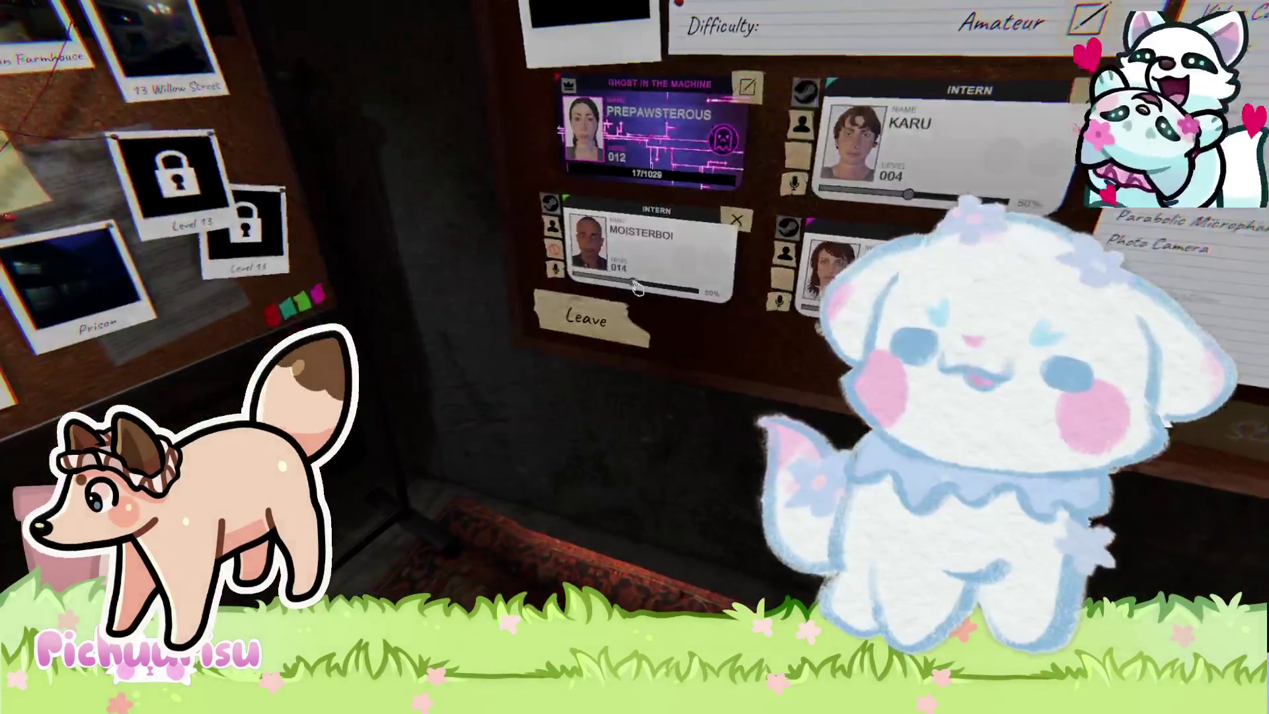
left_click(634, 286)
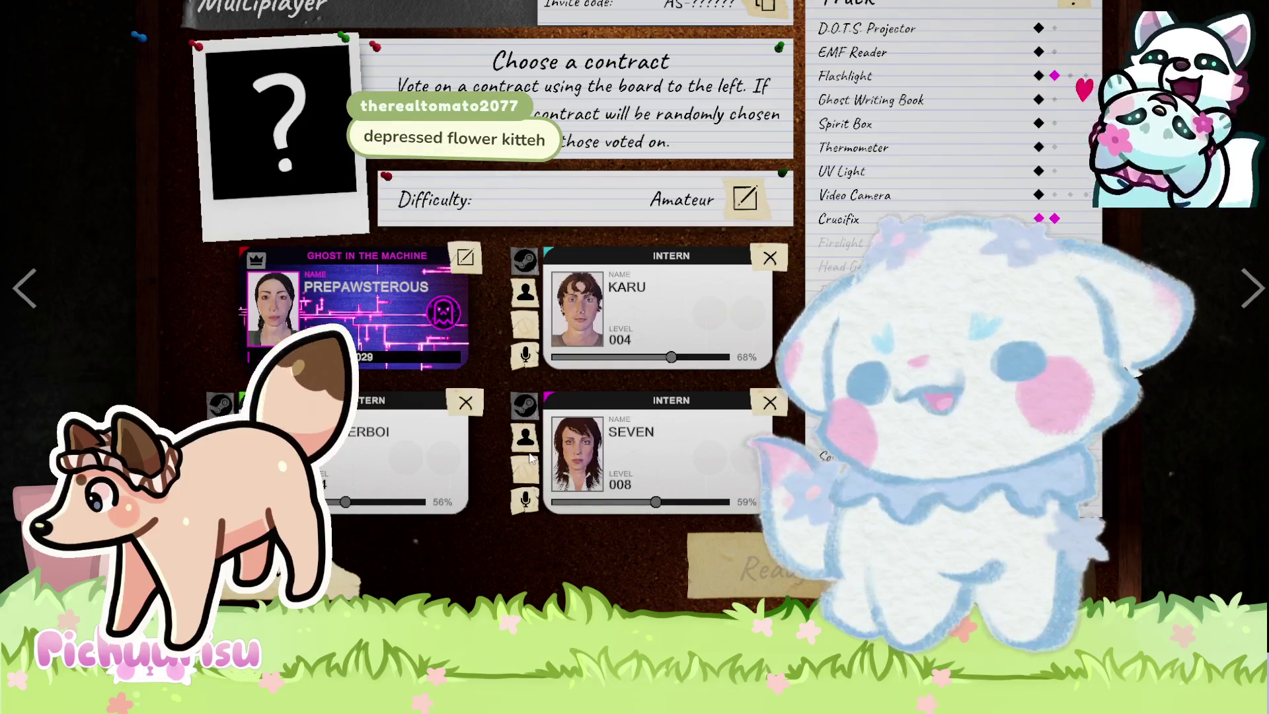
key("s")
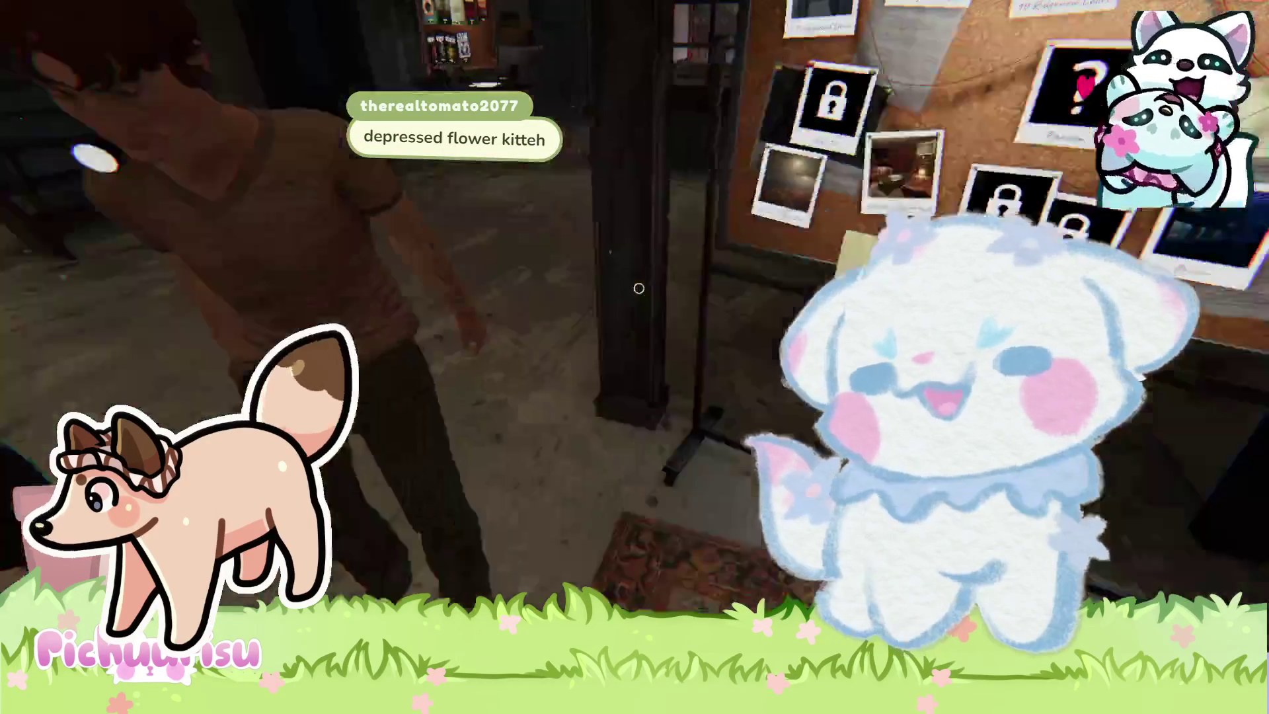
Vote for Brownstone High School on the contract board, then refocus the Multiplayer board.
left_click(638, 288)
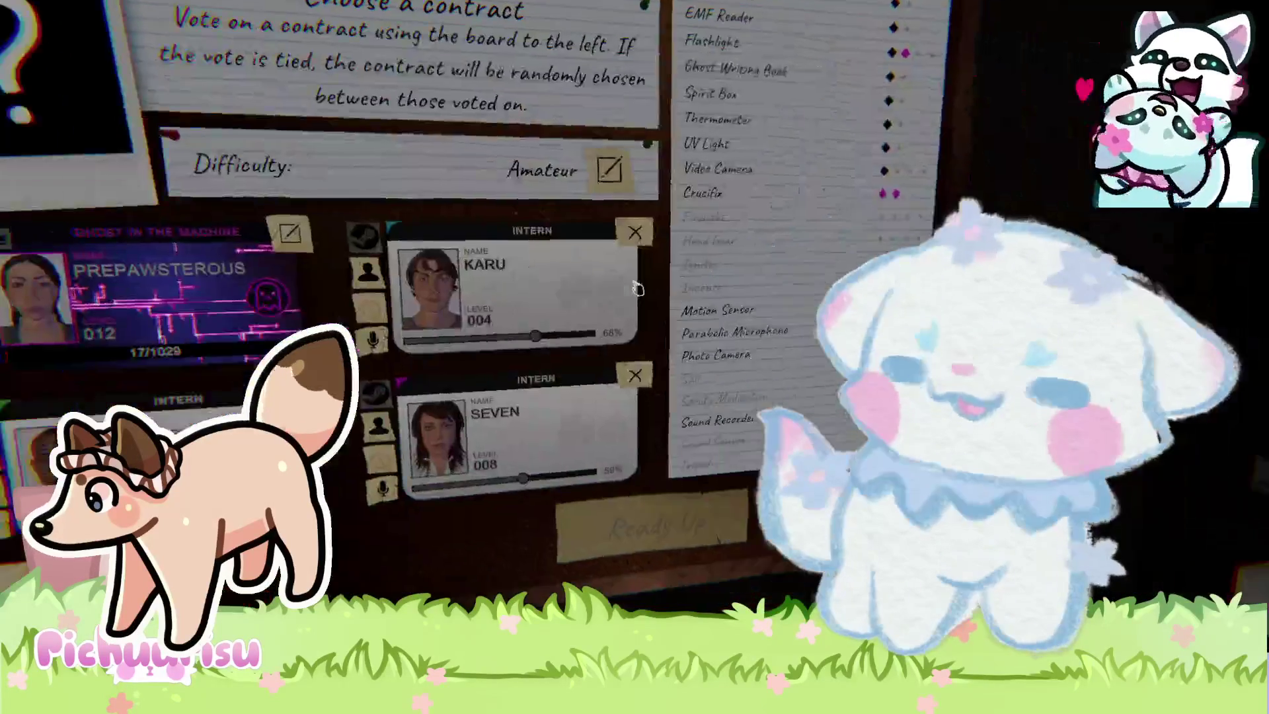
key("Escape")
key("w")
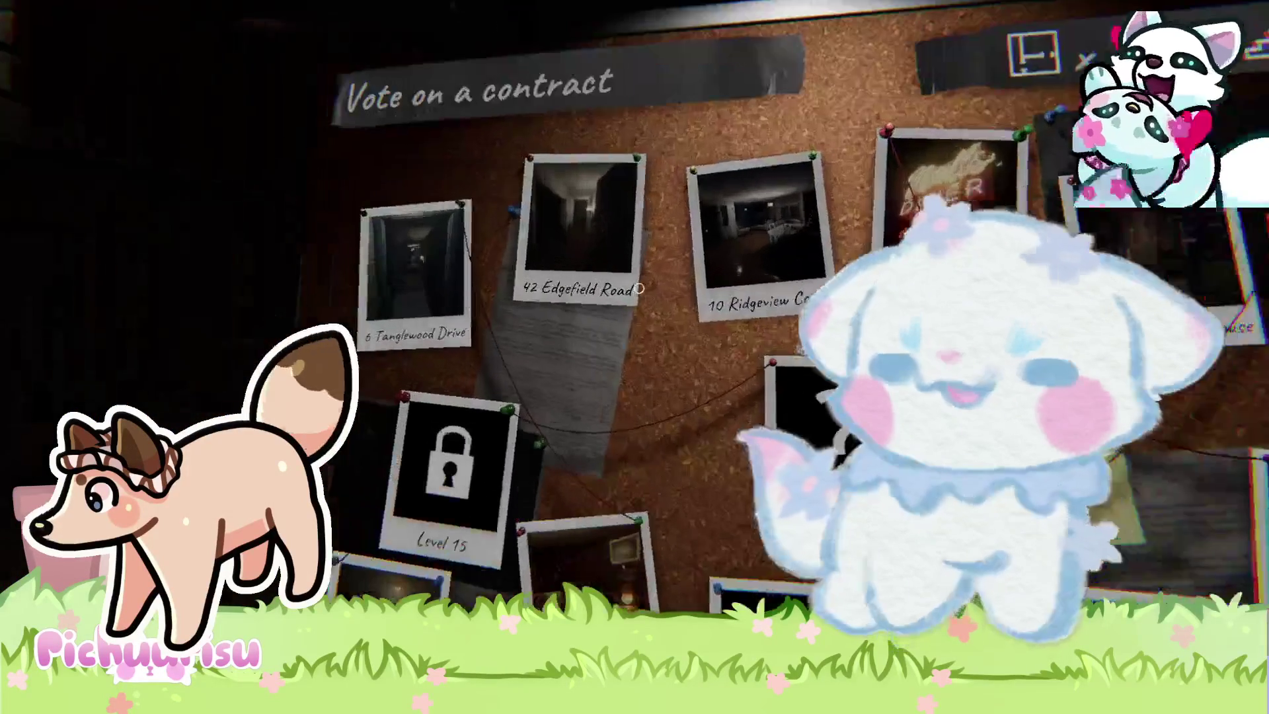
key("w")
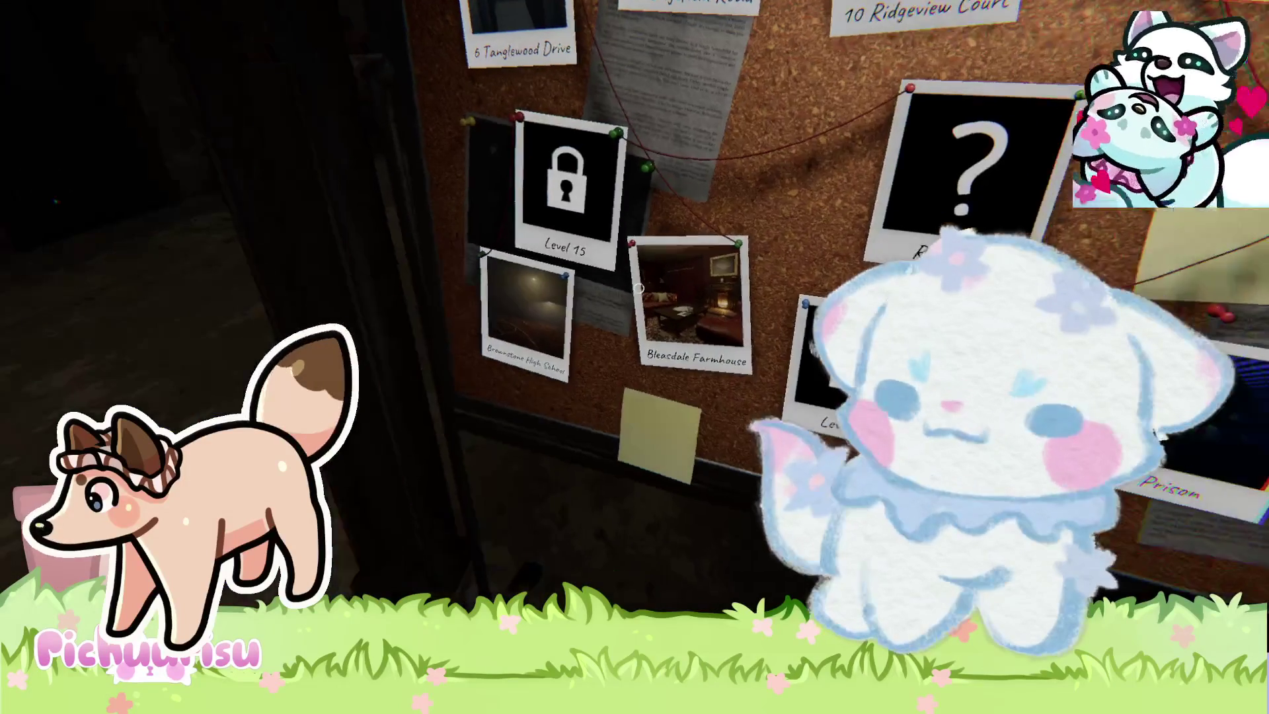
key("e")
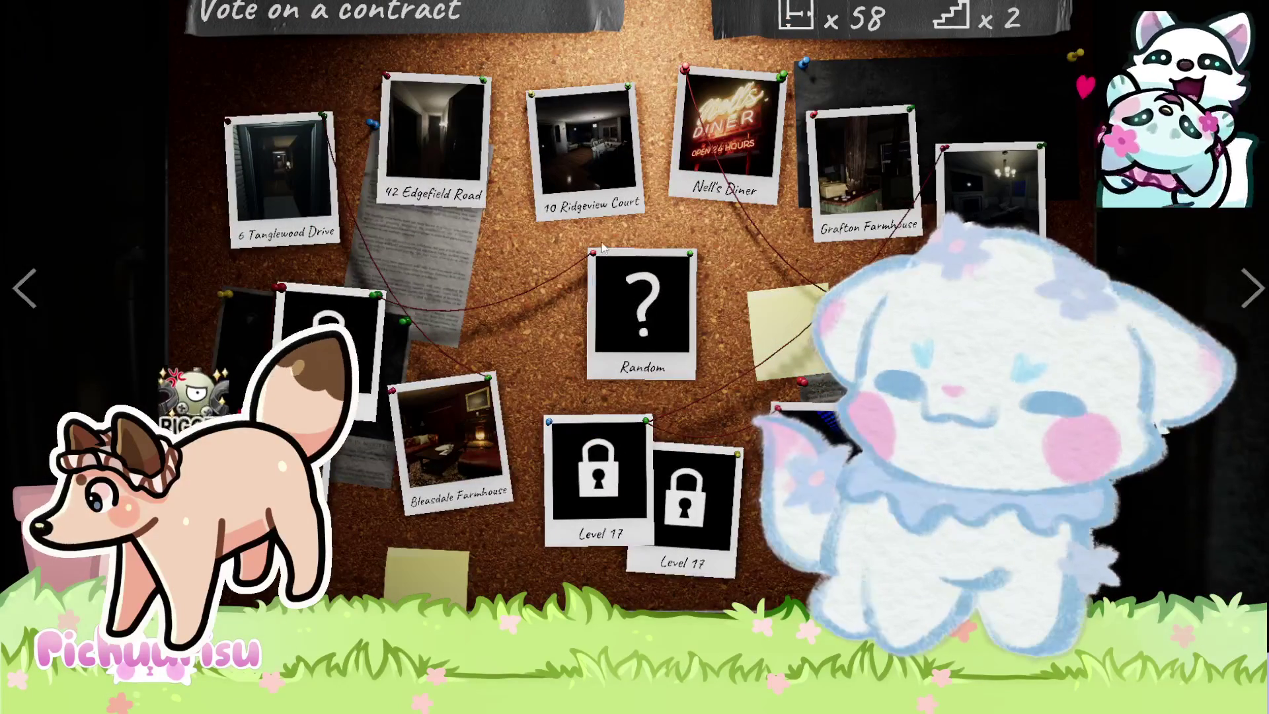
key("Escape")
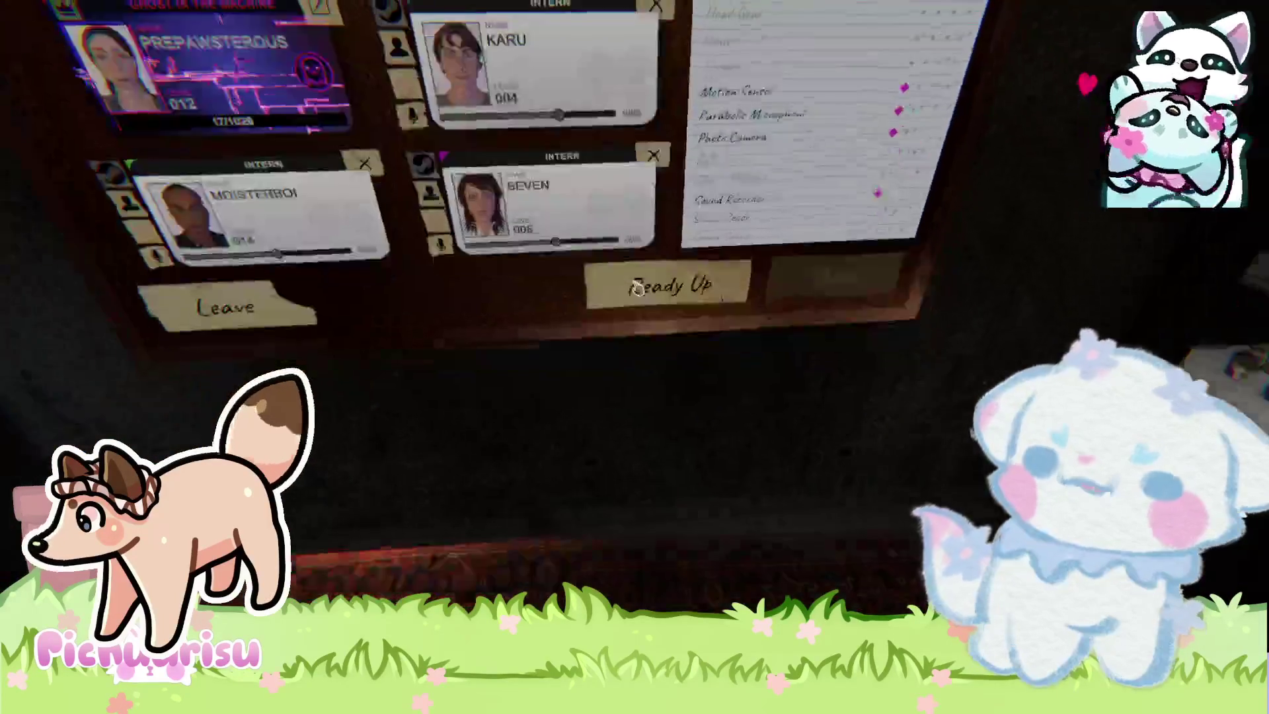
left_click(638, 288)
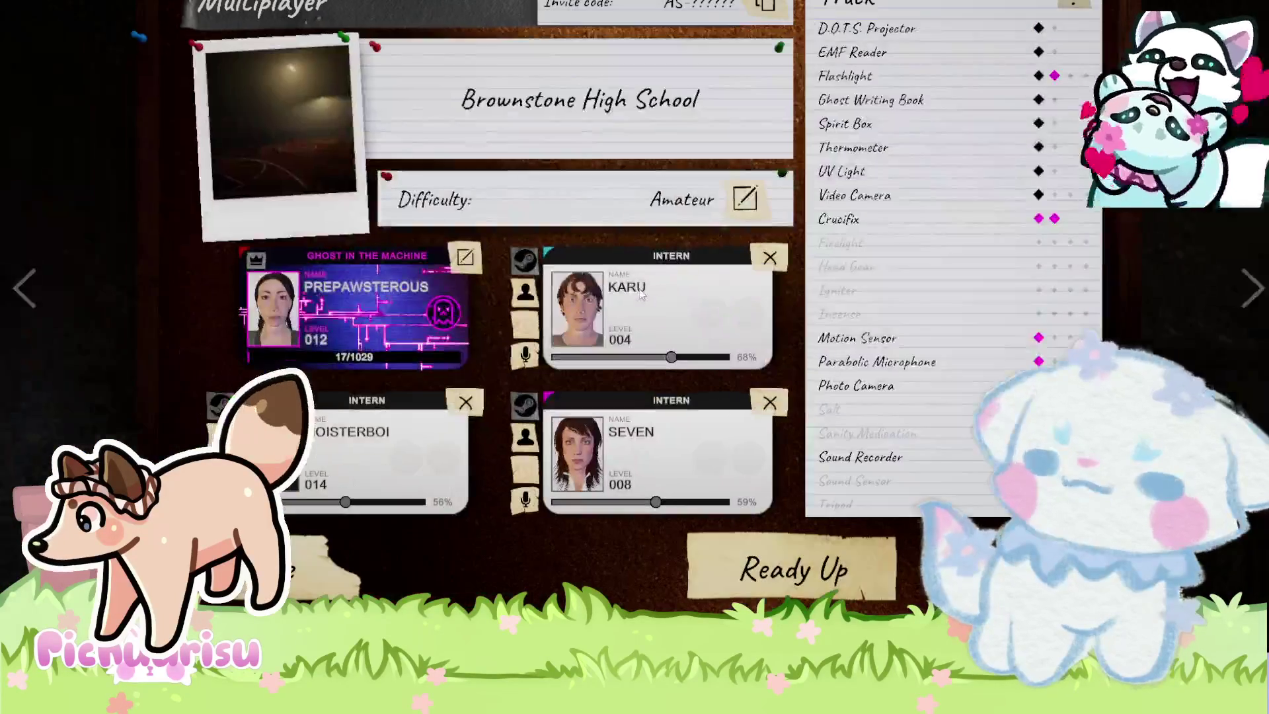
Ready up for Brownstone High School and move to the equipment Shop.
left_click(759, 562)
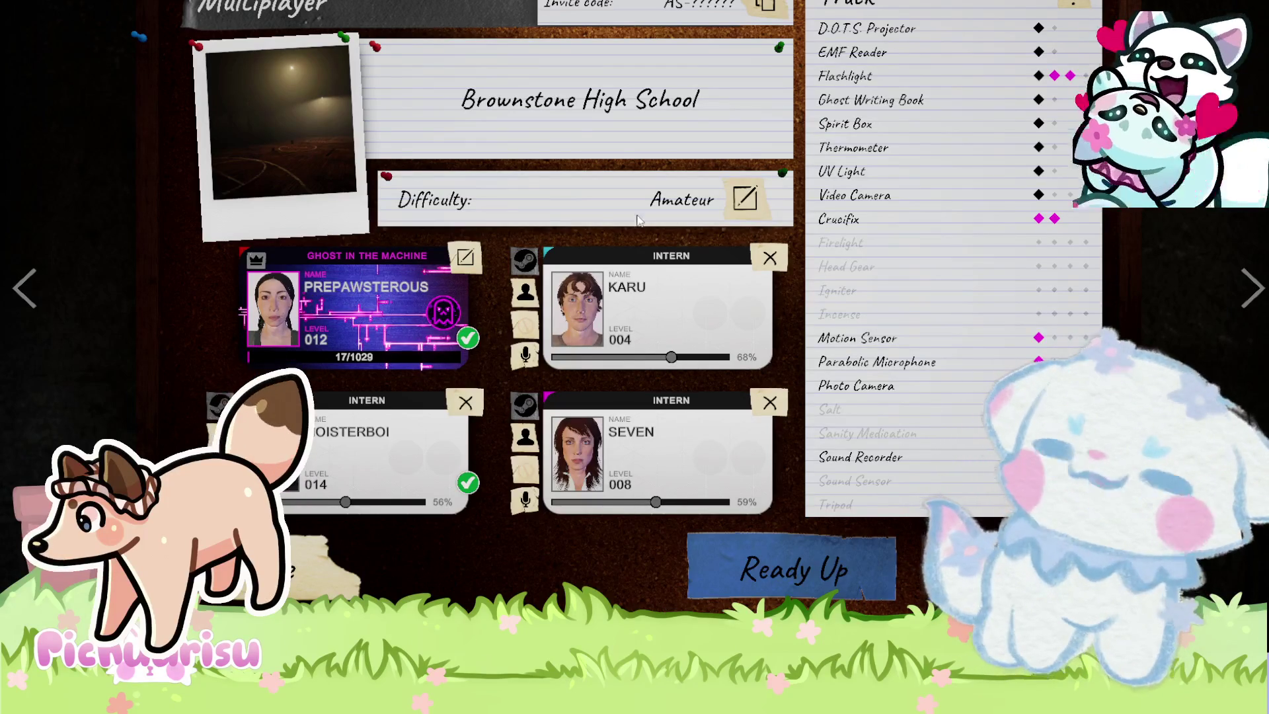
left_click(1256, 308)
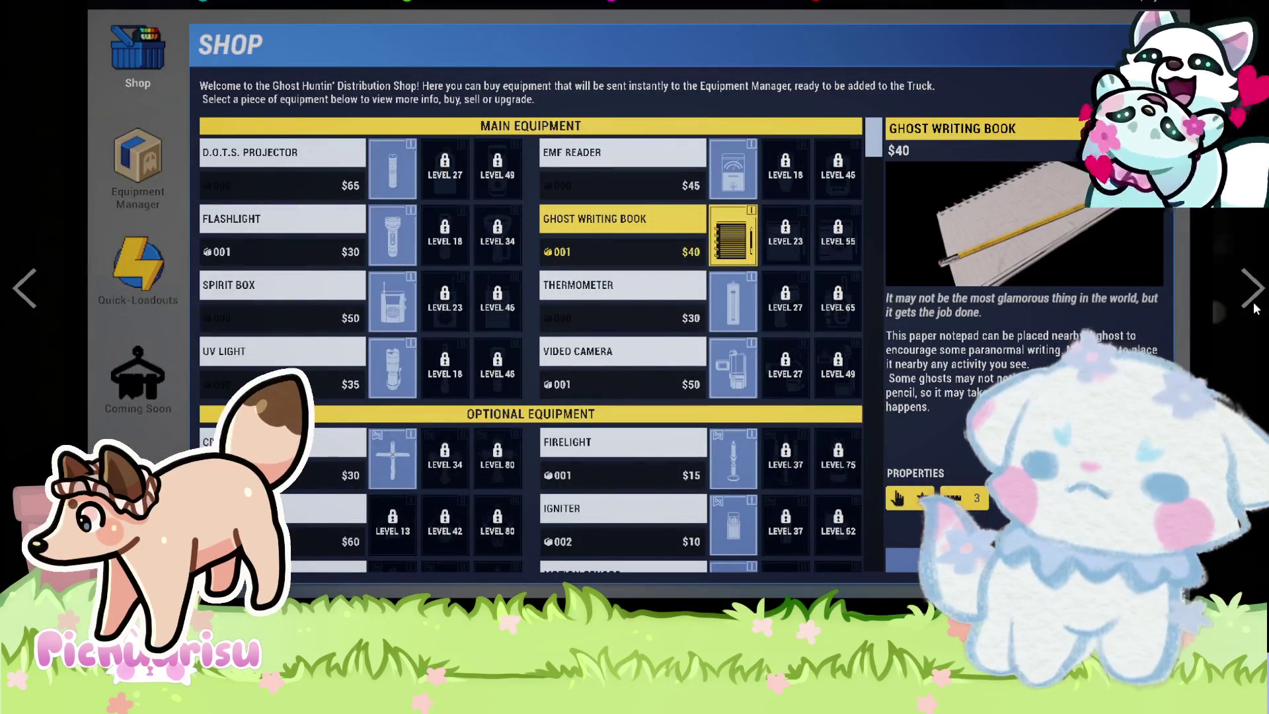
Return from the Shop to the lobby board and start the contract.
left_click(22, 299)
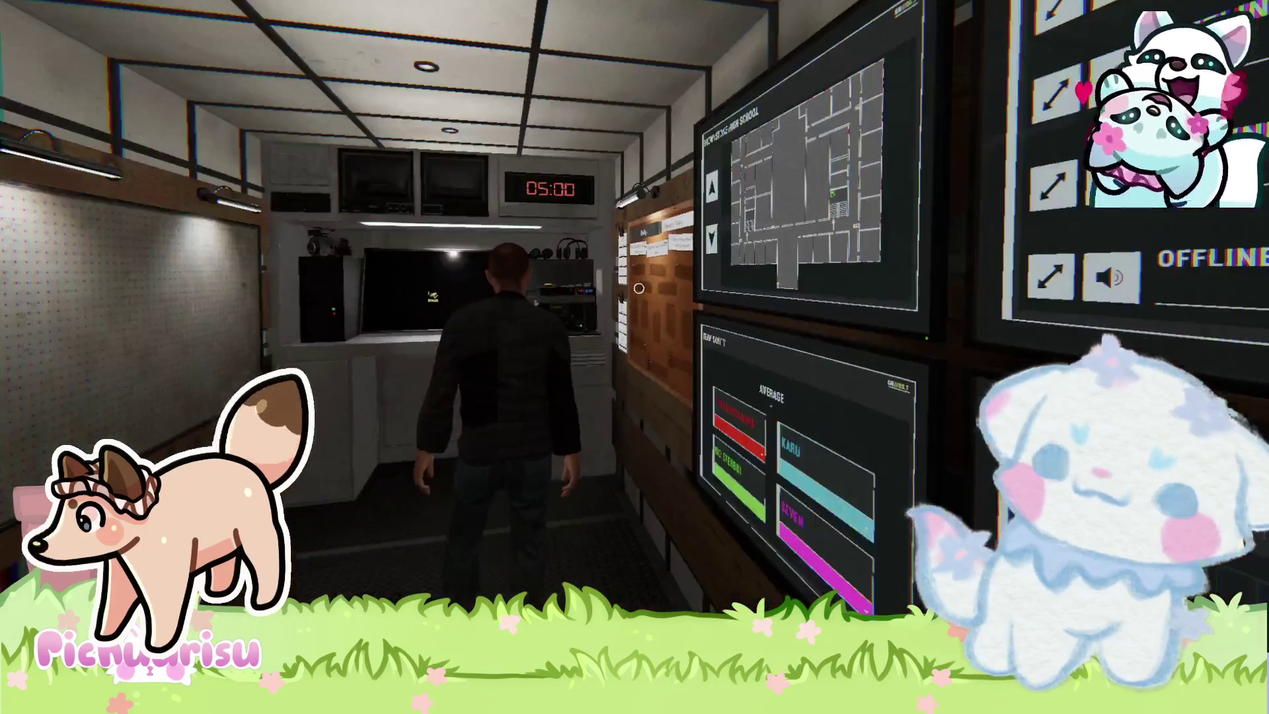
Pick up the EMF reader inside the van.
mouse_move(638, 288)
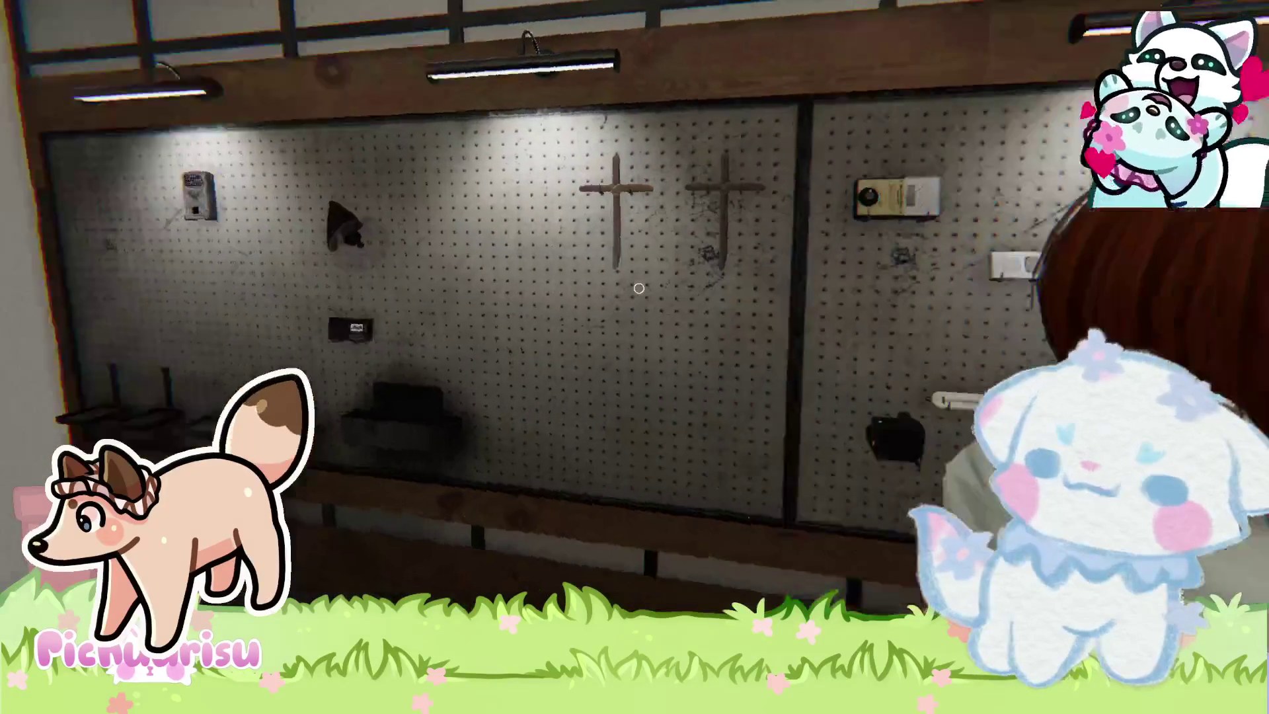
key("w")
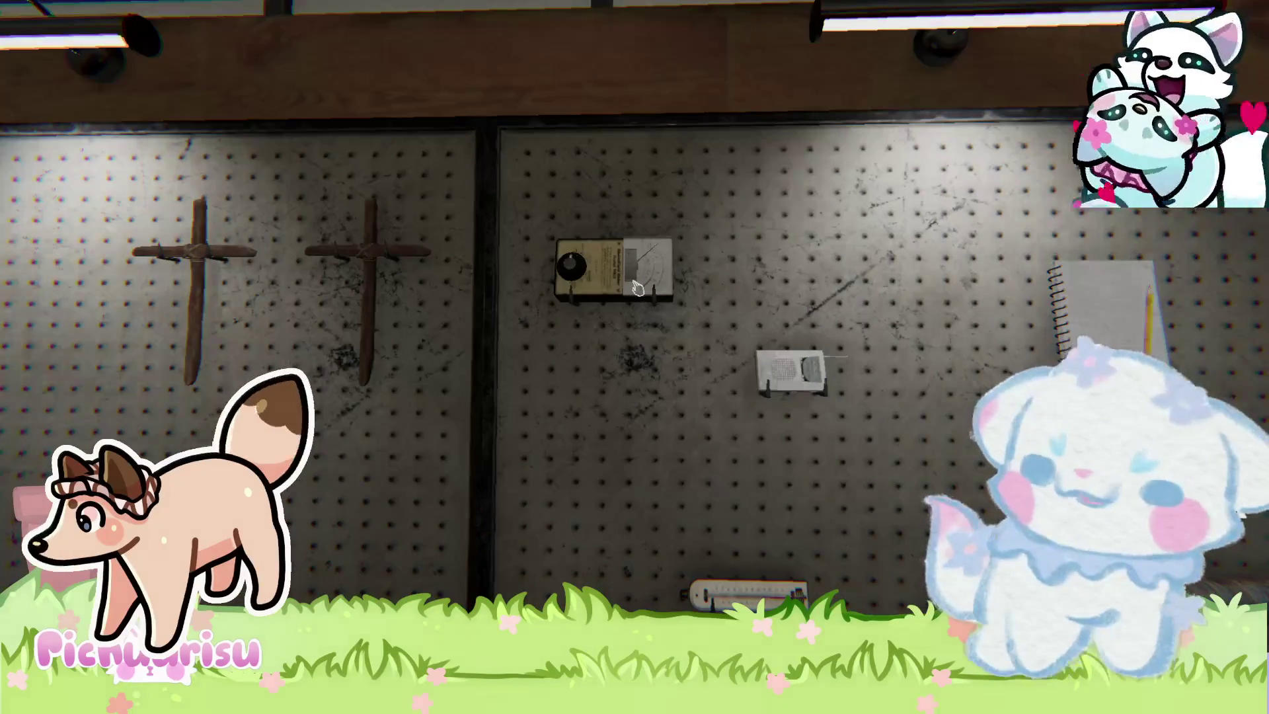
key("e")
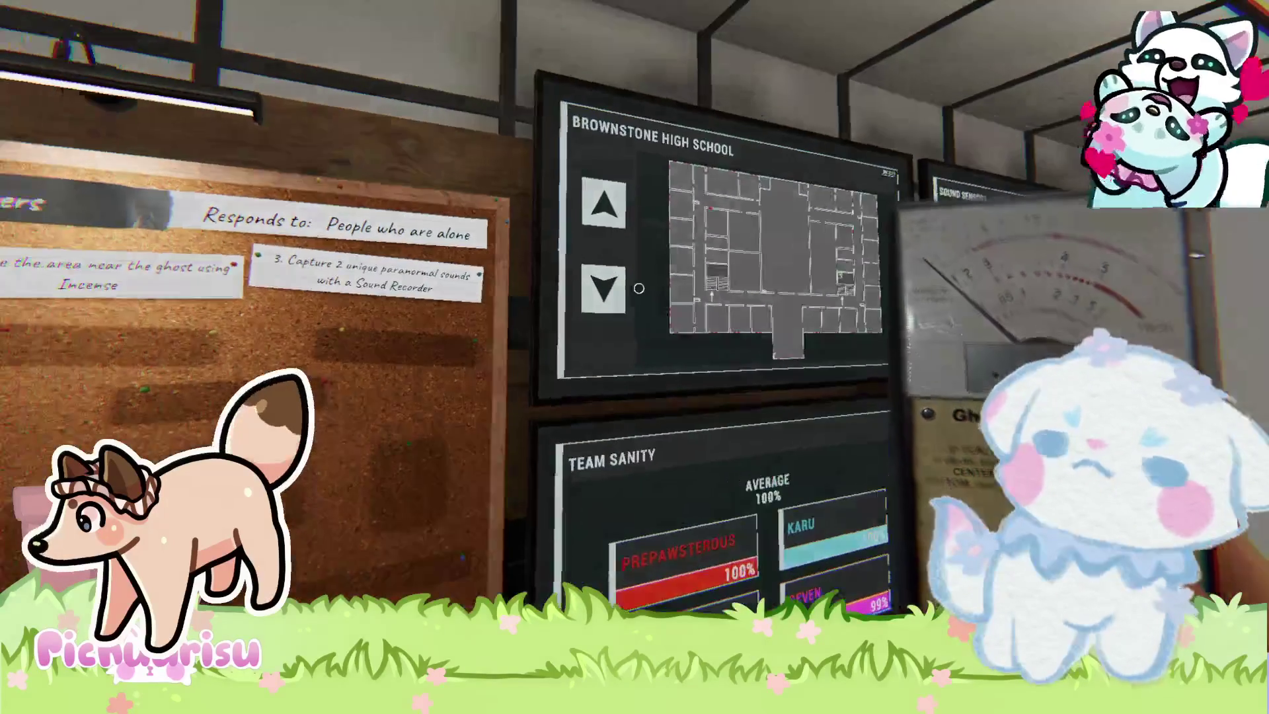
Read the case board's title and objectives, then take the school key from the hook.
key("w")
key("d")
key("d")
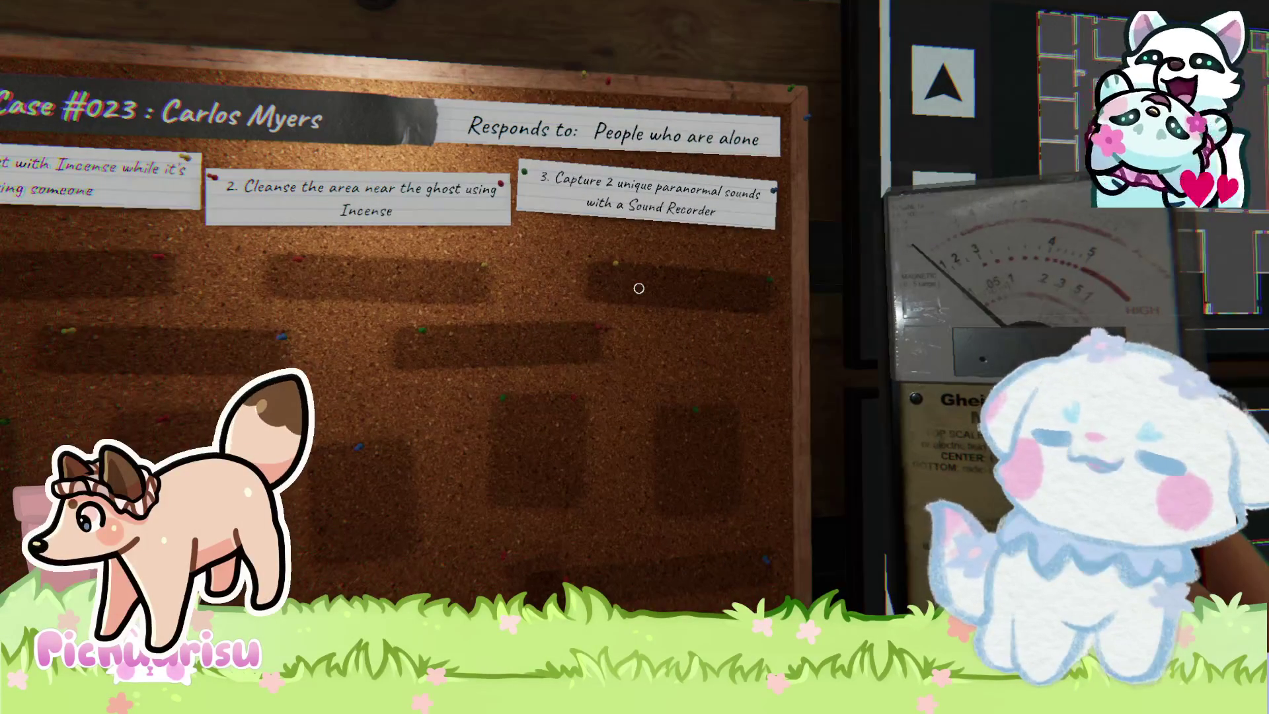
key("a")
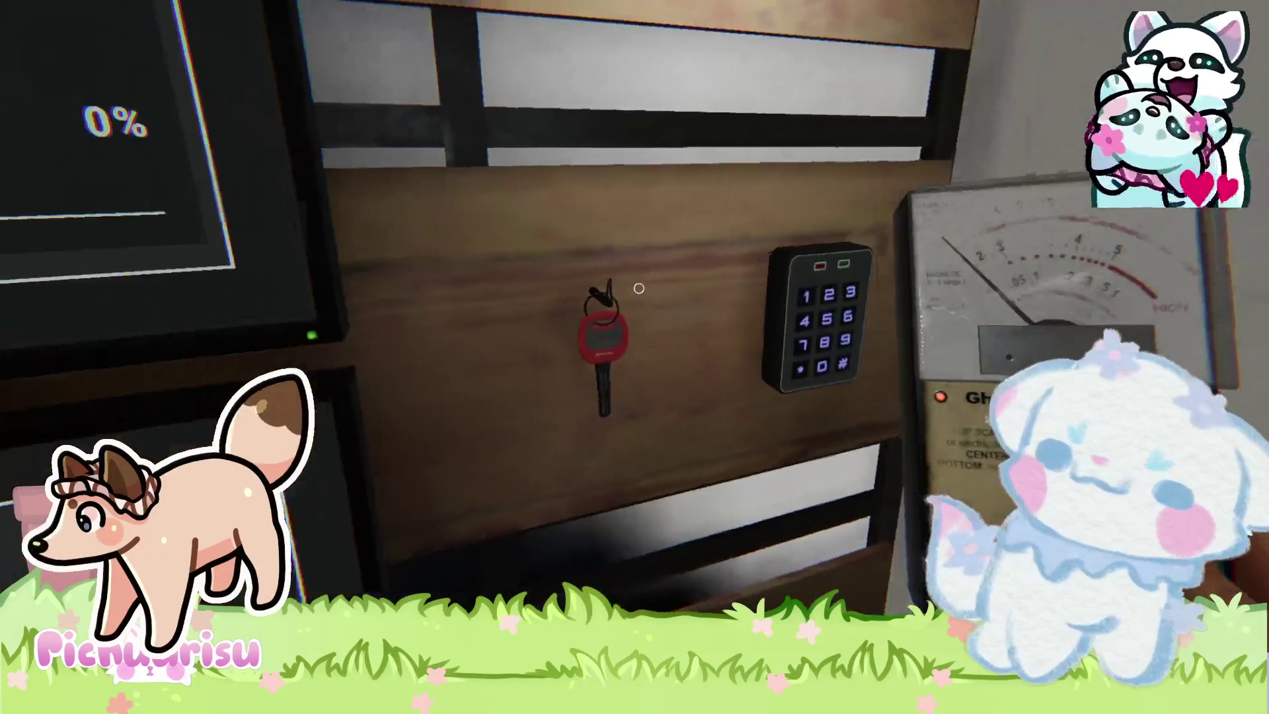
key("e")
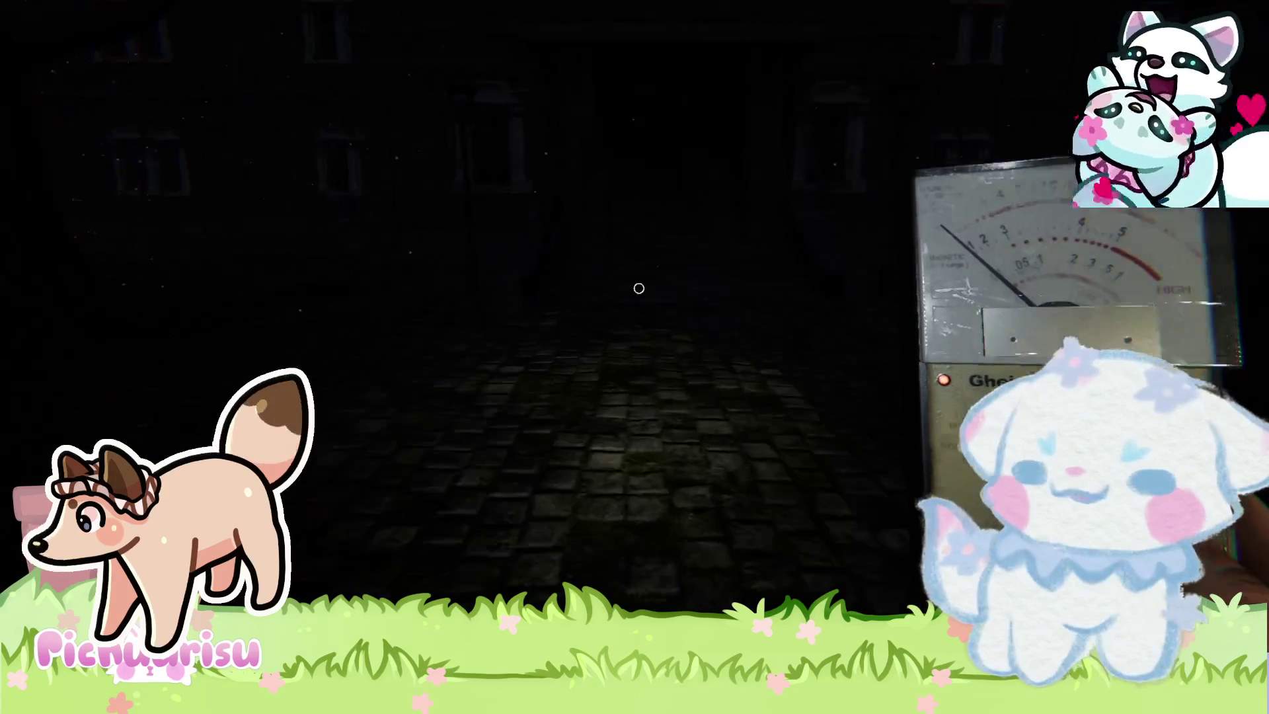
Walk toward the dark school and climb the front steps to the door.
key("w")
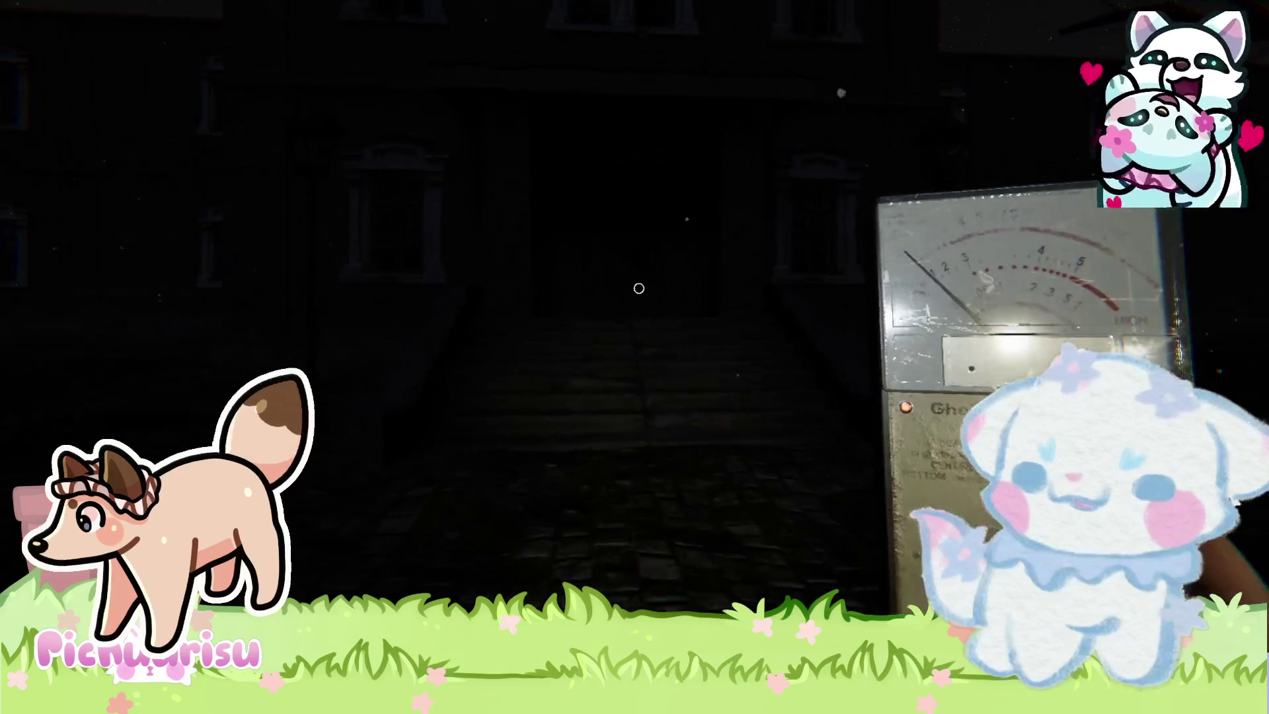
key("w")
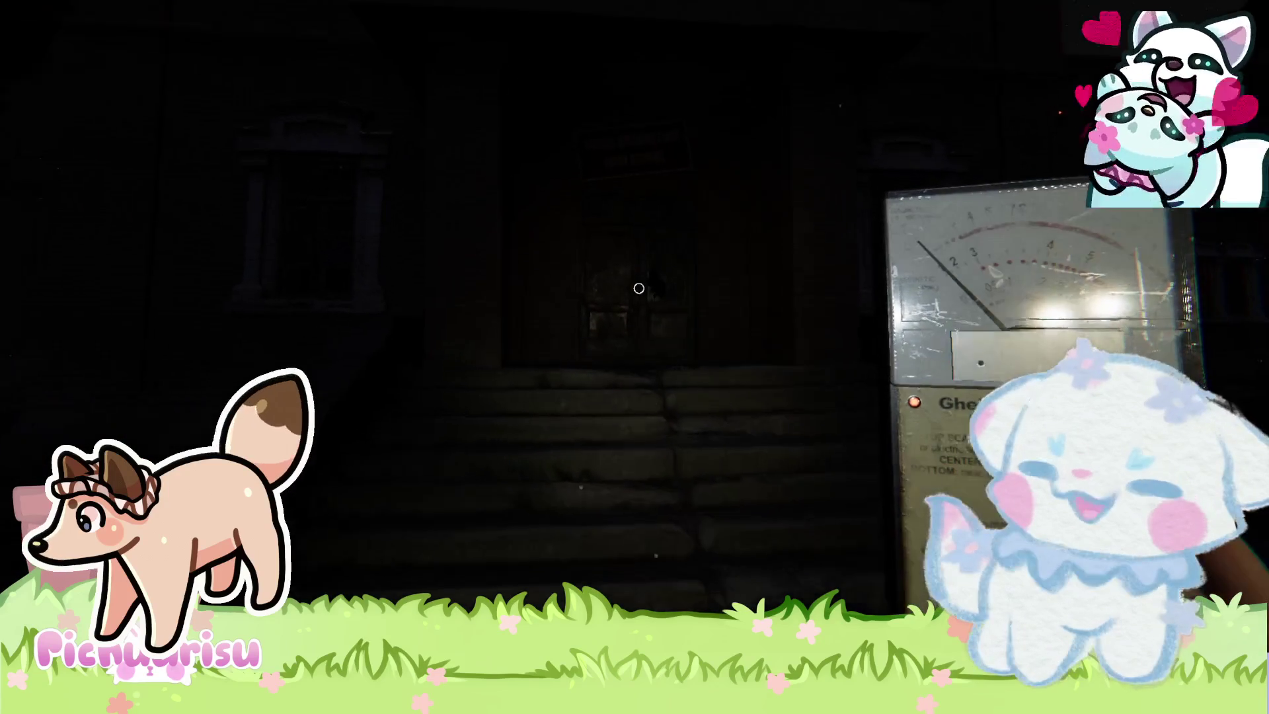
key("w")
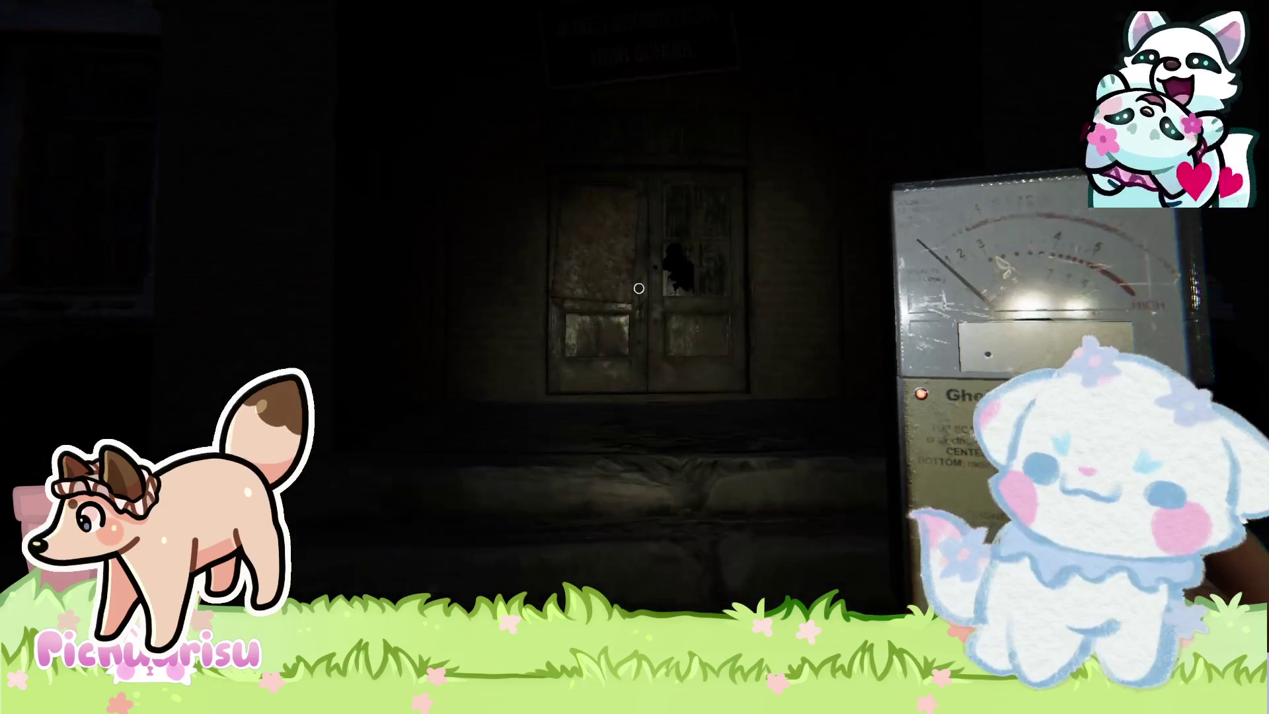
key("w")
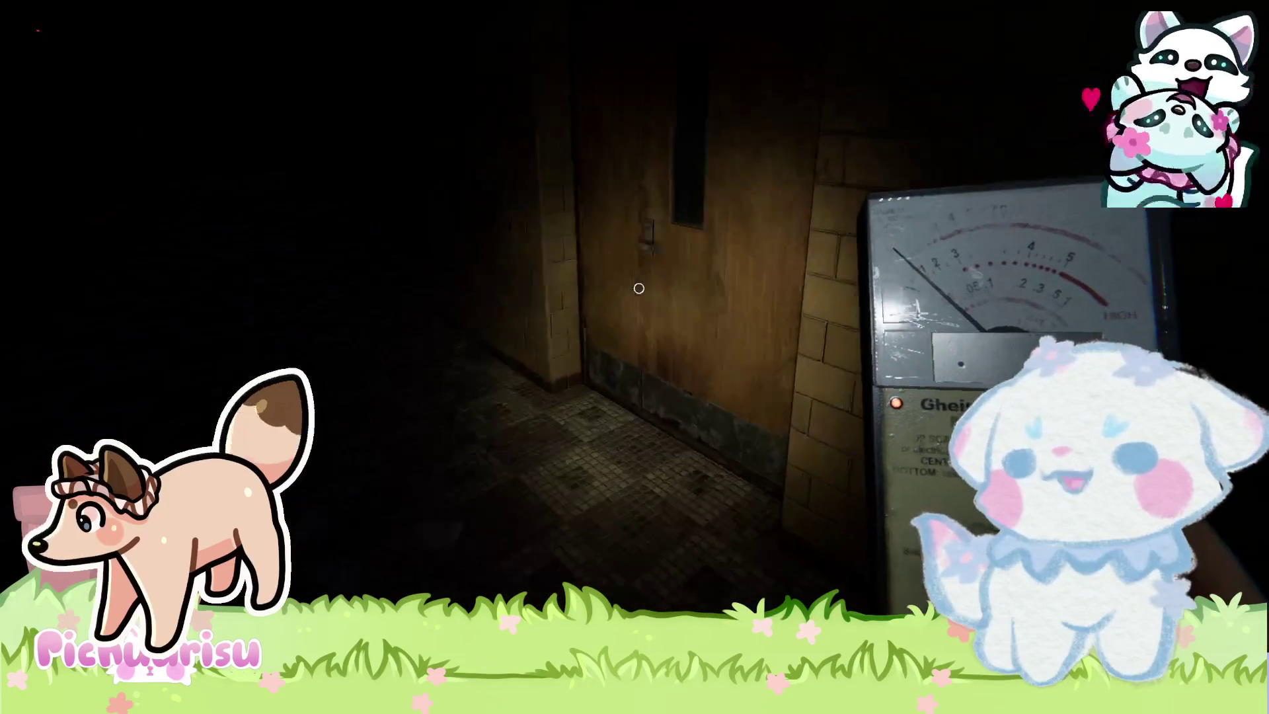
Go through the wooden front door and head down the corridor past the drinking fountain.
key("w")
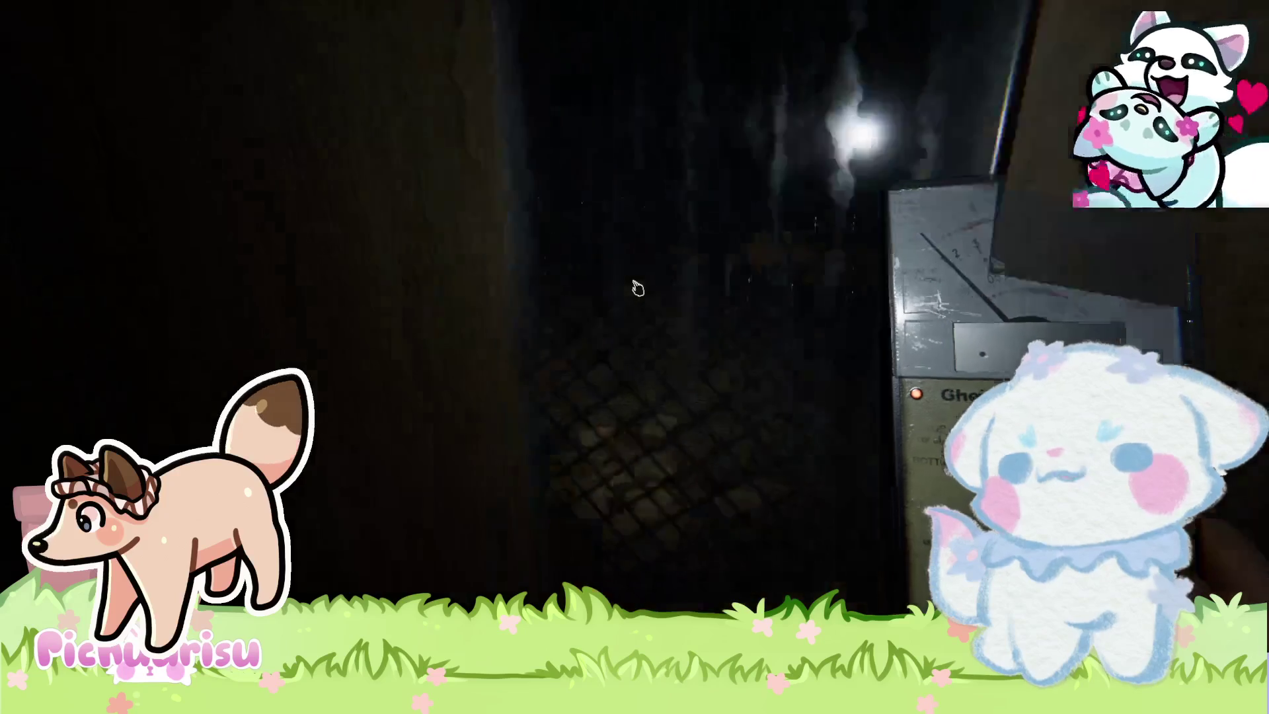
key("s")
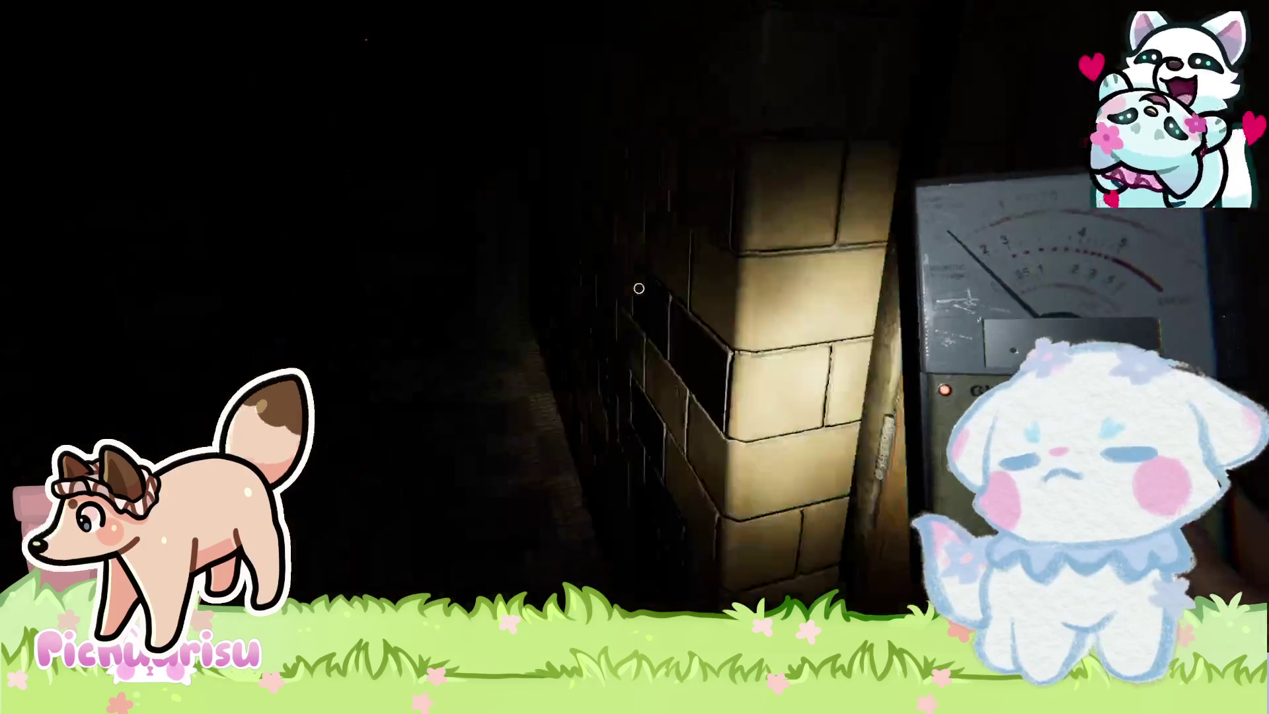
key("w")
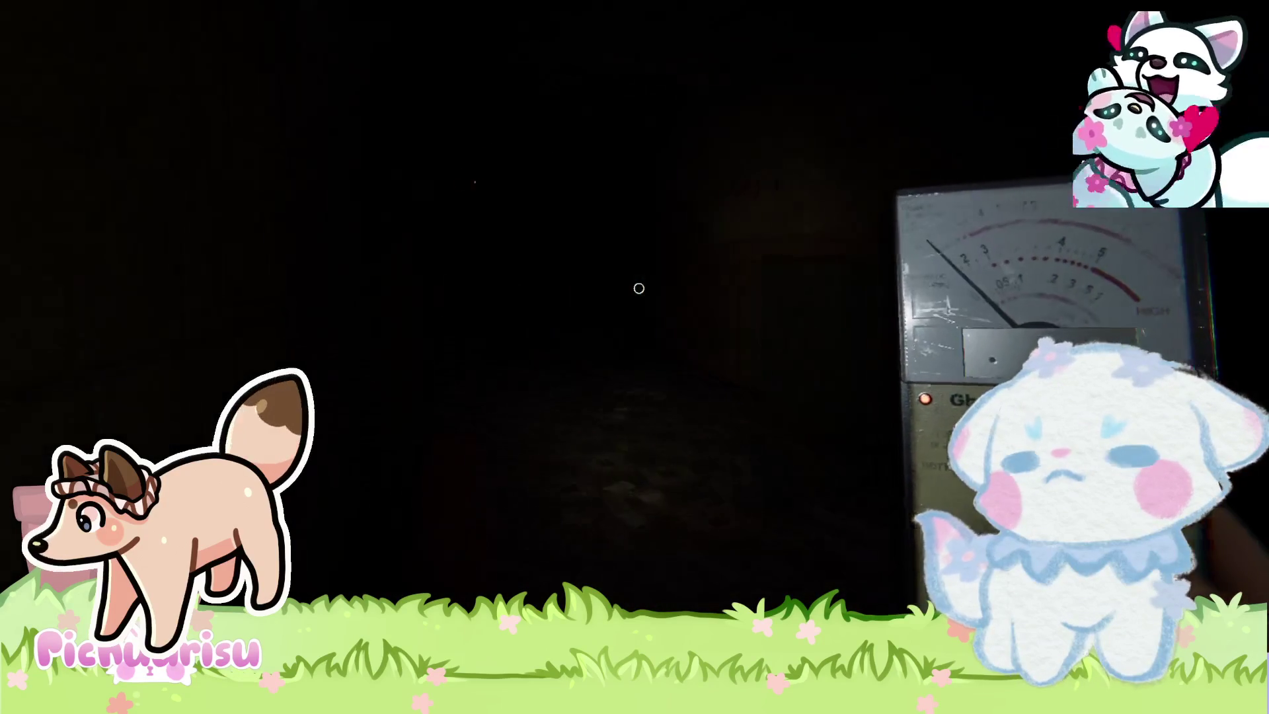
key("w")
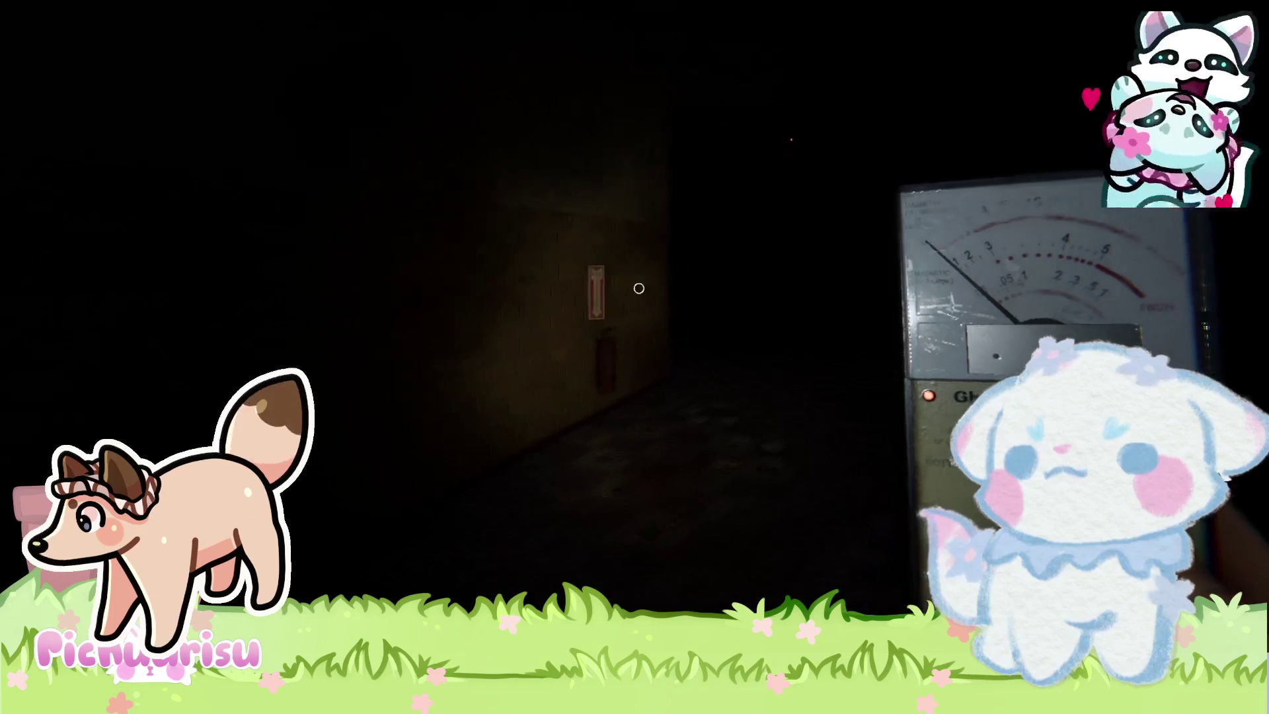
Walk down the corridor and open the wooden door into the first classroom.
key("w")
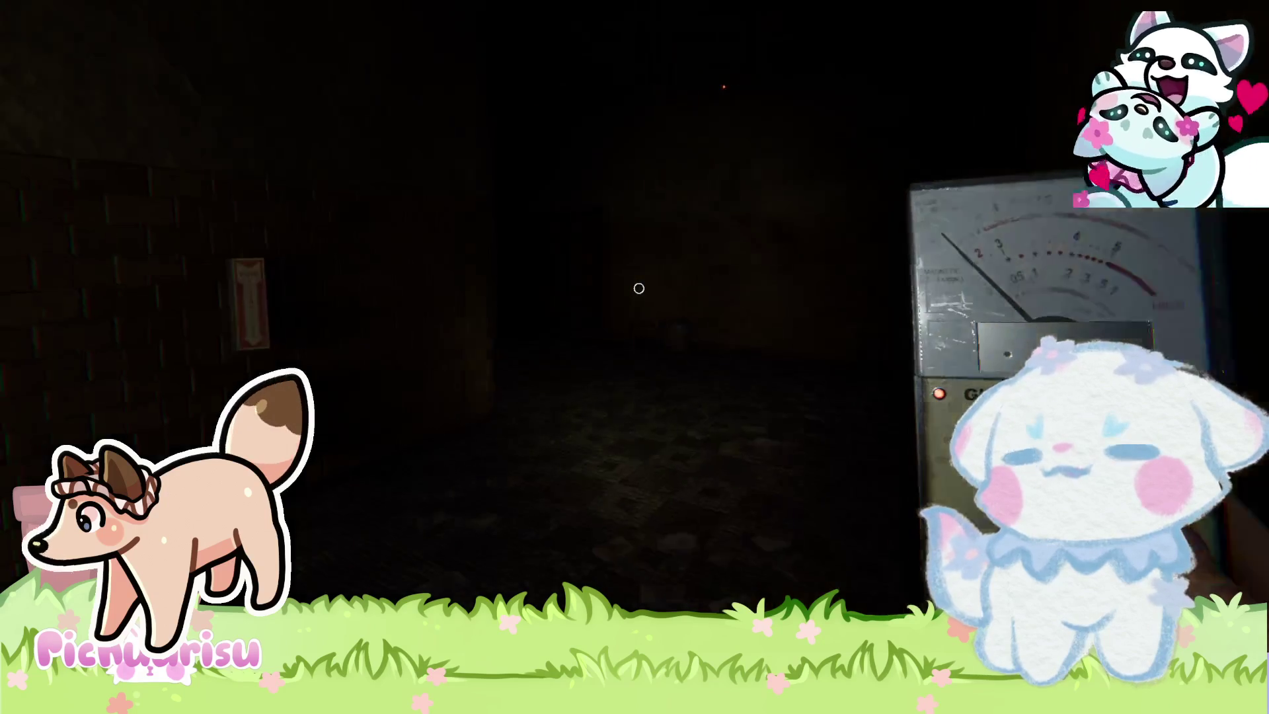
key("w")
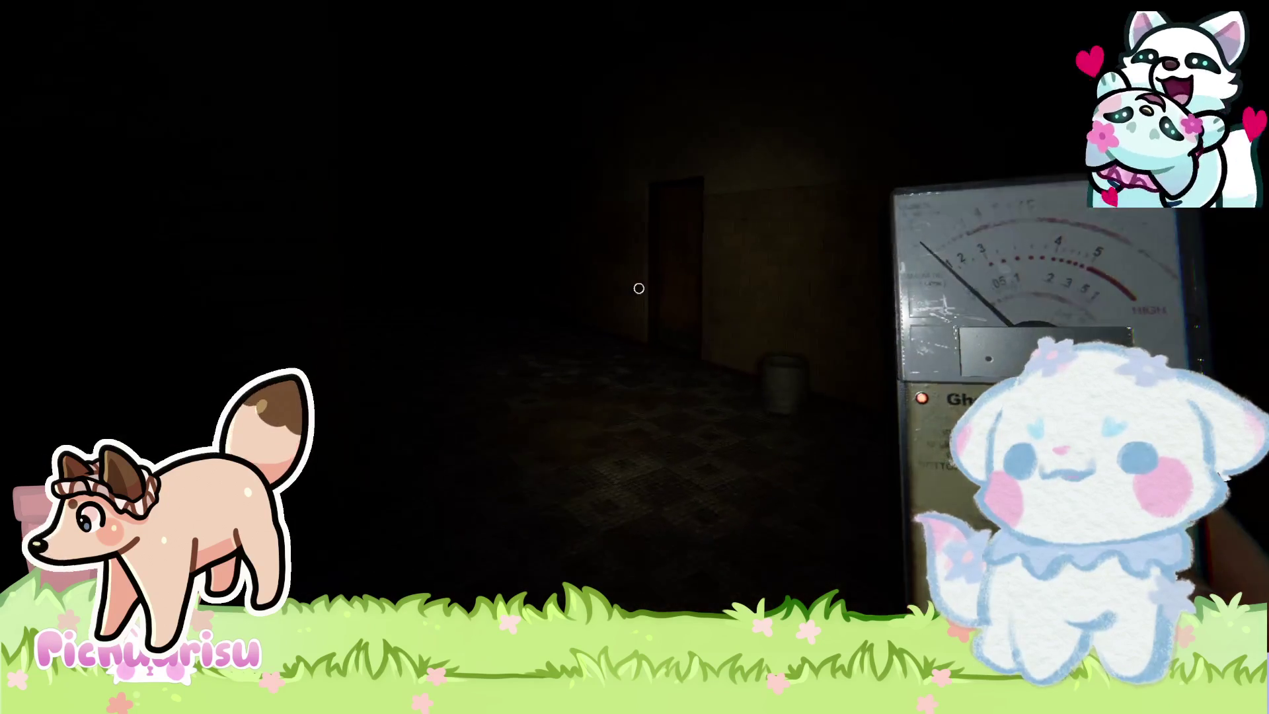
key("w")
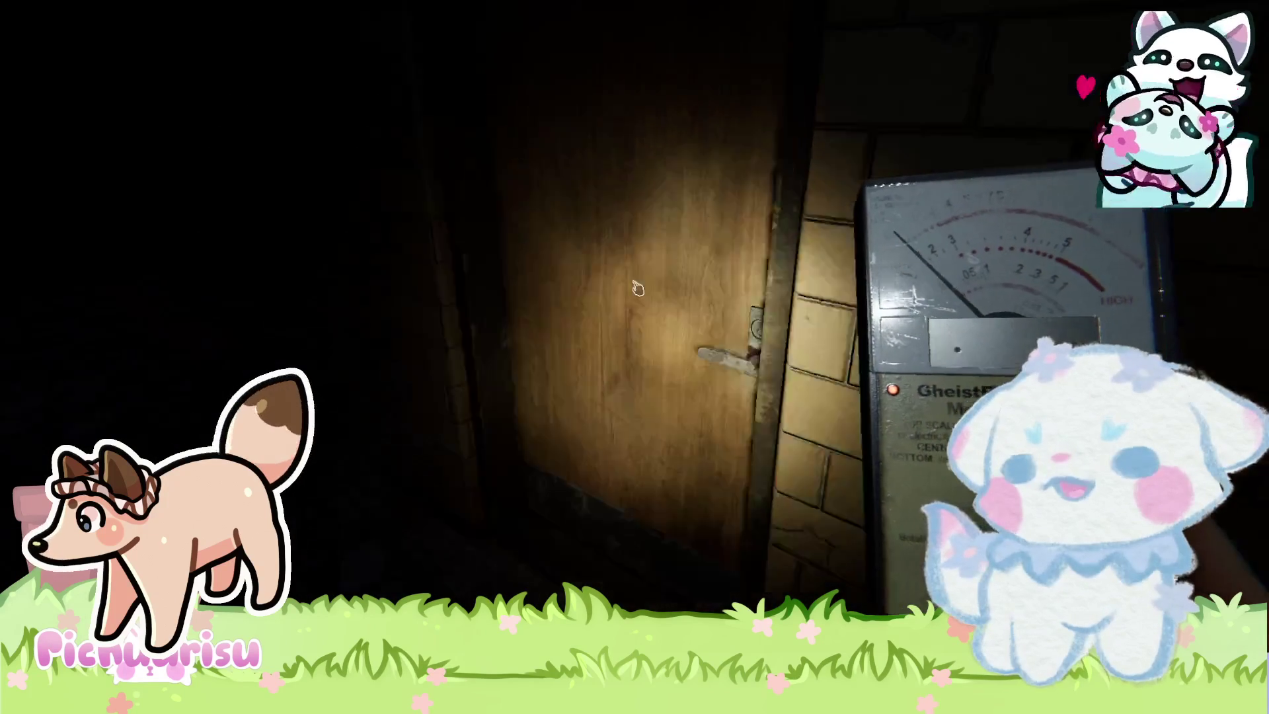
left_click(638, 289)
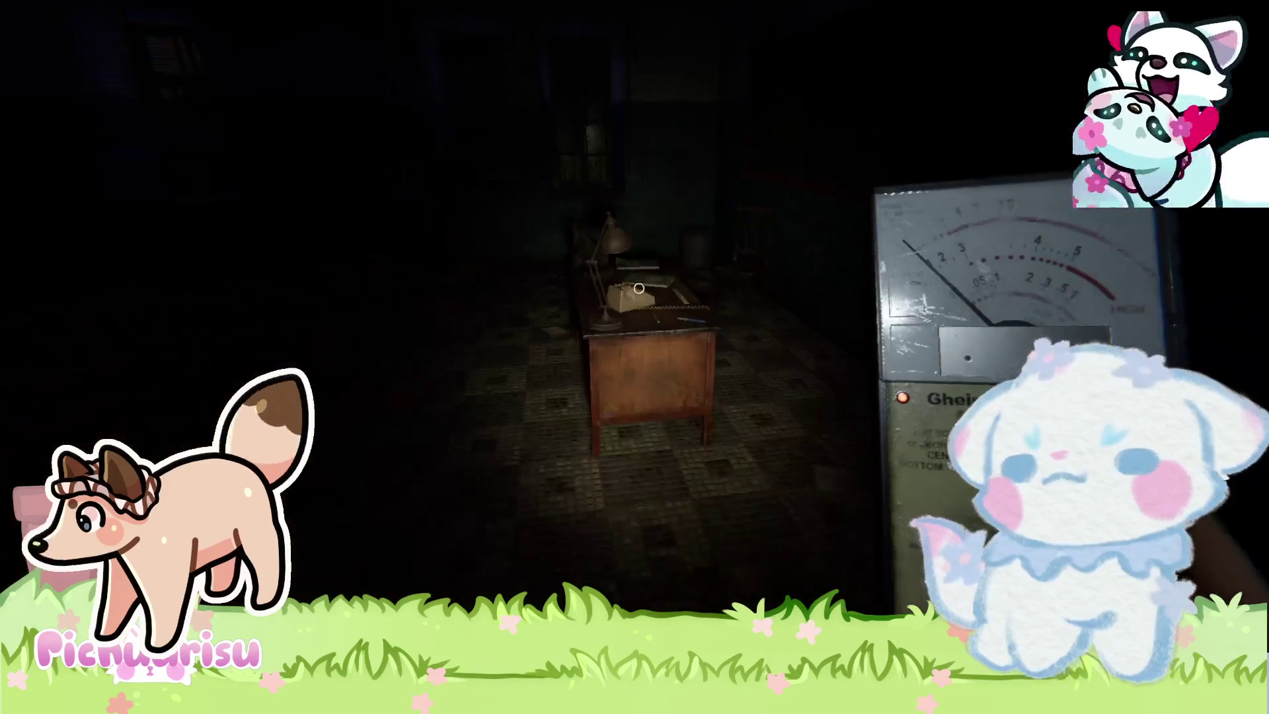
Search the first classroom's scattered desks and turn back toward its doorway.
key("w")
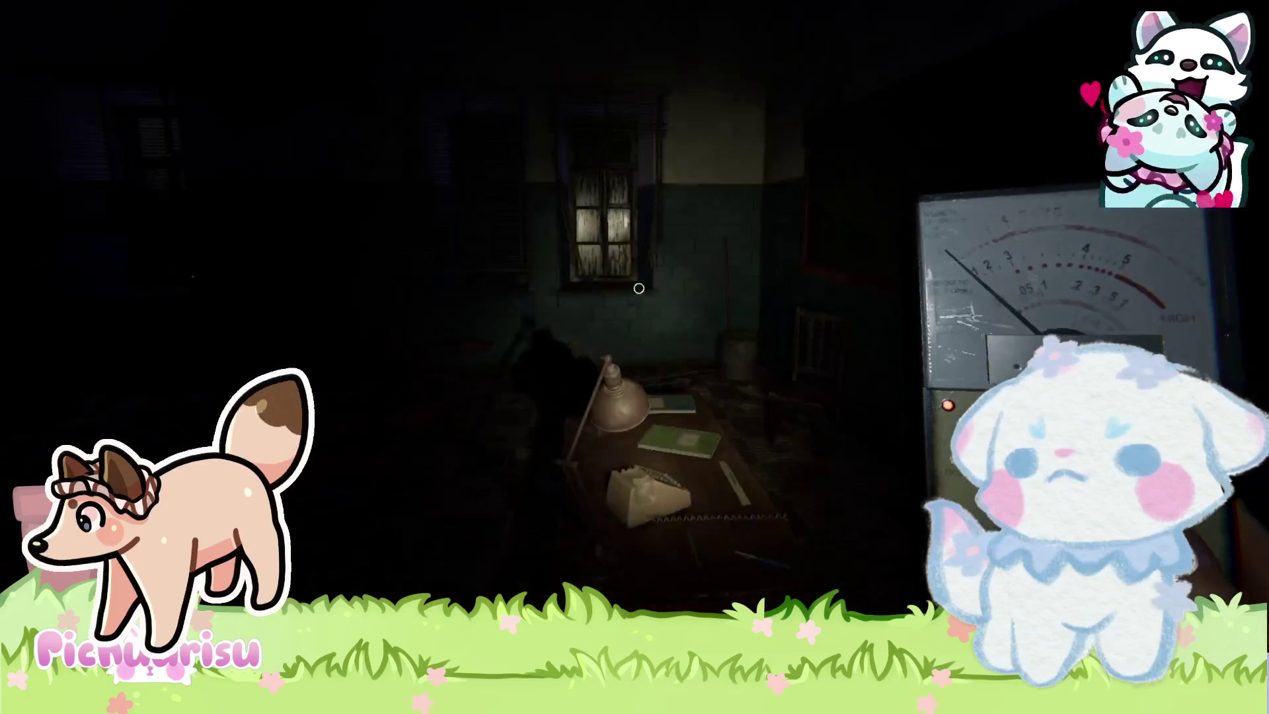
key("w")
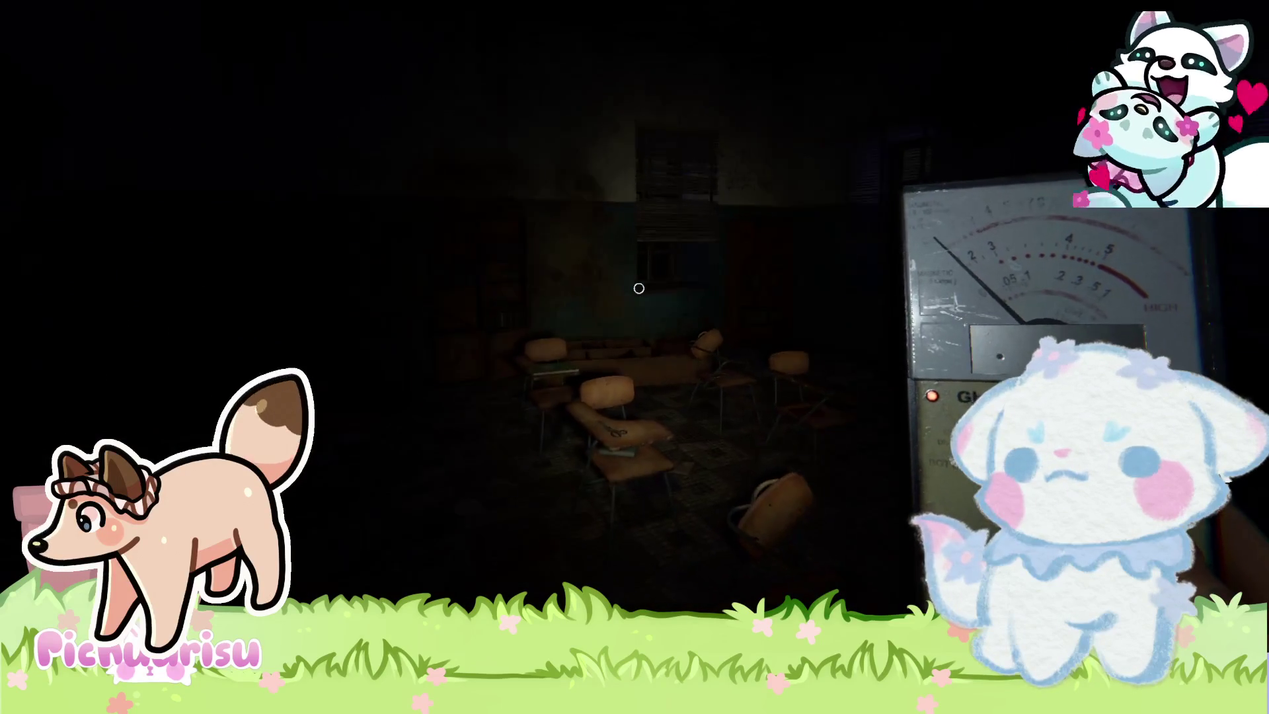
key("w")
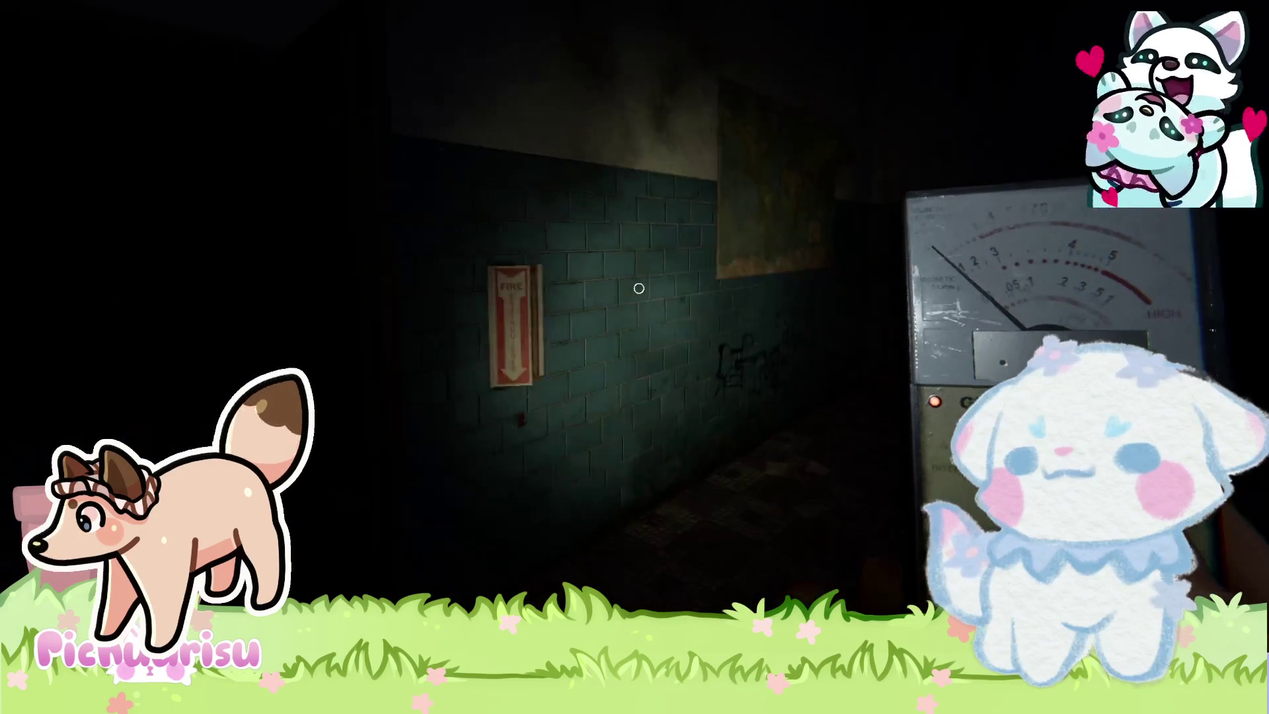
key("w")
Open the next door and walk through the doorway into the chalkboard classroom.
key("w")
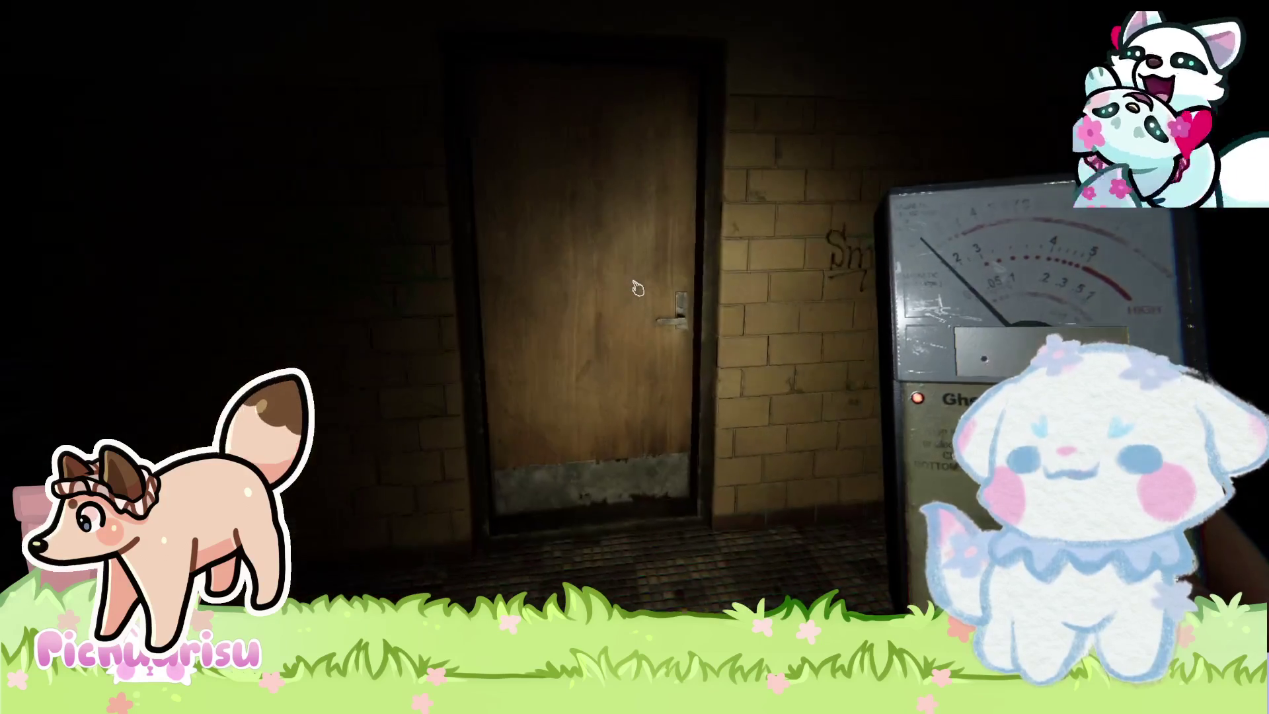
left_click(638, 289)
key("w")
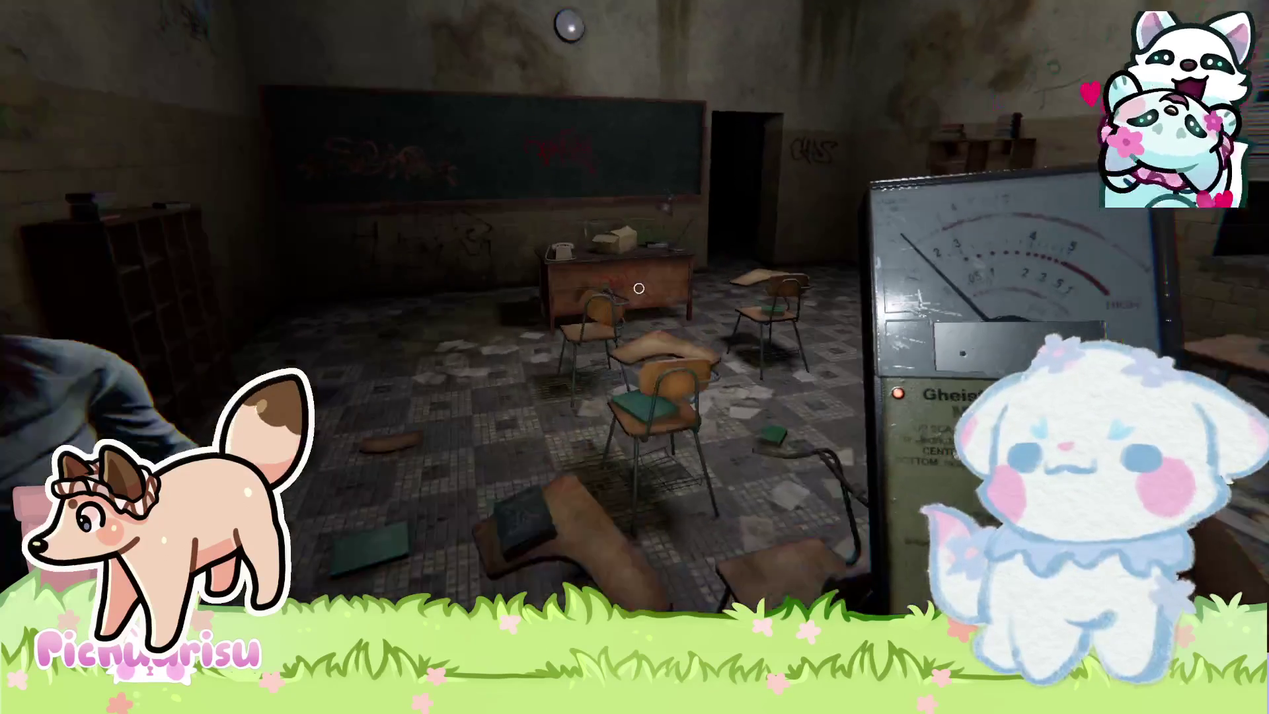
key("w")
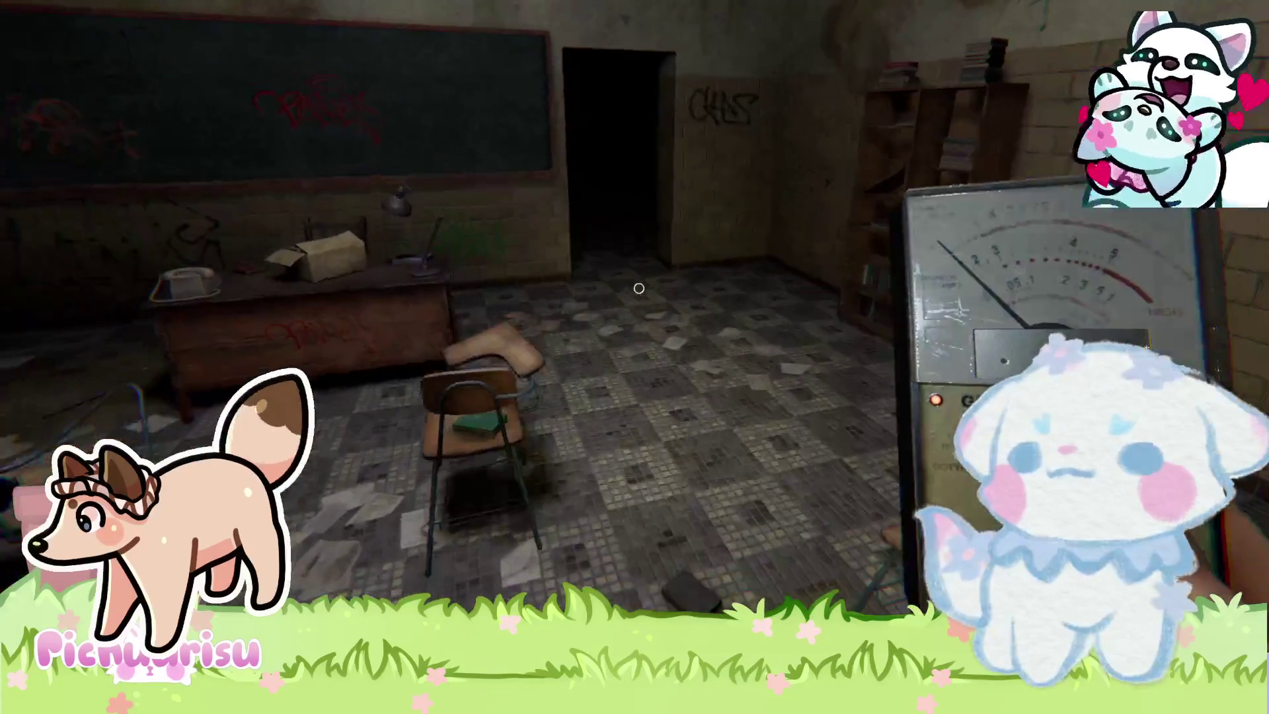
key("w")
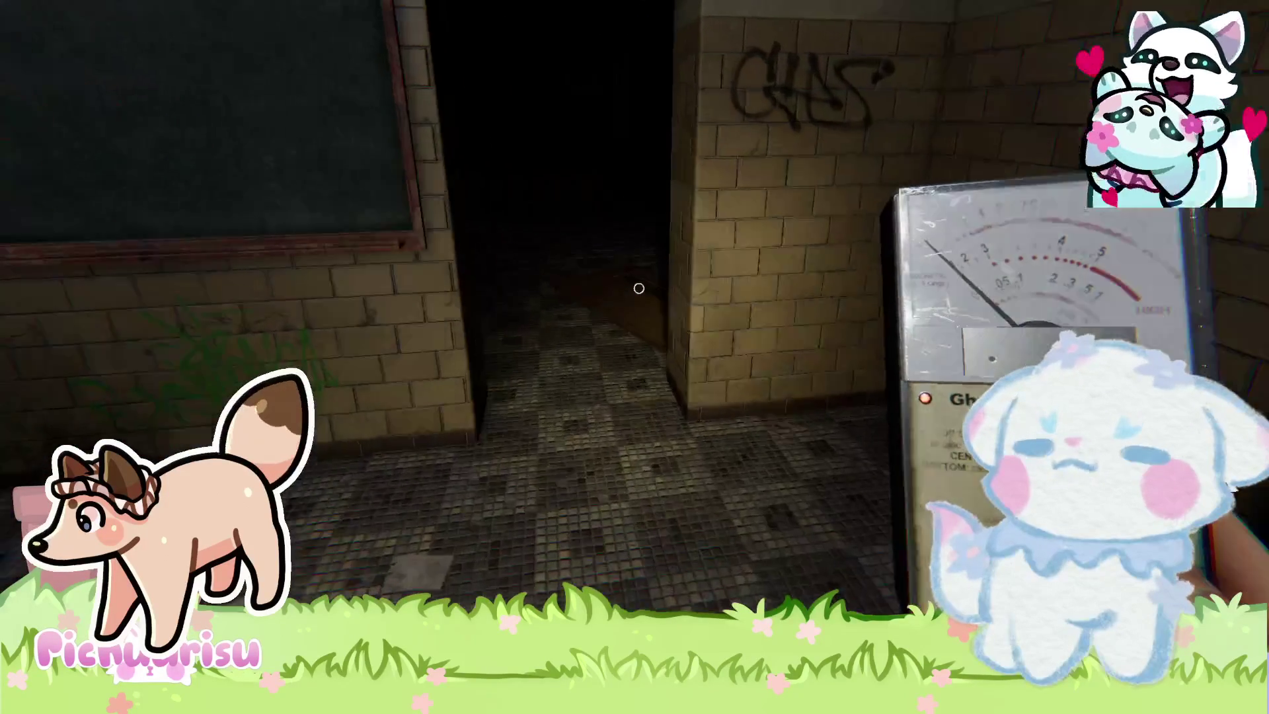
key("w")
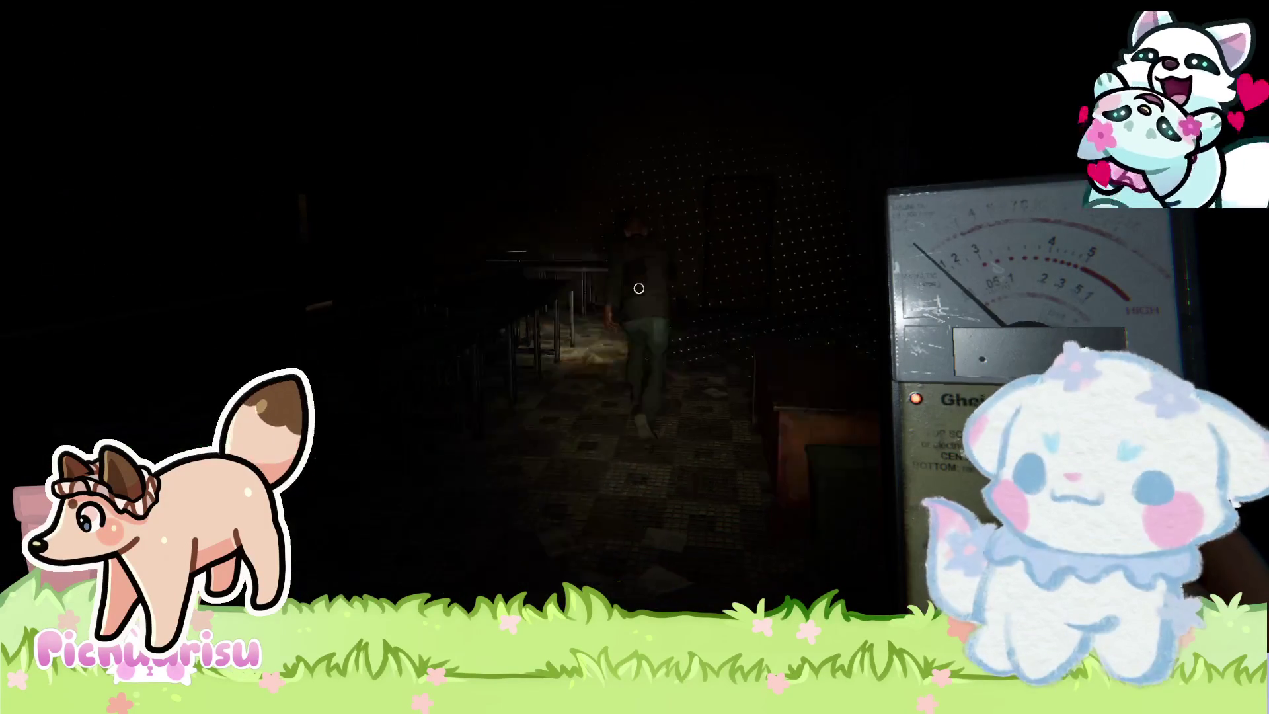
Move past the desks to inspect the storage shelves and boxes.
key("w")
key("w")
key("w")
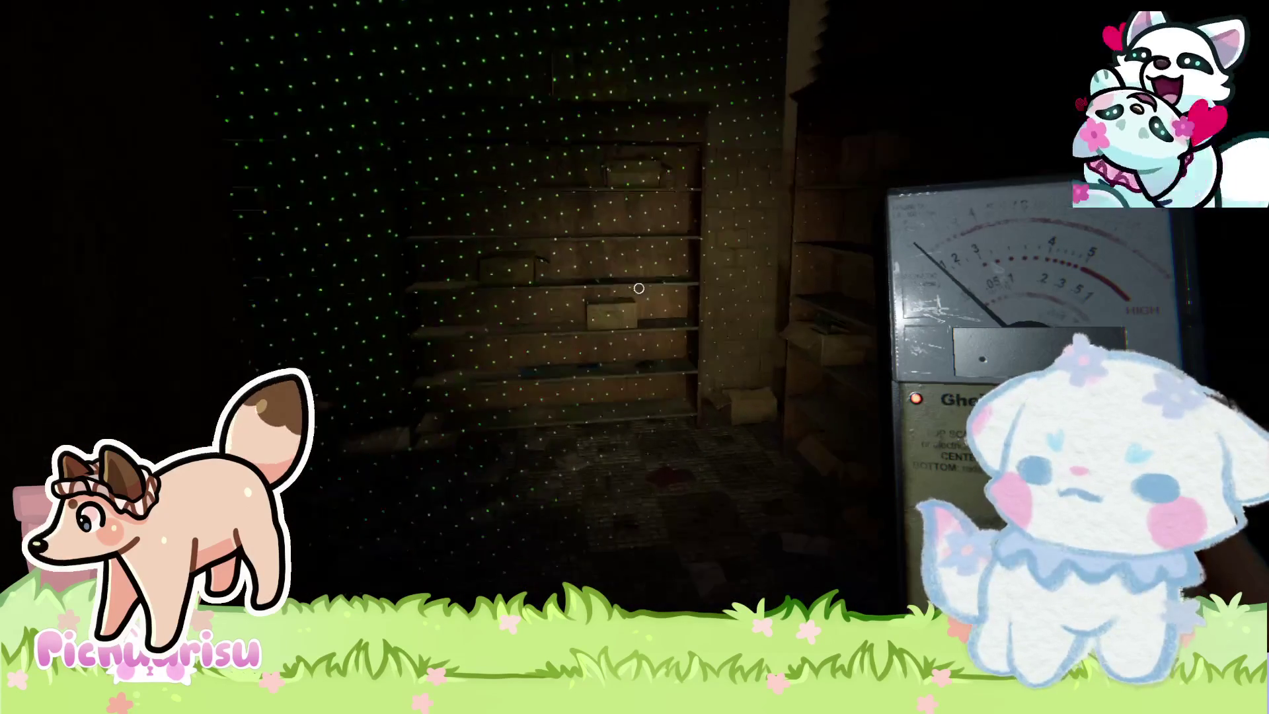
key("w")
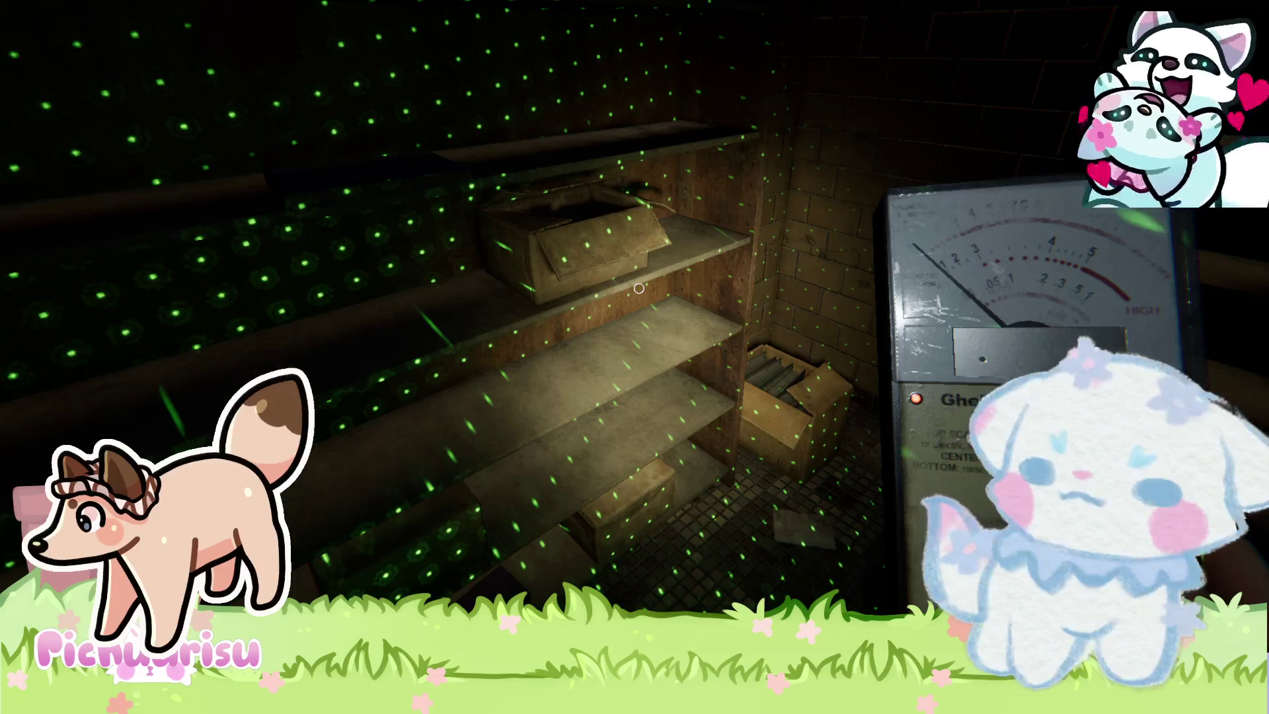
key("s")
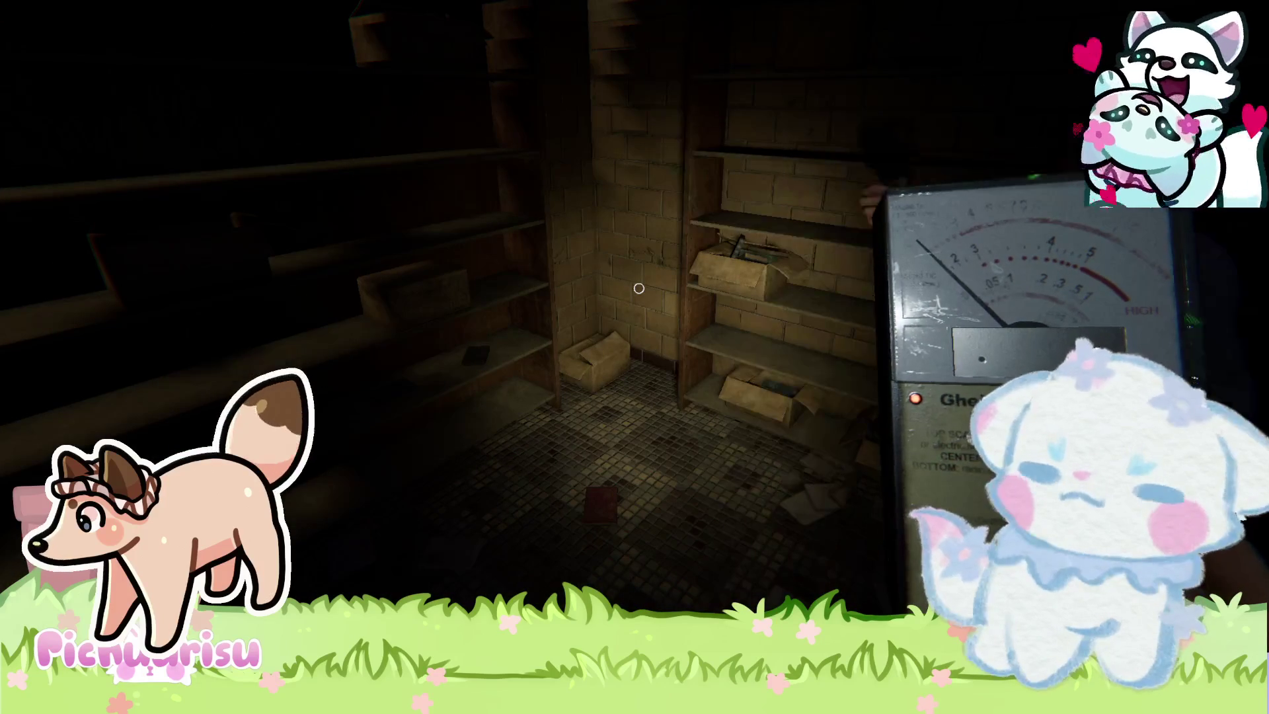
key("s")
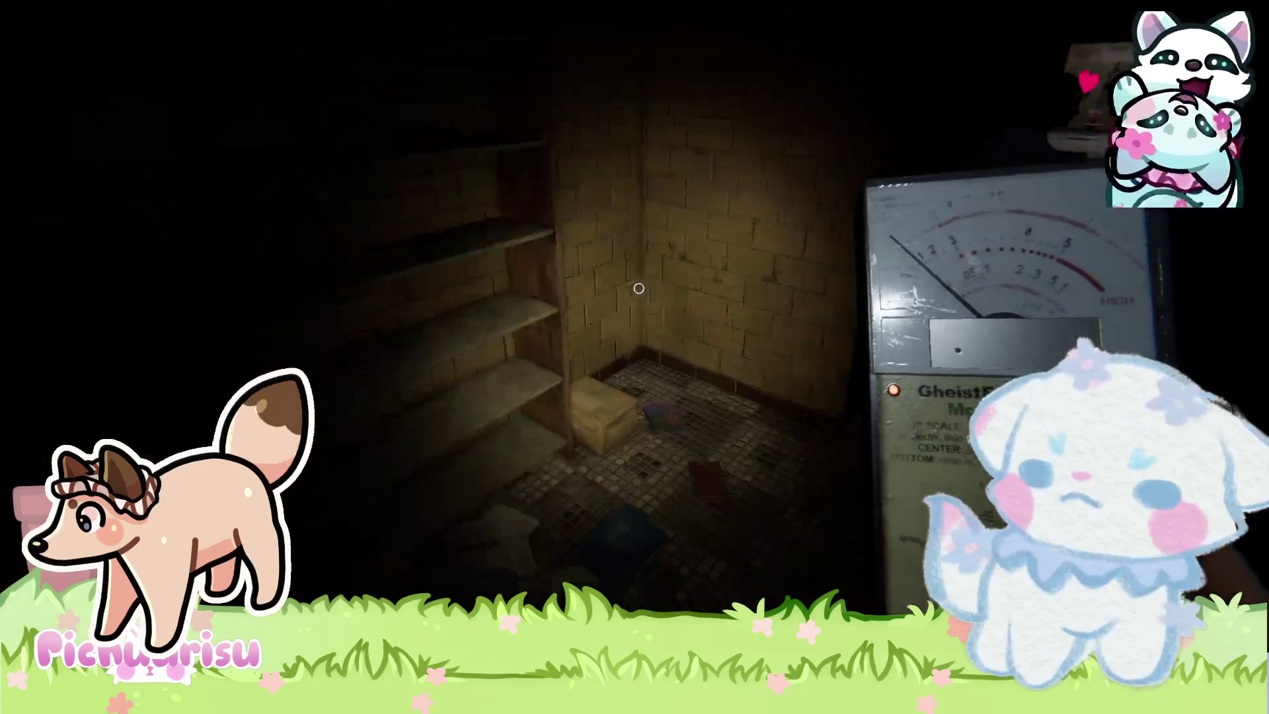
Cross the tiled hallway and enter the small tiled room with tables.
key("w")
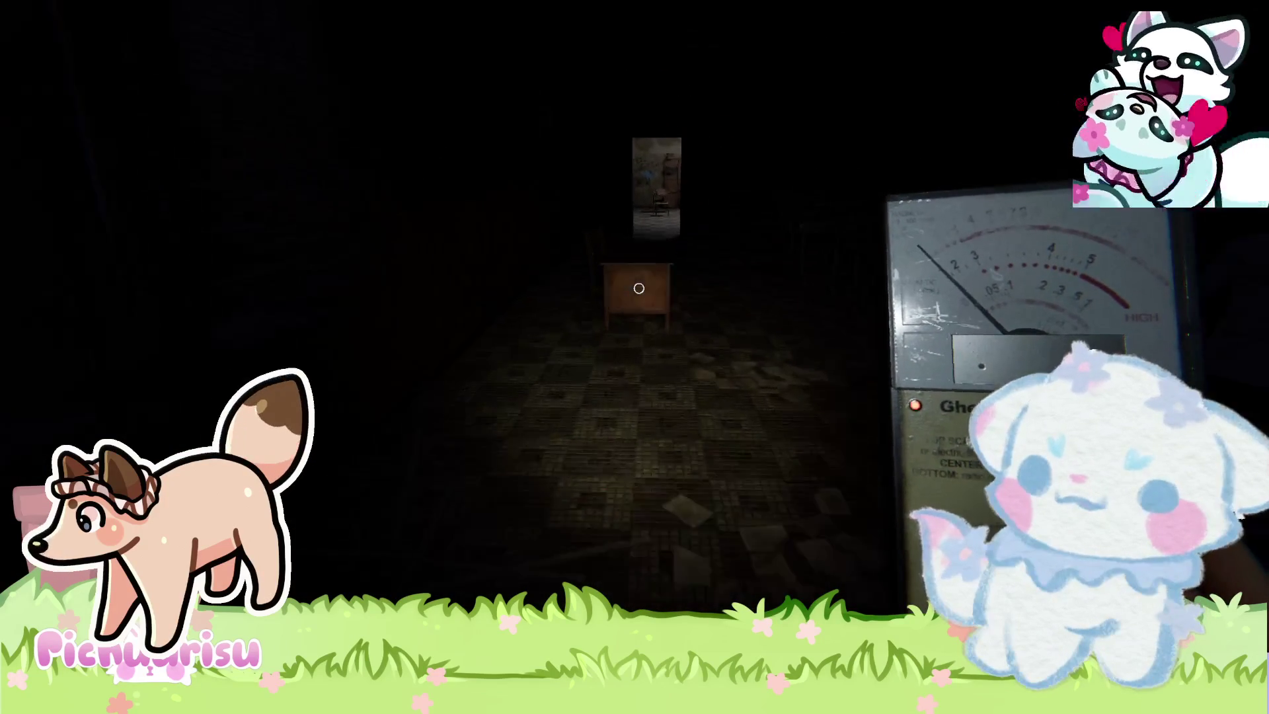
key("w")
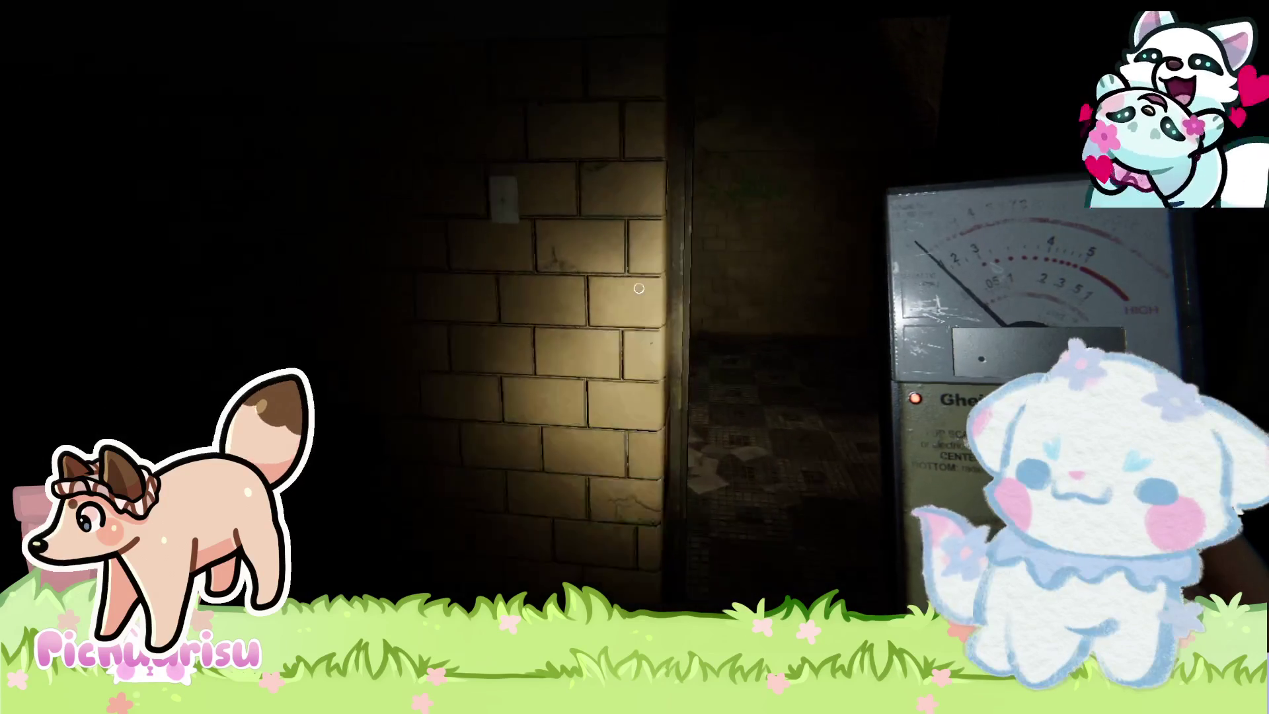
key("w")
key("w")
key("w")
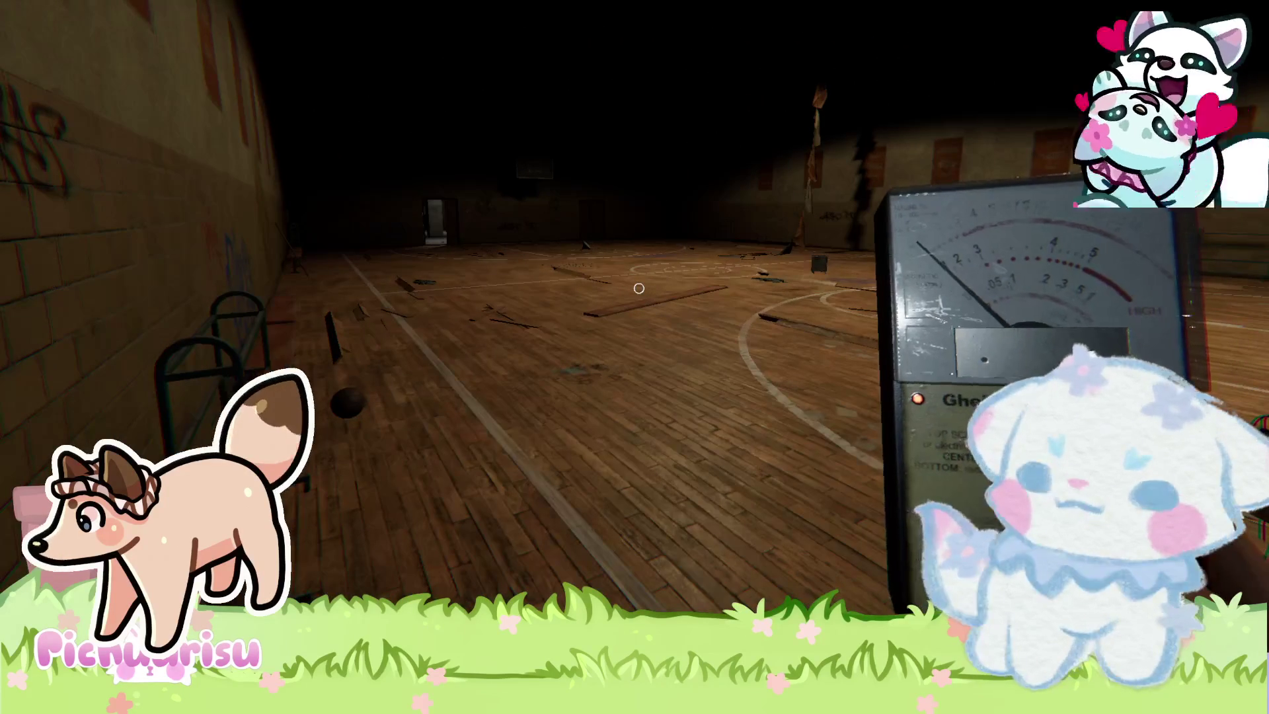
Sweep along the gym wall past the floor graffiti and into the pillared tiled room.
key("w")
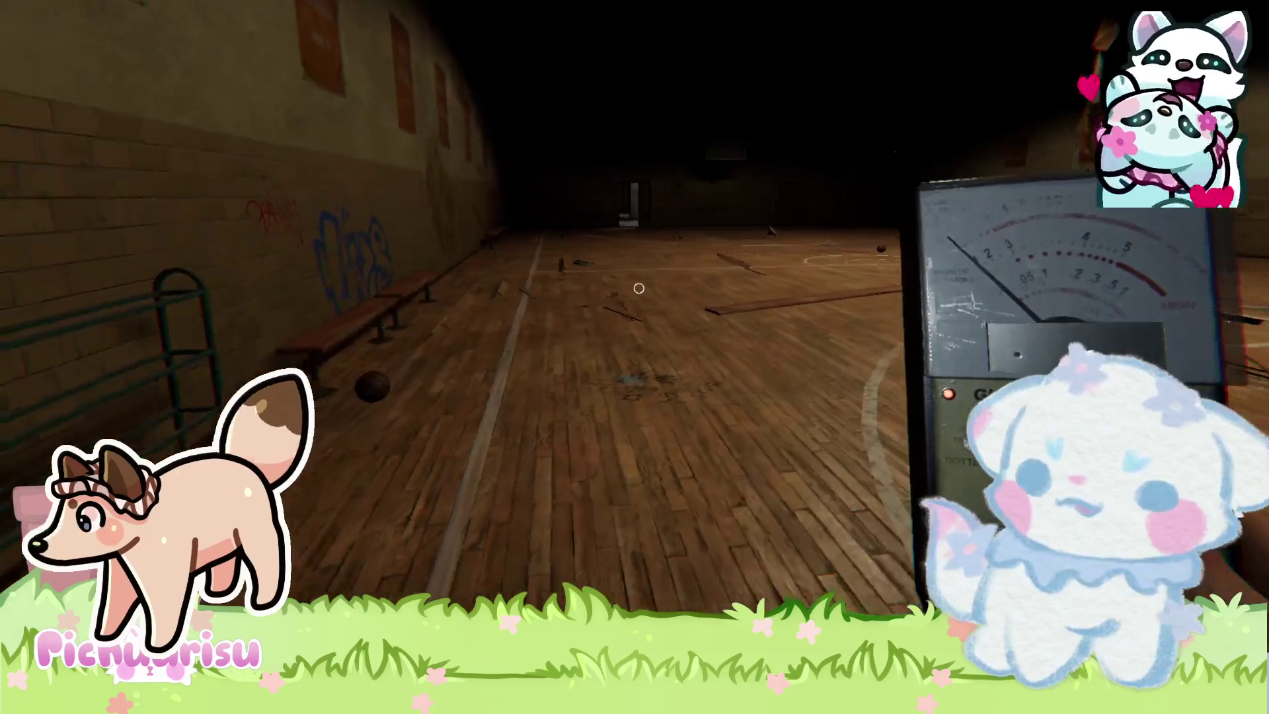
key("w")
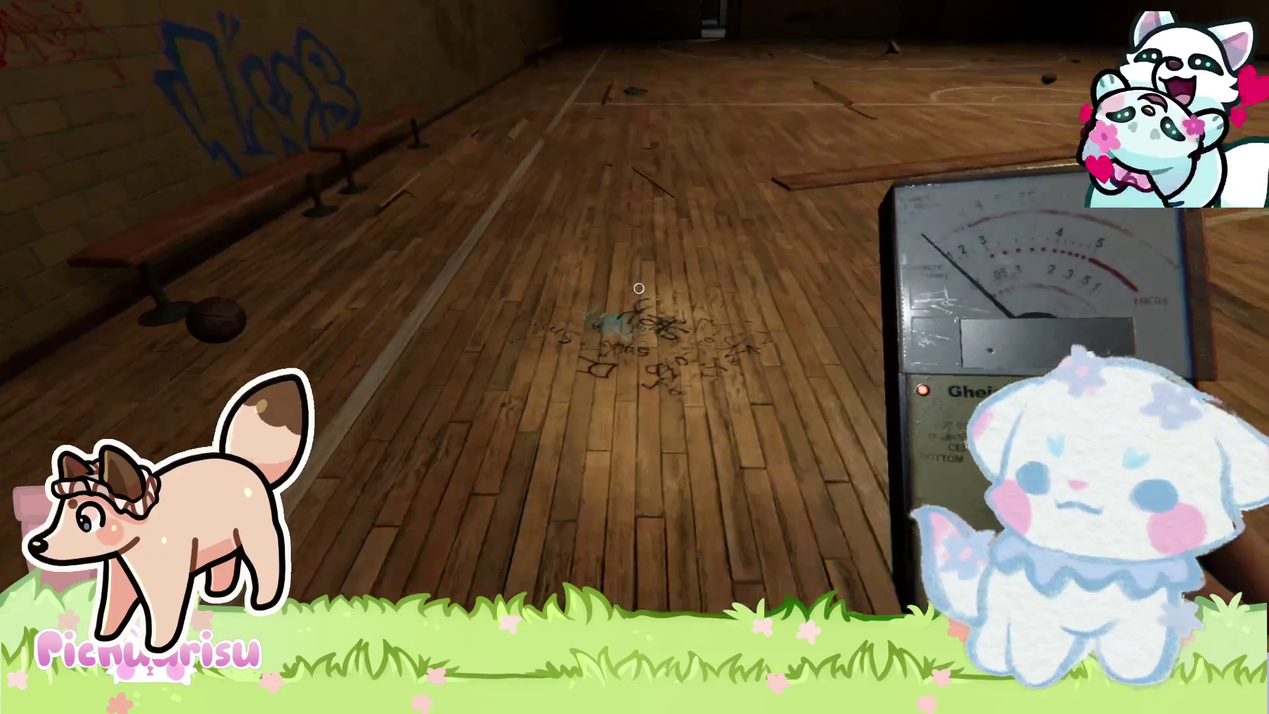
key("w")
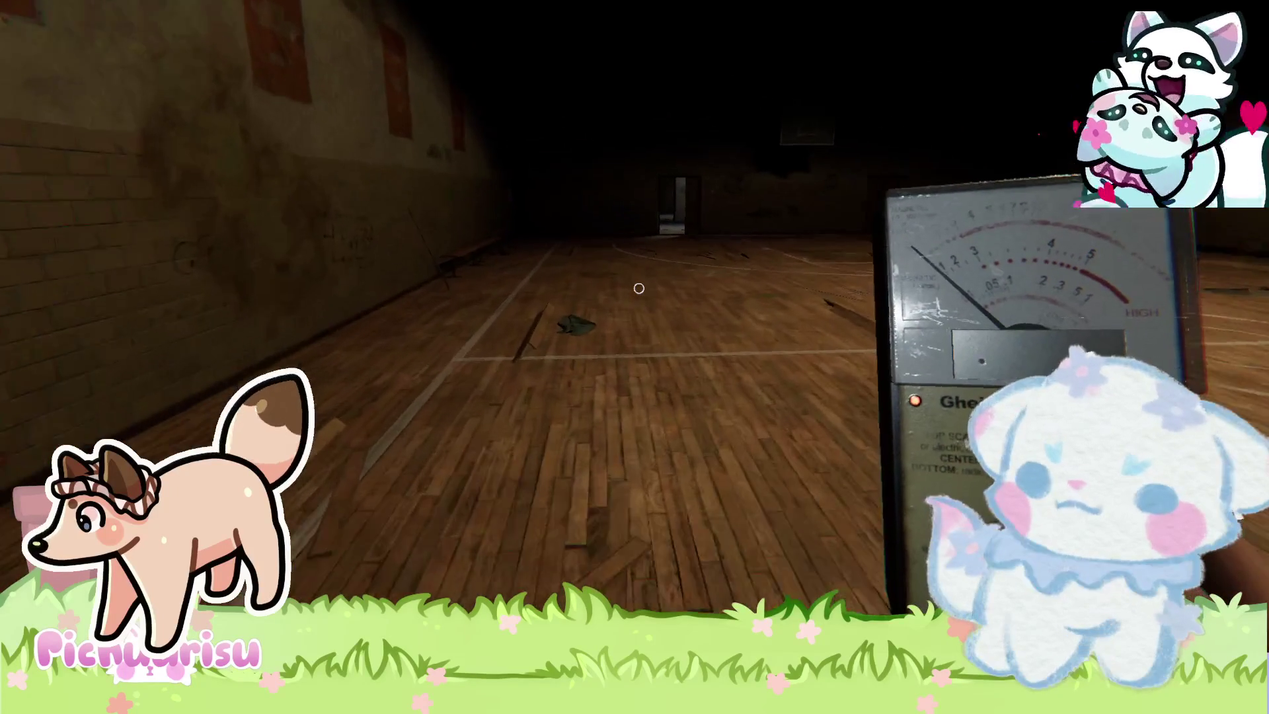
key("w")
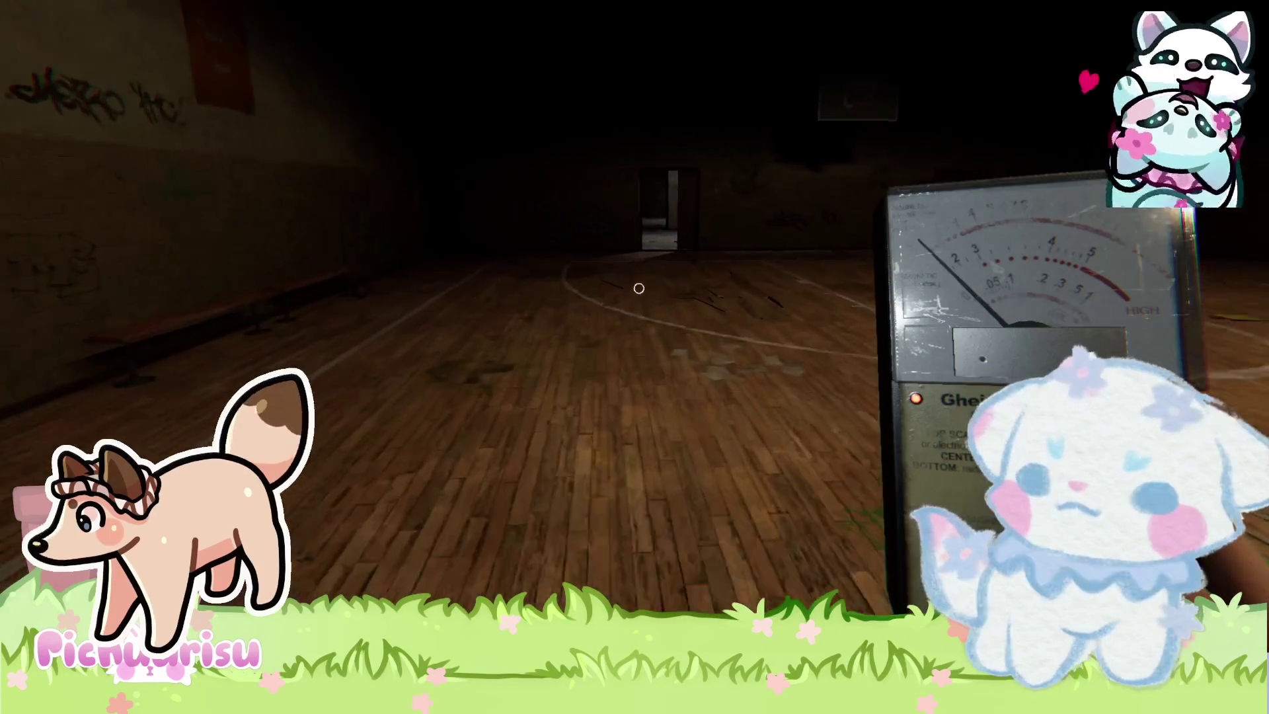
key("w")
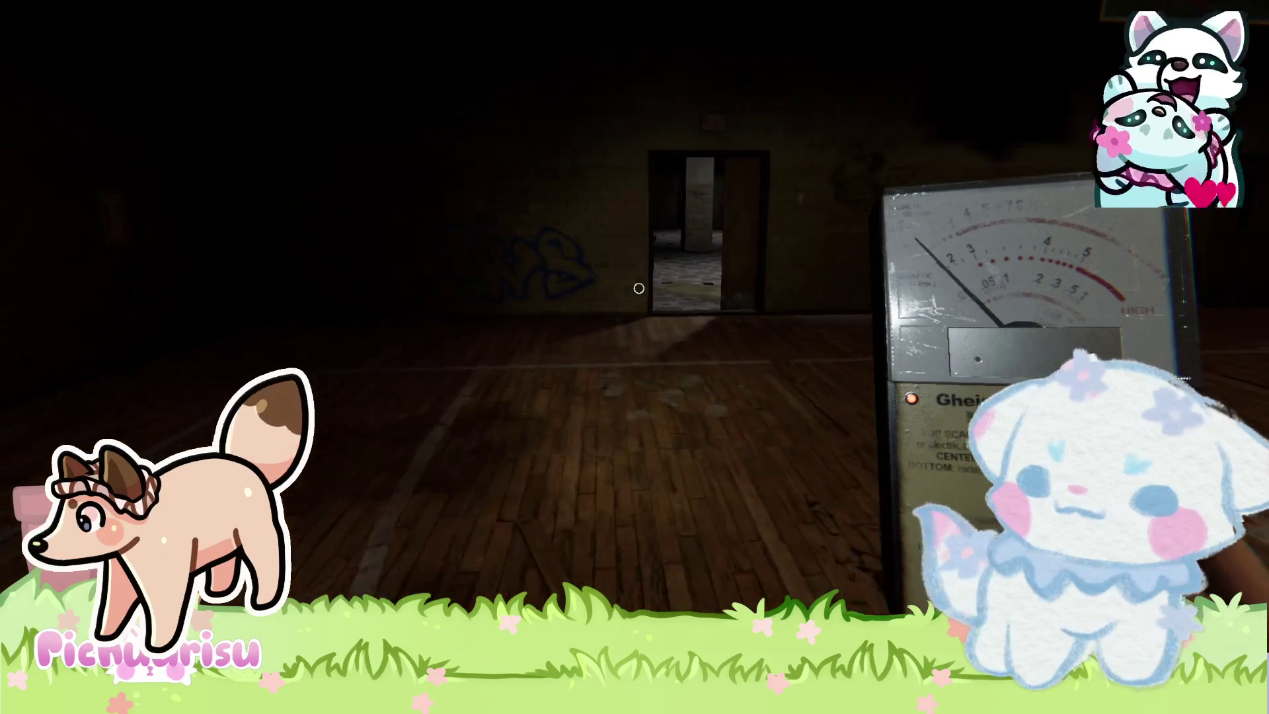
key("w")
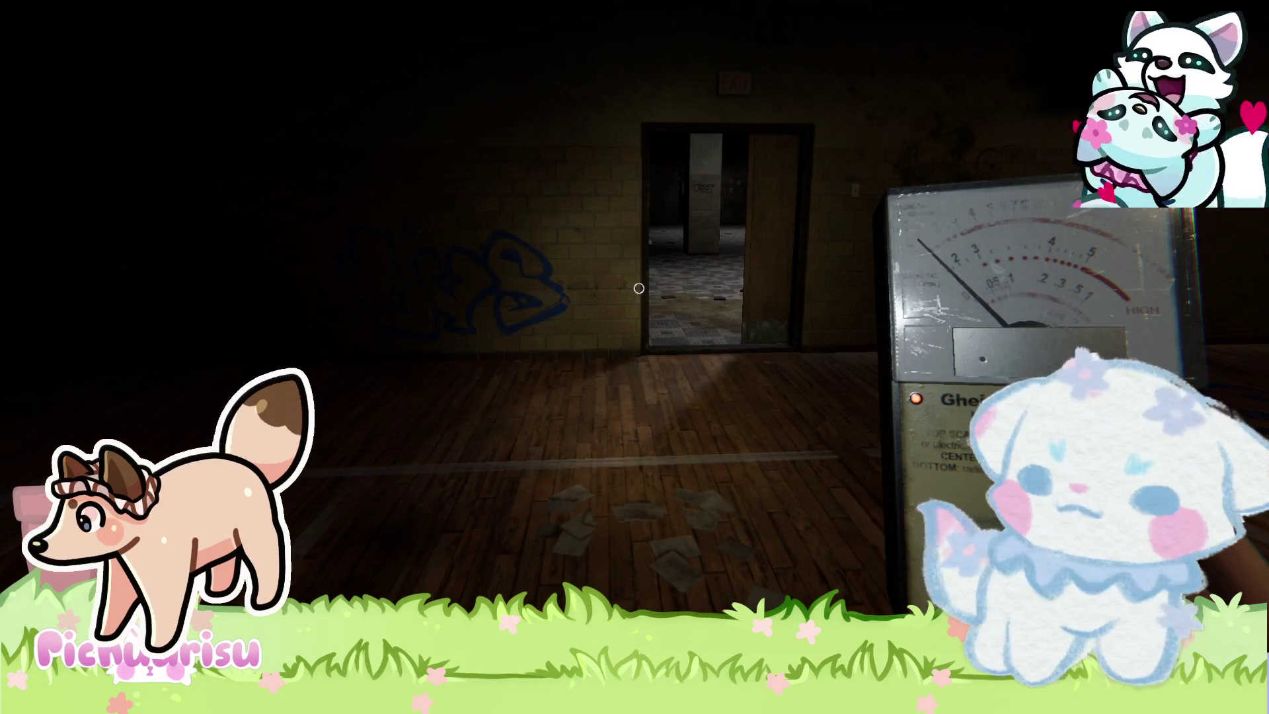
mouse_move(639, 288)
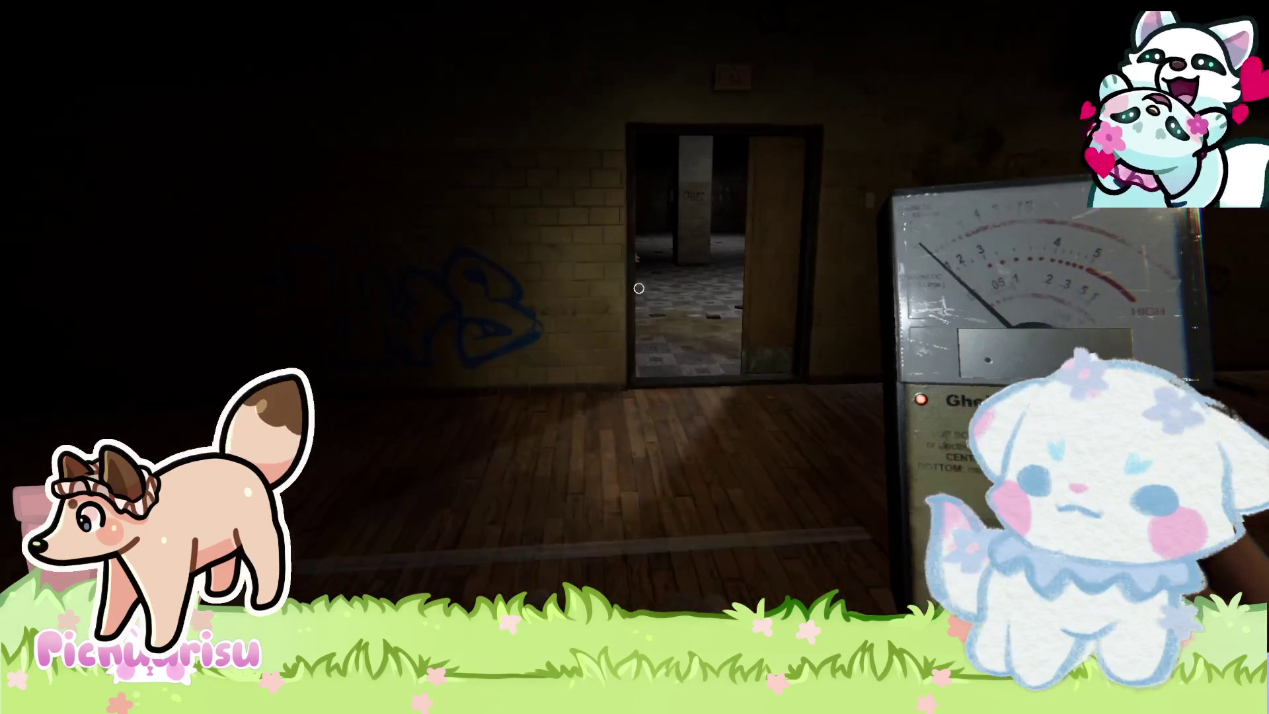
key("w")
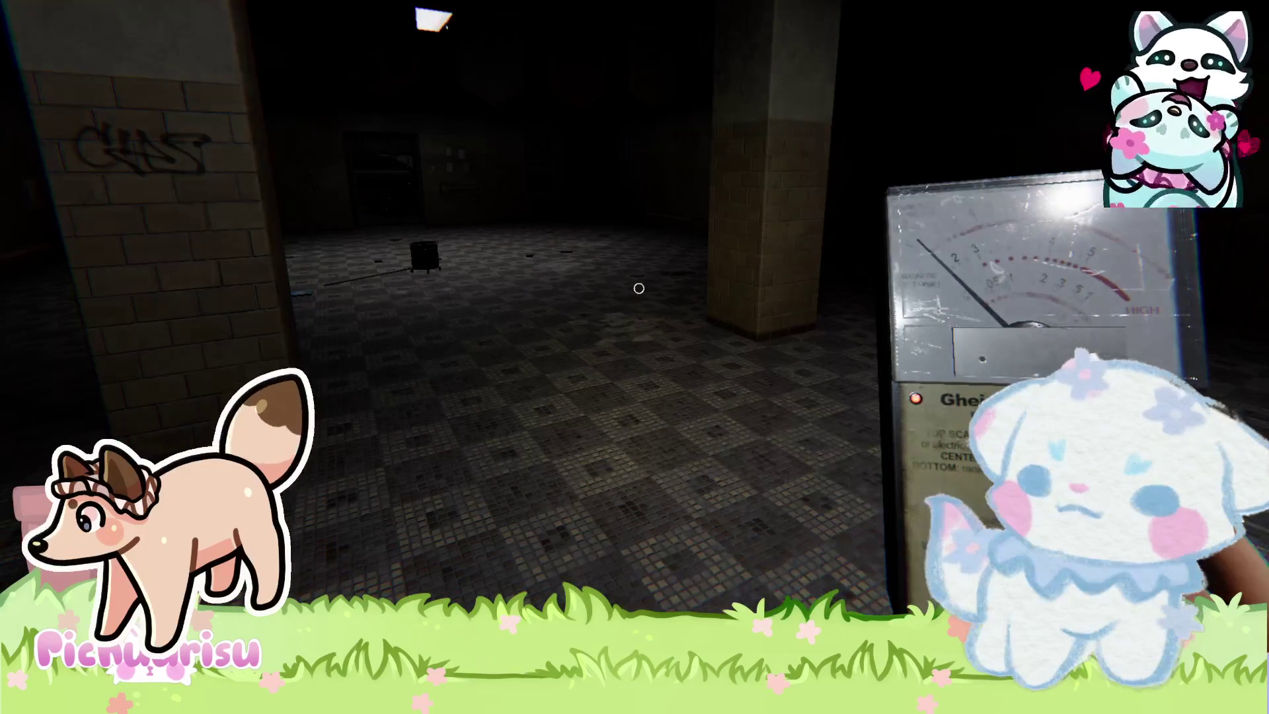
Cross the tiled room past the bin and check the yard from the outside doorway.
key("w")
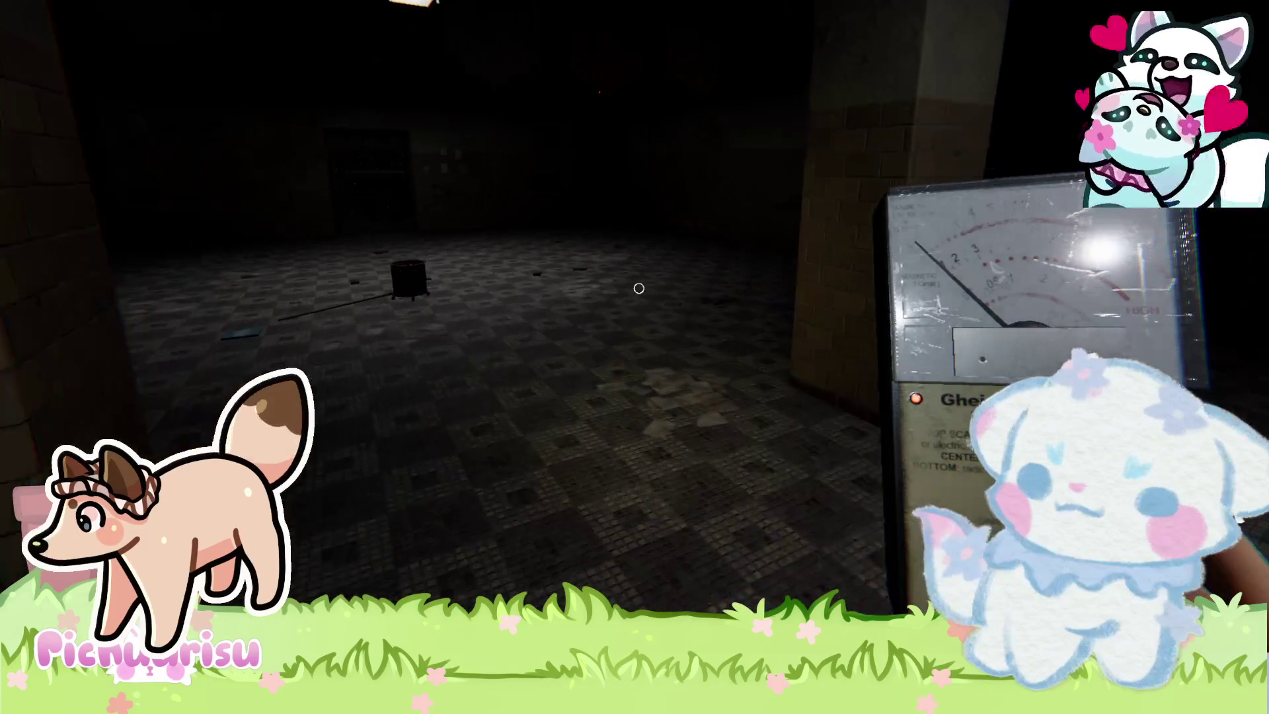
key("w")
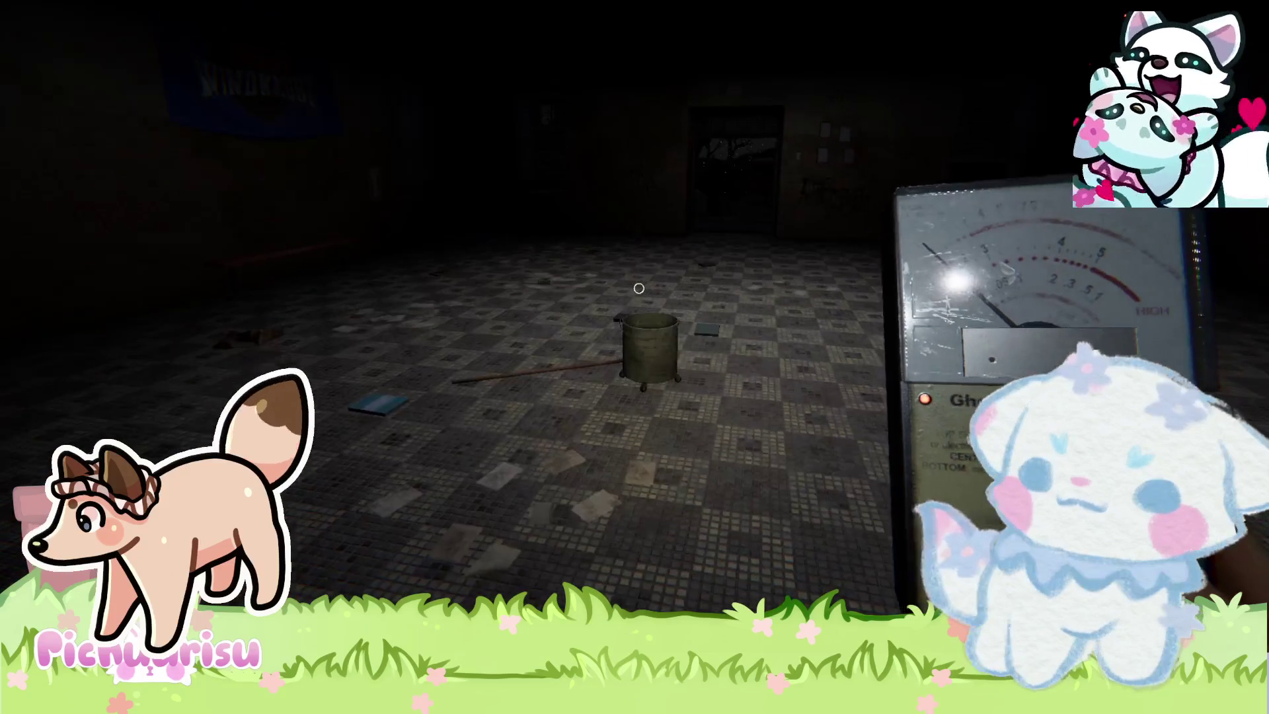
key("w")
key("w")
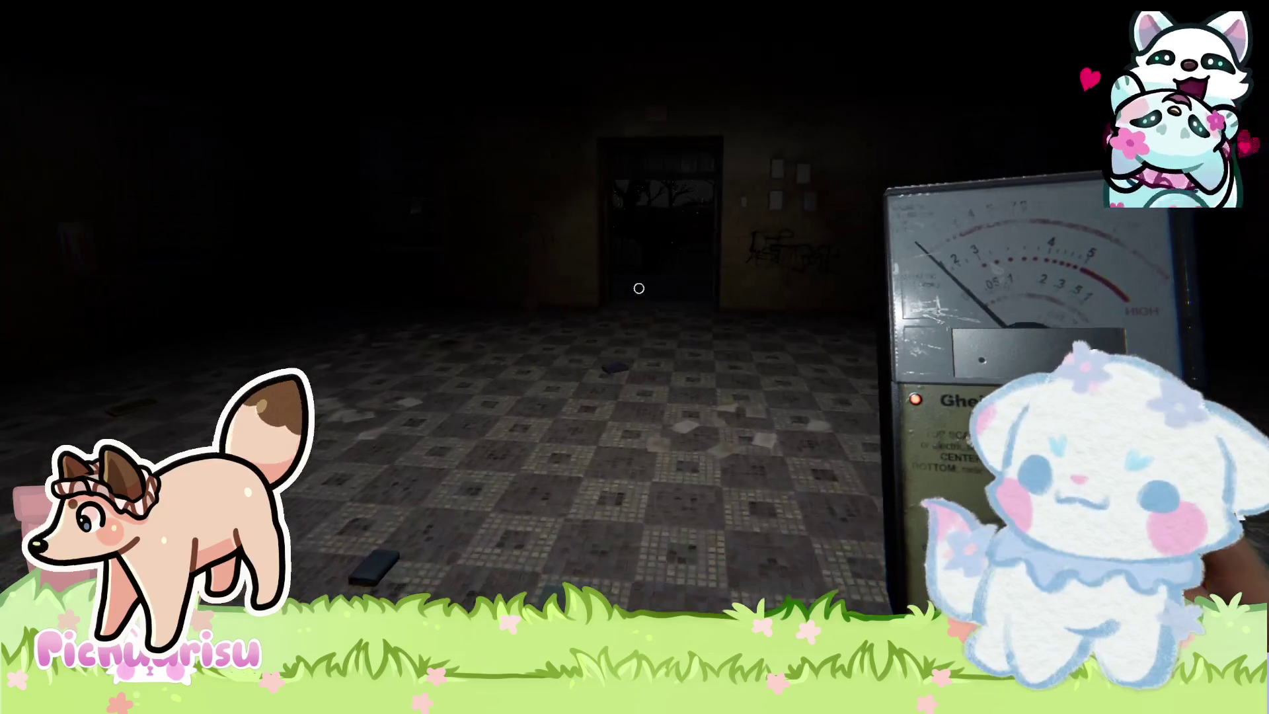
key("w")
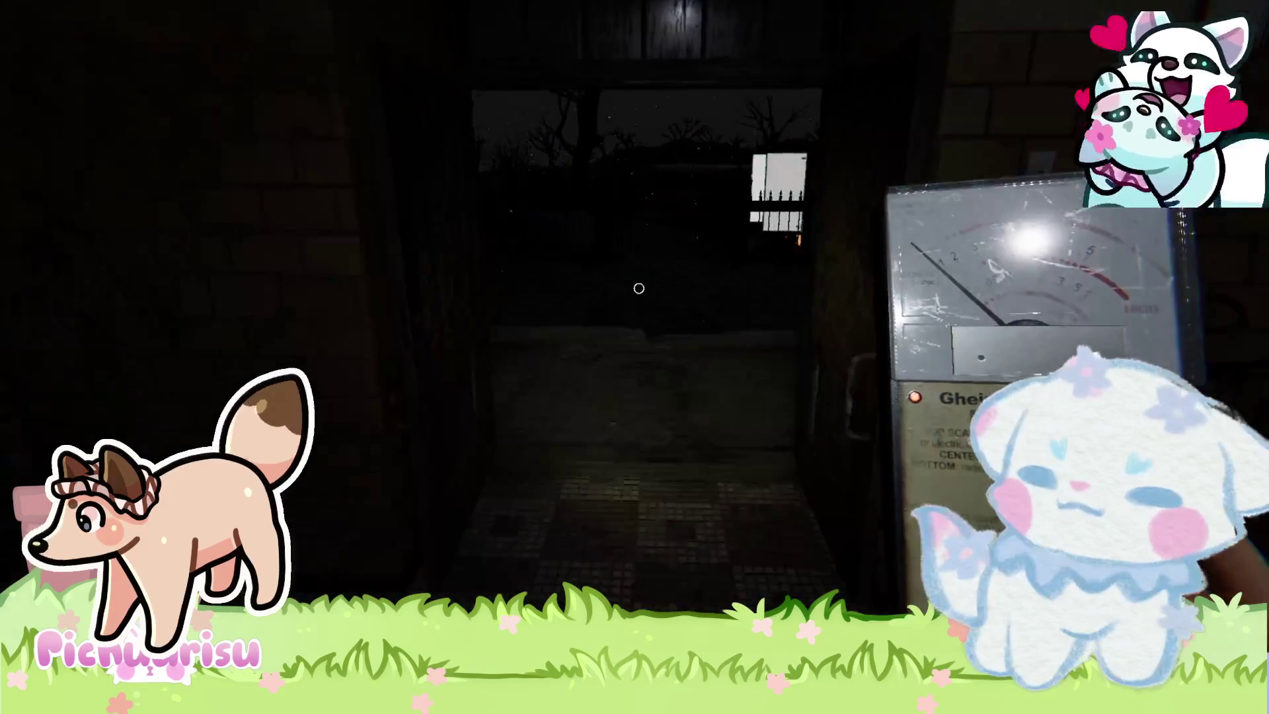
Walk back across the tiled room and into the wooden-floored side room.
key("w")
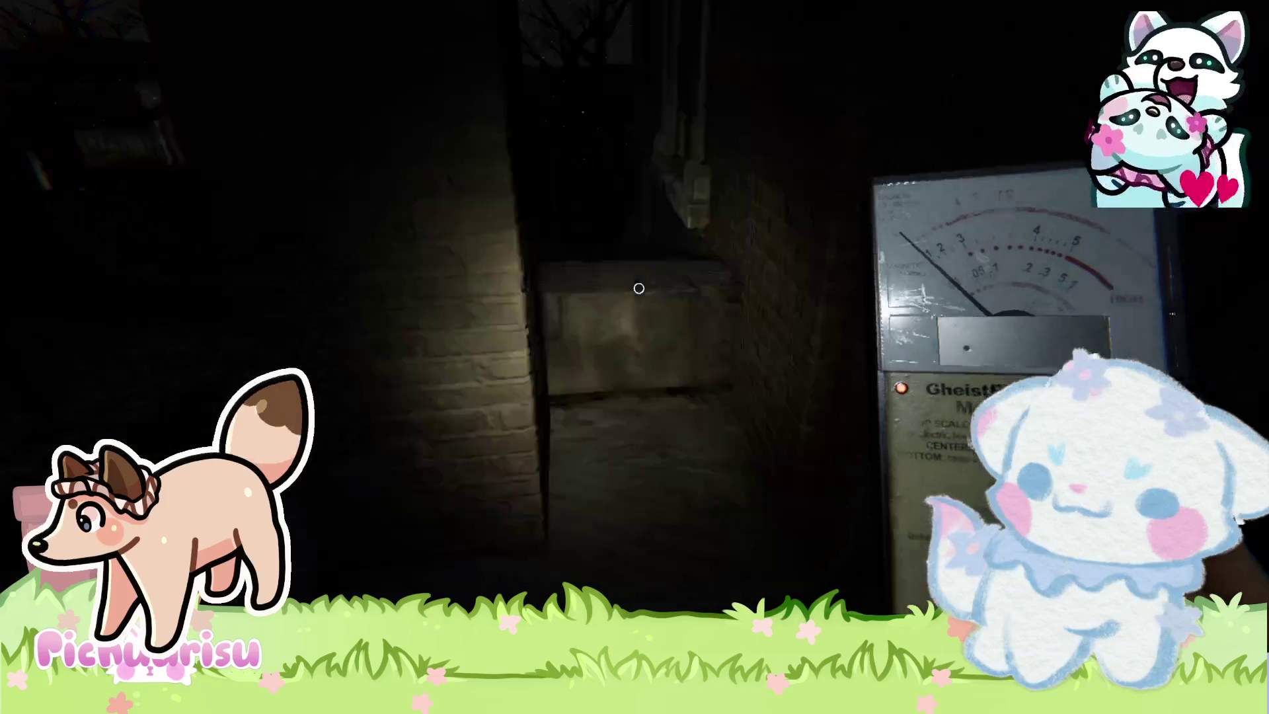
key("w")
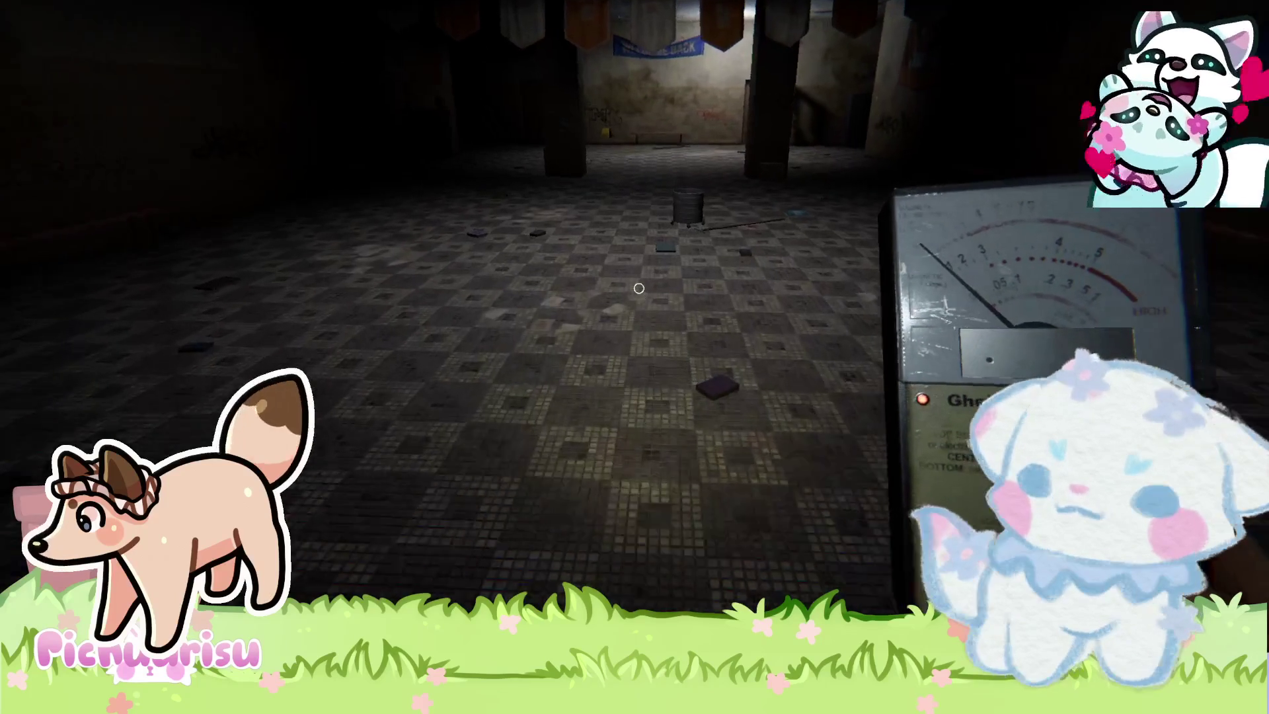
key("w")
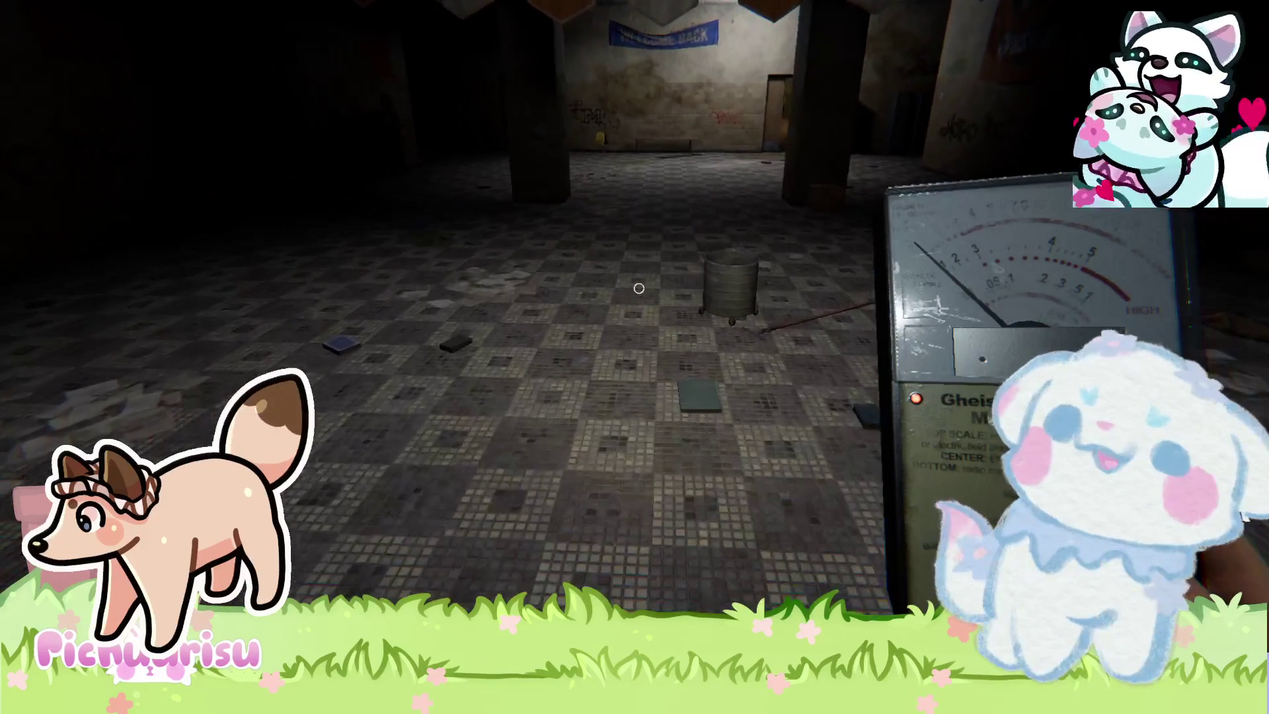
key("w")
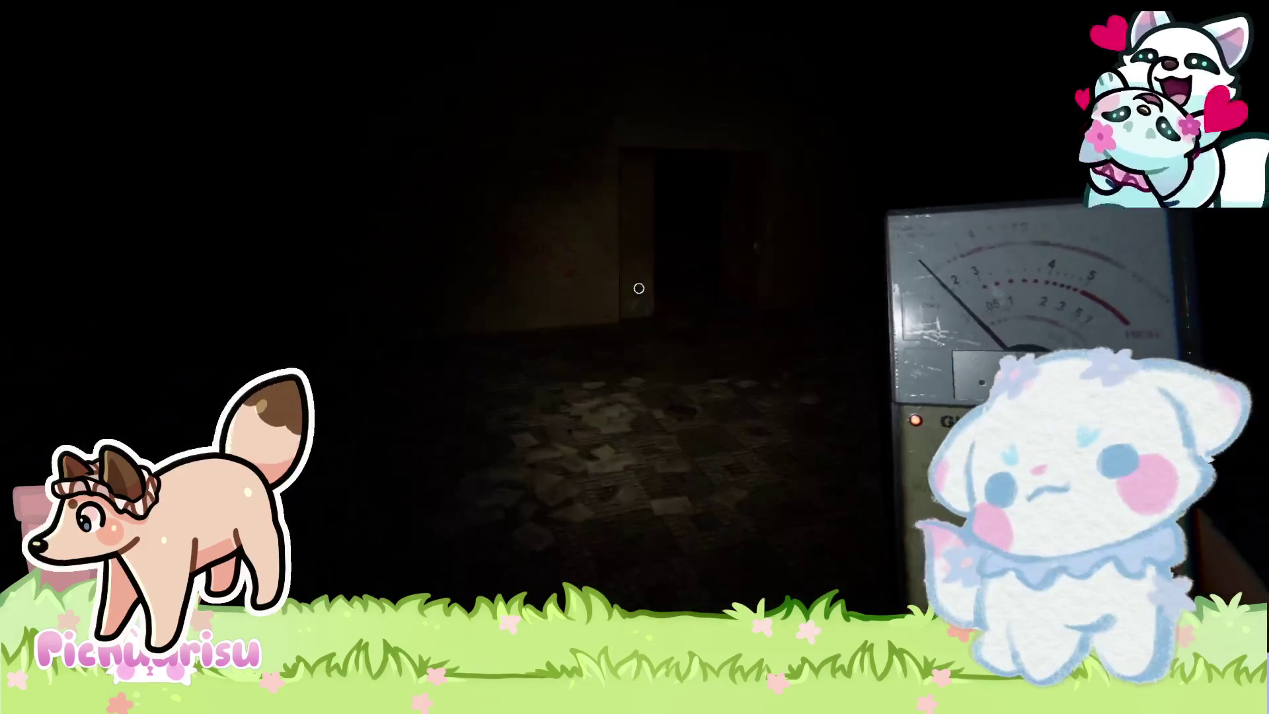
key("w")
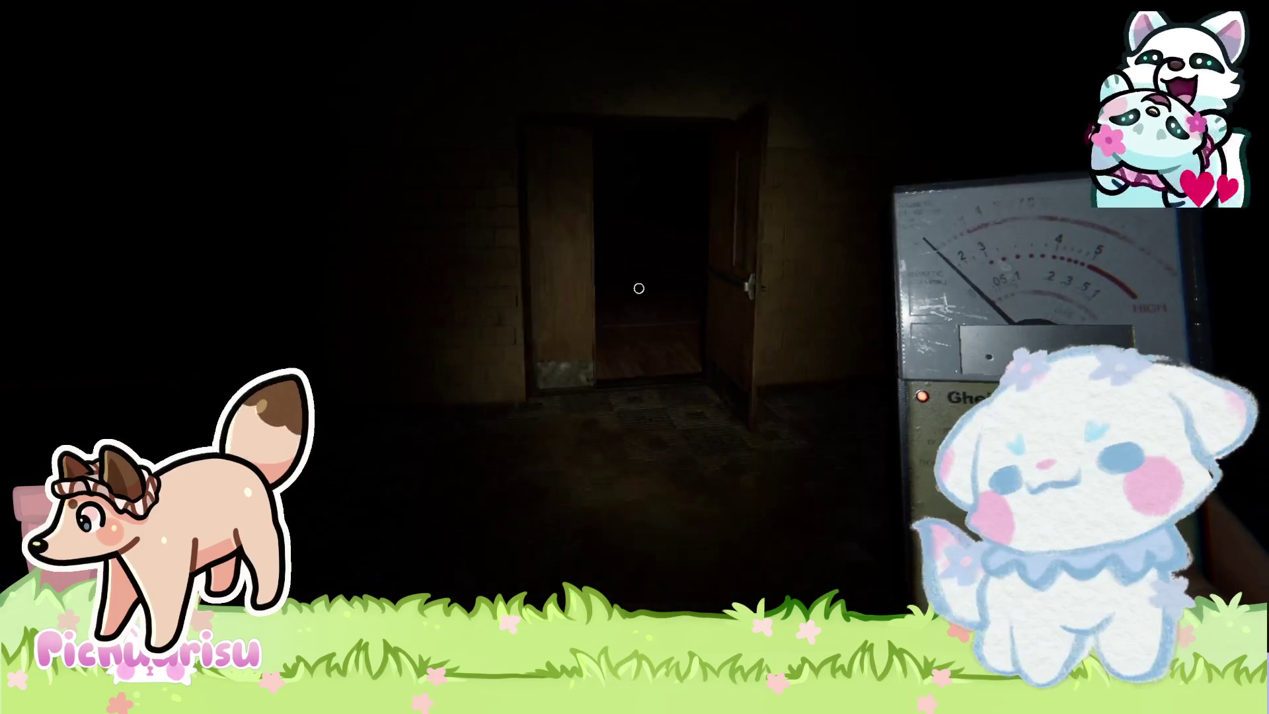
key("w")
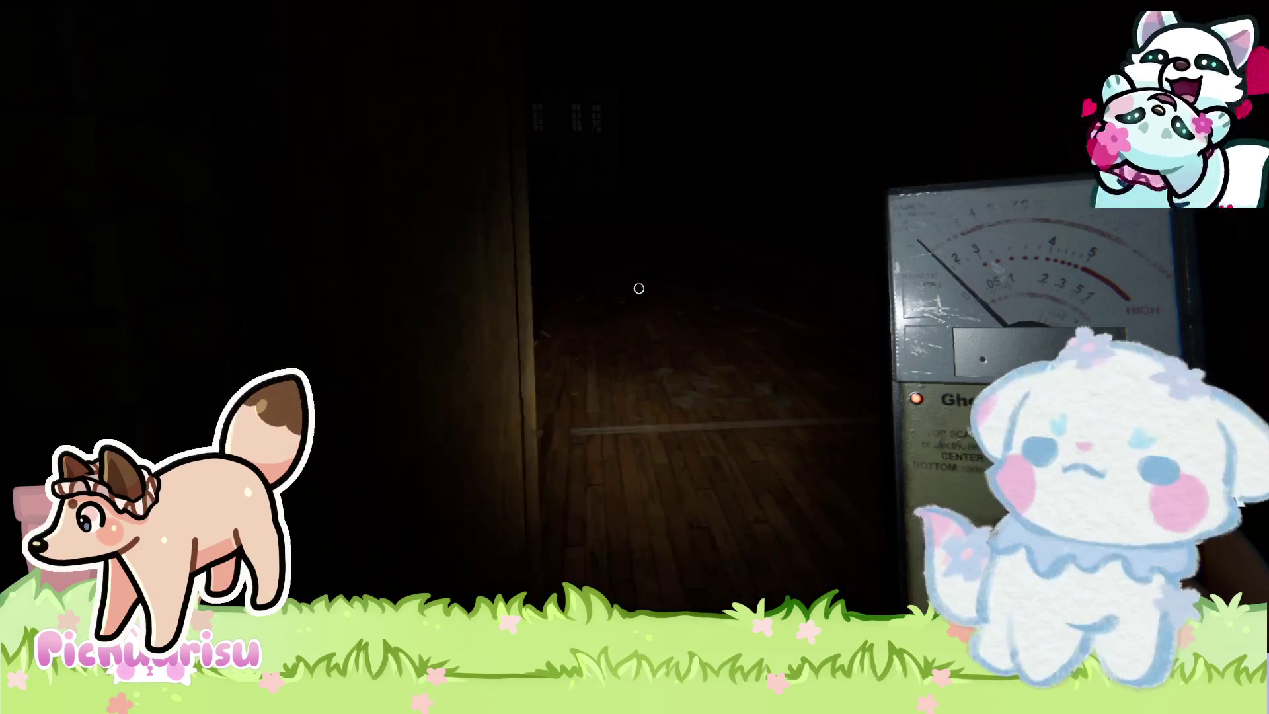
key("w")
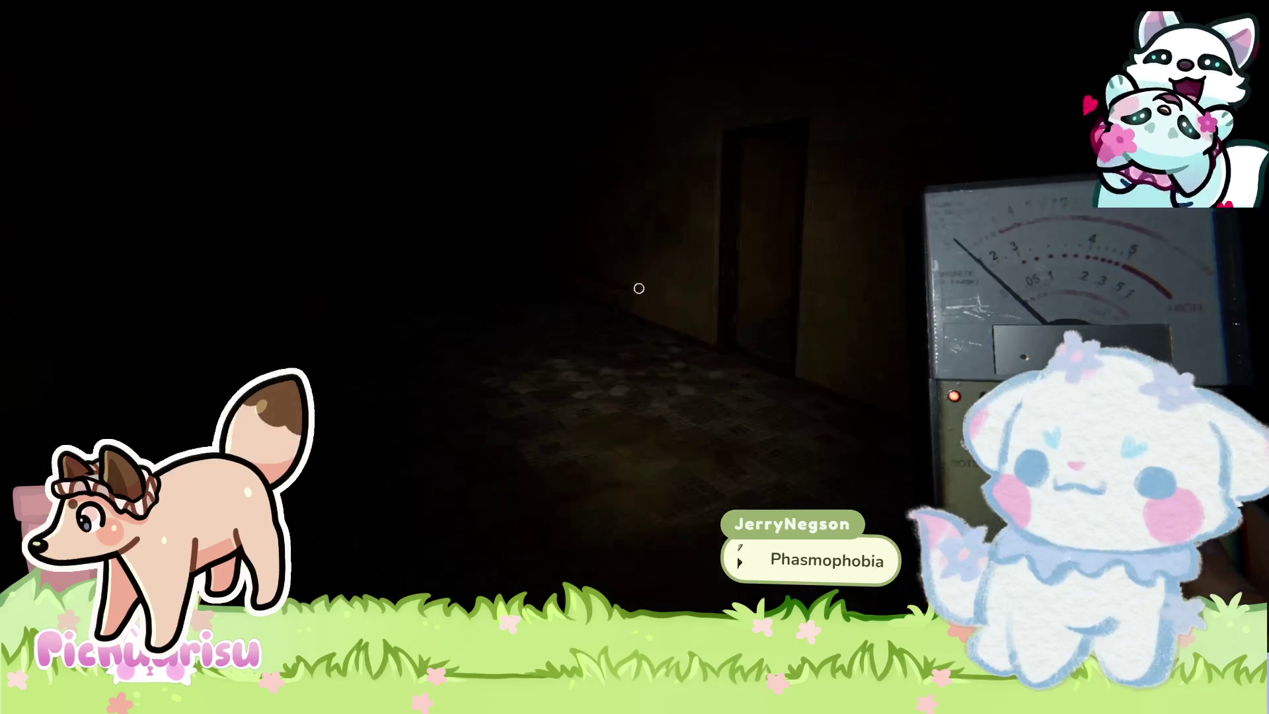
Search the dark classroom's desk and leave toward the next room.
key("w")
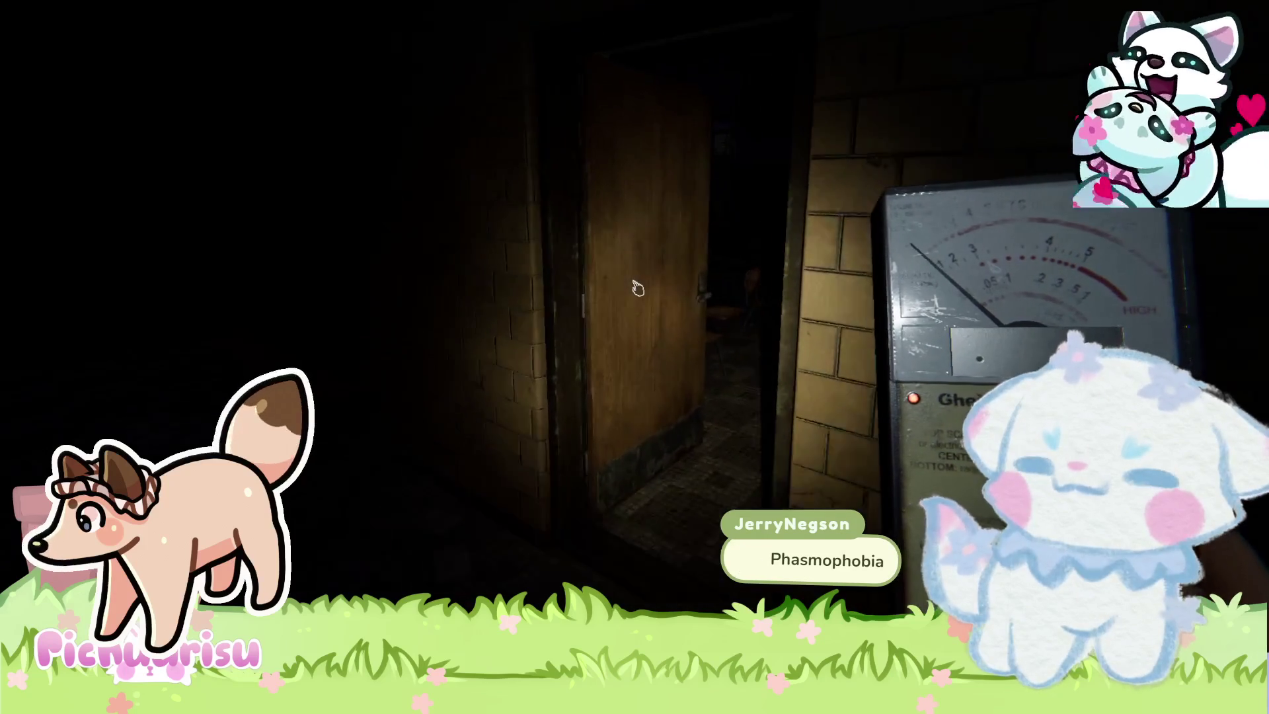
key("w")
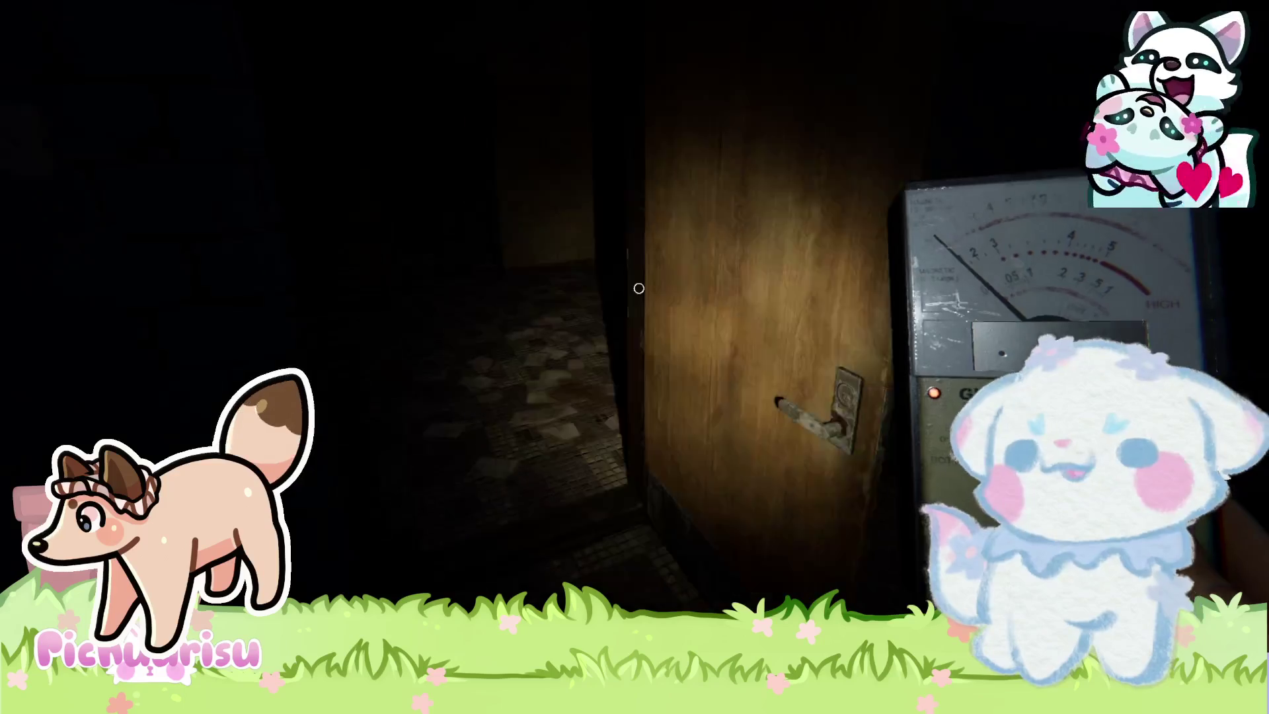
key("w")
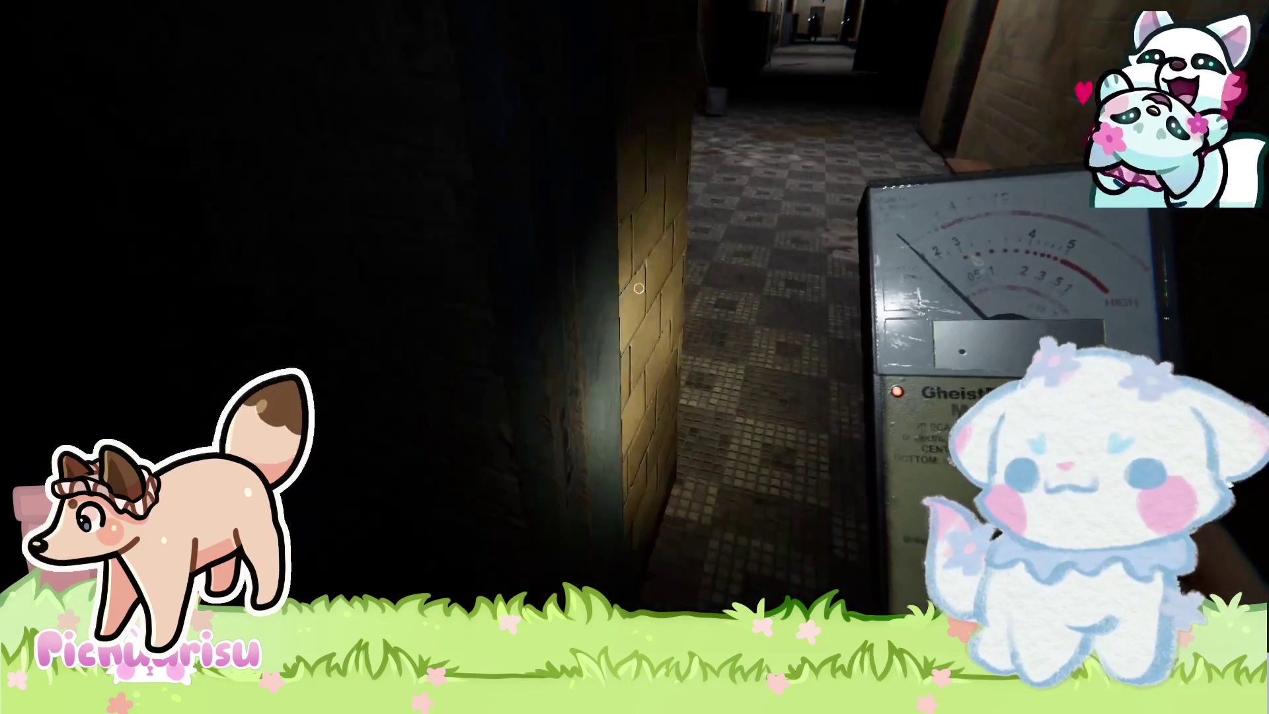
Walk down the locker-lined corridor past the other players.
mouse_move(639, 288)
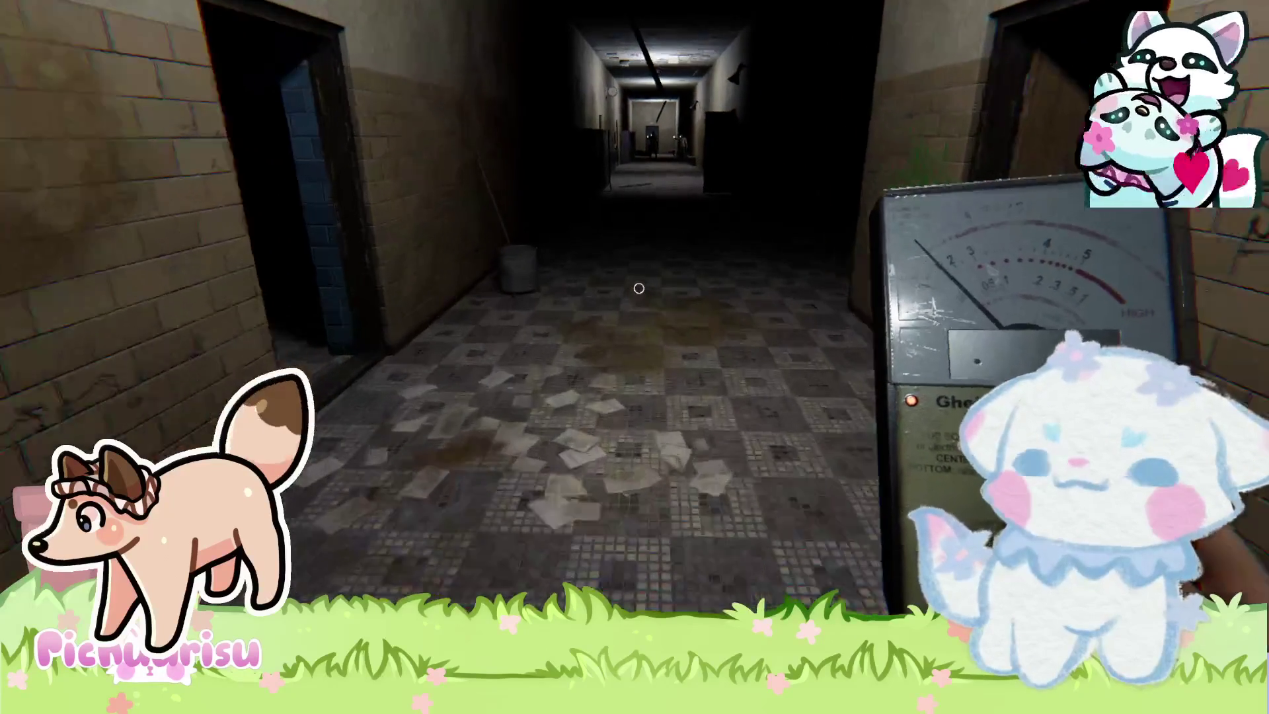
key("w")
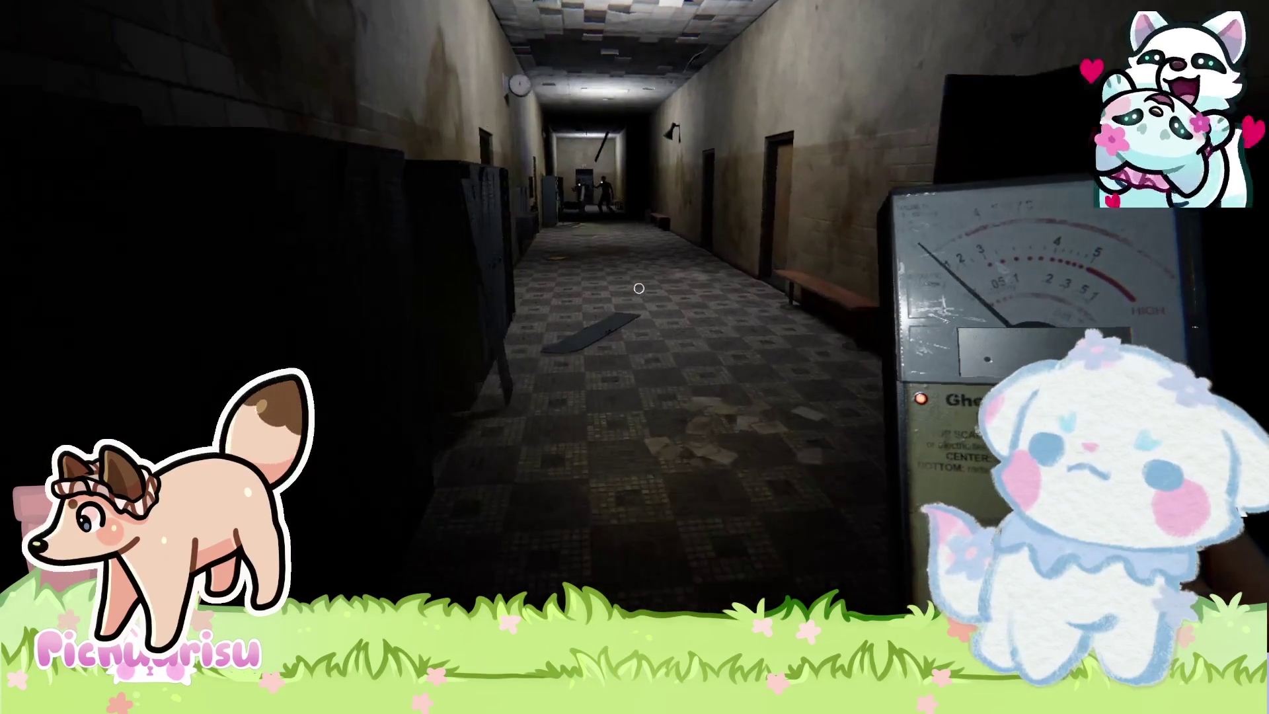
key("w")
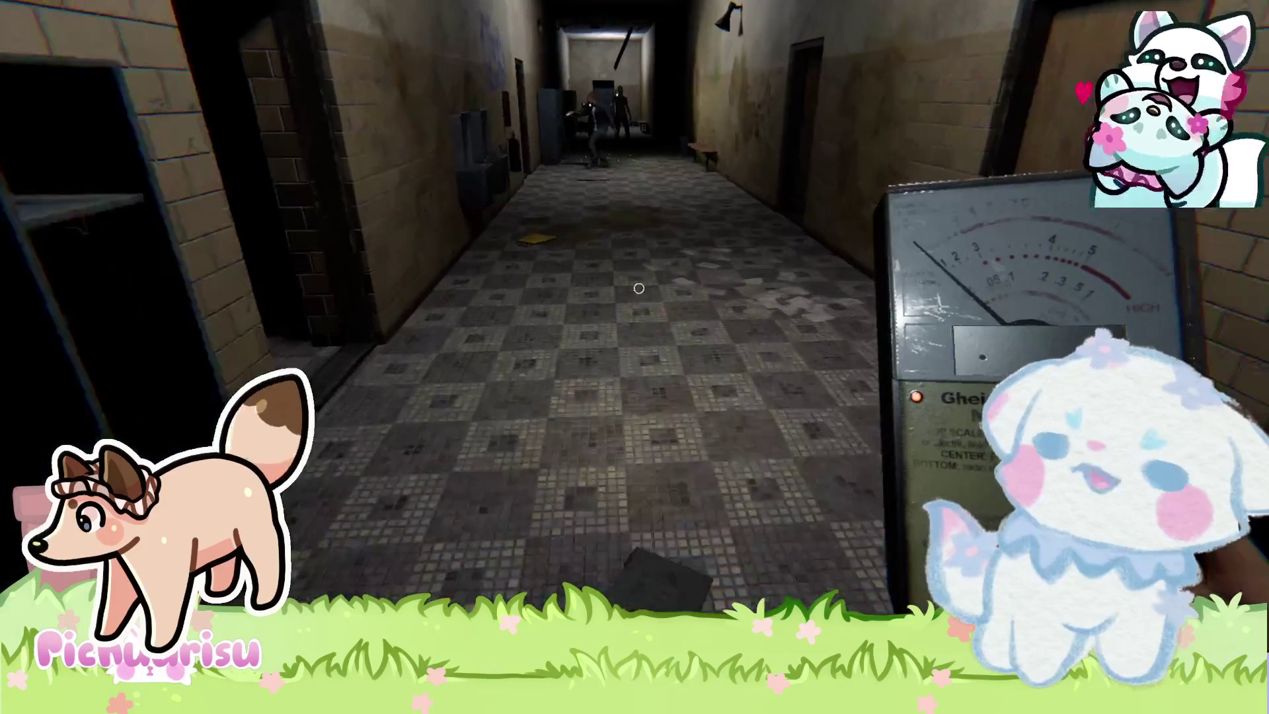
key("w")
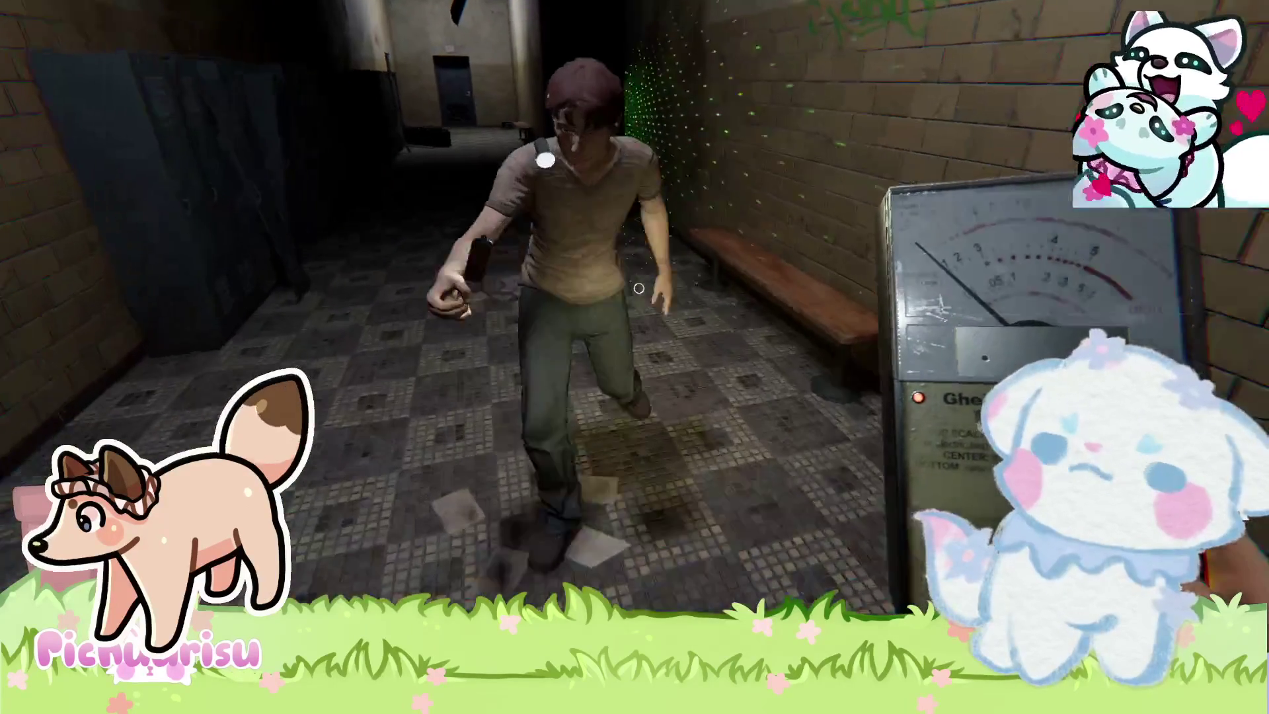
key("w")
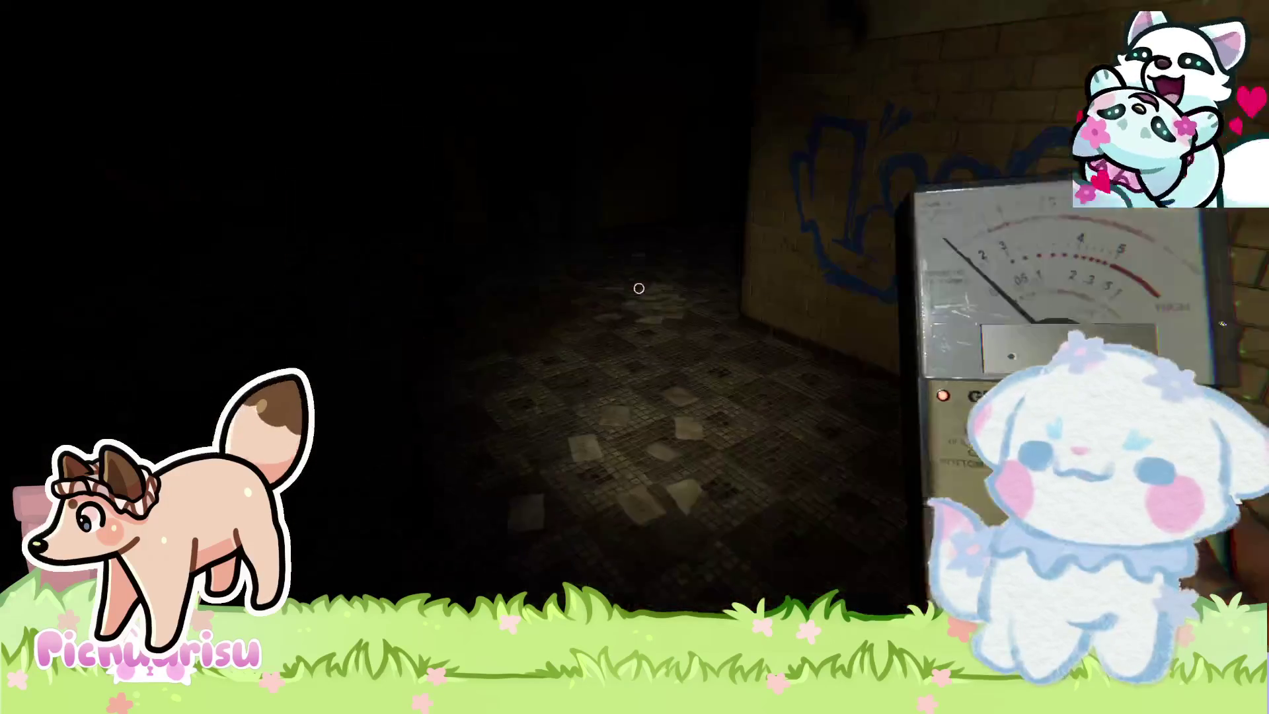
Continue down the hallway and open the wooden door.
key("w")
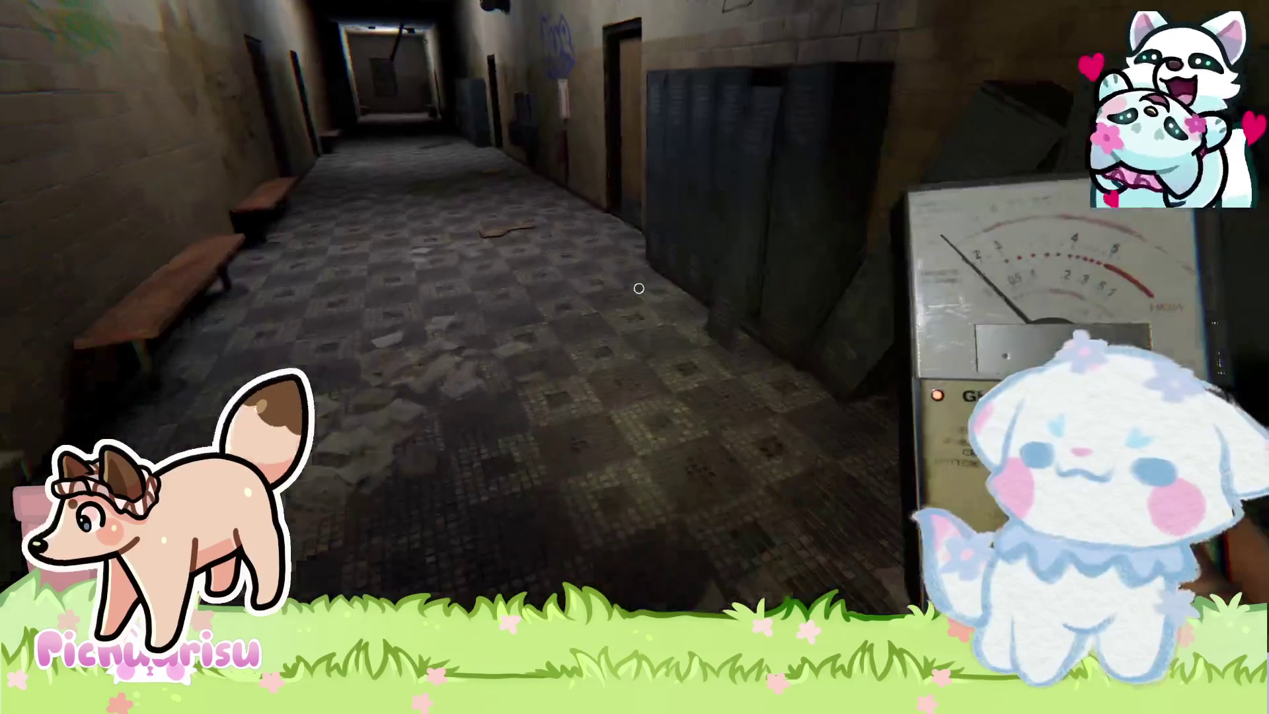
key("w")
key("w")
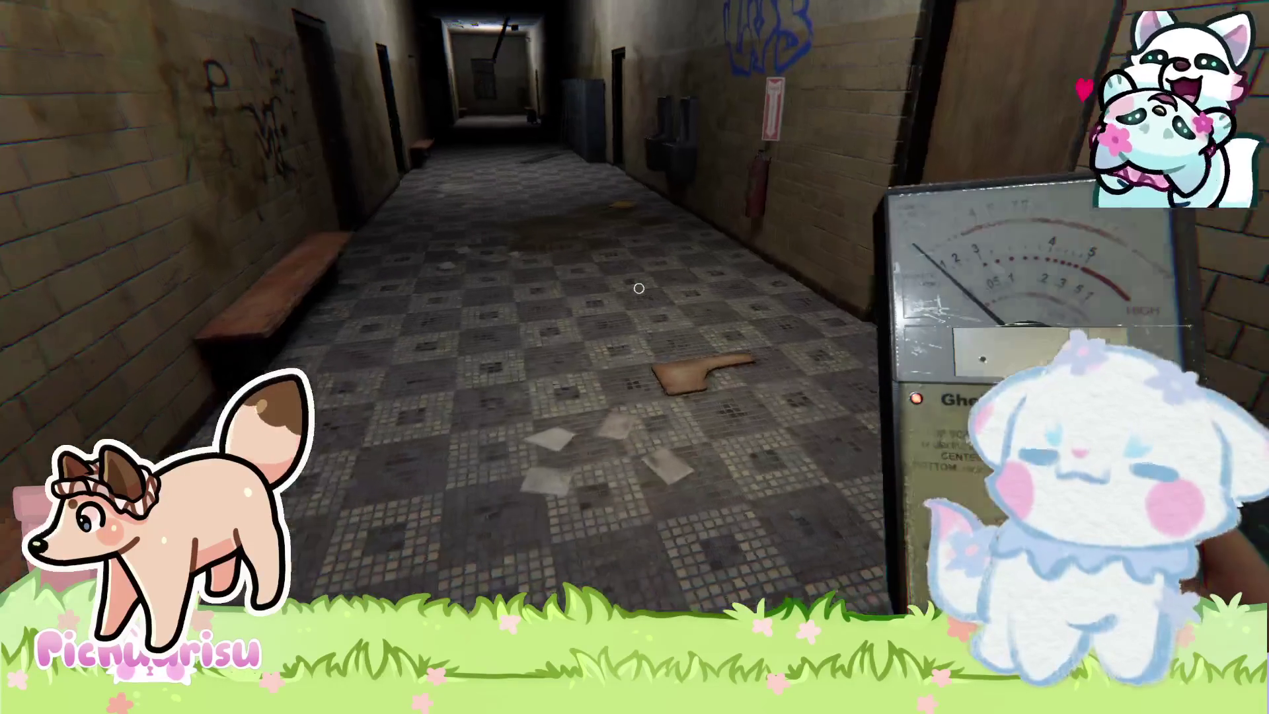
key("w")
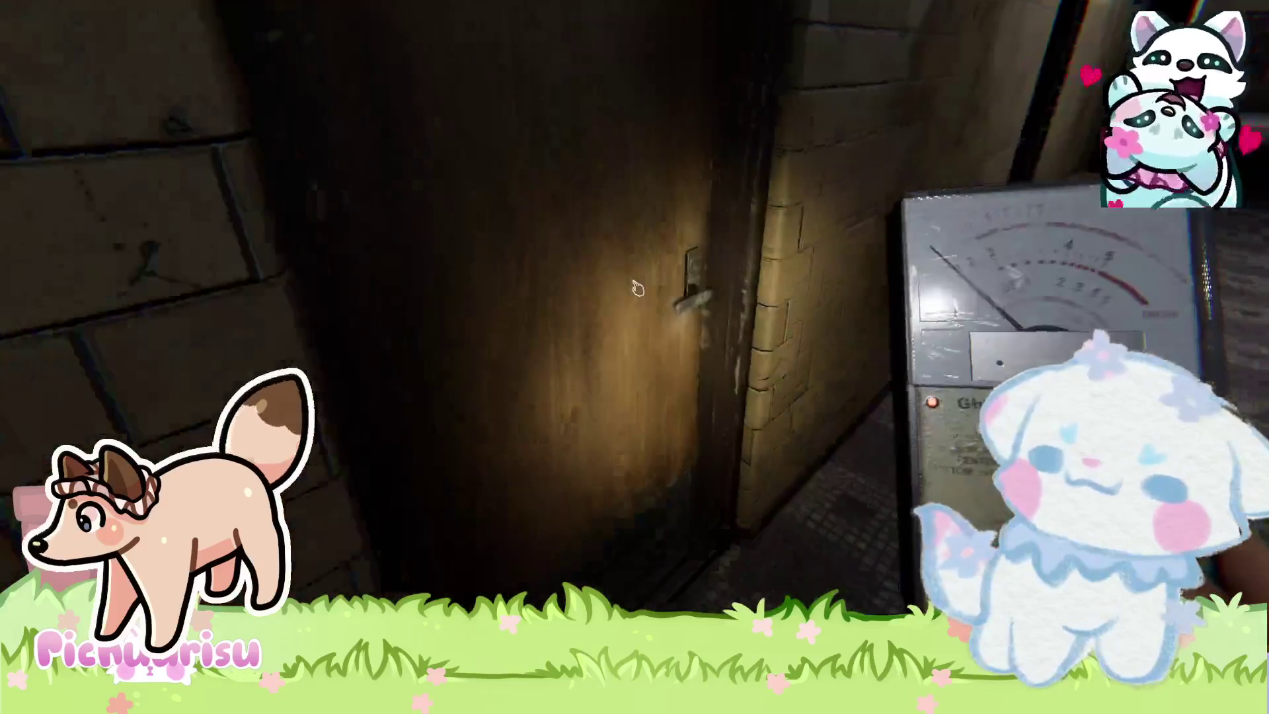
left_click(637, 289)
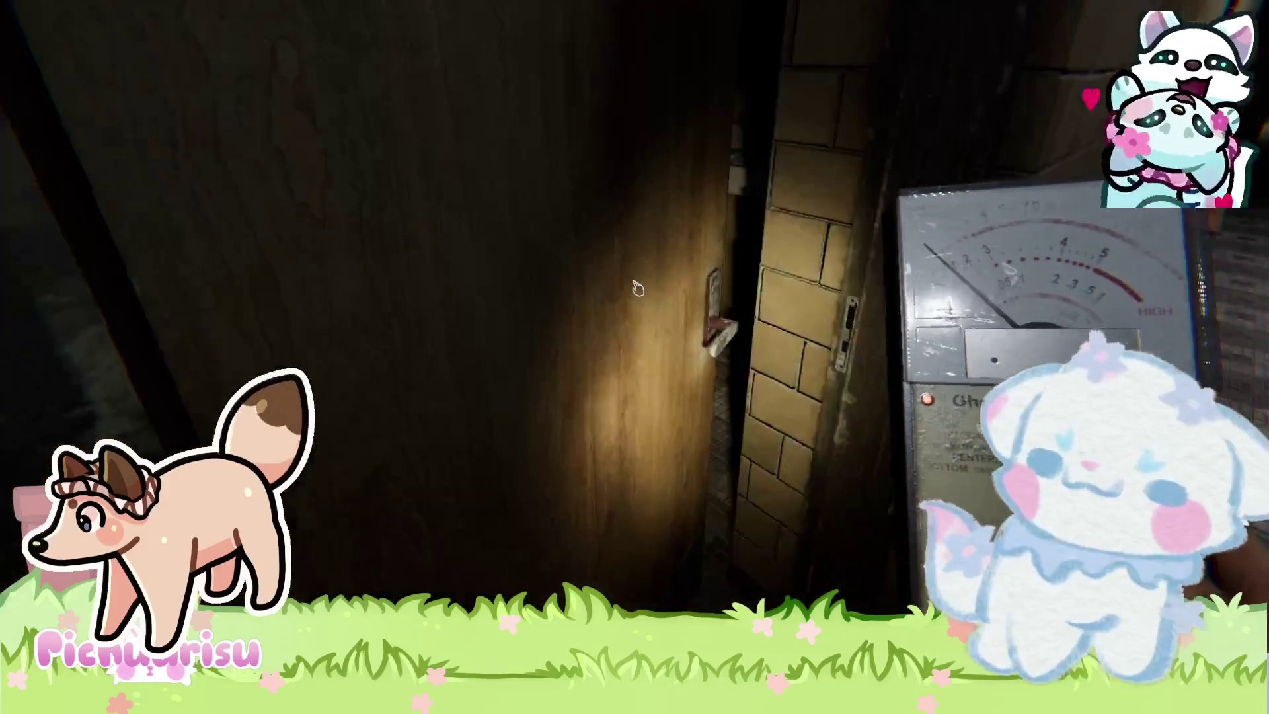
Move through the dark tiled room and paper-strewn corridor into the washroom by the stalls.
key("w")
key("w")
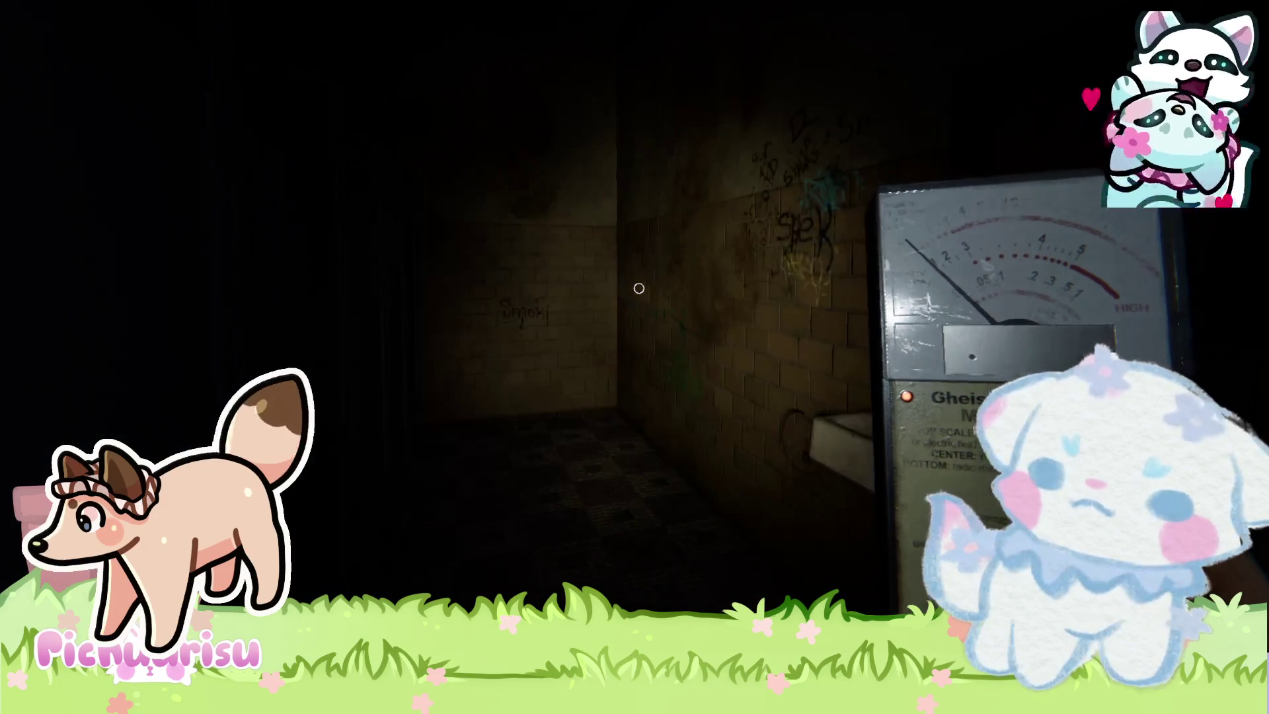
key("w")
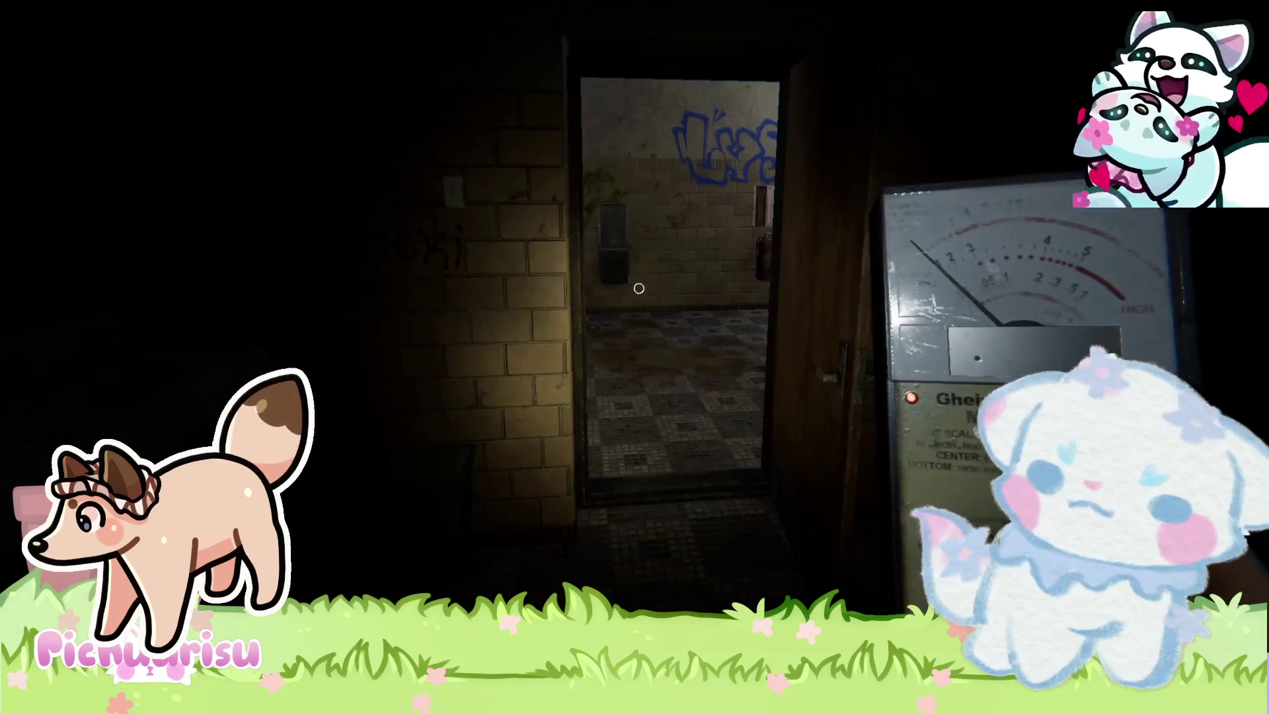
key("w")
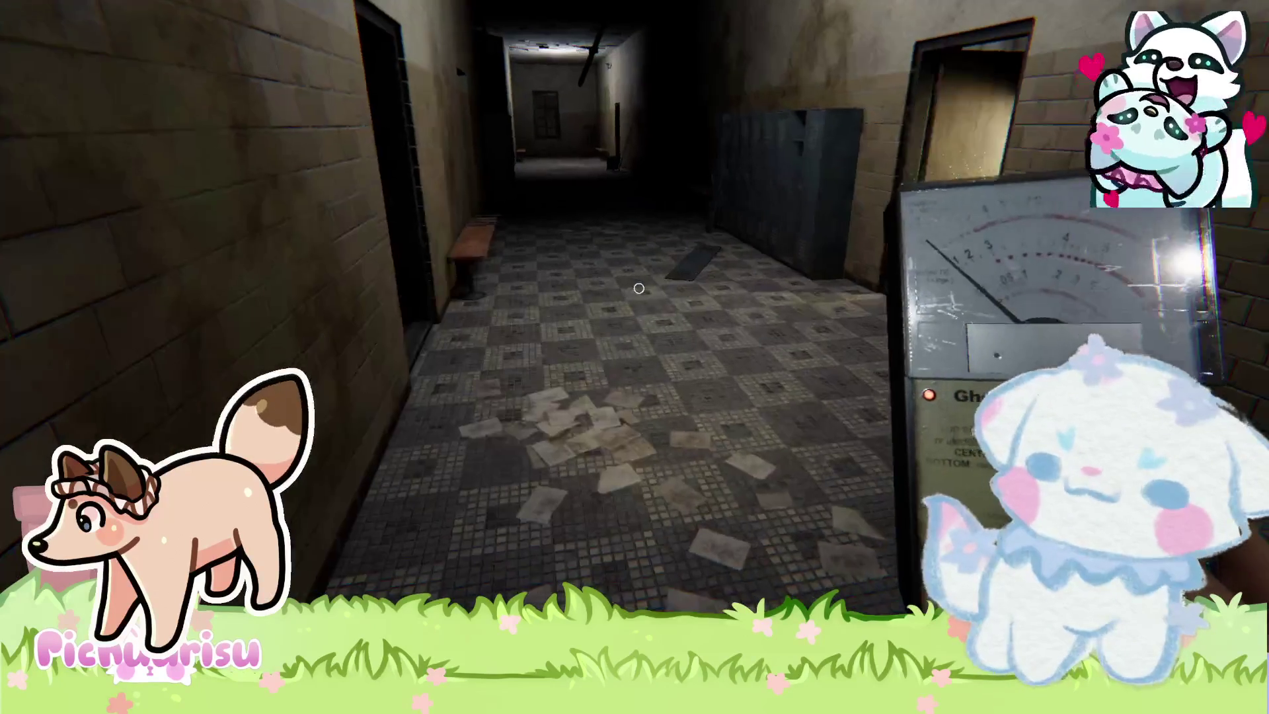
key("w")
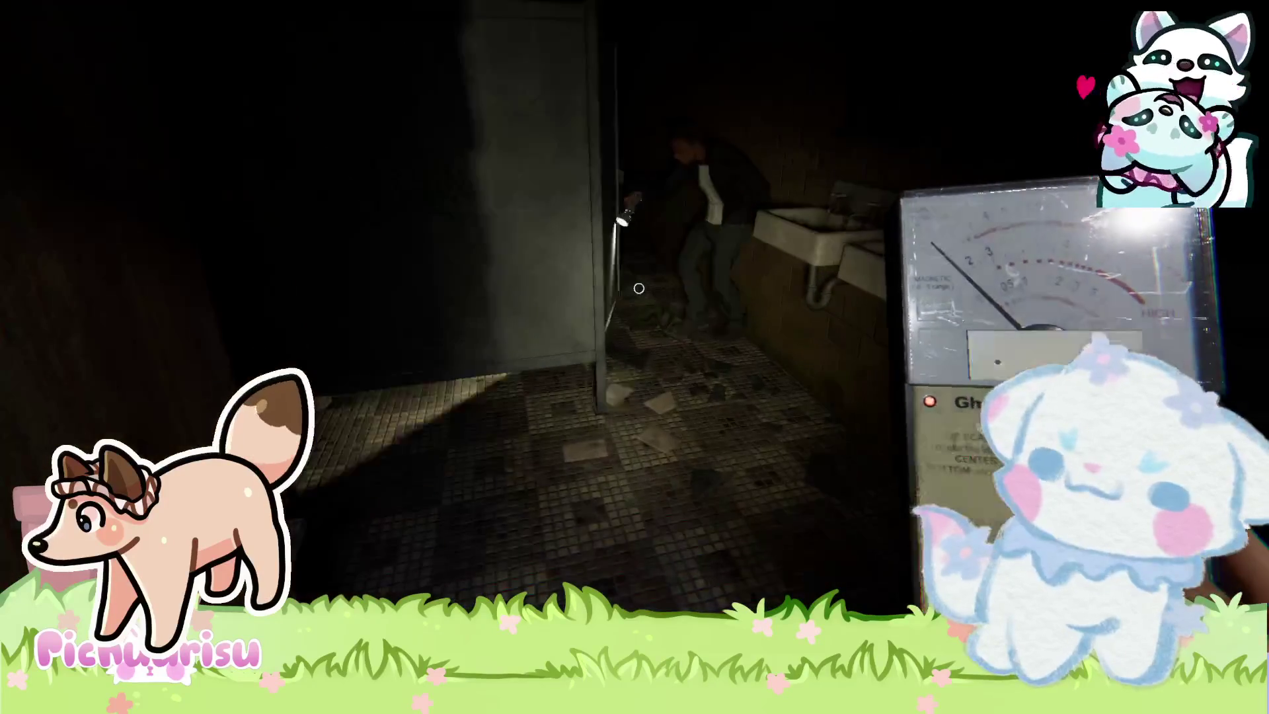
key("w")
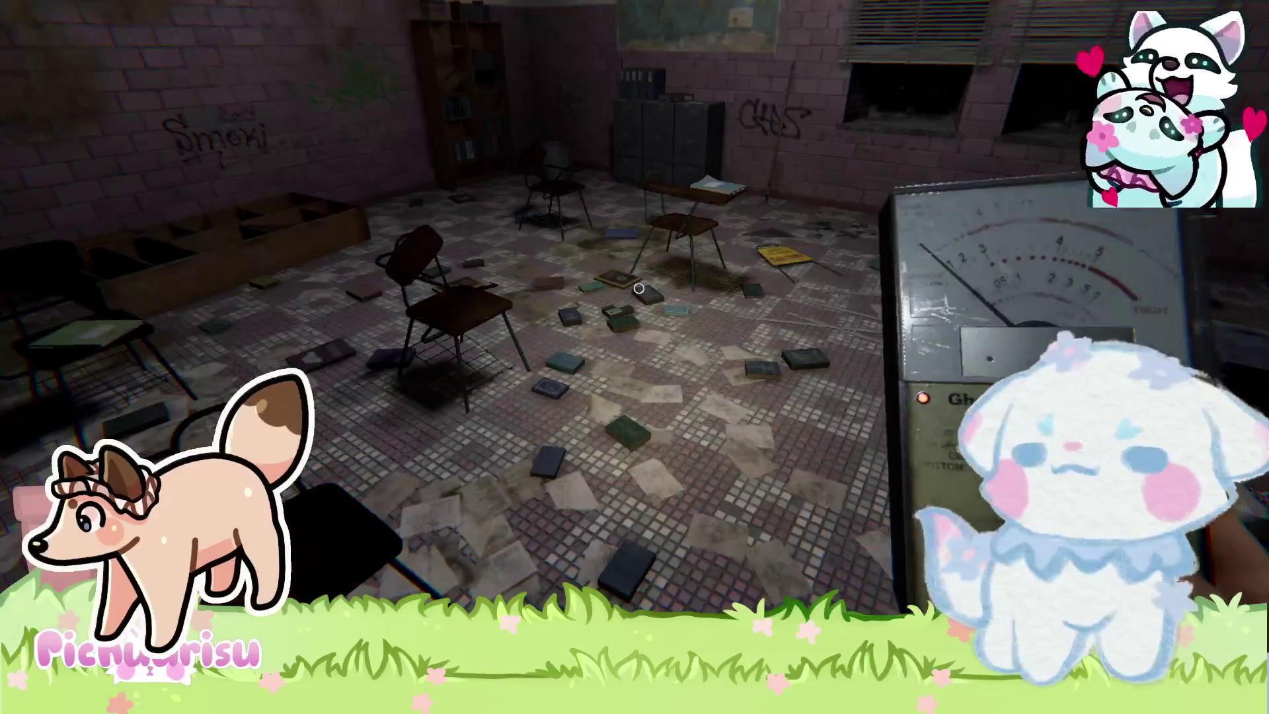
Turn on the flashlight, cross the littered classroom, and exit into the tiled corridor.
key("t")
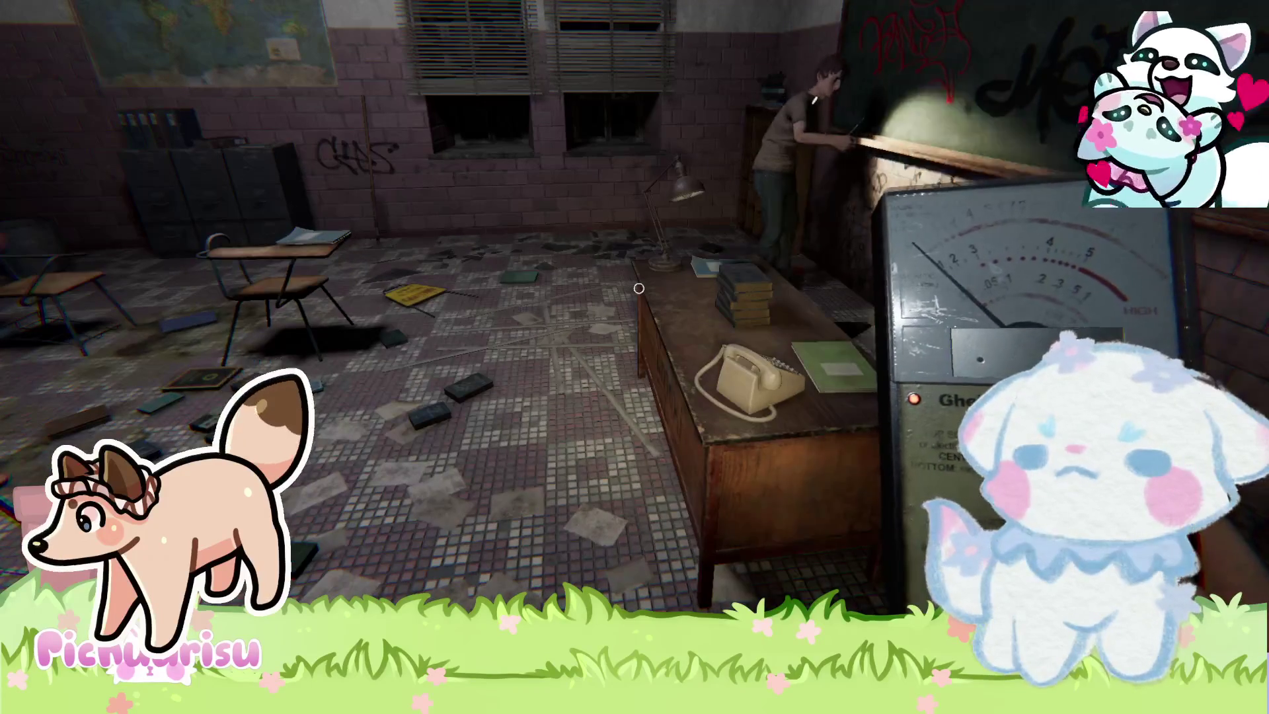
key("w")
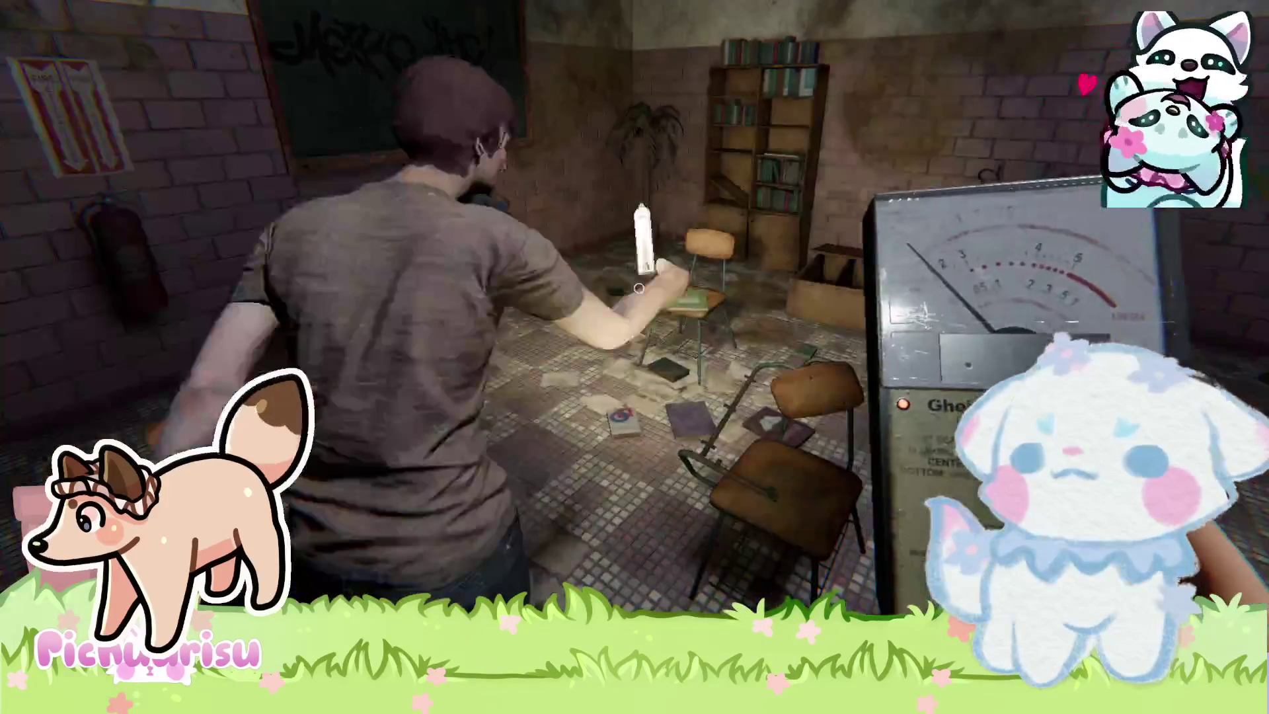
key("w")
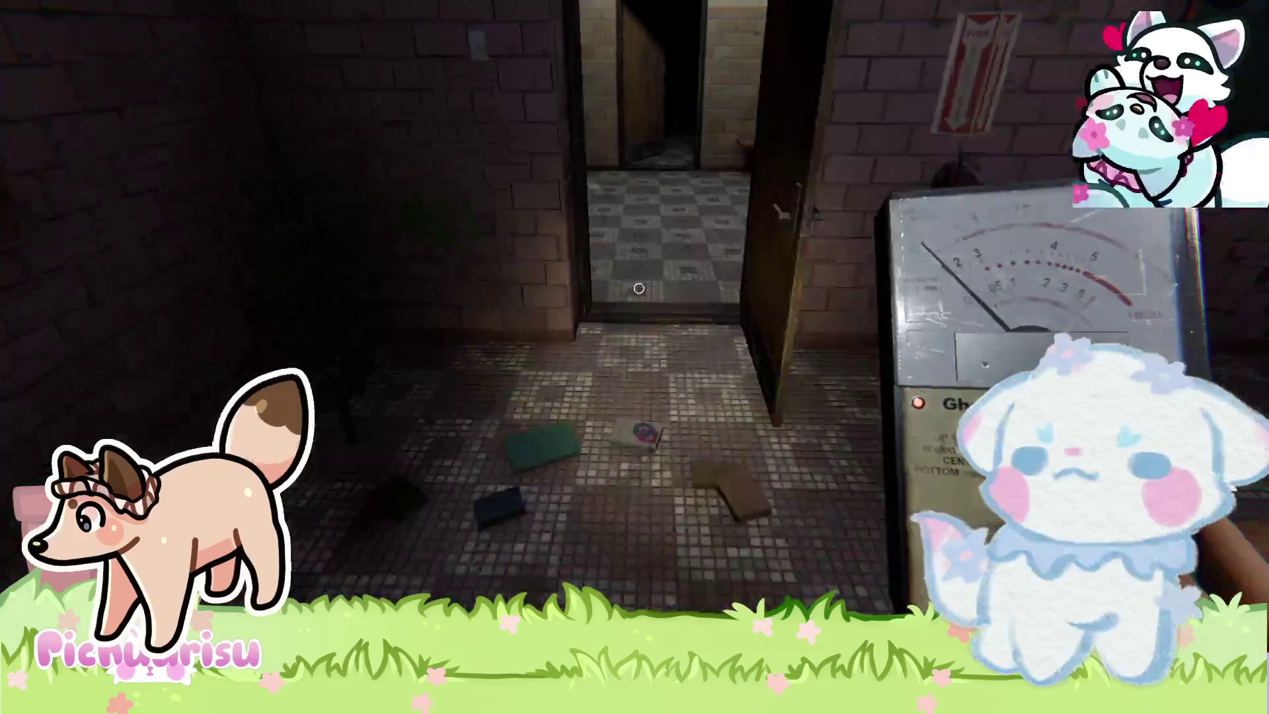
key("w")
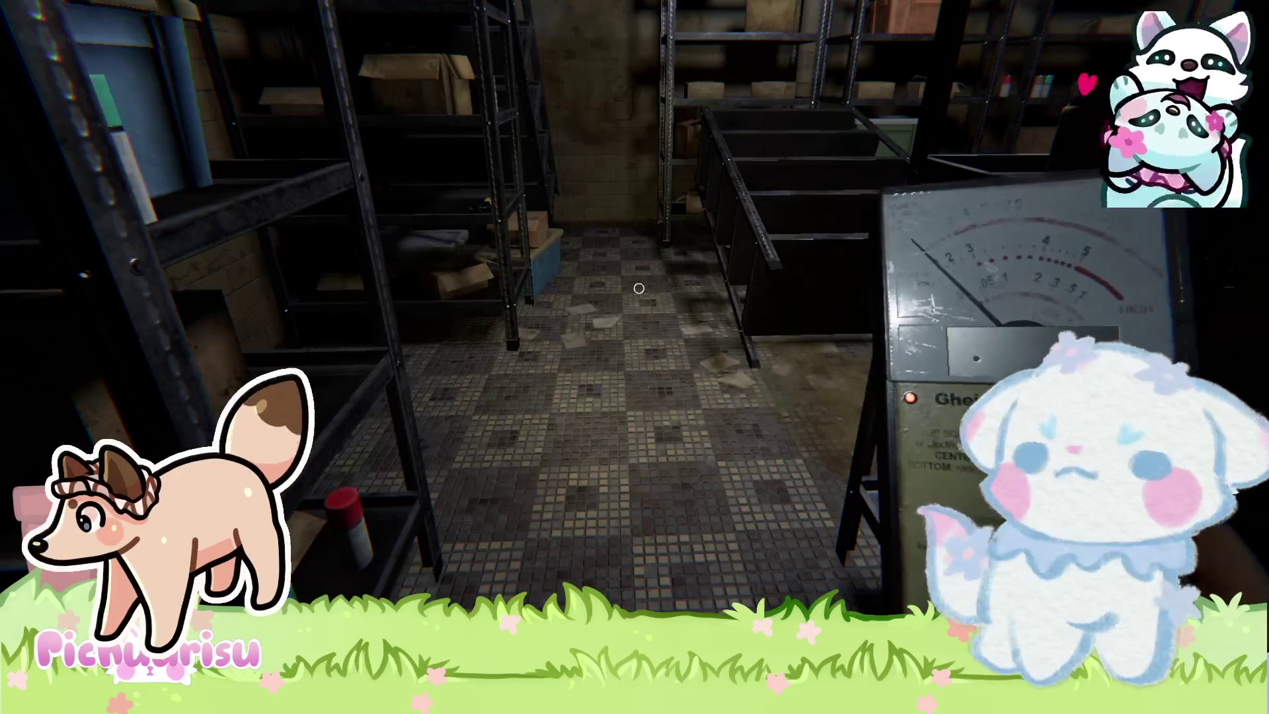
Search the storage room shelving, return to the corridor, and open the classroom door ahead.
key("w")
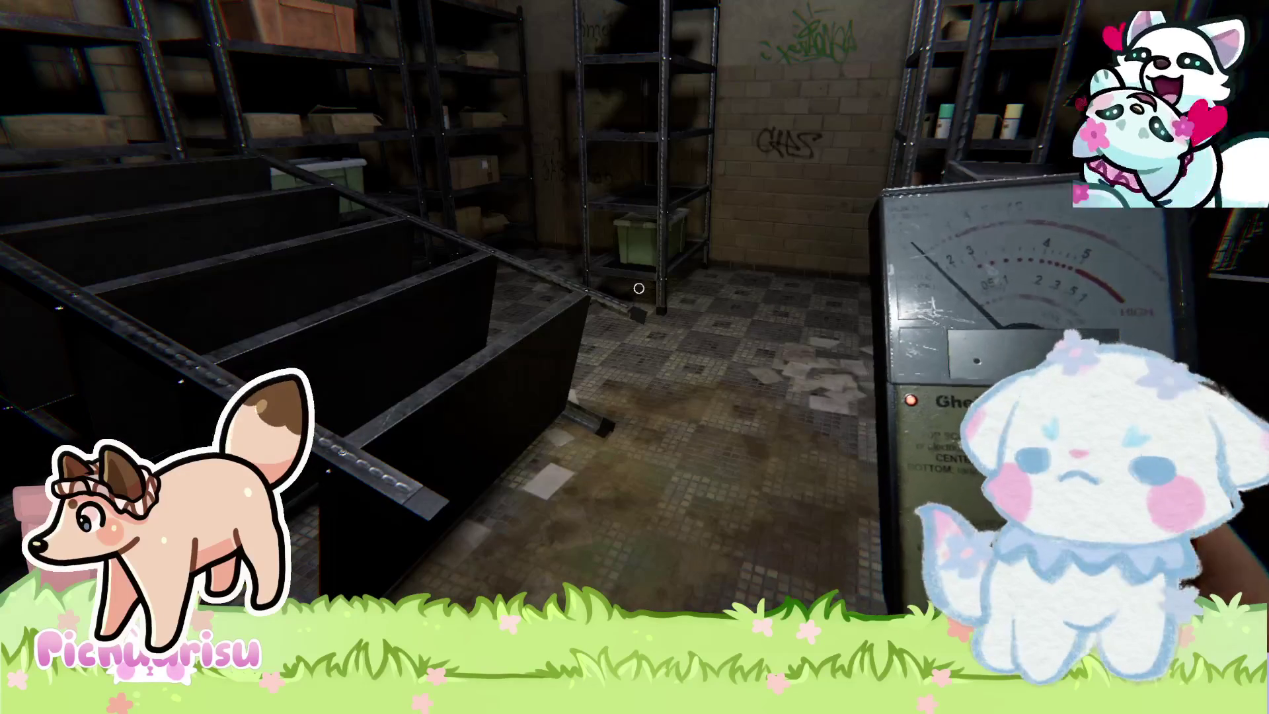
key("w")
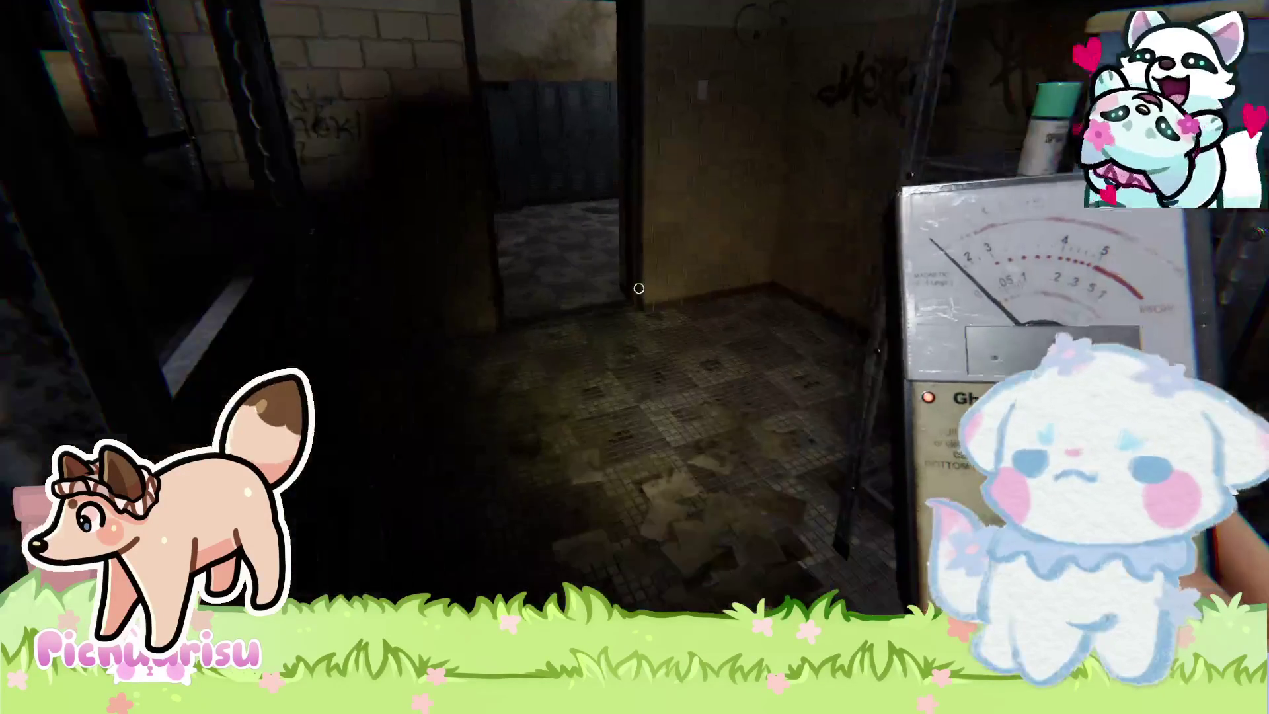
key("w")
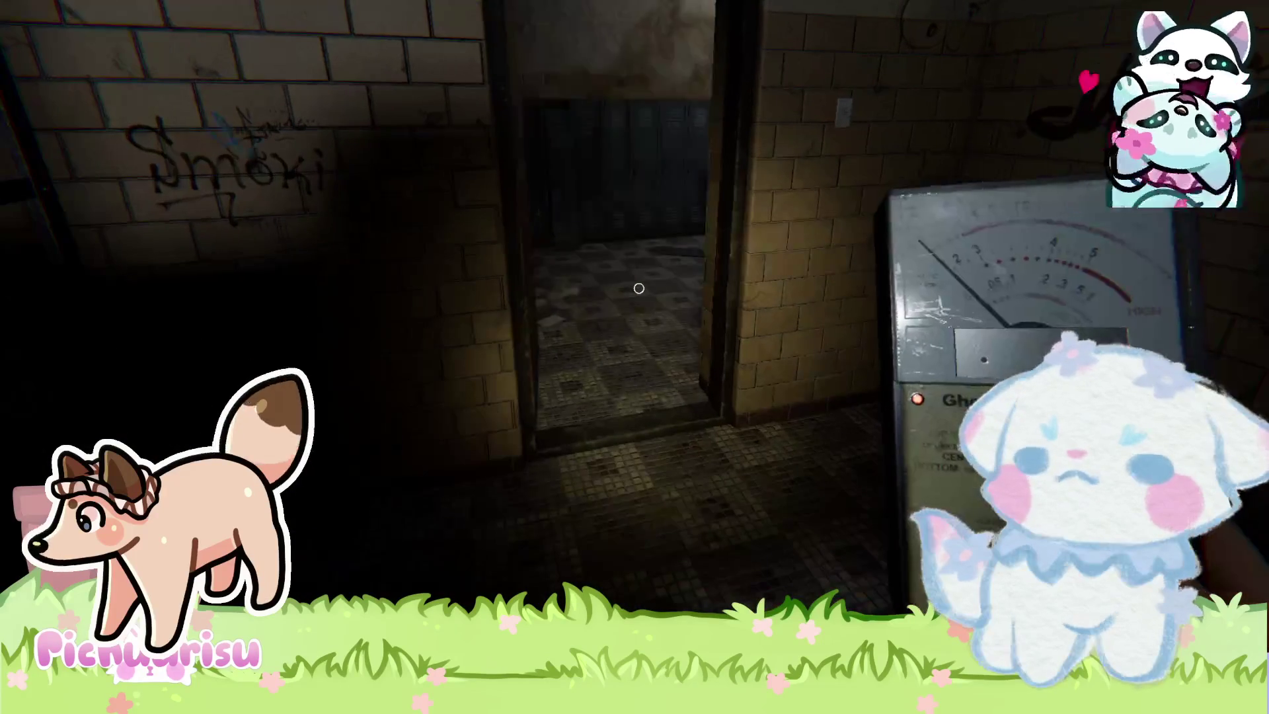
key("w")
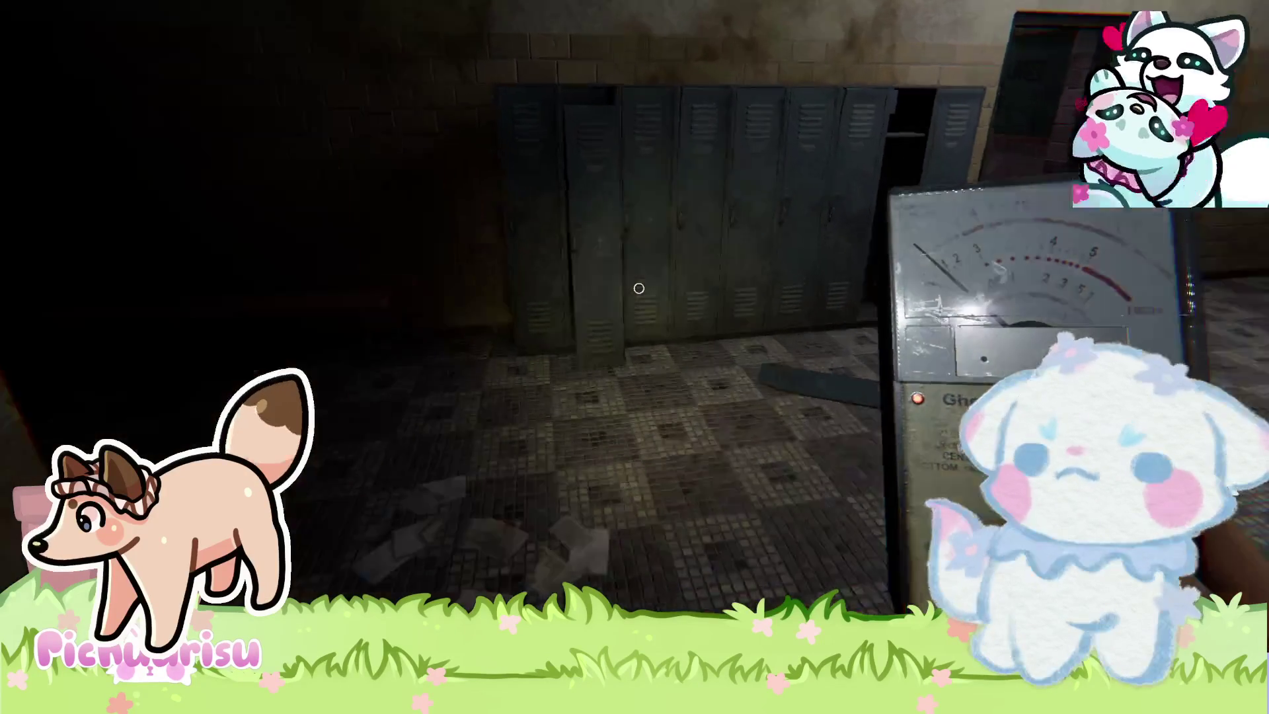
key("w")
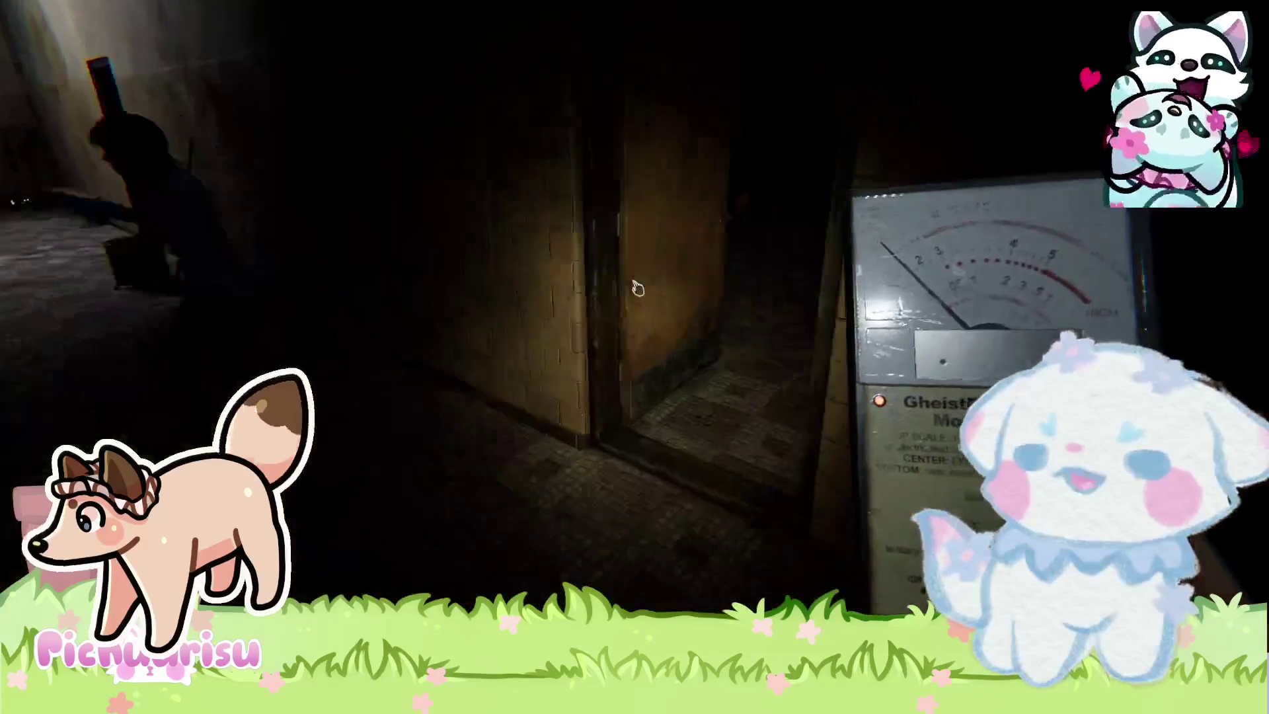
left_click(638, 289)
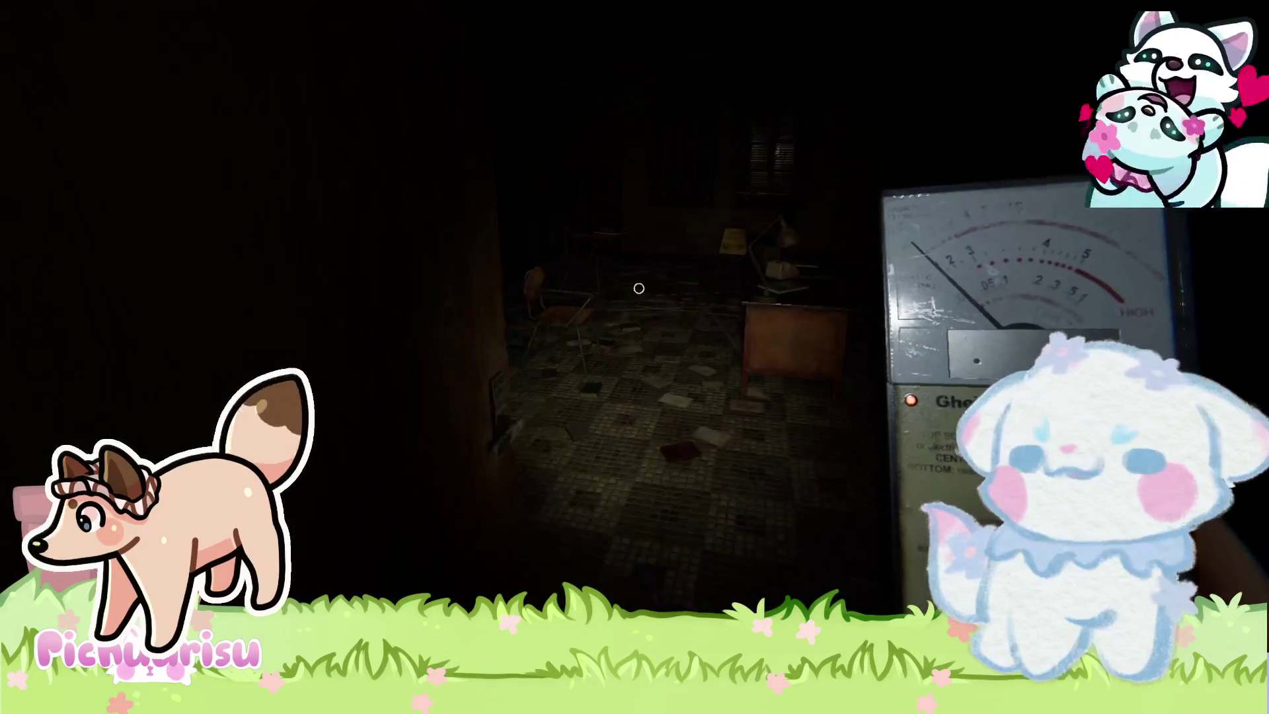
Sweep the dark classroom past the telephone desk to the door by the brick pillar.
key("w")
key("w")
key("w")
key("w")
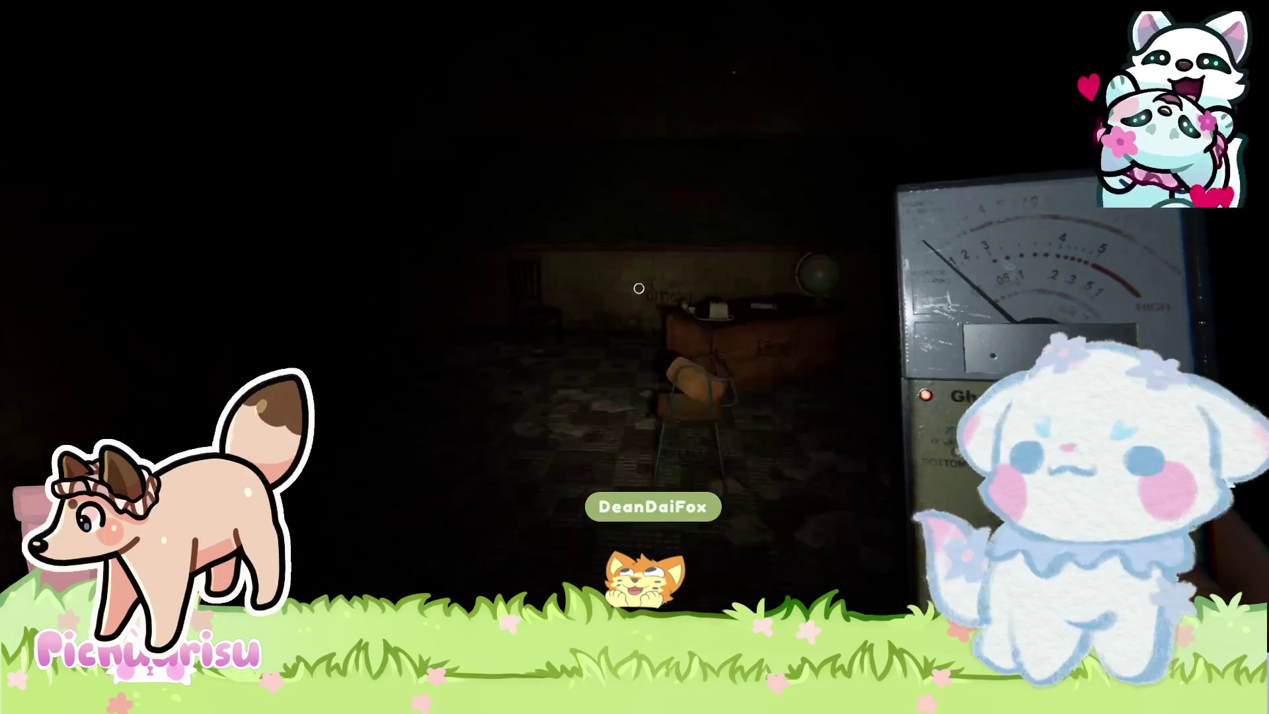
key("w")
key("w")
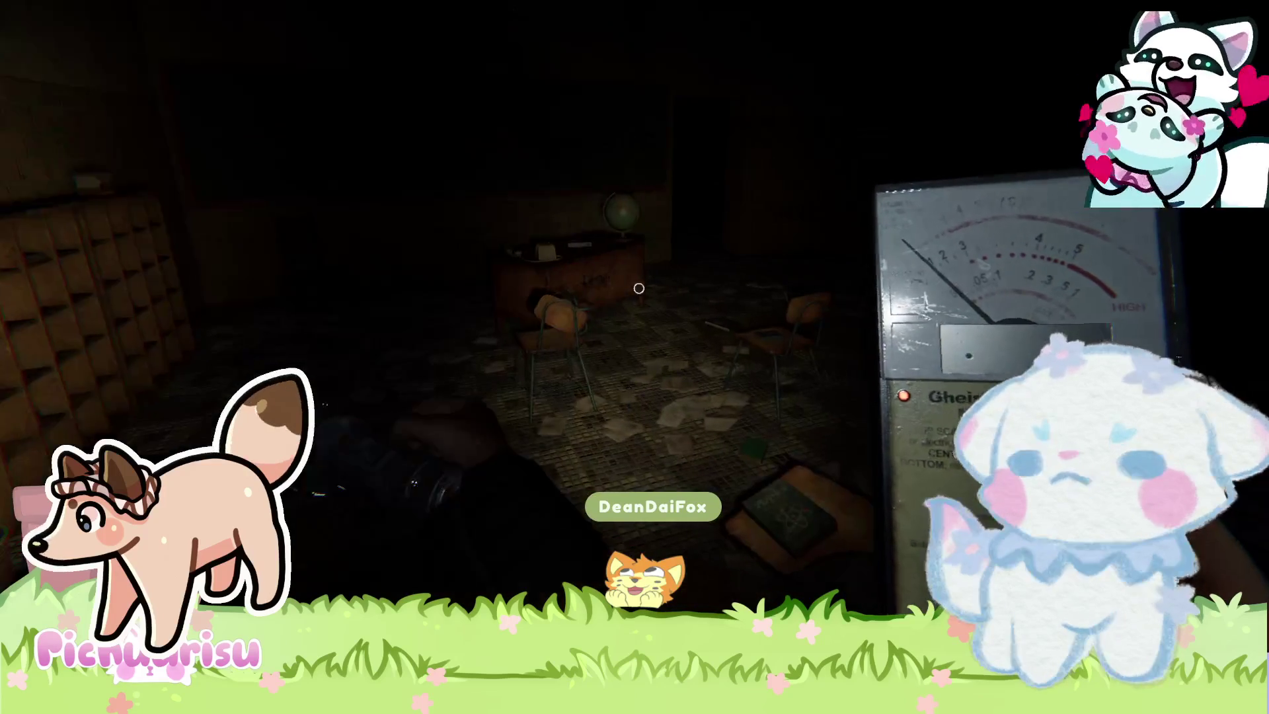
key("w")
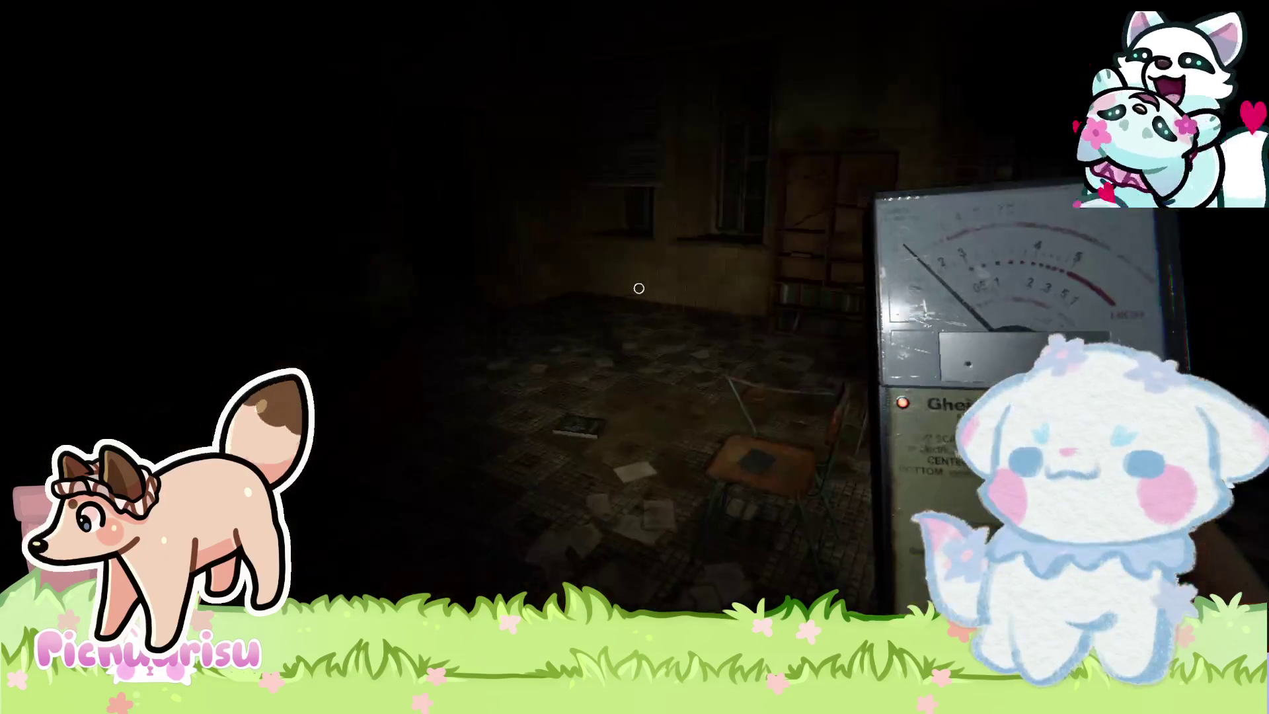
key("w")
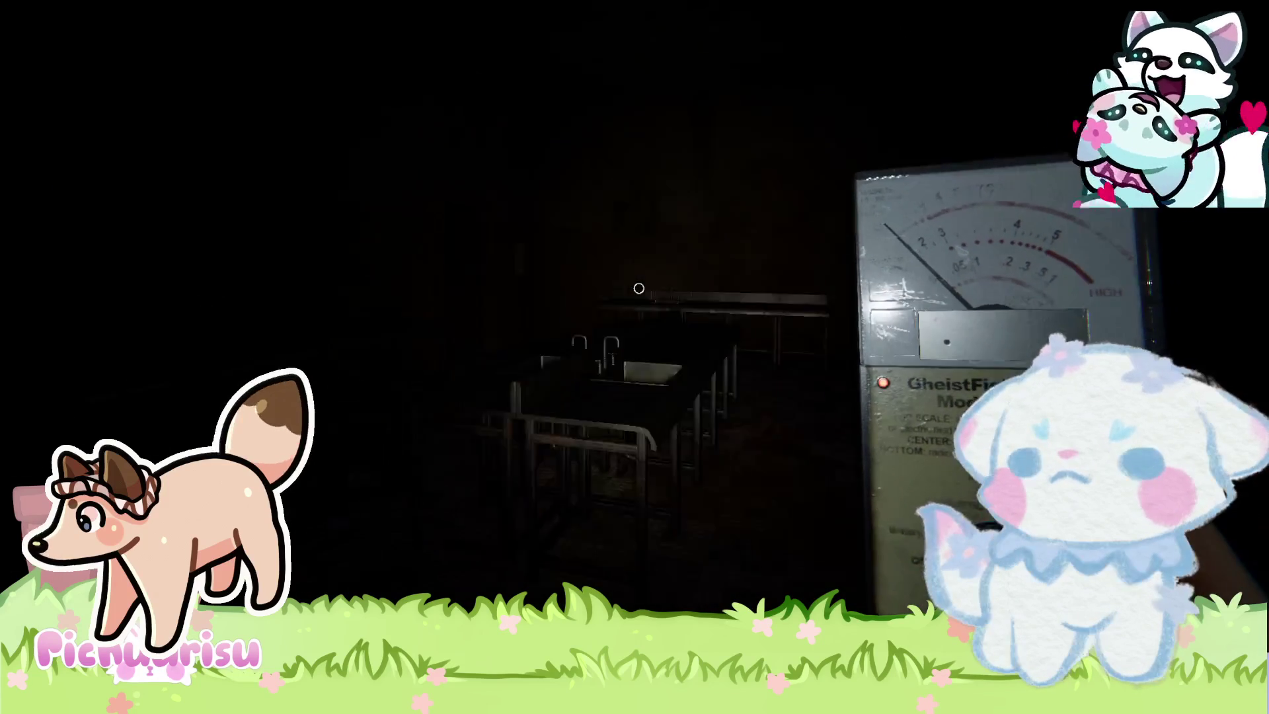
key("w")
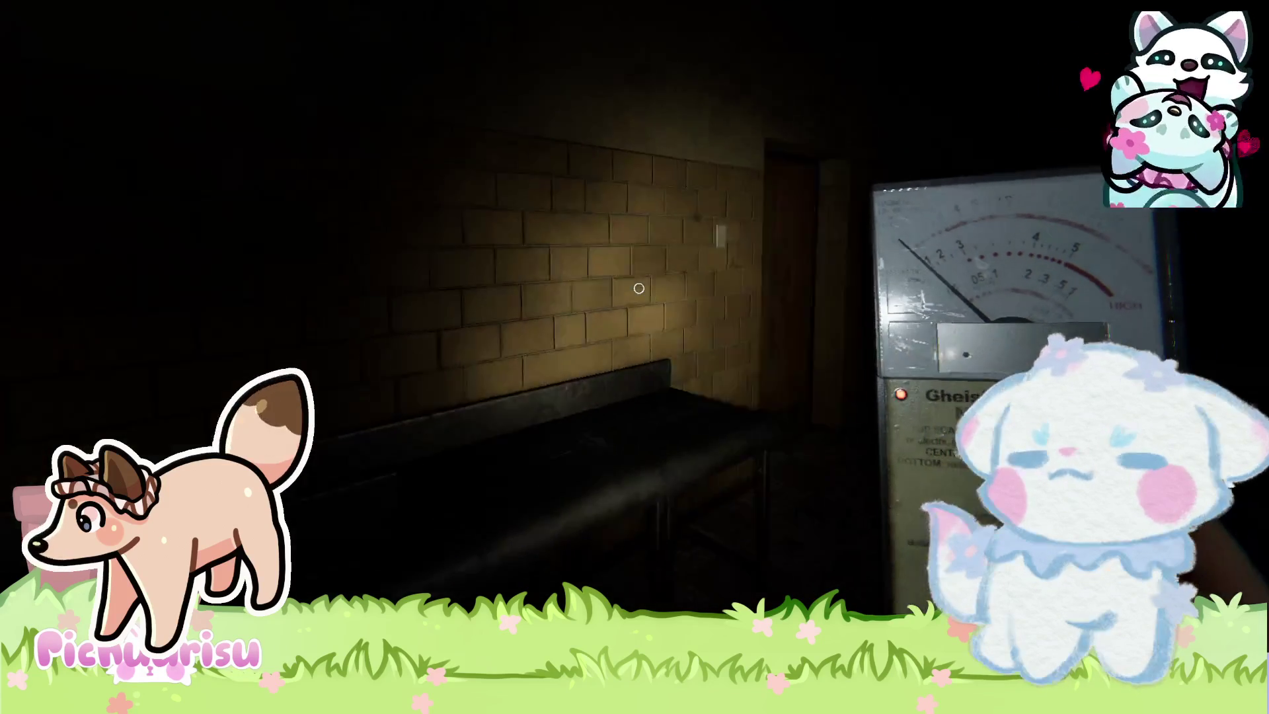
Open the door and cross the lab with metal tables toward the dark room beyond.
left_click(638, 288)
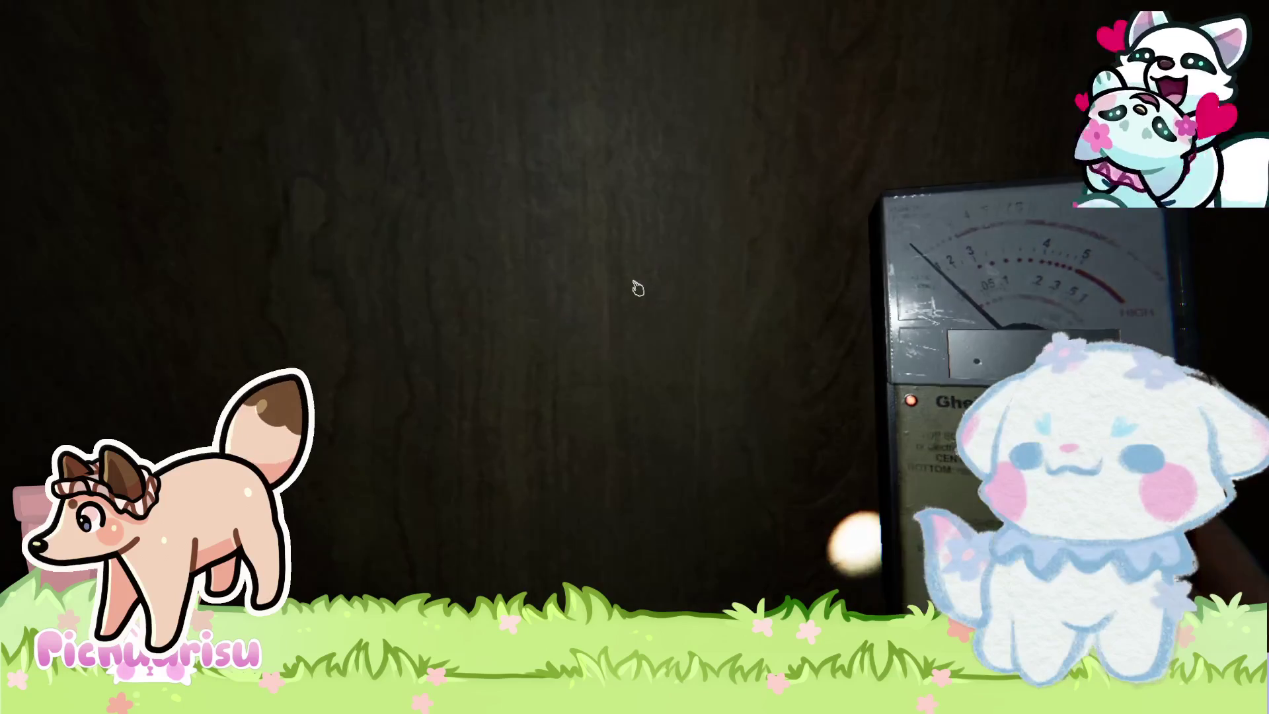
key("w")
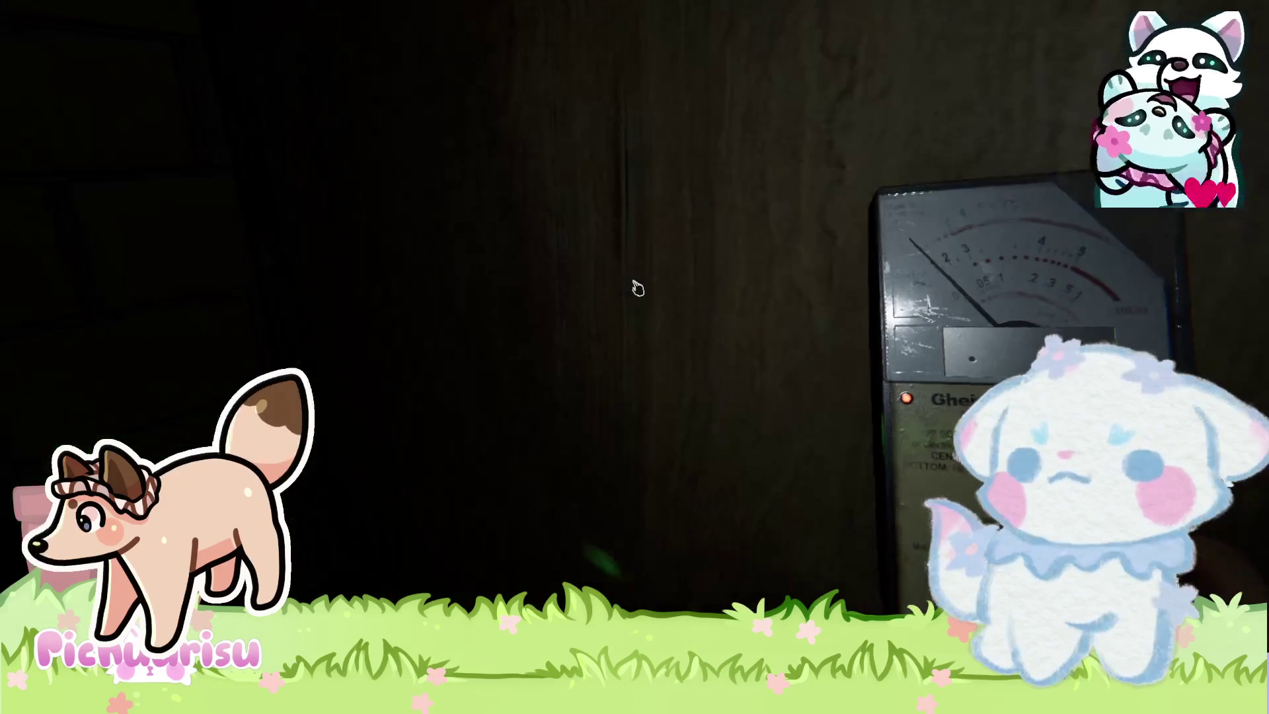
key("w")
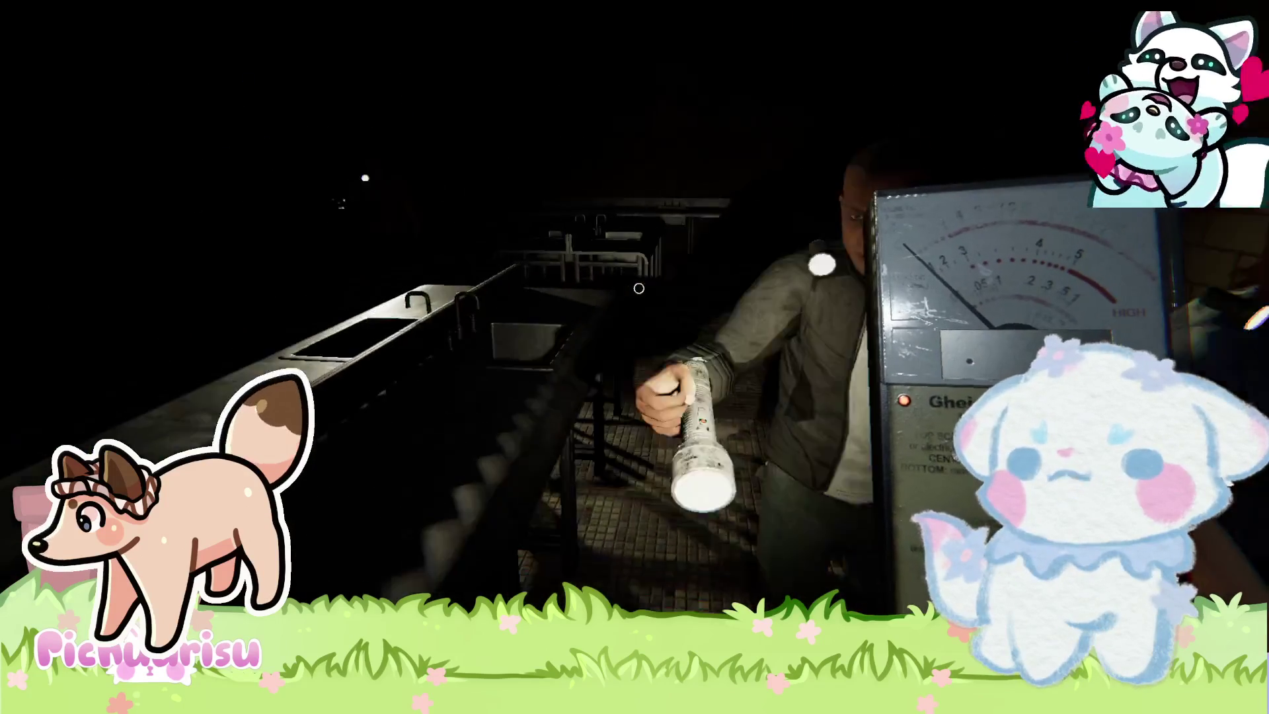
key("w")
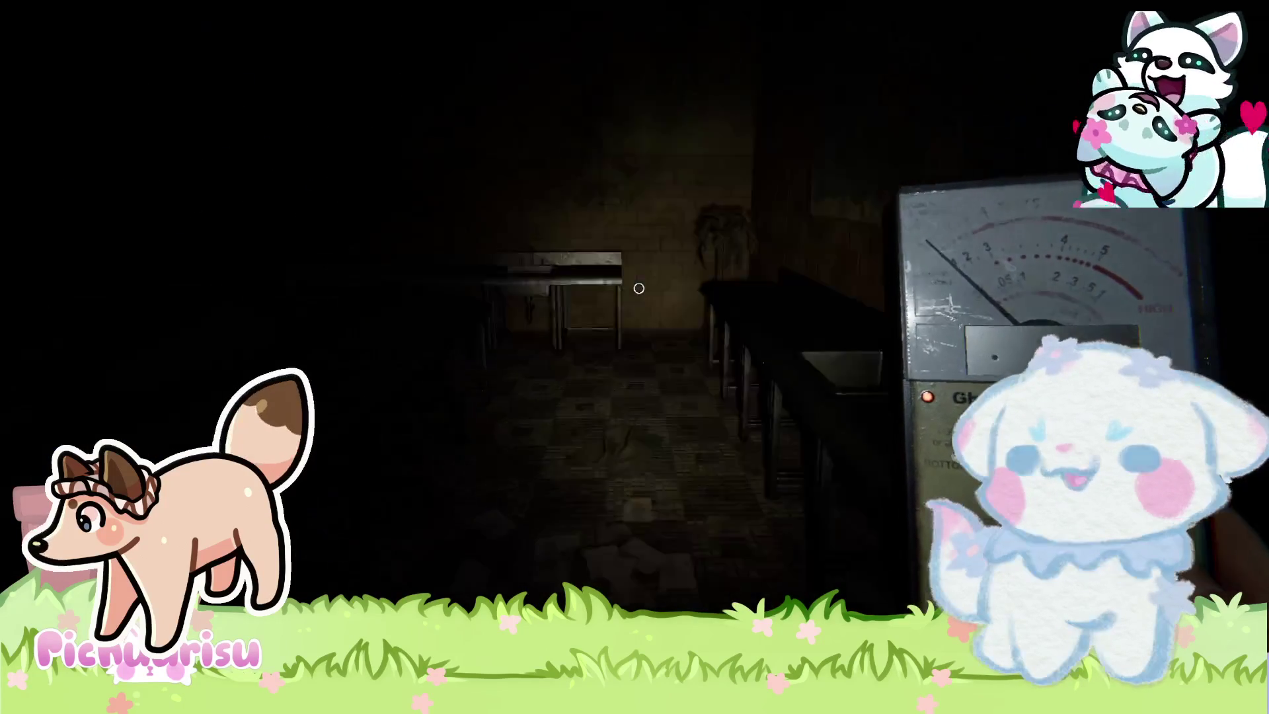
key("w")
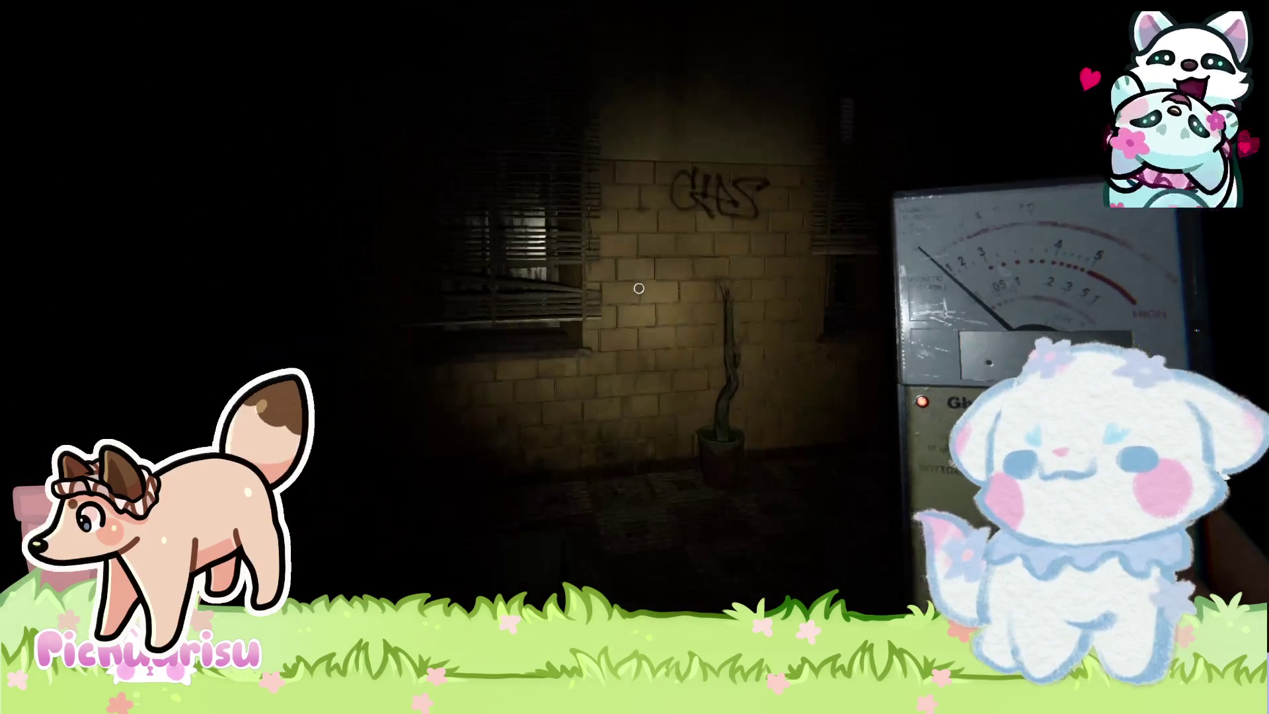
key("w")
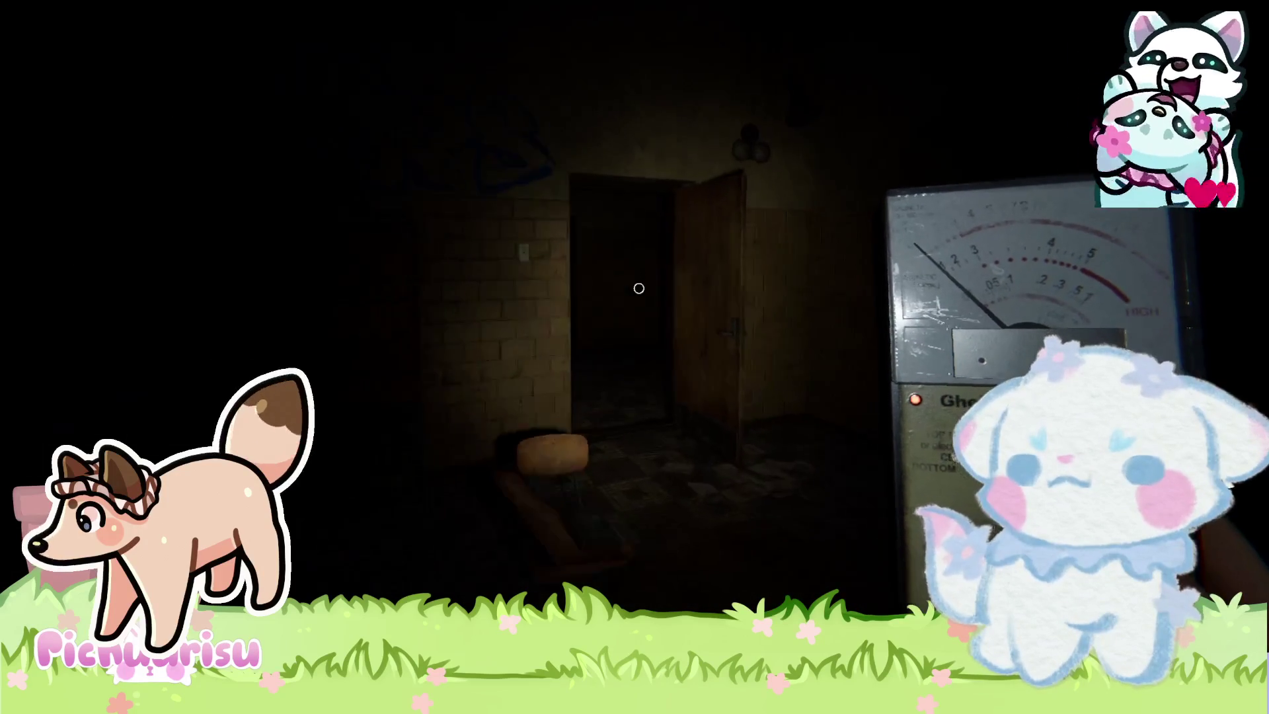
Check the room with the window and plant, then the desk room with stacked chairs.
key("w")
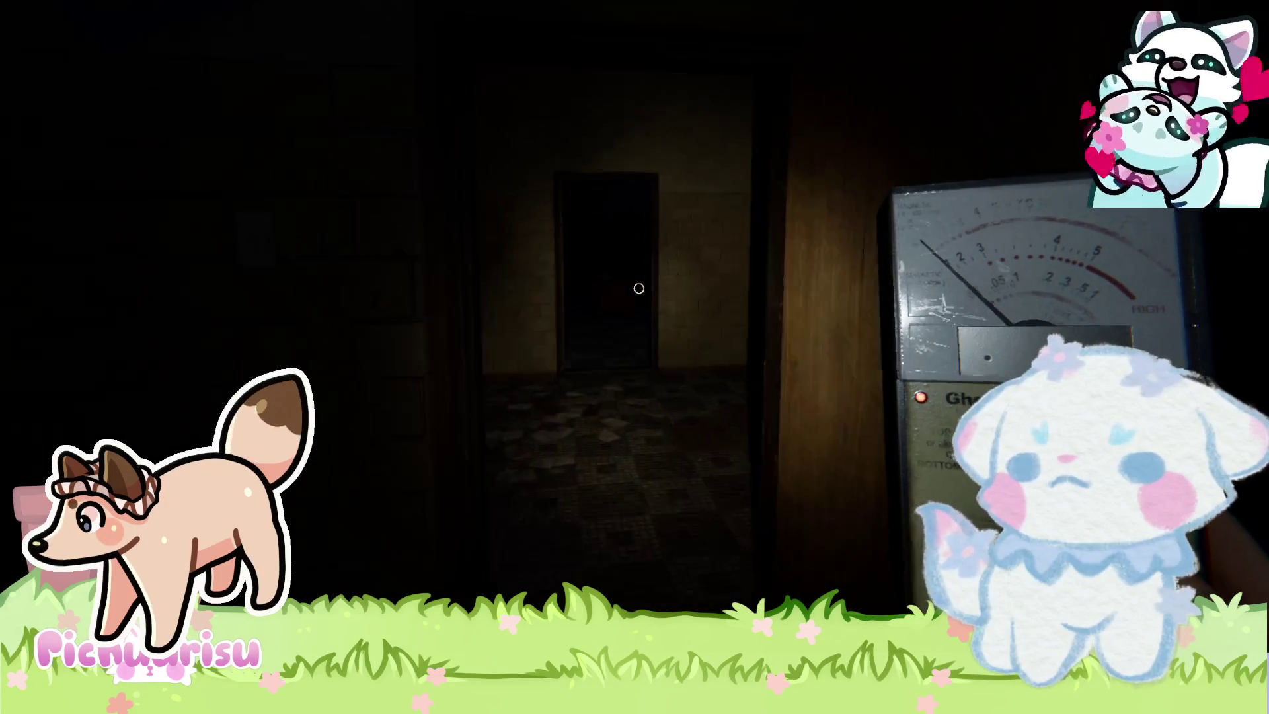
key("w")
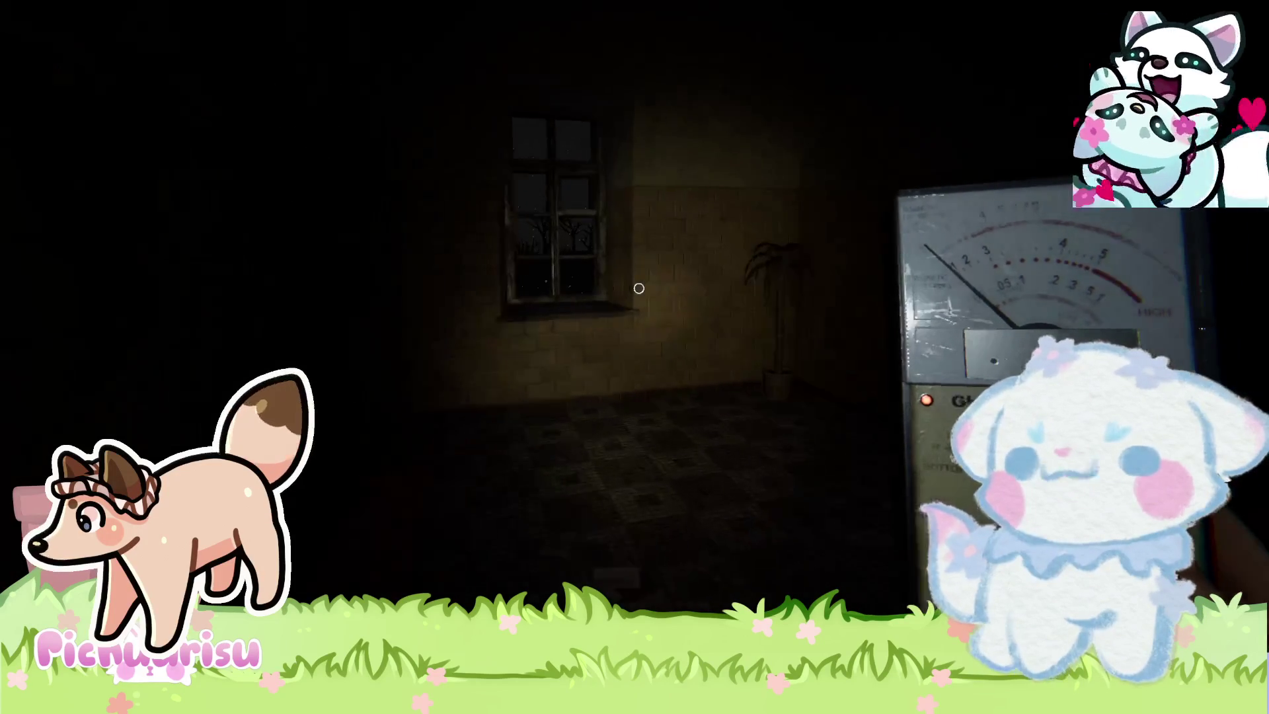
key("w")
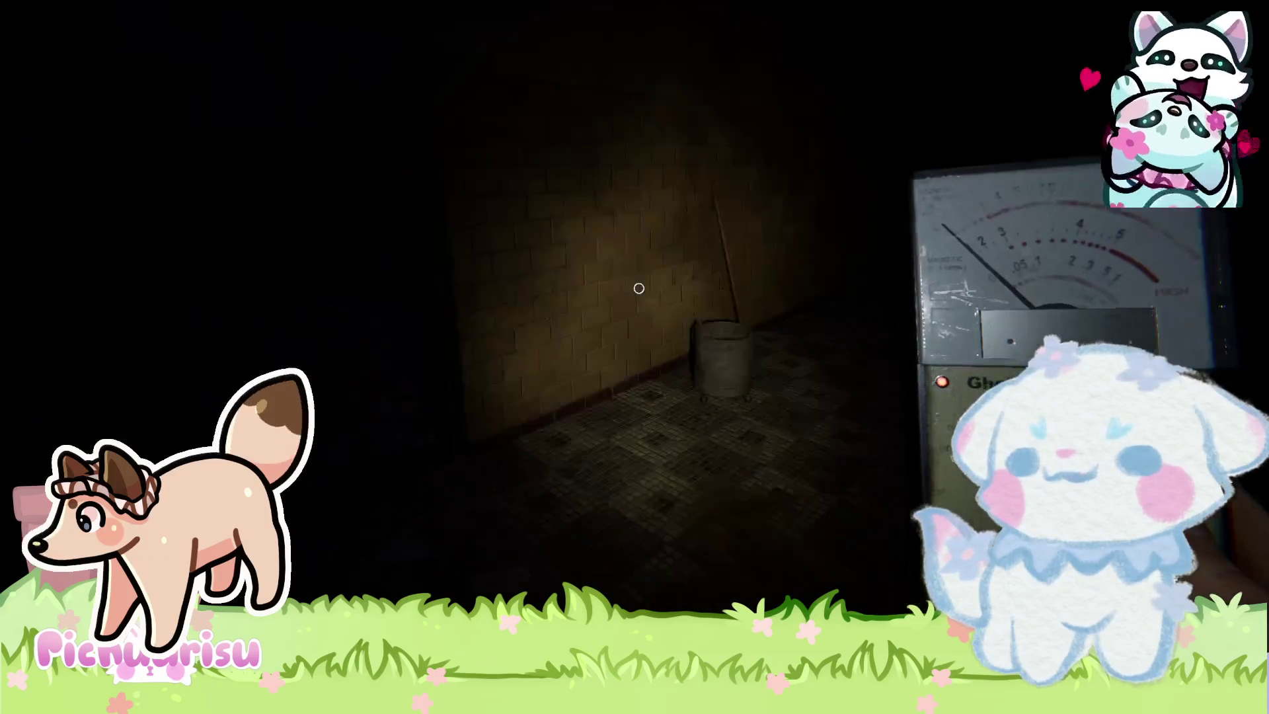
key("w")
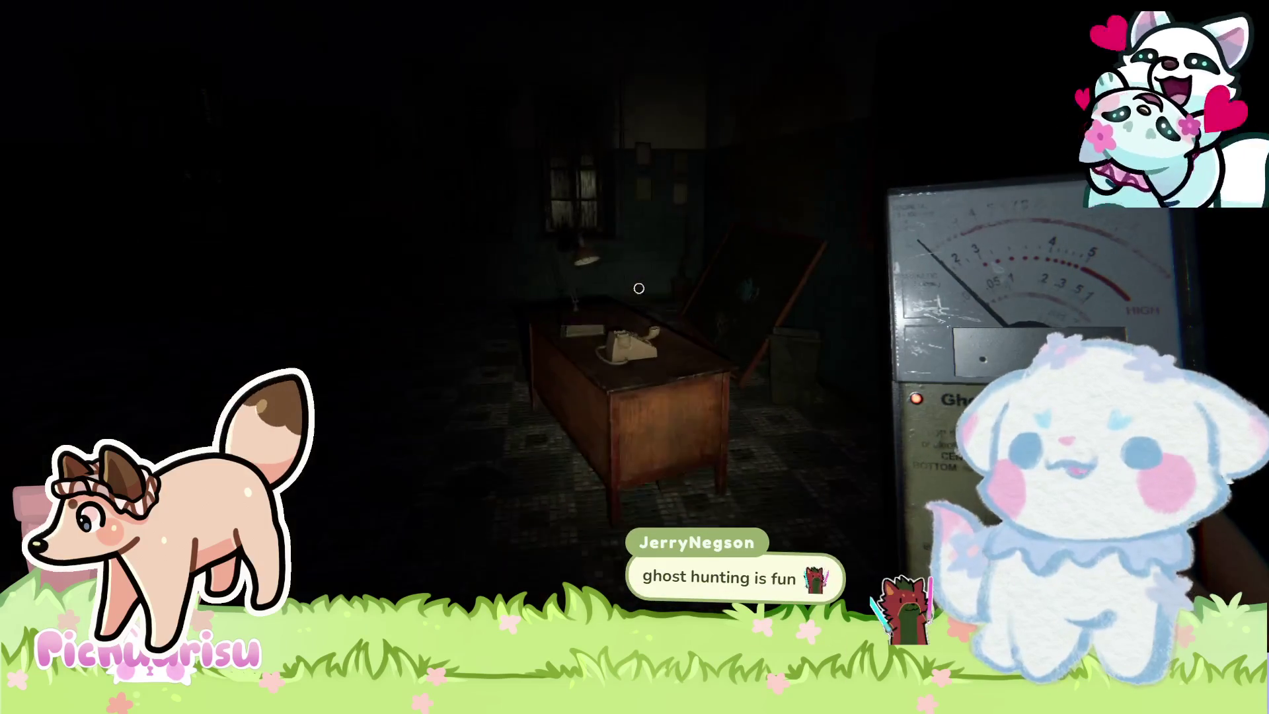
key("w")
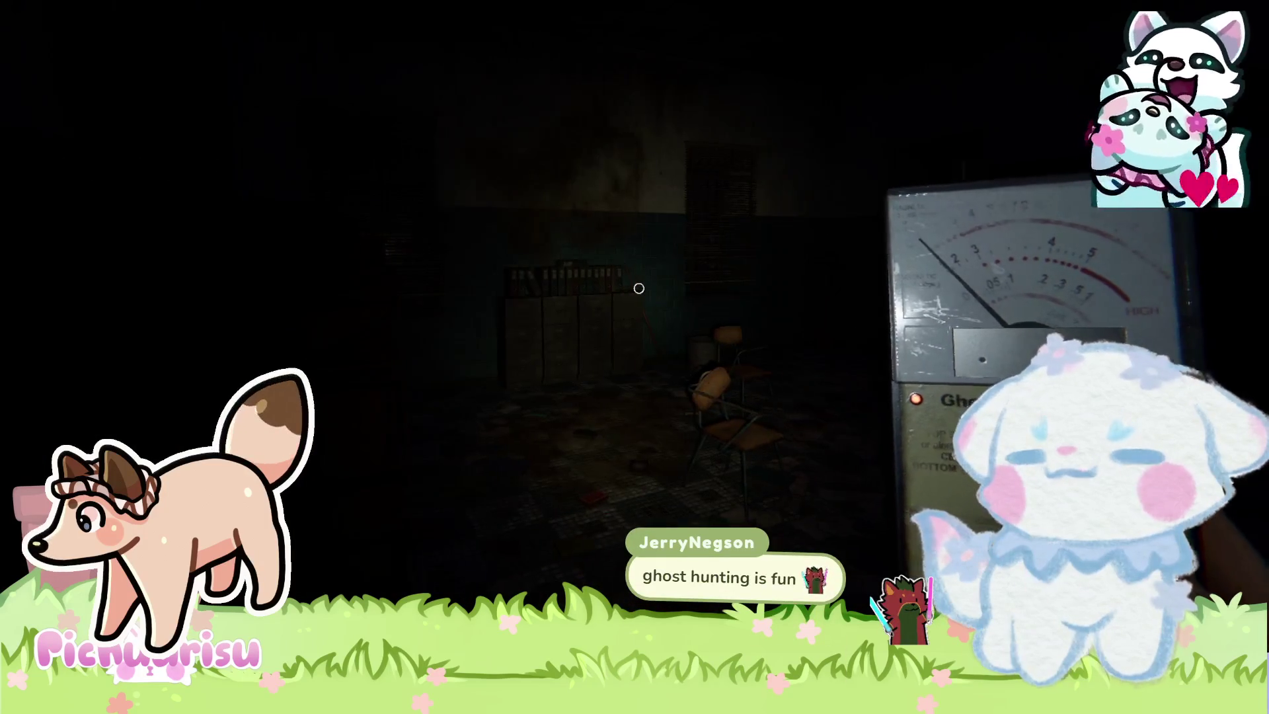
key("w")
key("w")
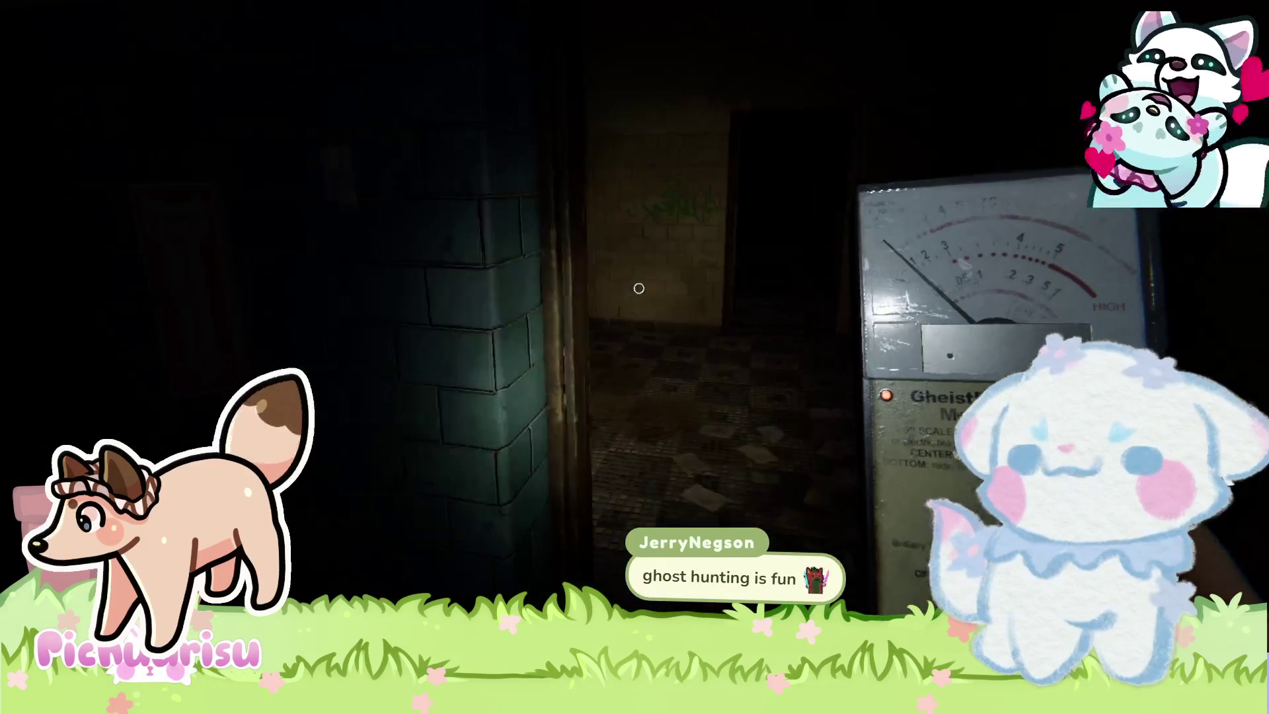
Cross the globe classroom and its back hallway into the lab with the sink counter.
key("w")
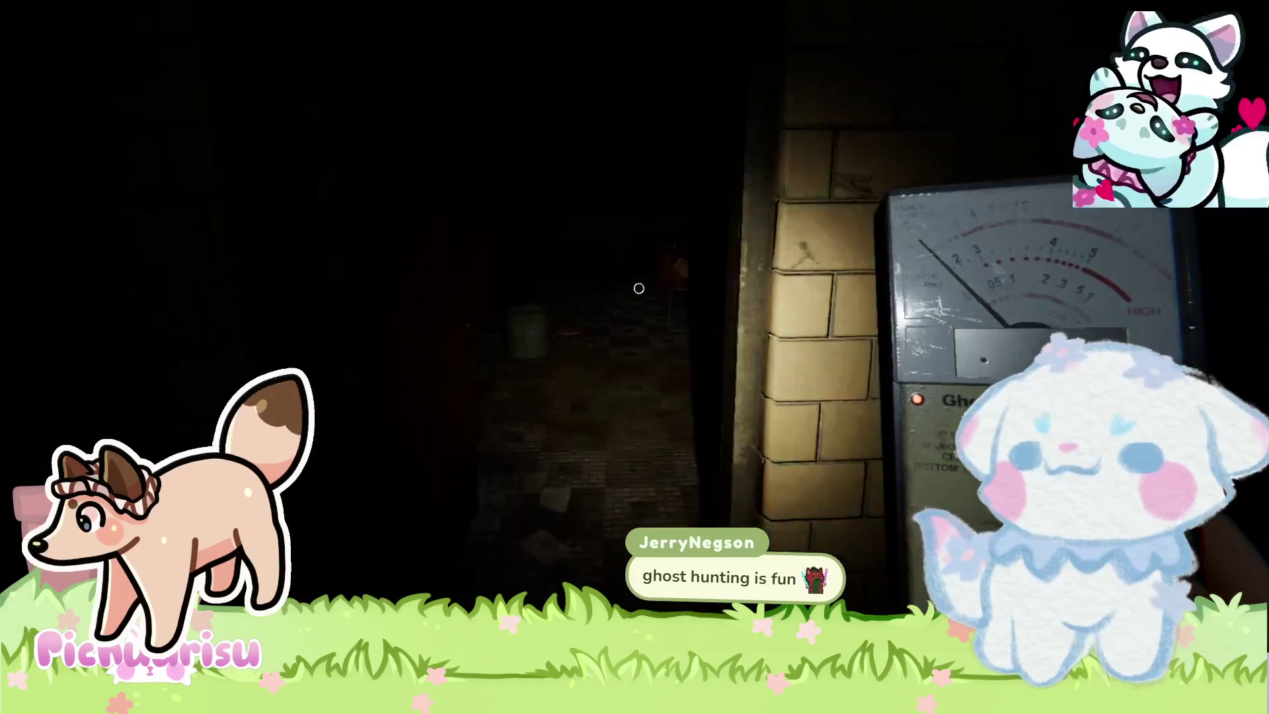
key("w")
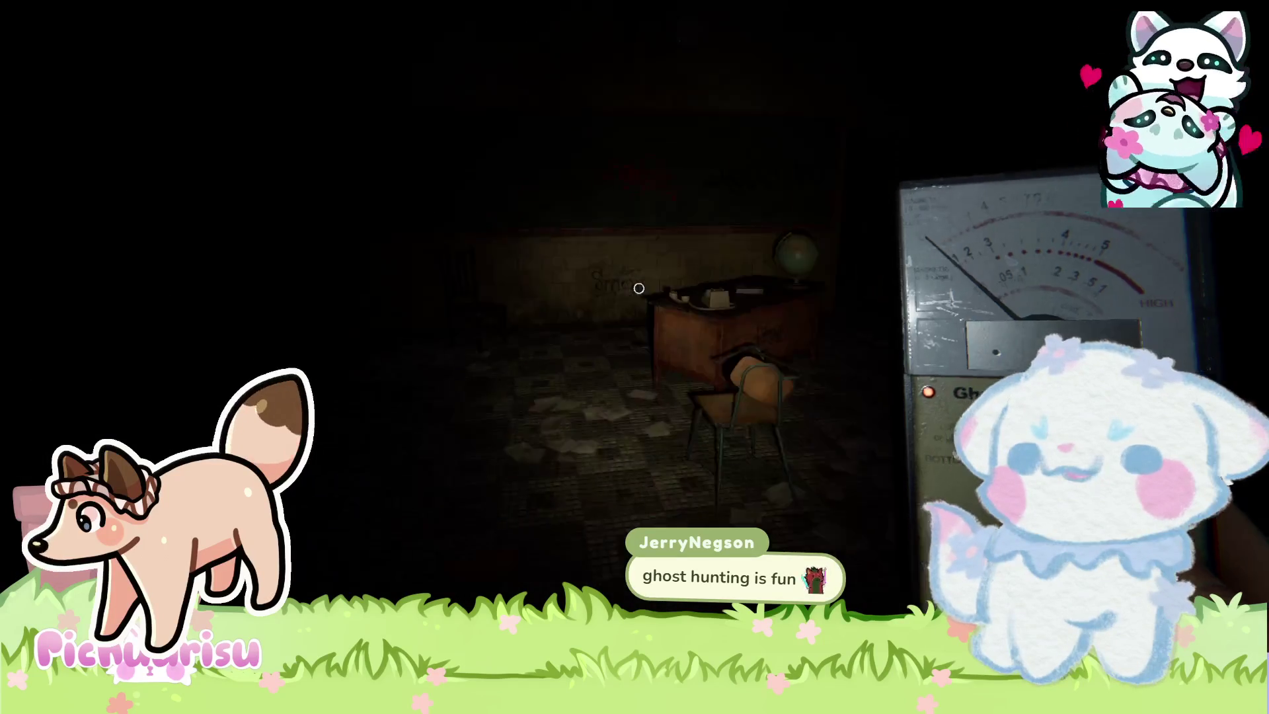
key("w")
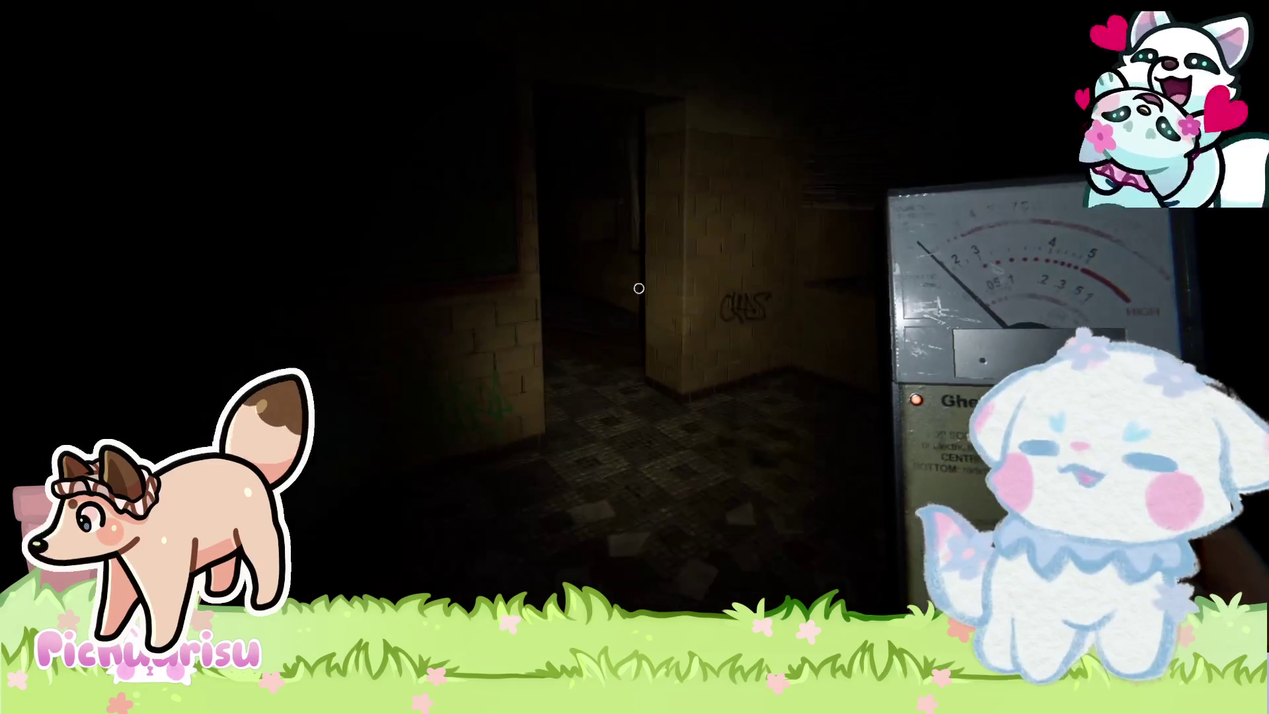
key("w")
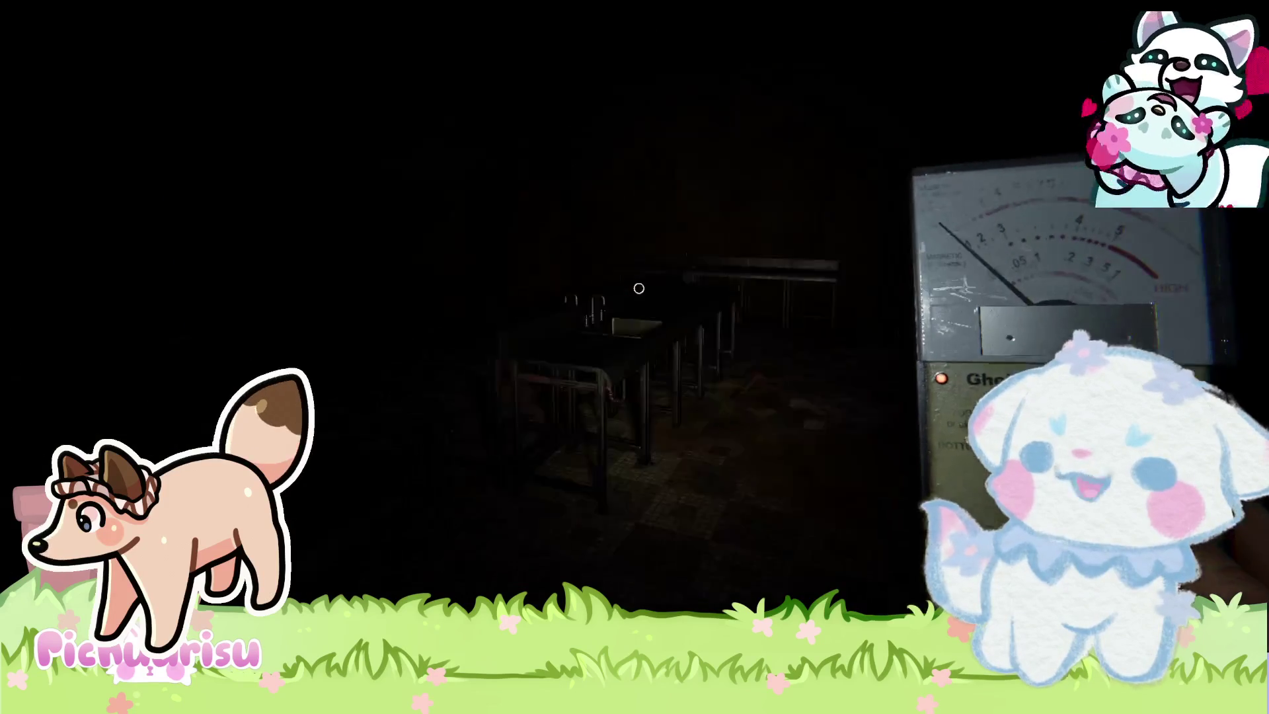
key("w")
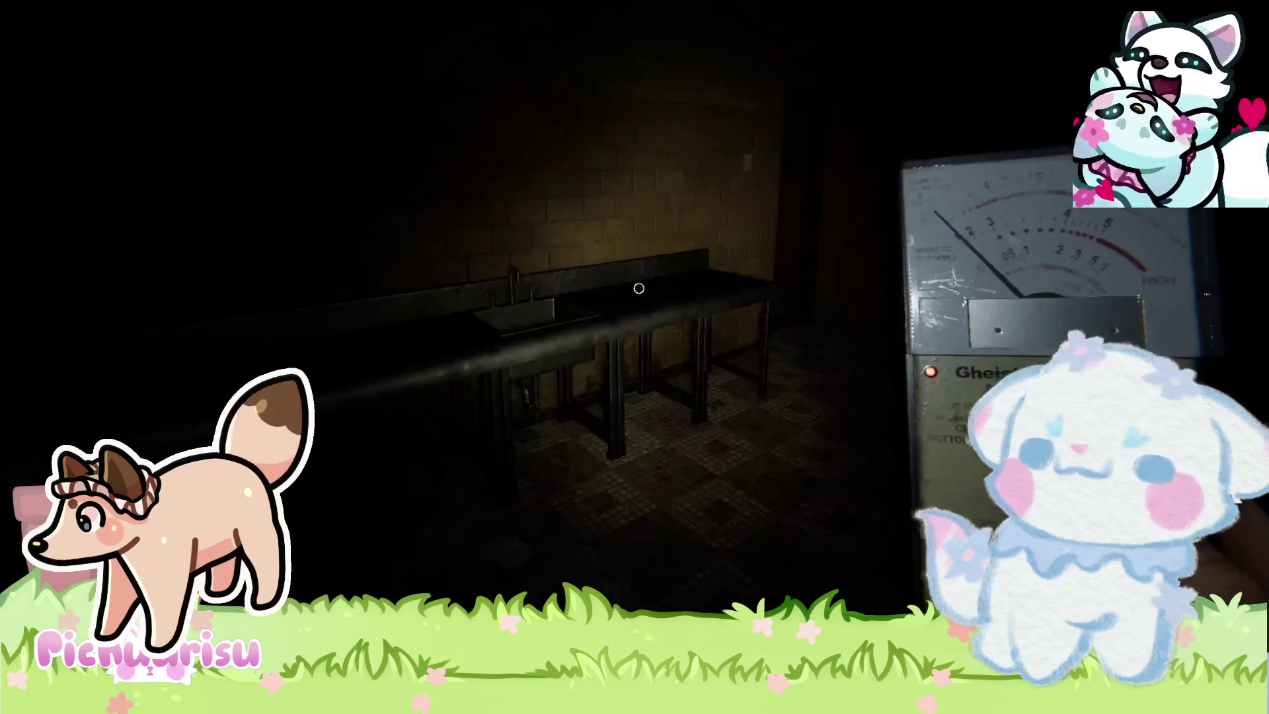
key("w")
key("w")
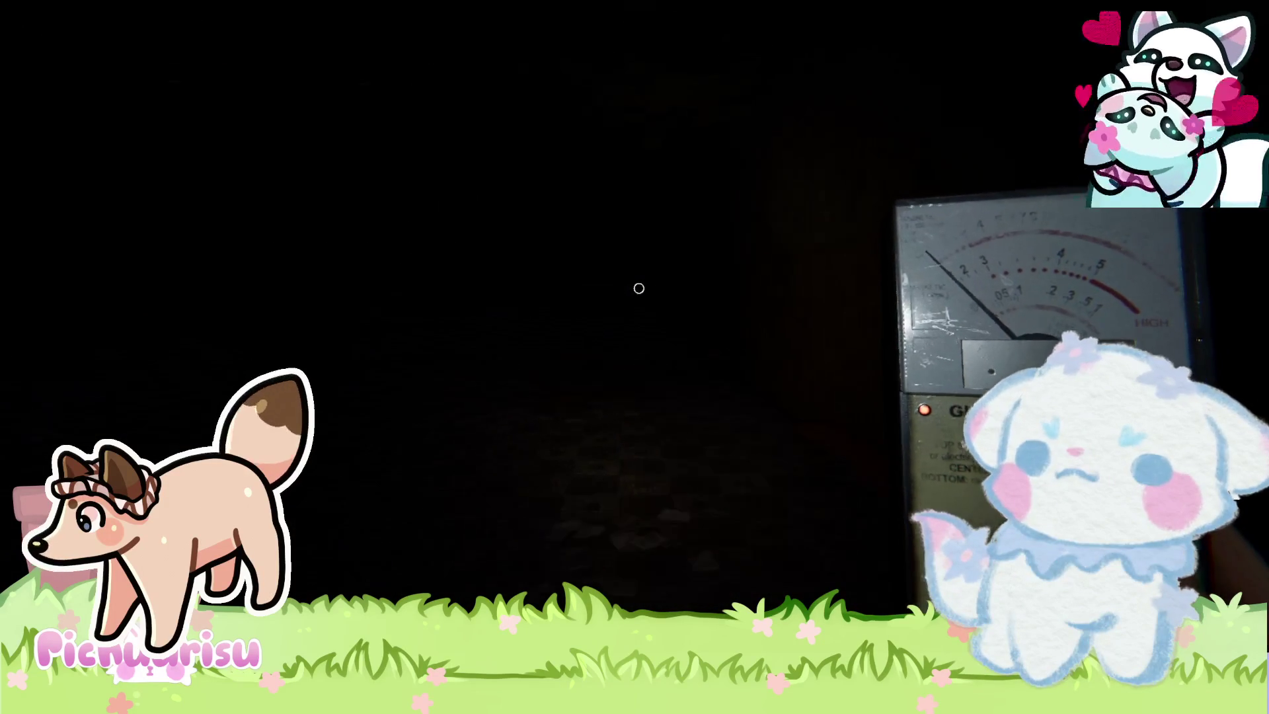
Walk past the yellow wet-floor sign and into the corridor lined with doors.
key("w")
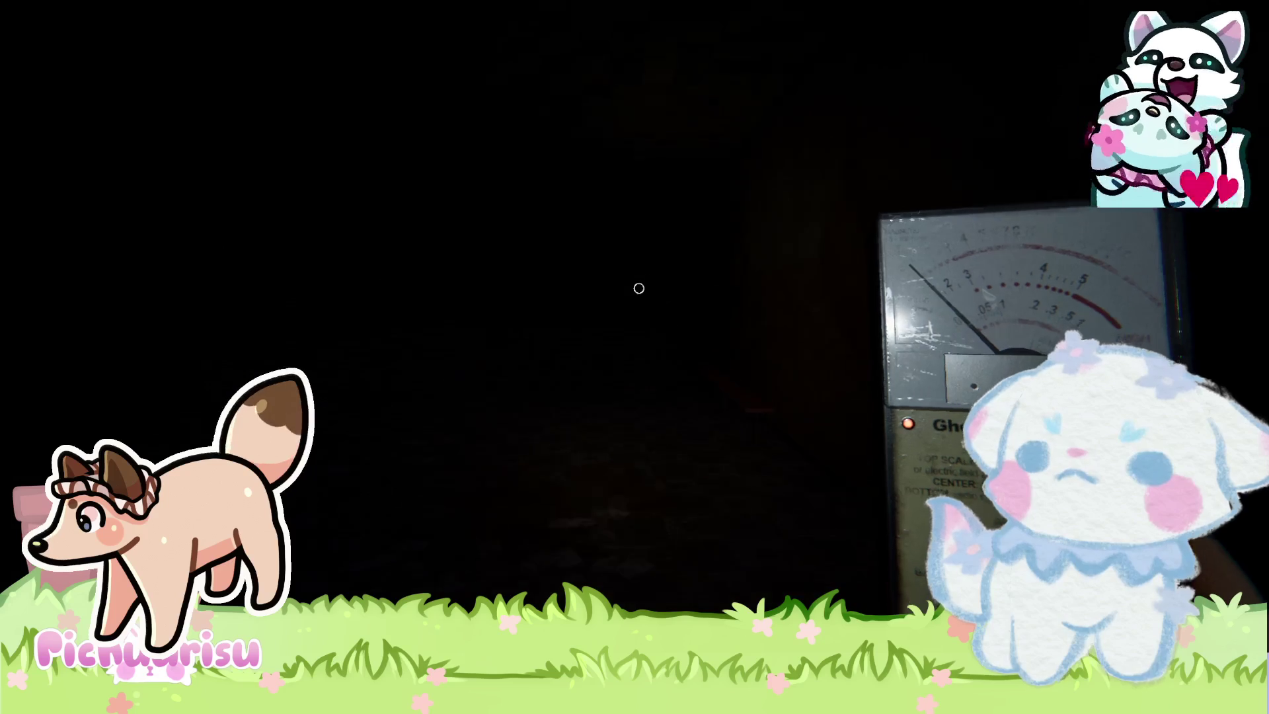
key("w")
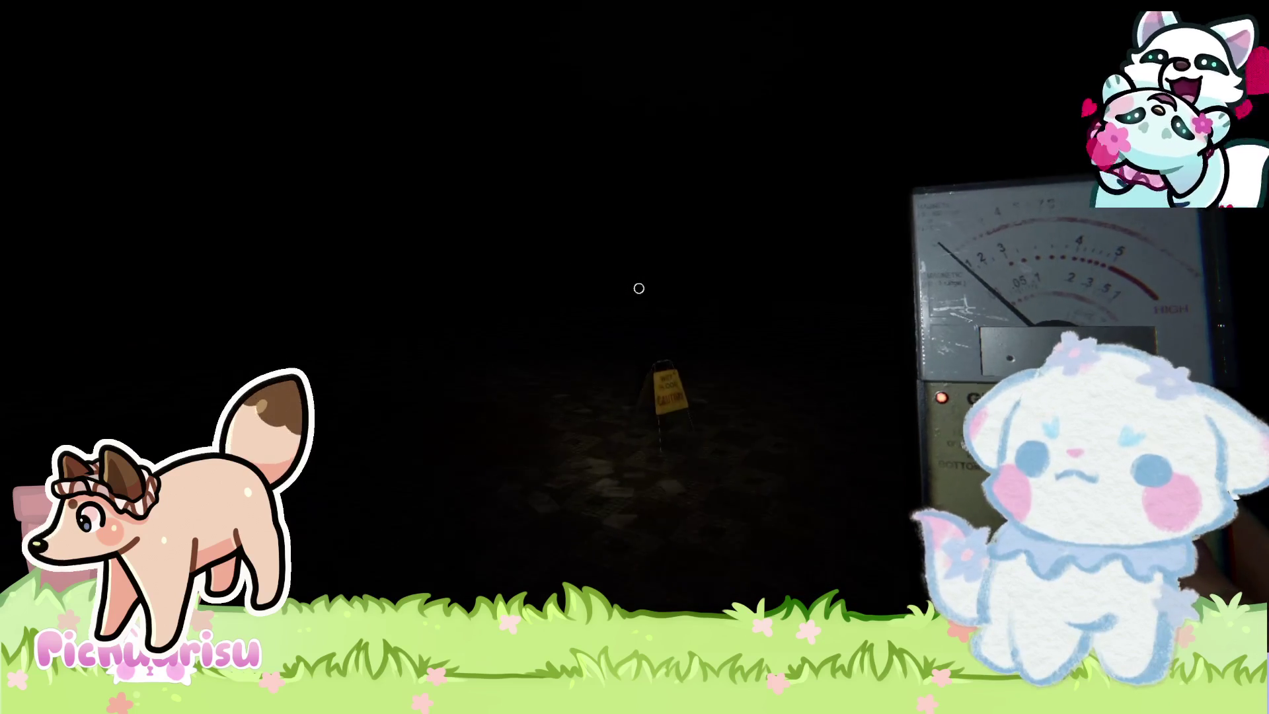
key("w")
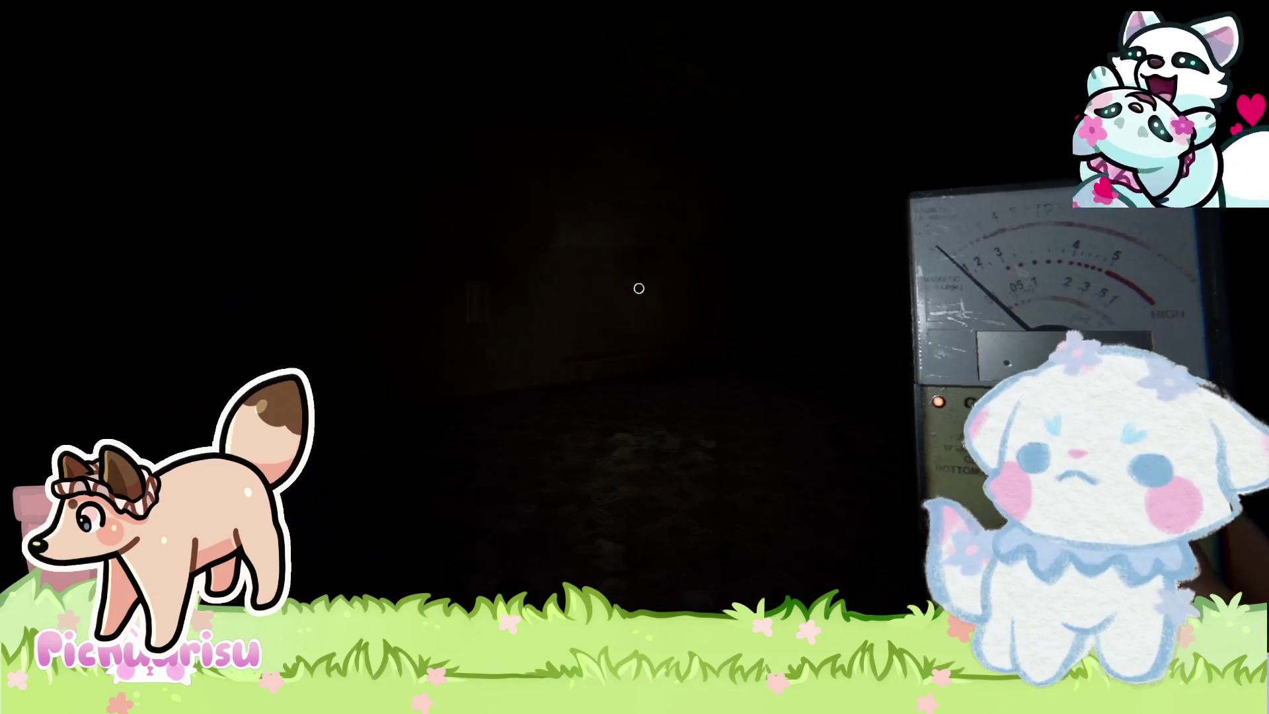
key("w")
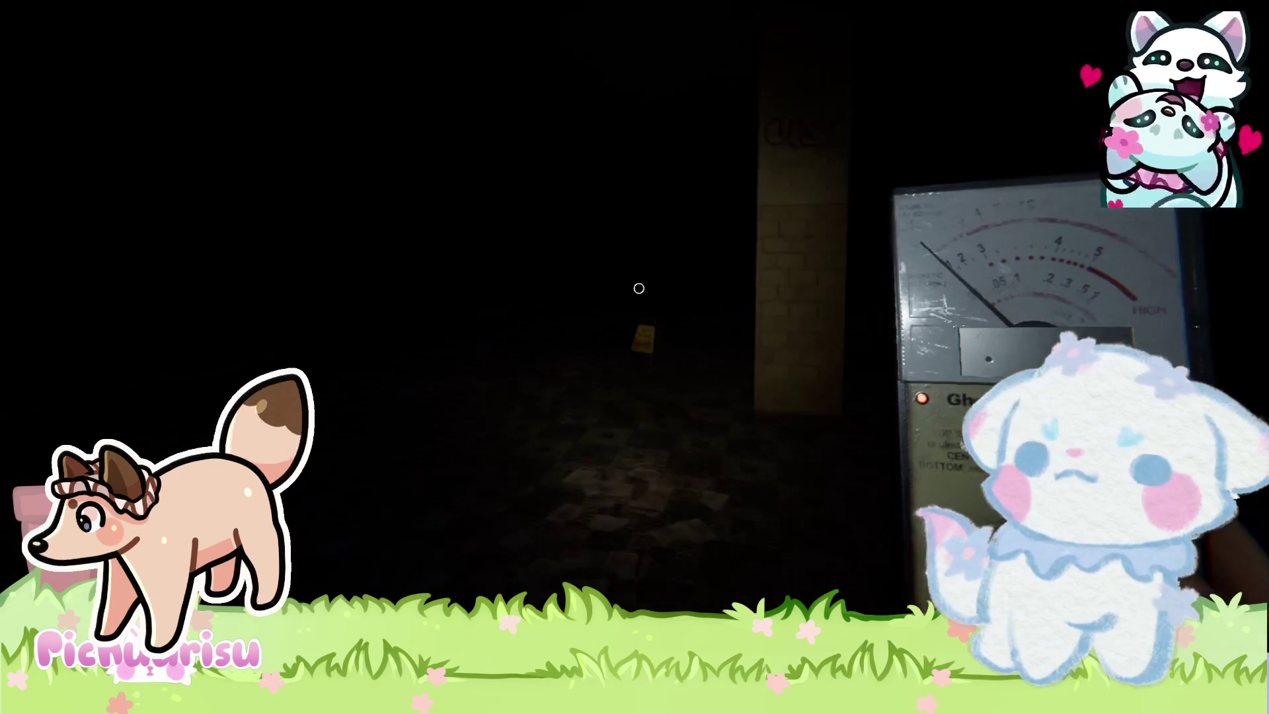
key("w")
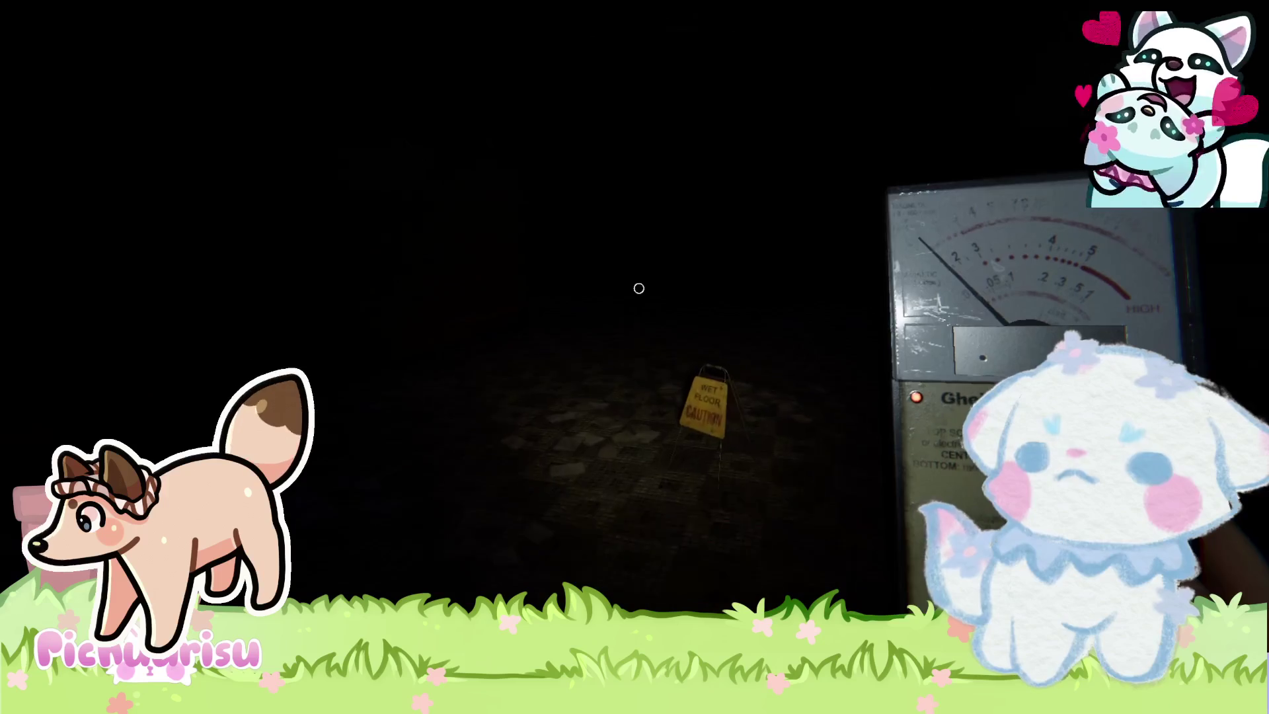
mouse_move(638, 288)
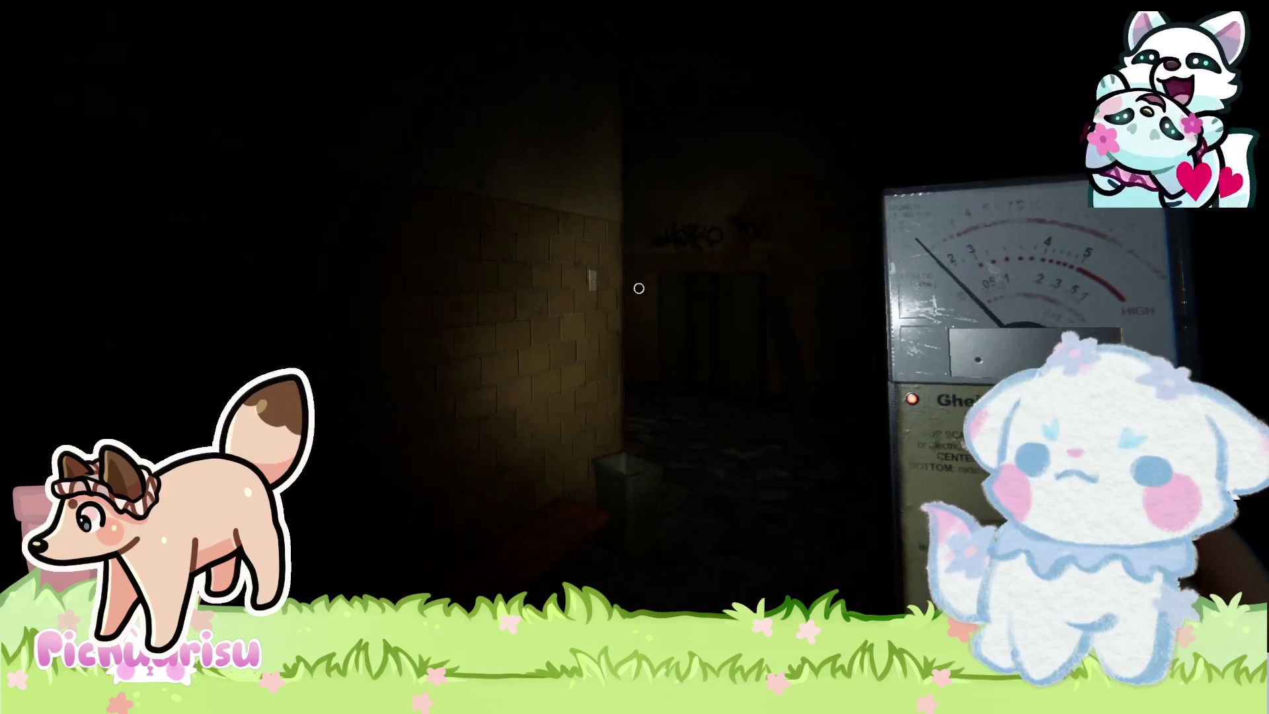
key("w")
key("w")
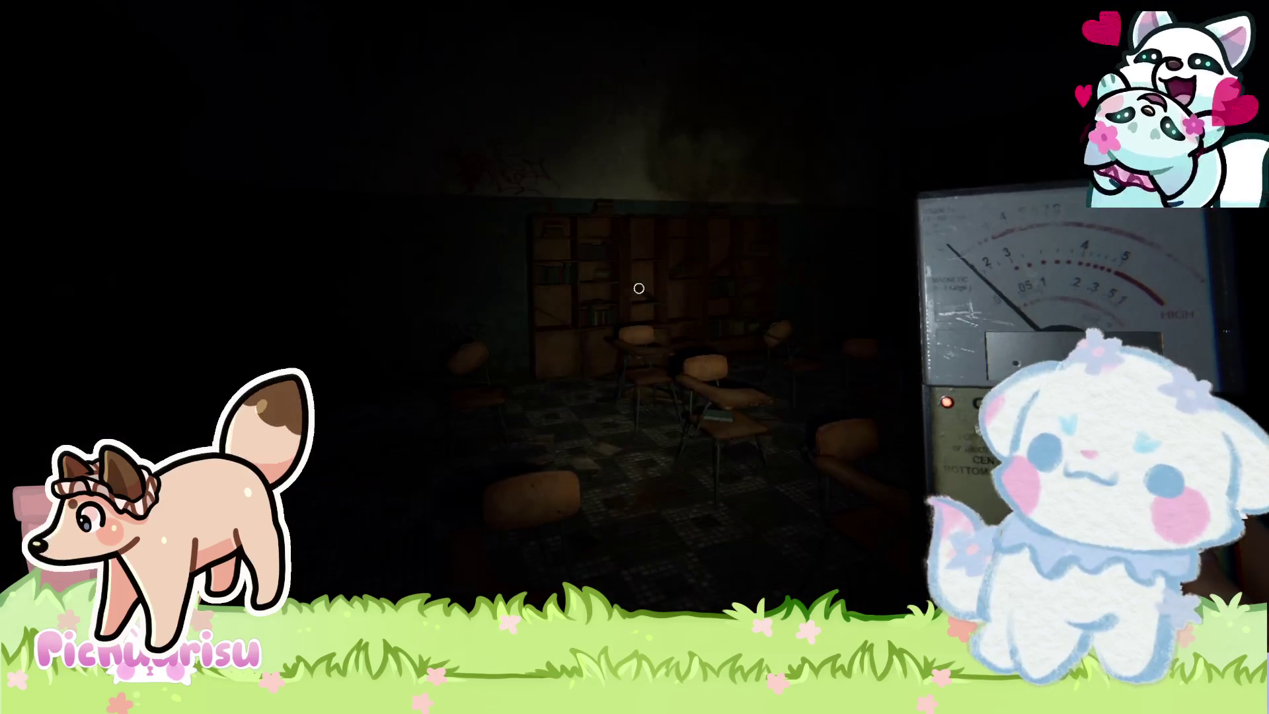
Check the tiled bathroom and the classroom full of chairs and bookshelves.
key("w")
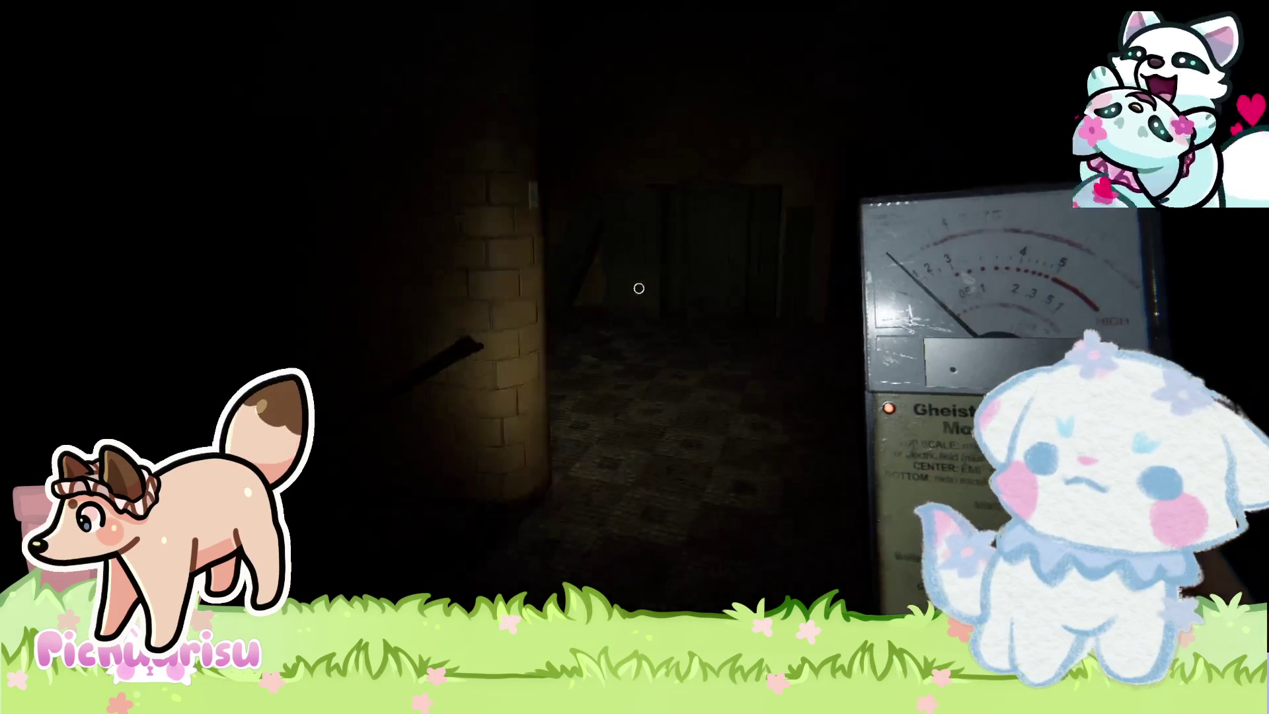
key("w")
key("w")
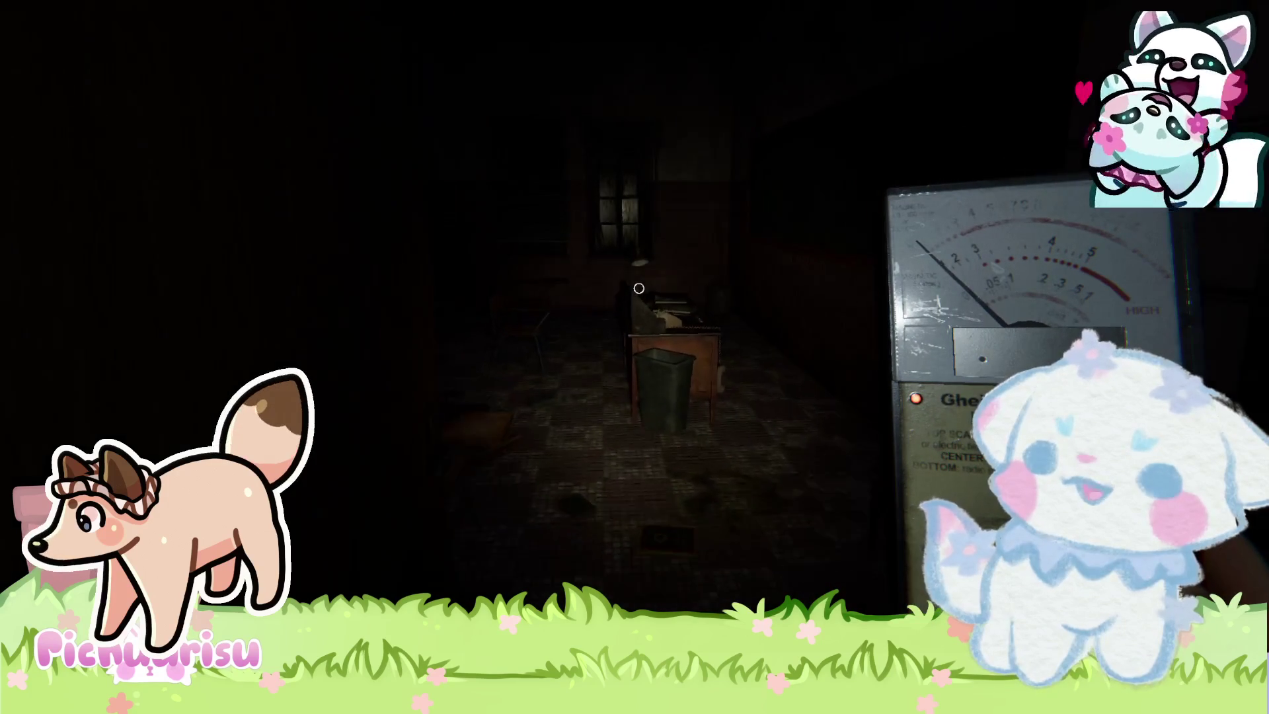
key("w")
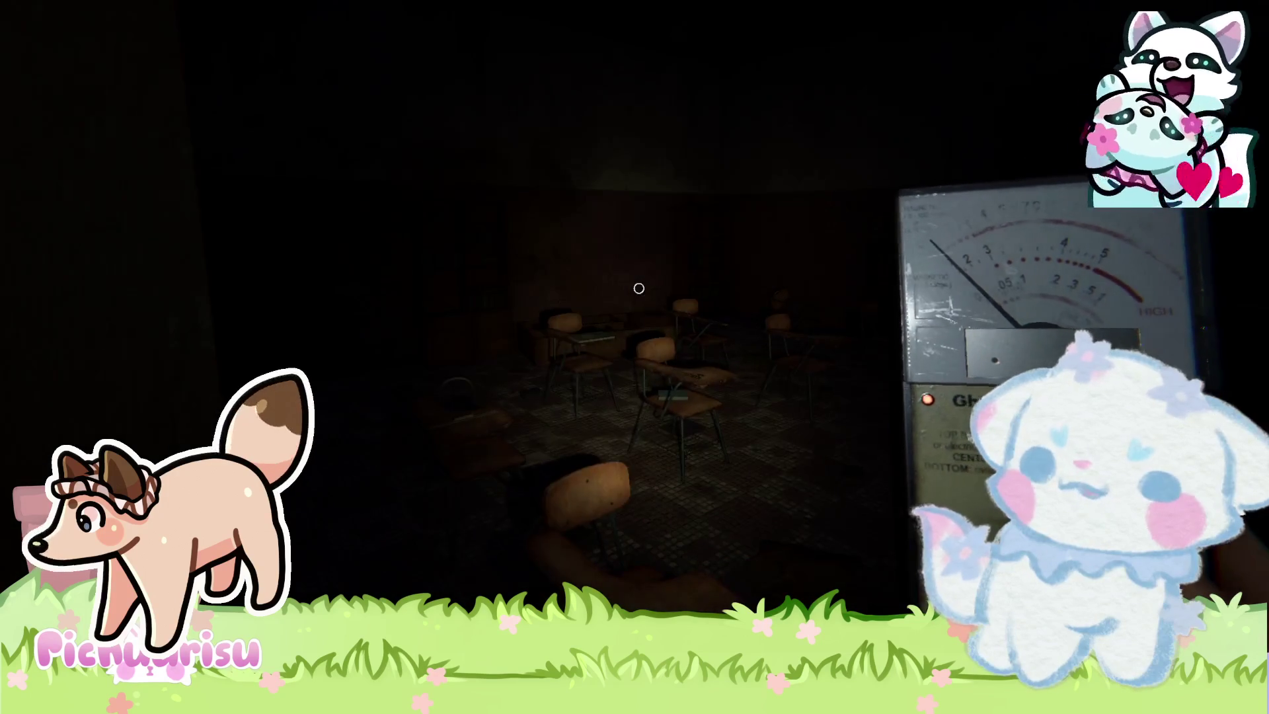
key("w")
Walk down the dark corridor toward the teammate at the lit brick wall.
key("w")
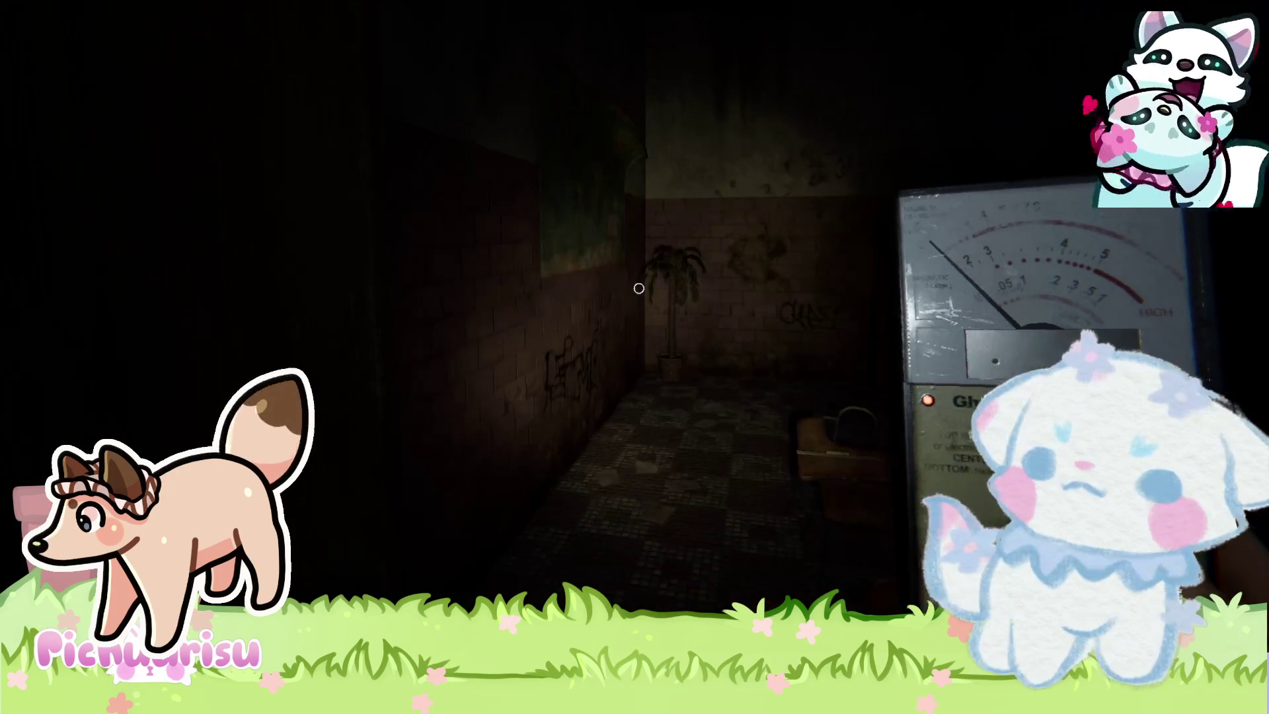
key("w")
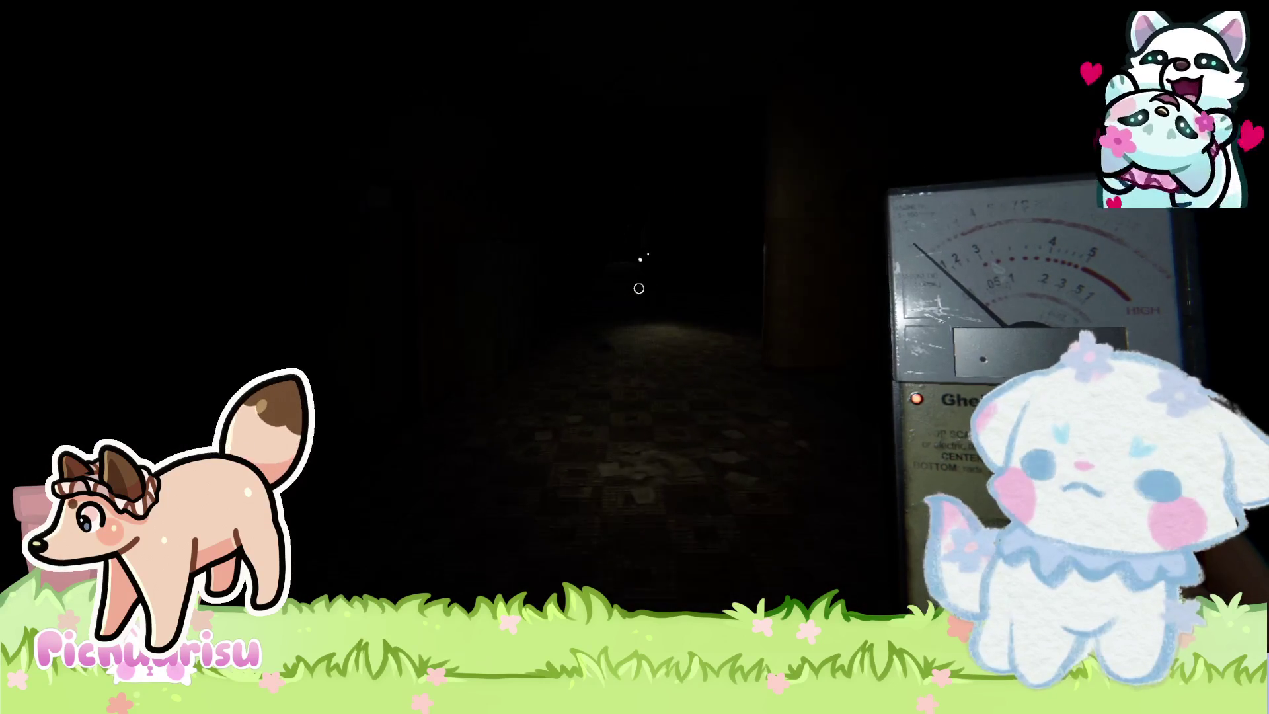
key("w")
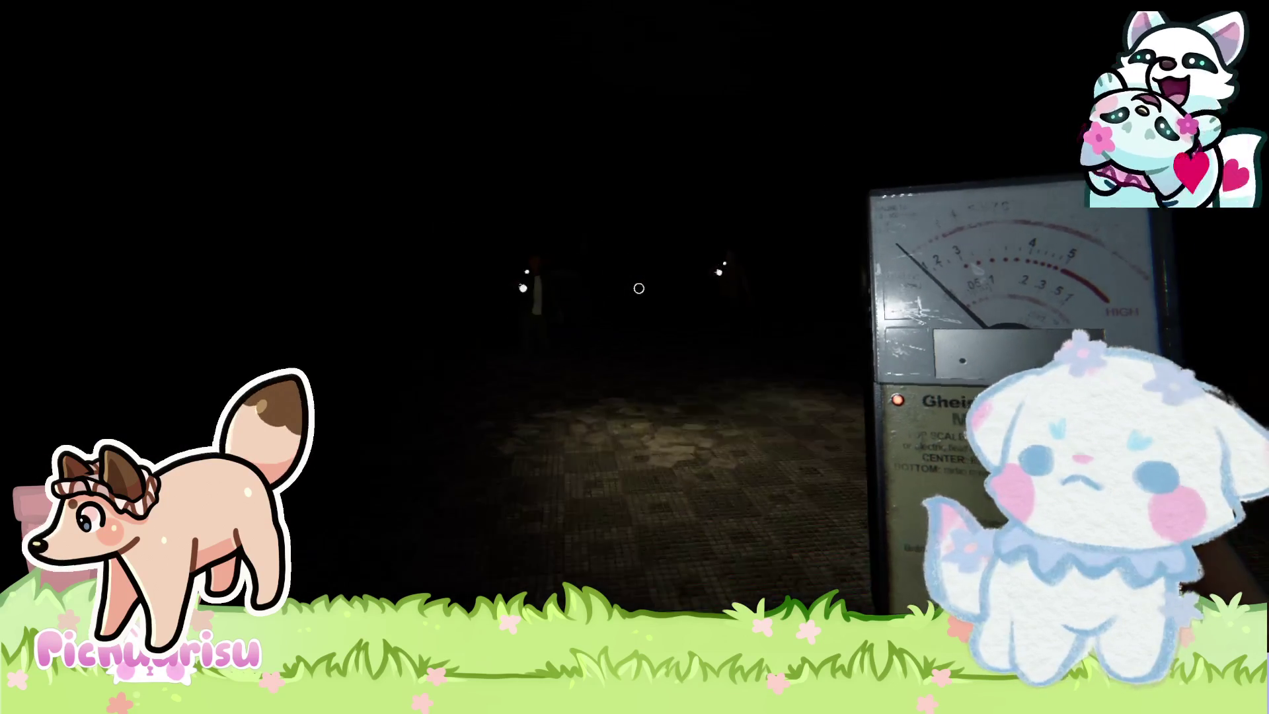
key("w")
key("w")
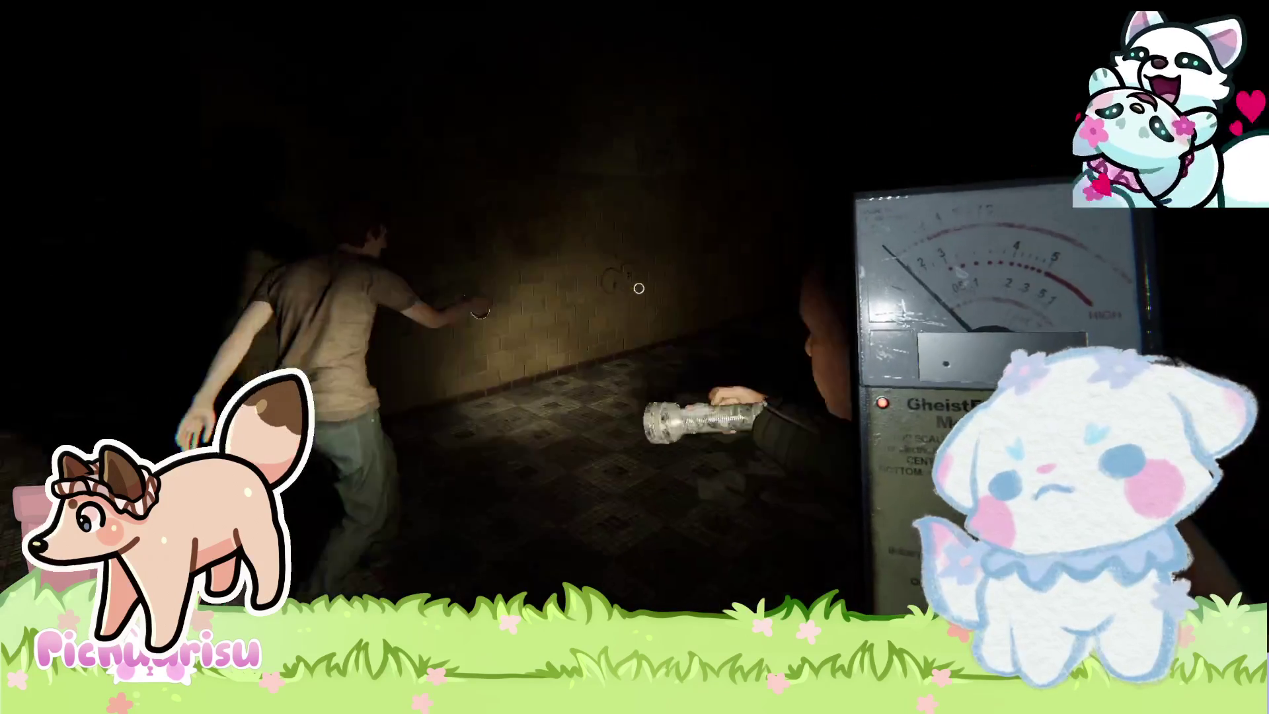
Walk past the teammate and continue down the dark corridor with the wooden bench.
key("w")
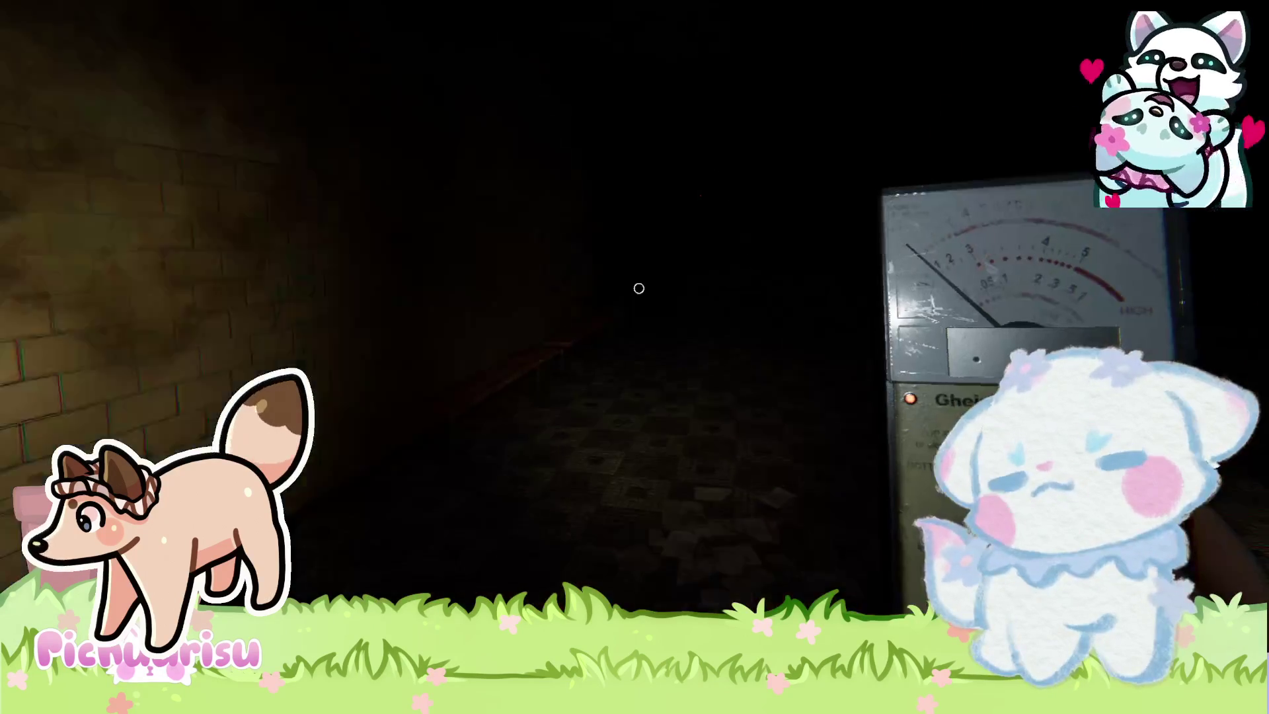
key("w")
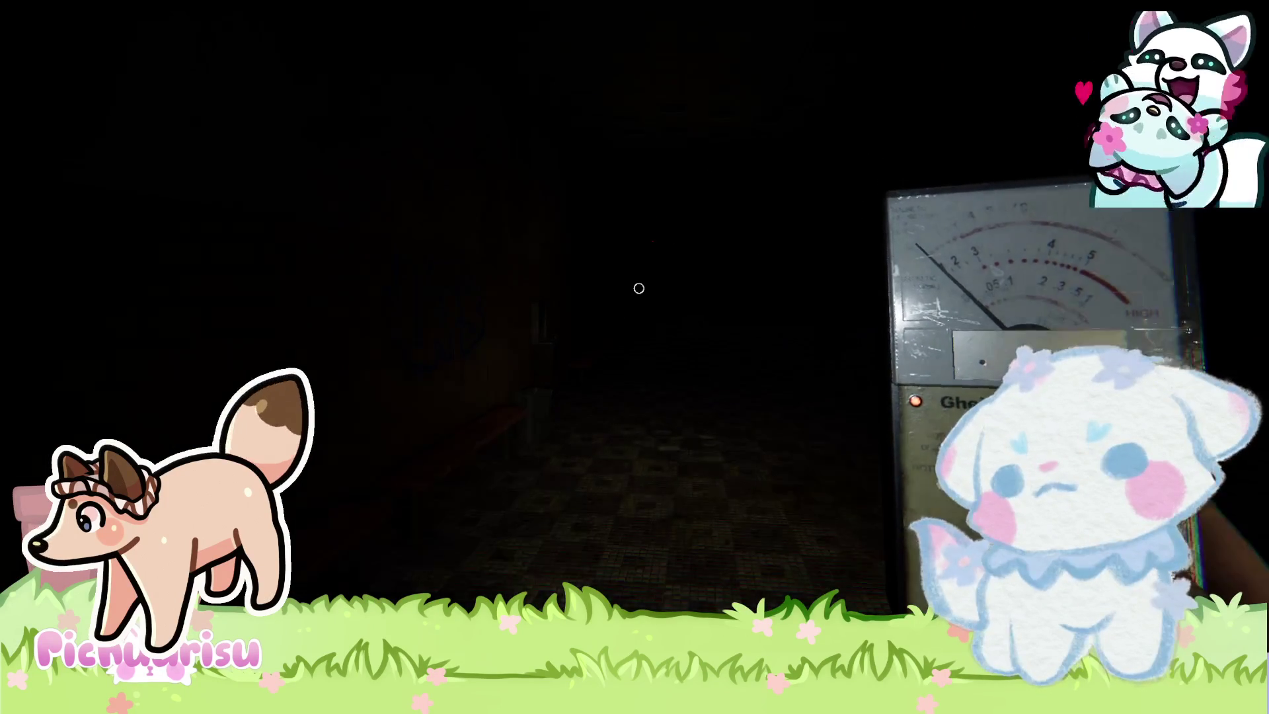
key("t")
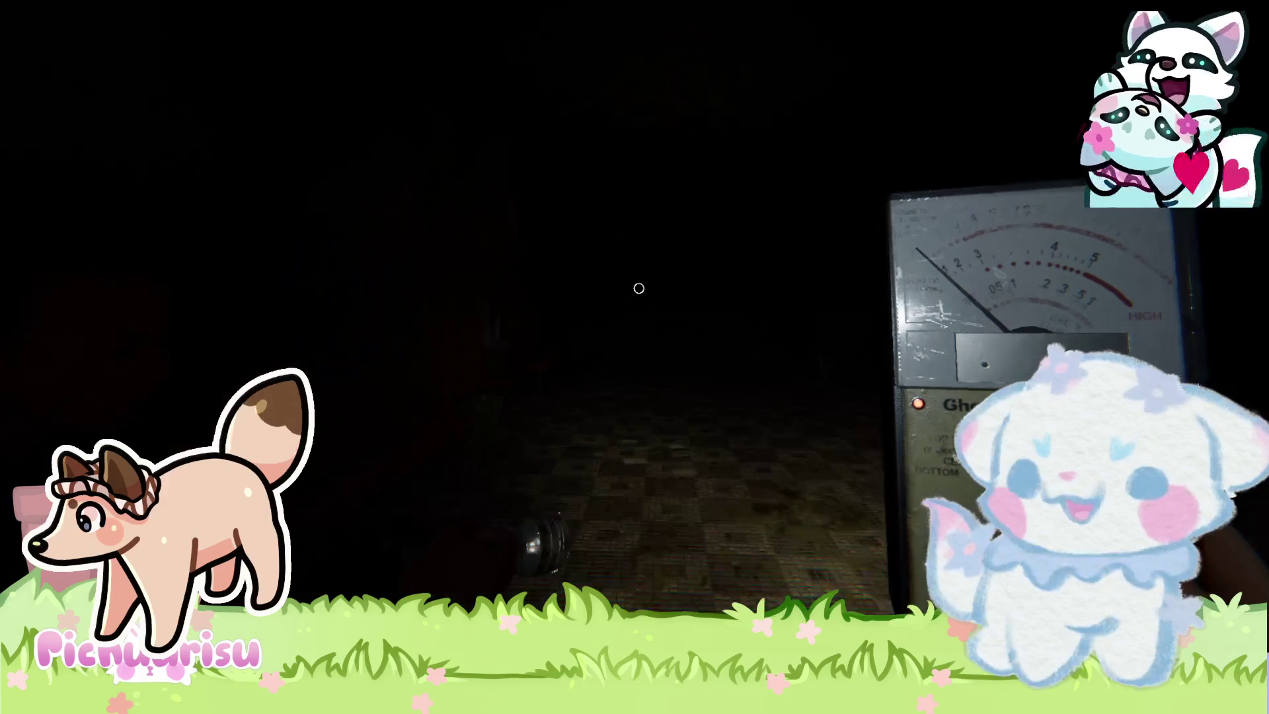
key("w")
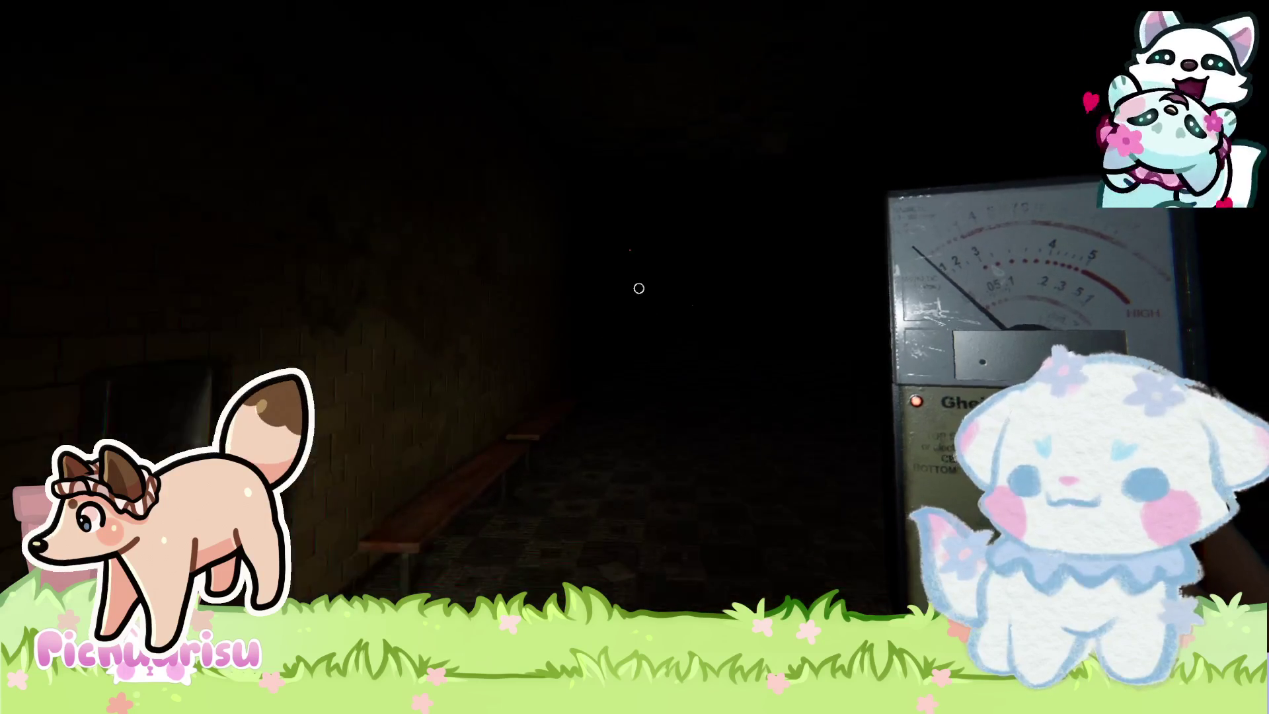